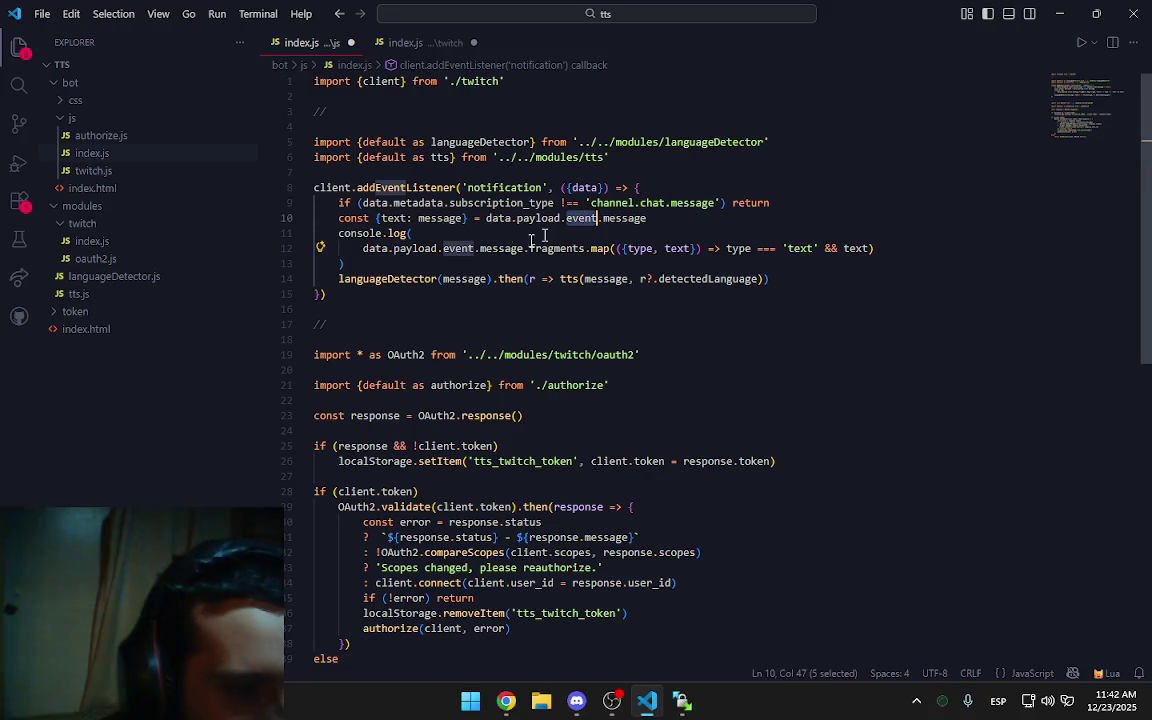
# Step: Break the logged chain on line 12 so .fragments sits on its own, correctly indented line
pyautogui.click(492, 248)
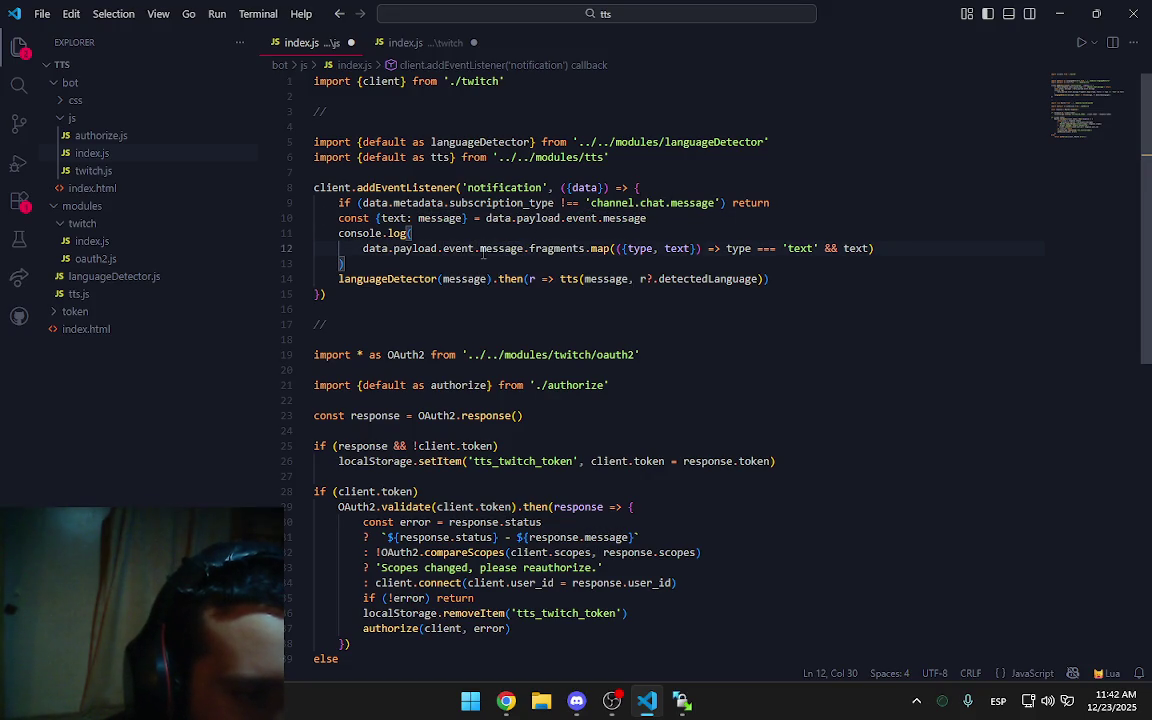
pyautogui.click(474, 244)
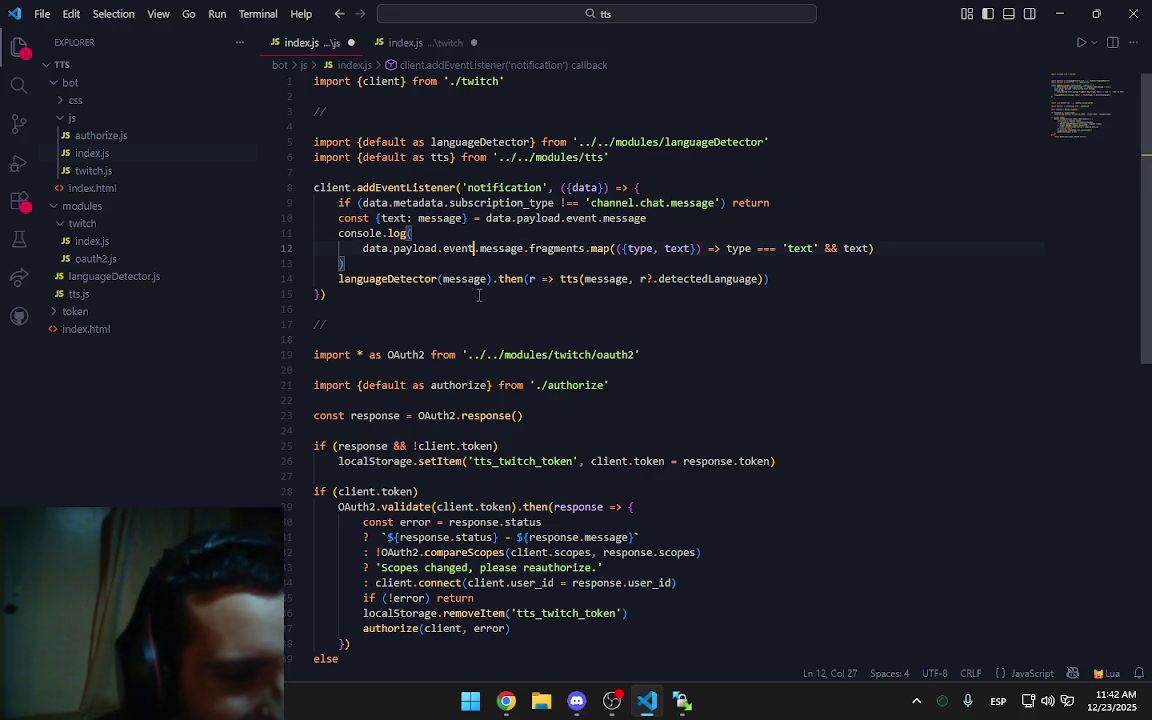
pyautogui.press('Return')
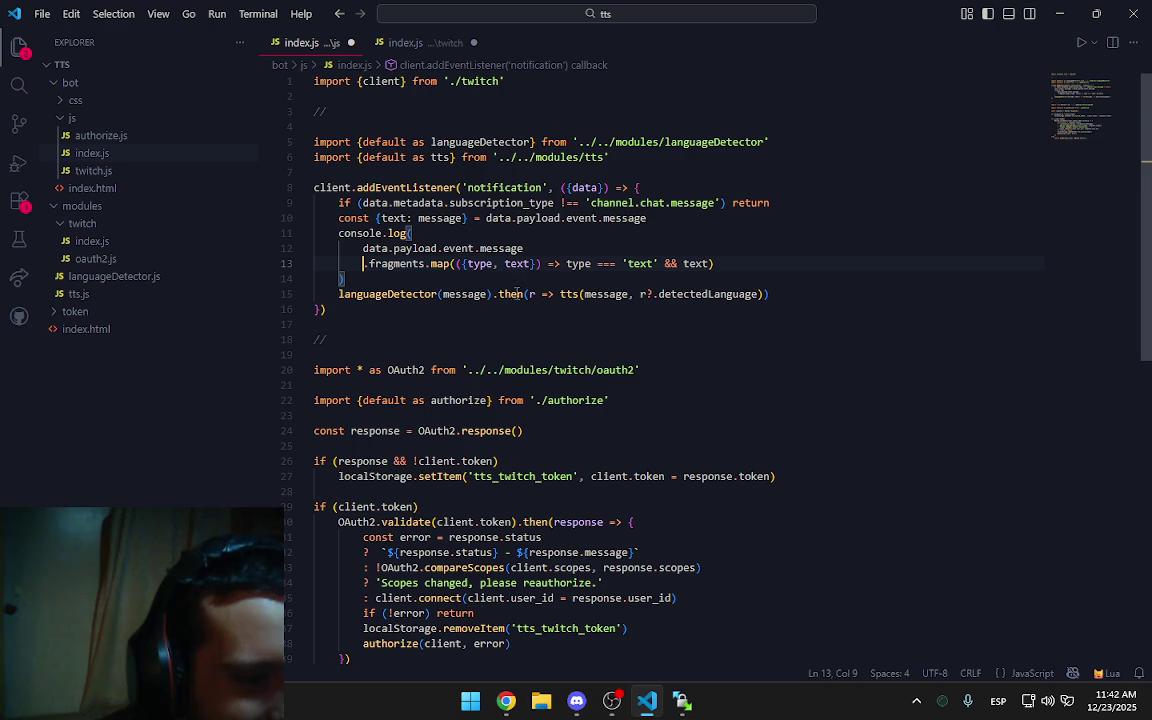
pyautogui.press('Tab')
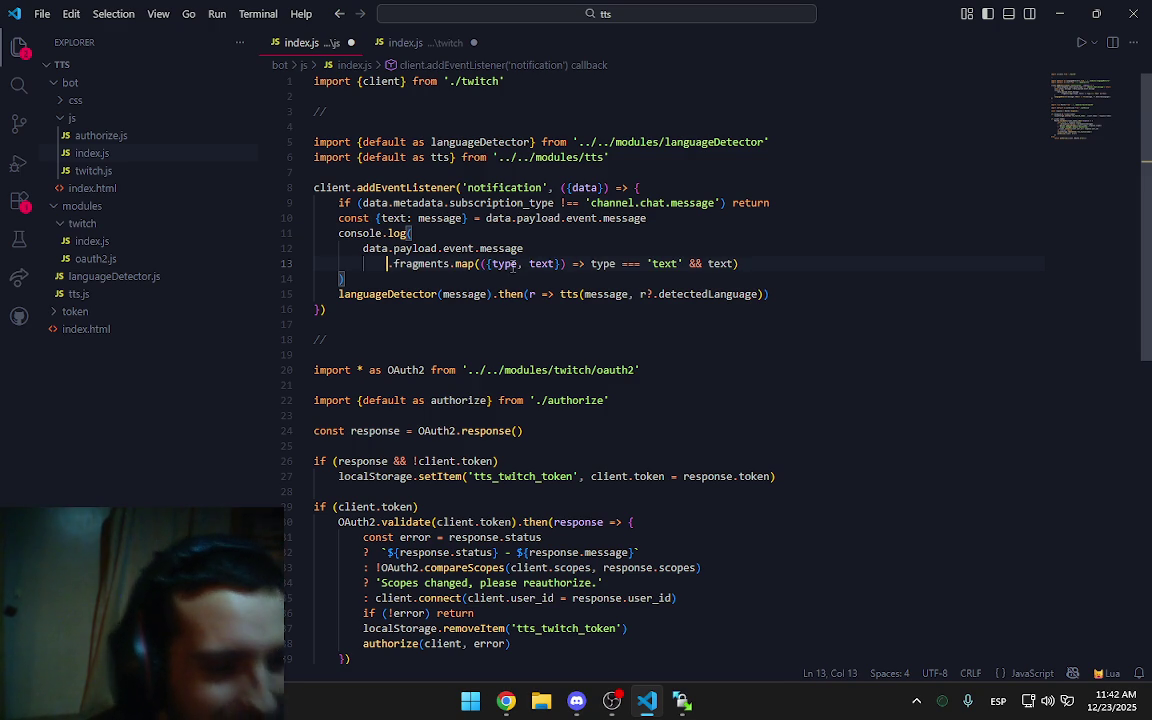
pyautogui.hotkey('shift', 'Tab')
# Step: Add .filter(text => text) on a new line after the fragments map and save index.js
pyautogui.click(727, 264)
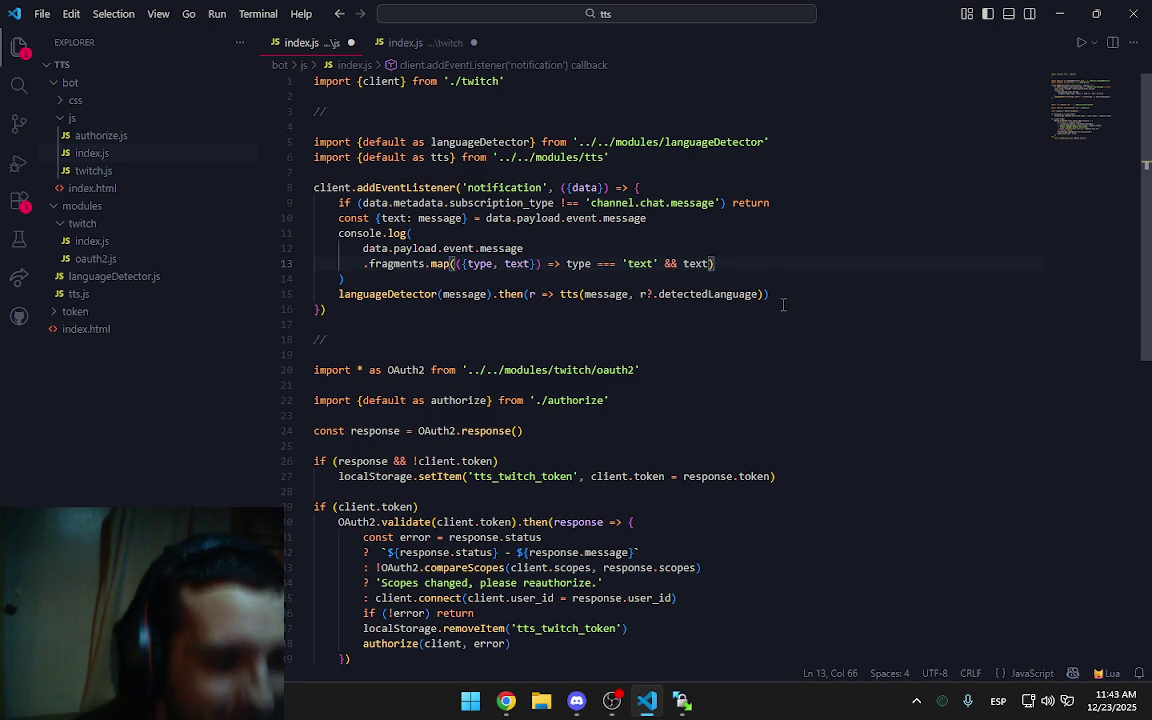
pyautogui.press('Return')
pyautogui.write('.')
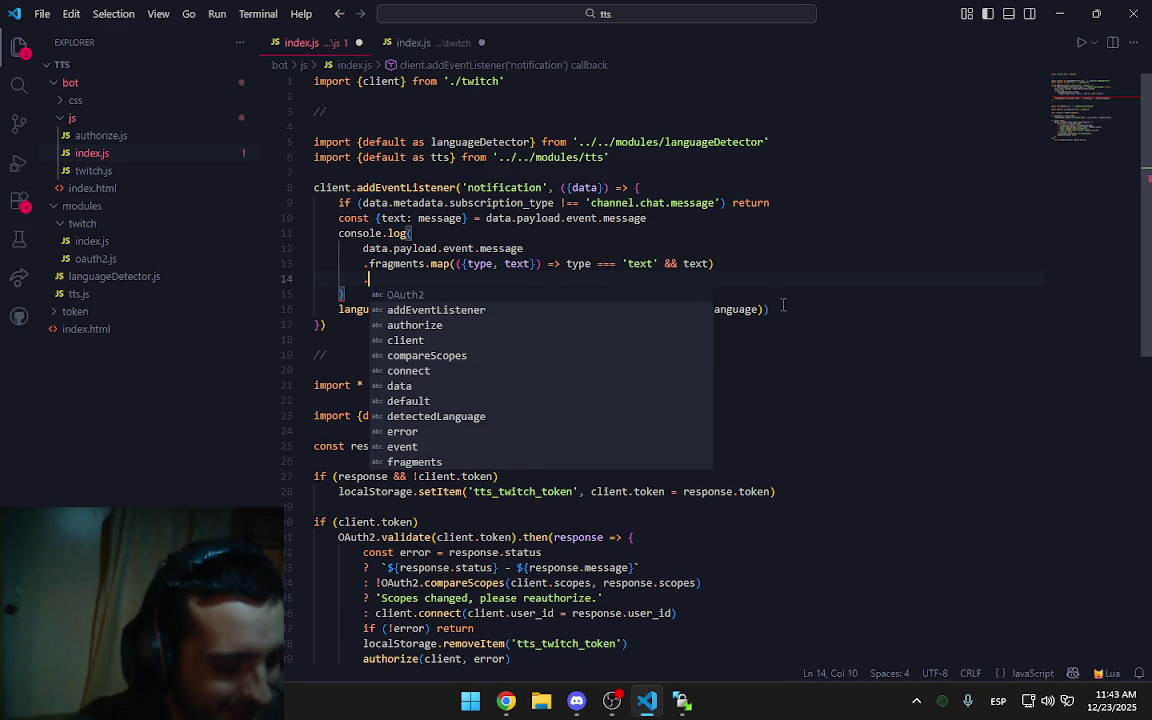
pyautogui.write('filter')
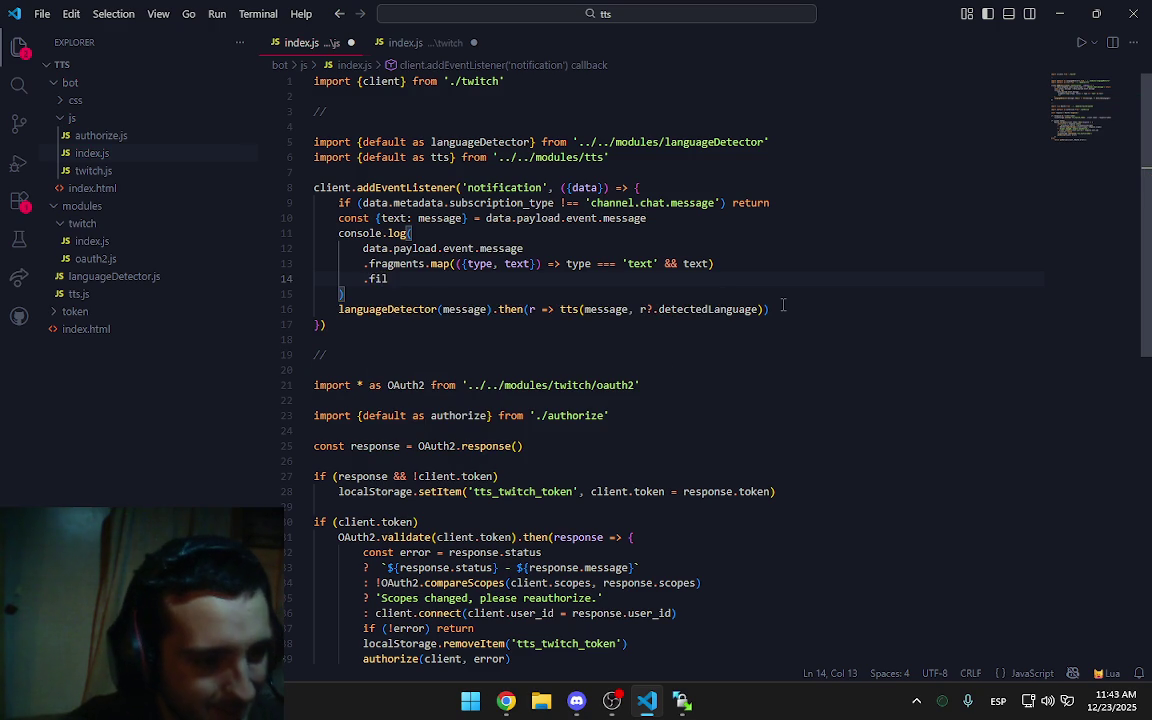
pyautogui.write('(')
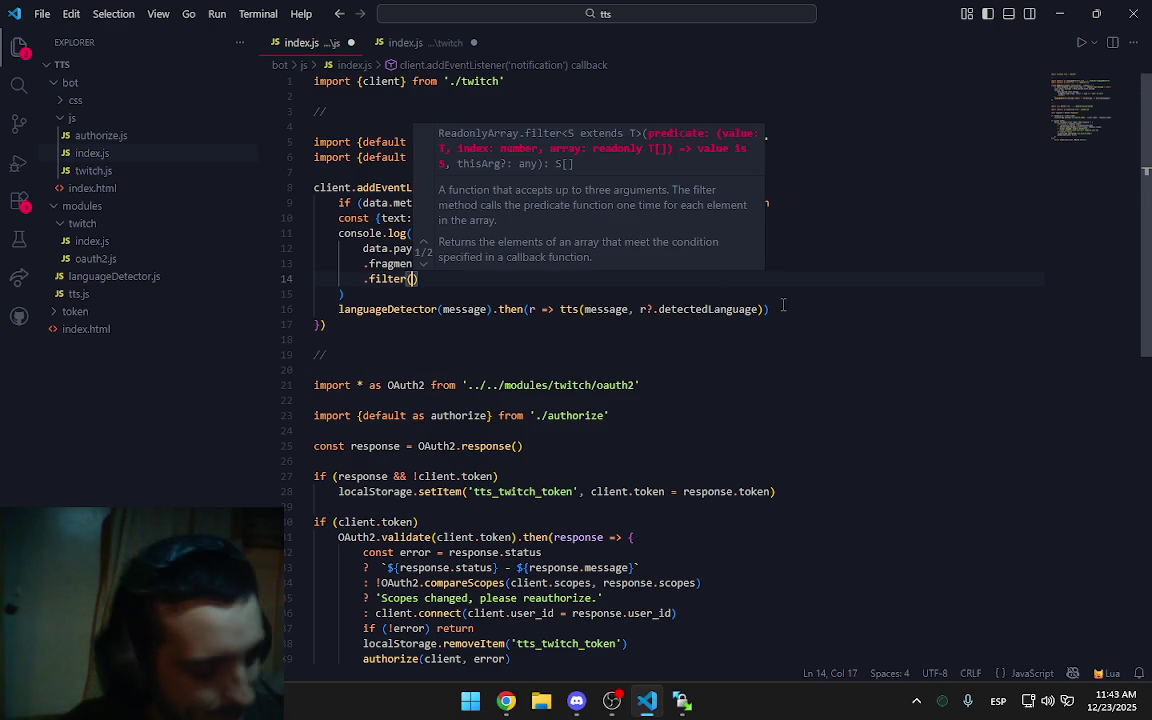
pyautogui.press('Escape')
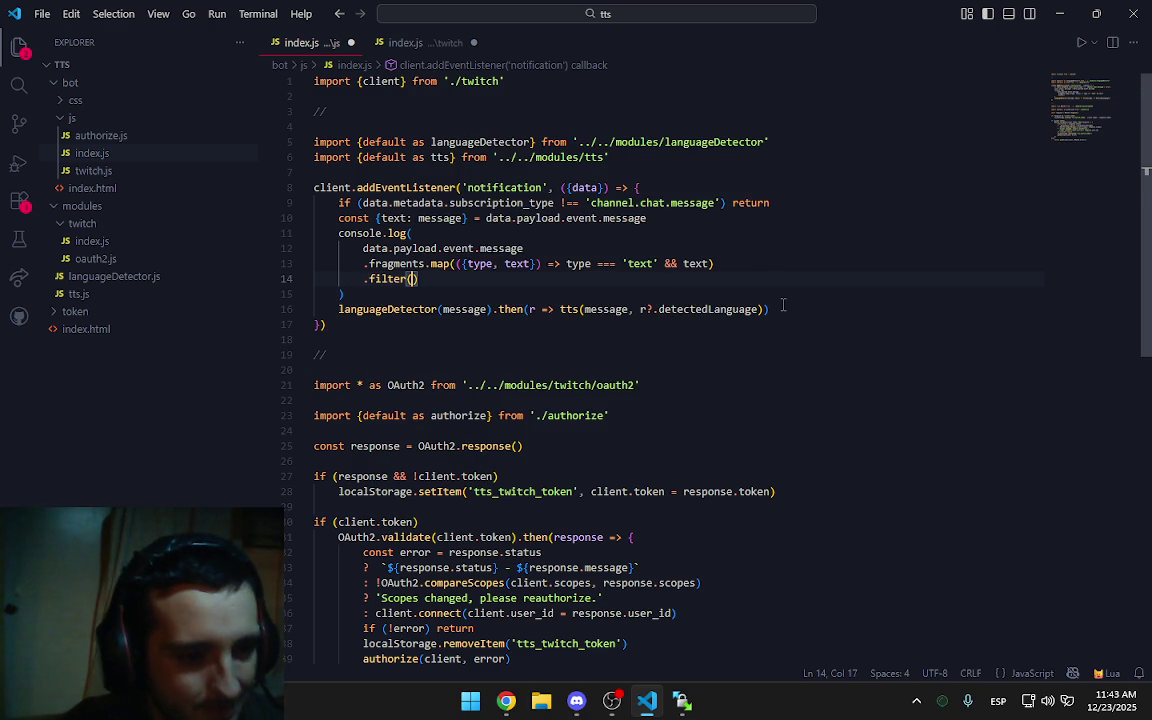
pyautogui.write('ext => tex')
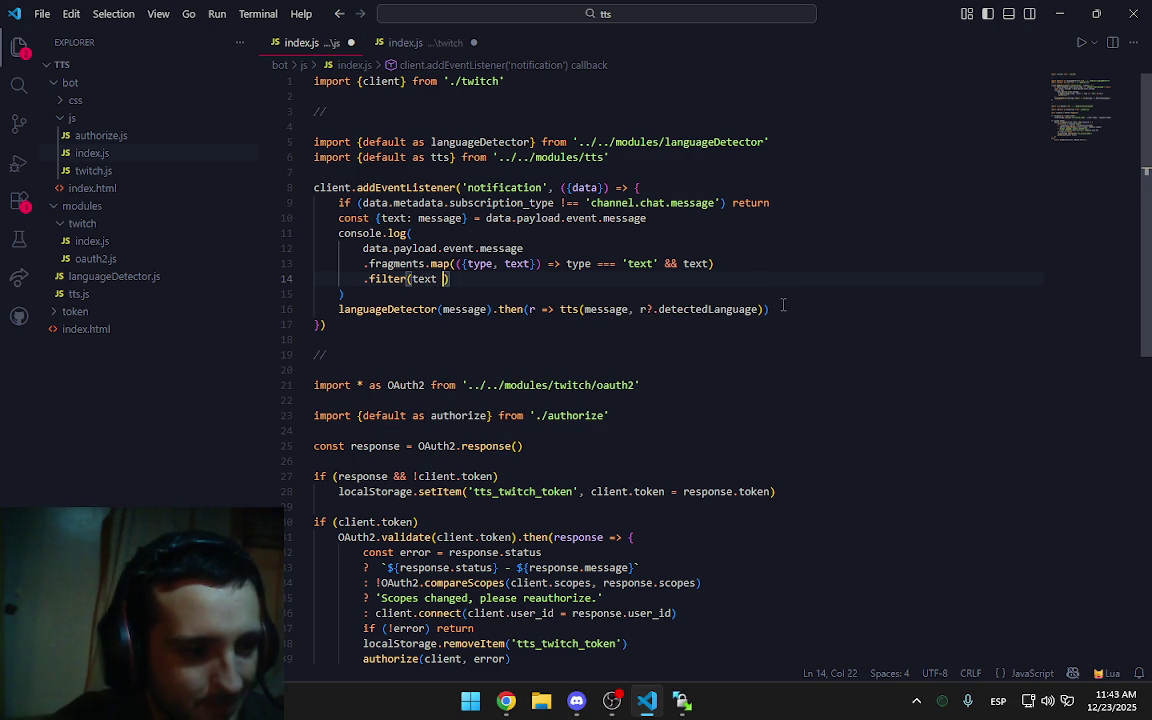
pyautogui.write('t')
pyautogui.press('Escape')
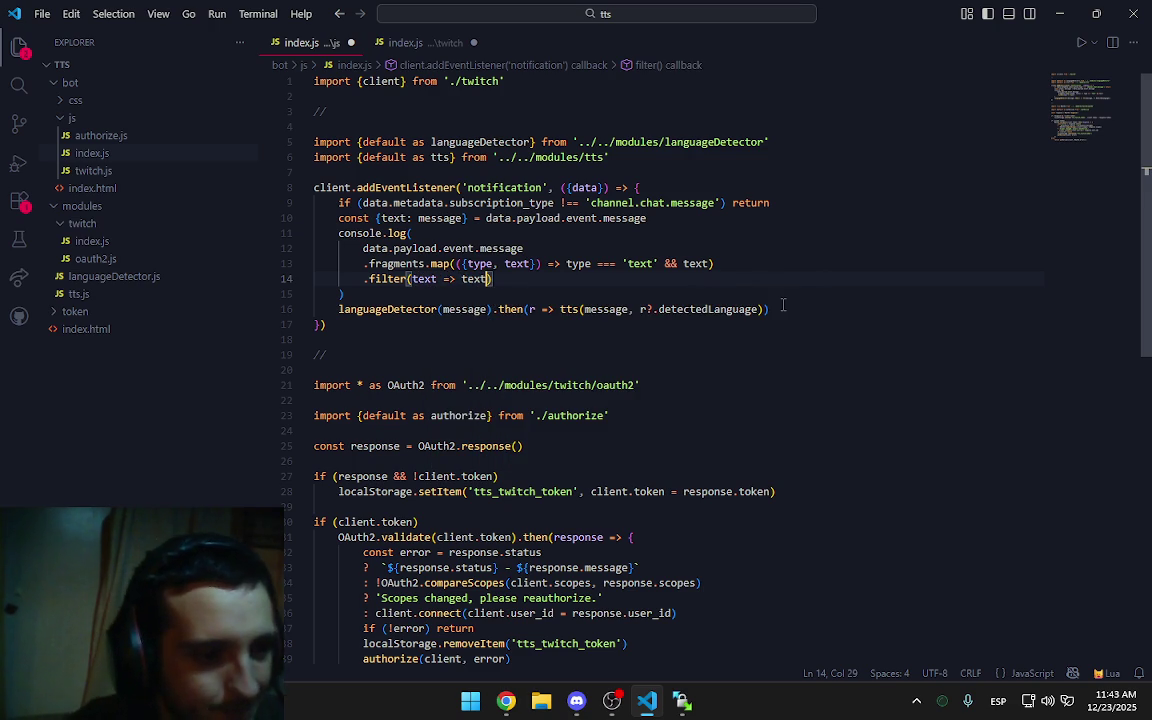
pyautogui.press('Right')
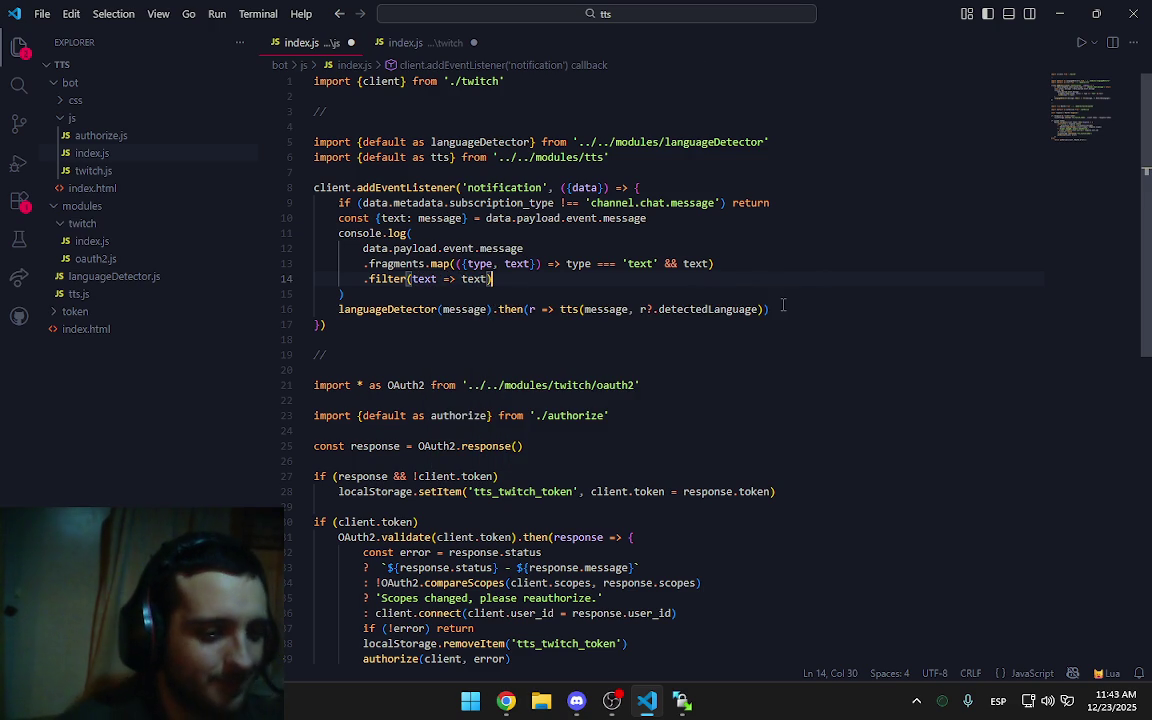
pyautogui.hotkey('ctrl', 's')
pyautogui.hotkey('alt', 'Tab')
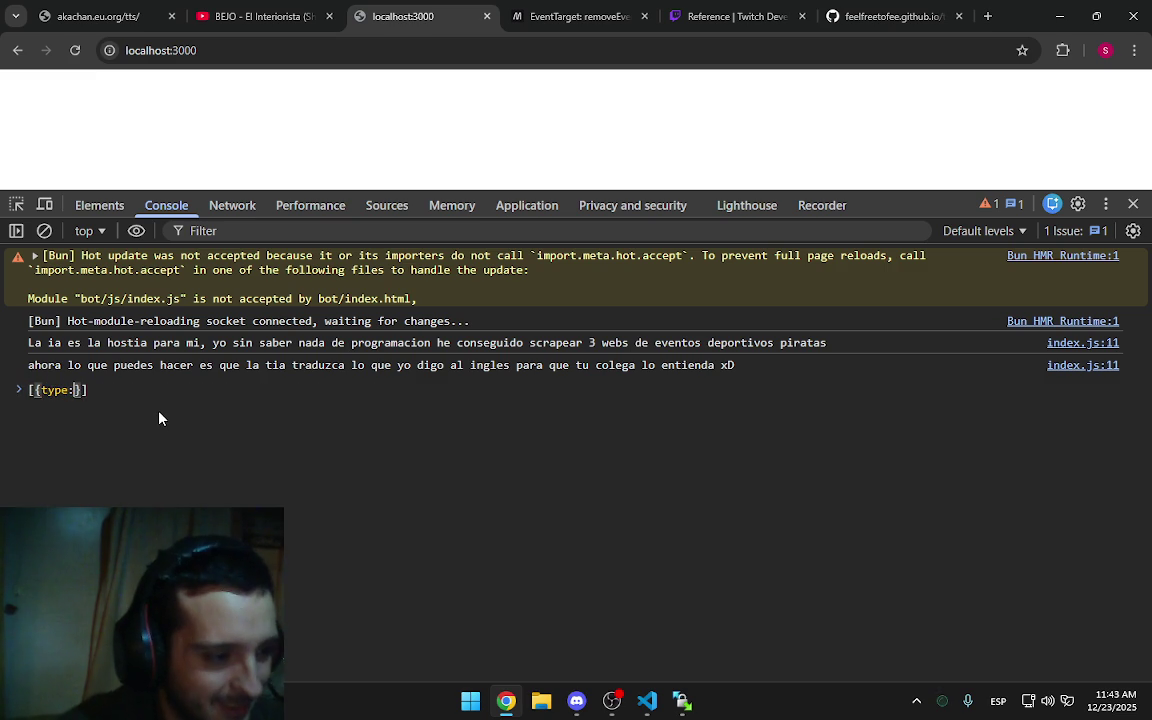
# Step: Enter a {type: 'text', text: 'a'} fragment in the console and duplicate it into three array entries
pyautogui.write(": 'te")
pyautogui.write("xt',")
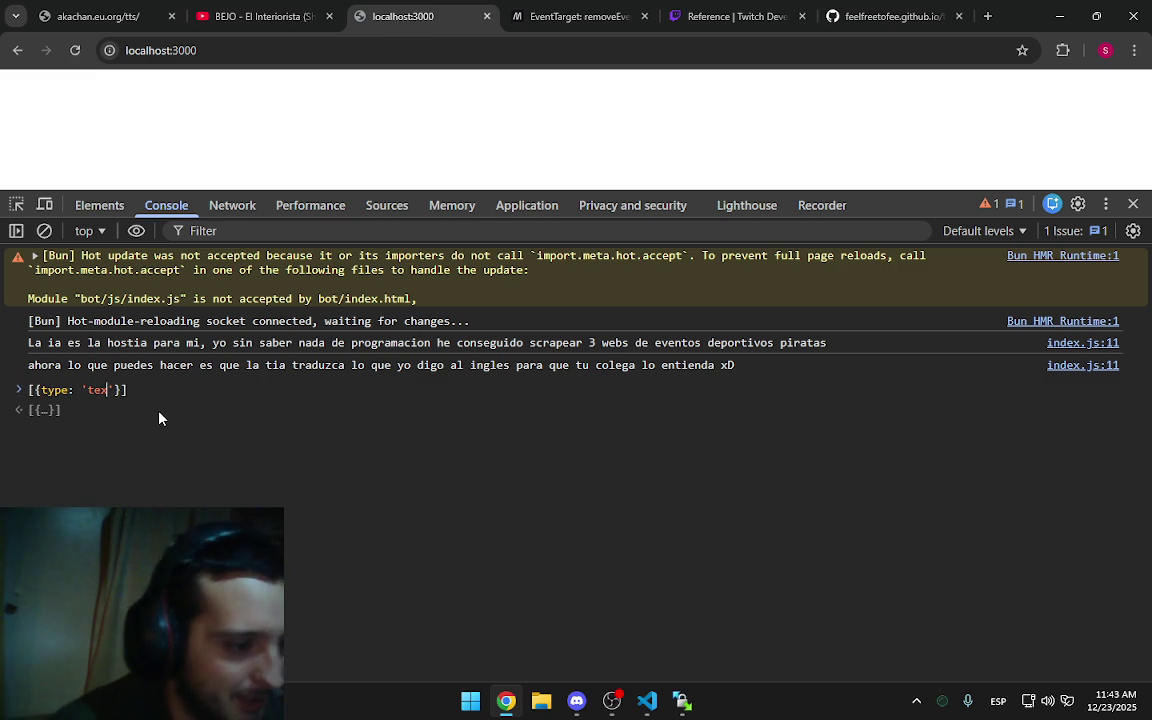
pyautogui.write(' text')
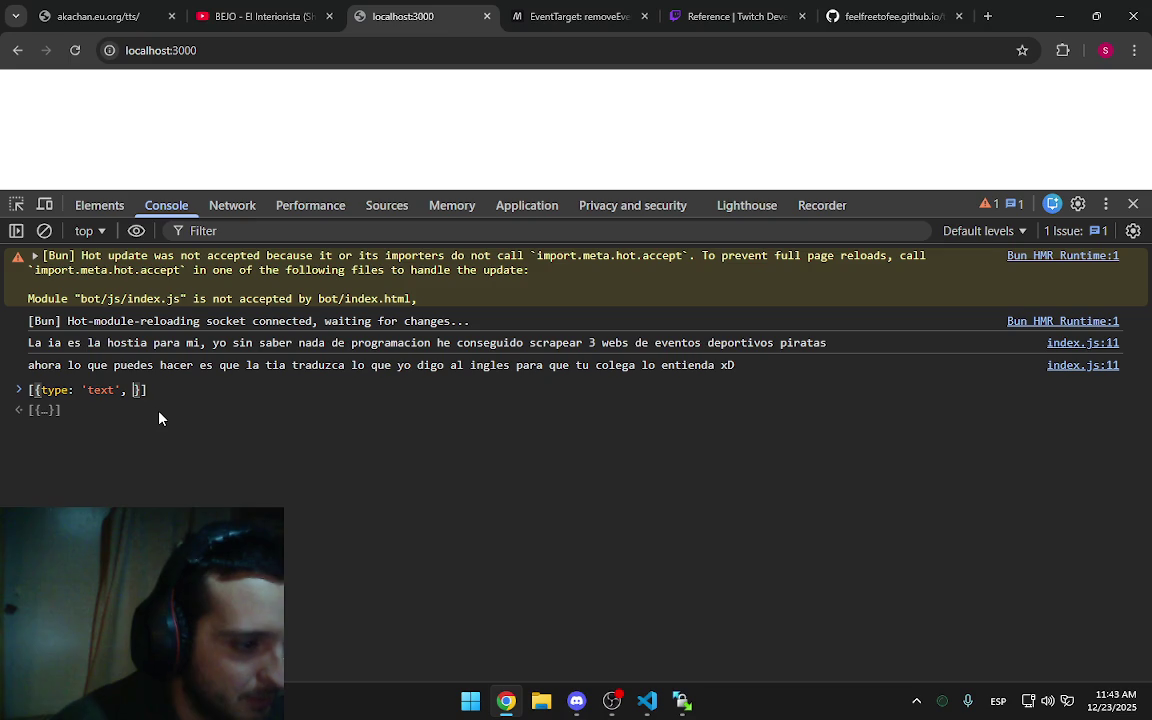
pyautogui.write(": '")
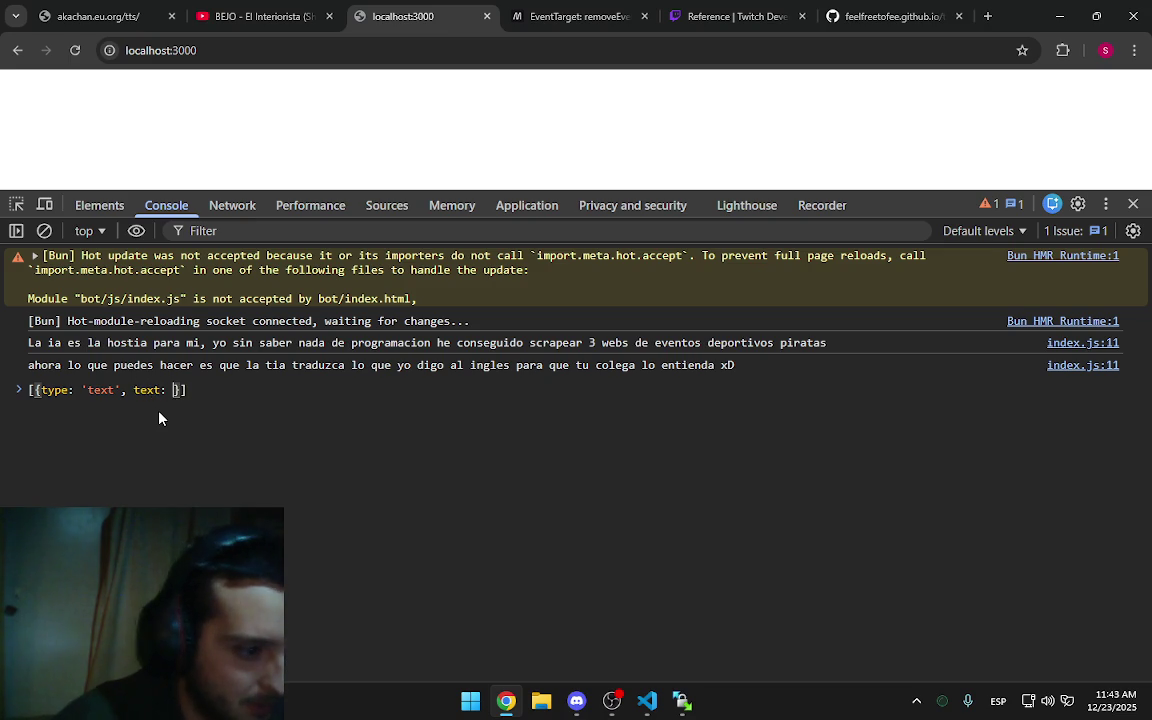
pyautogui.write('a')
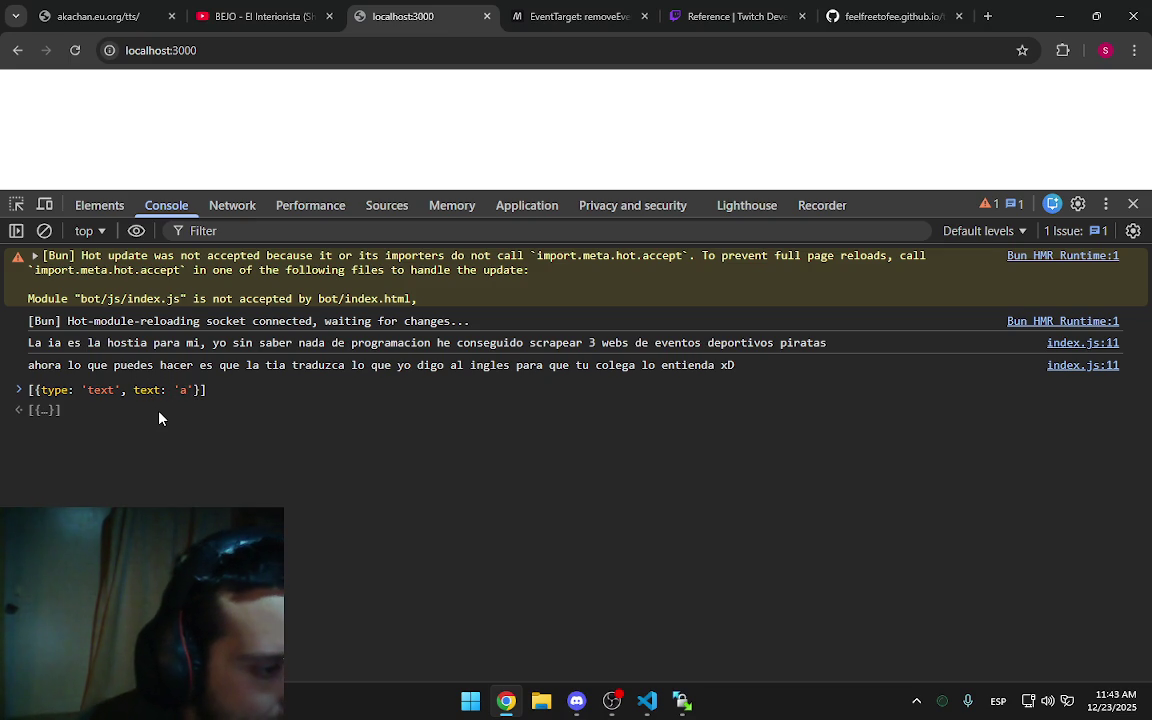
pyautogui.press('alt')
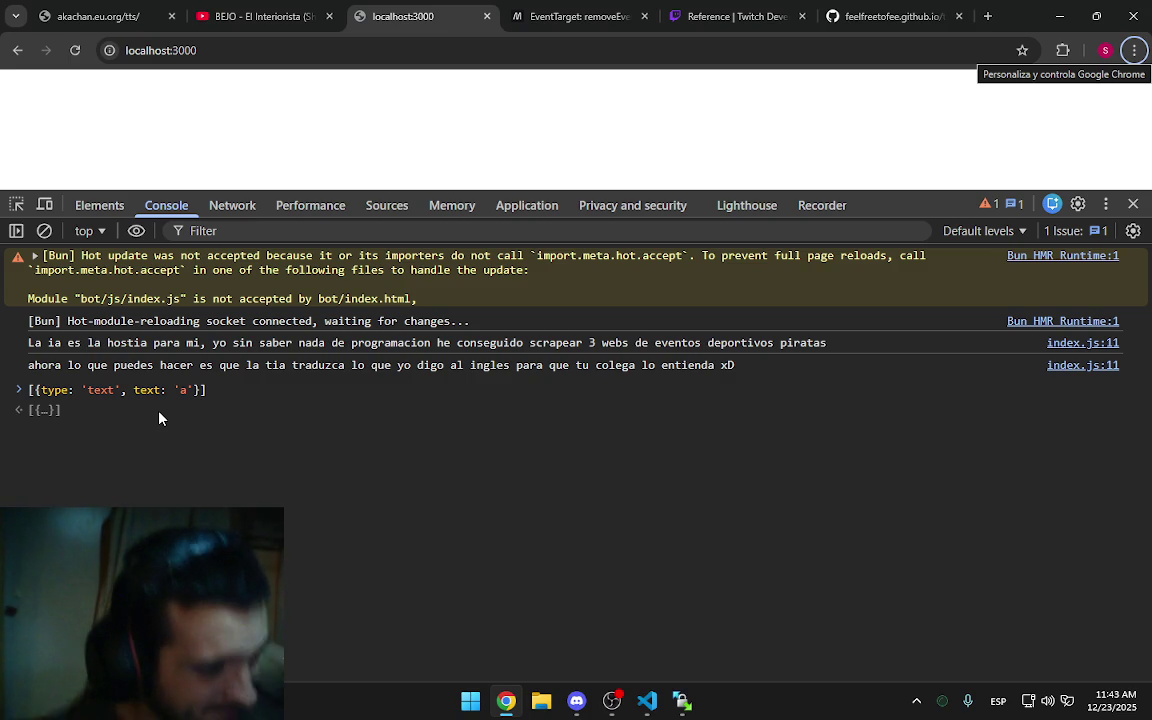
pyautogui.click(195, 391)
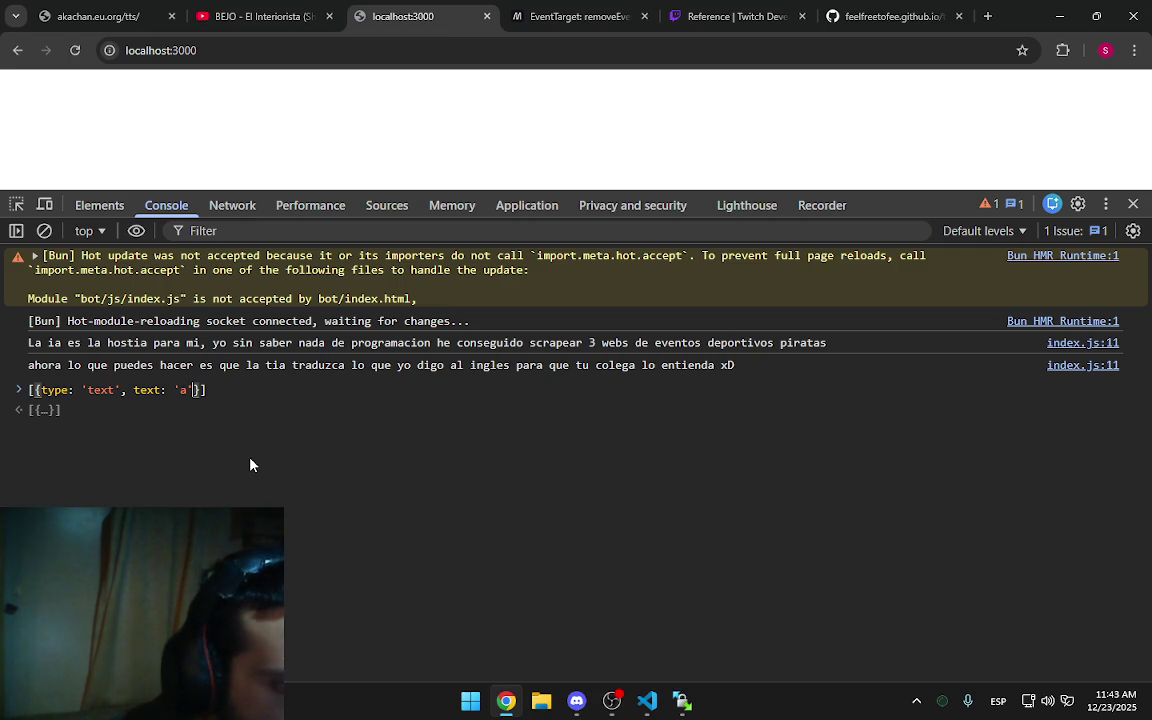
pyautogui.hotkey('shift', 'Left')
pyautogui.hotkey('shift', 'Left')
pyautogui.hotkey('shift', 'Left')
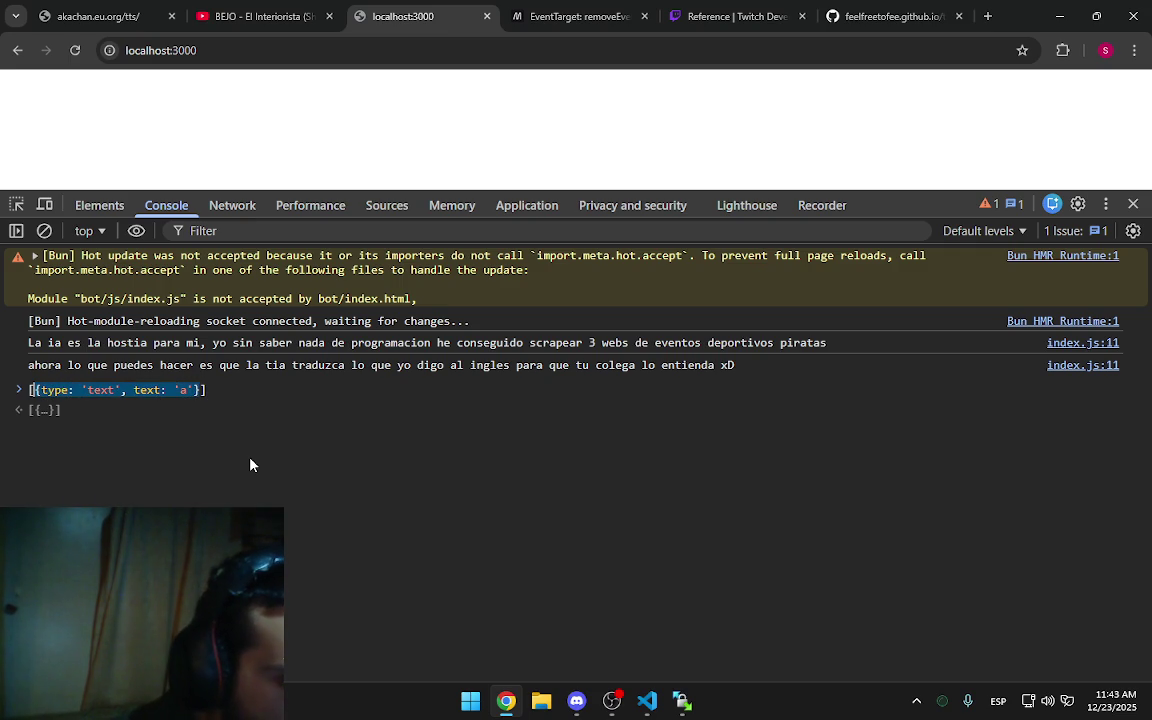
pyautogui.hotkey('ctrl', 'c')
pyautogui.press('Right')
pyautogui.write(',')
pyautogui.hotkey('ctrl', 'v')
pyautogui.write(',')
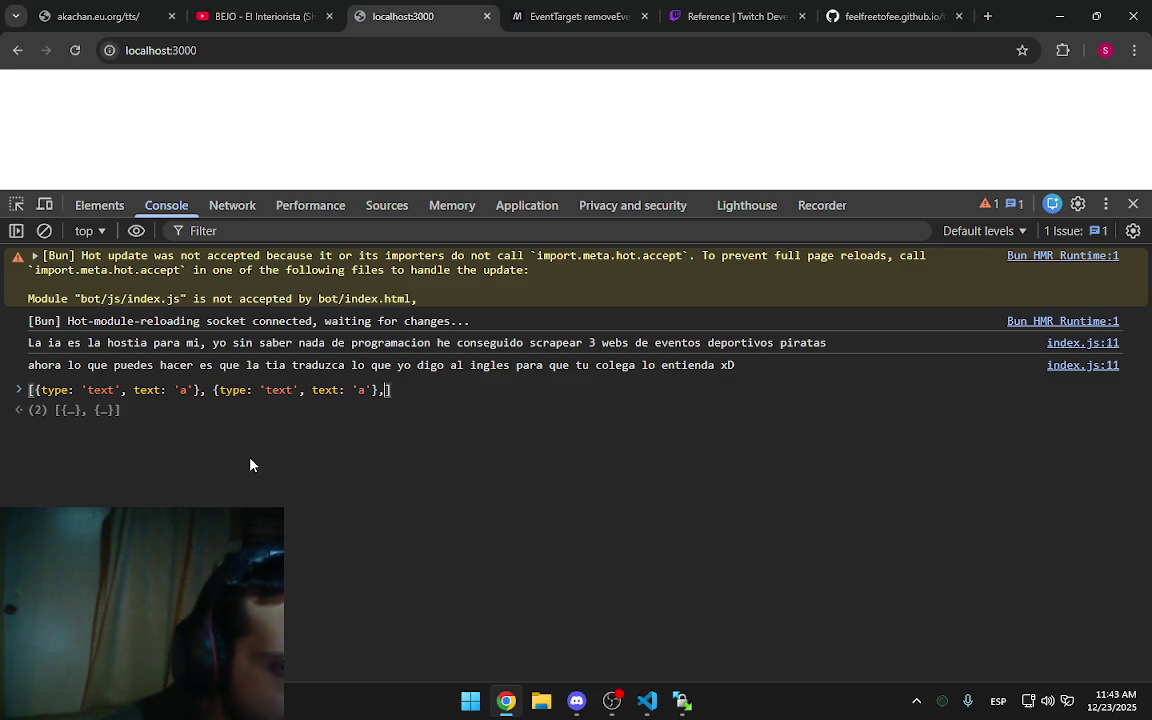
pyautogui.hotkey('ctrl', 'v')
# Step: Change the second fragment's type to 'emote' and the last fragment's text to 'c'
pyautogui.doubleClick(280, 390)
pyautogui.write('emote')
pyautogui.doubleClick(548, 390)
pyautogui.write('c')
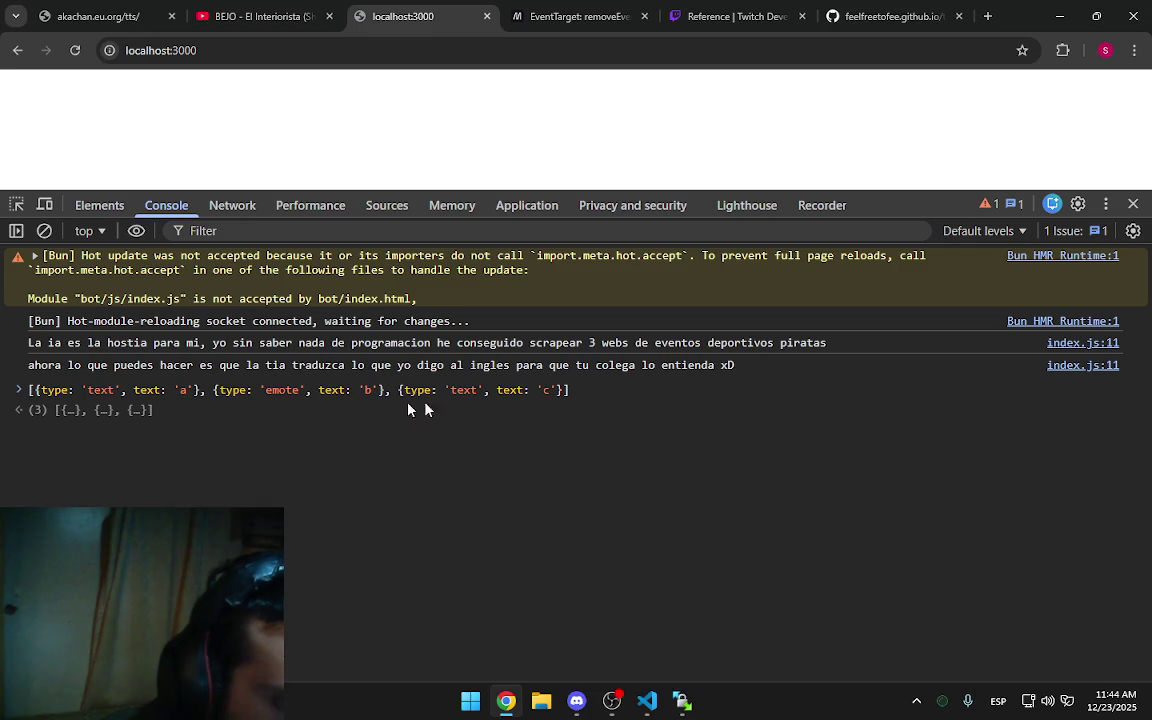
pyautogui.click(630, 393)
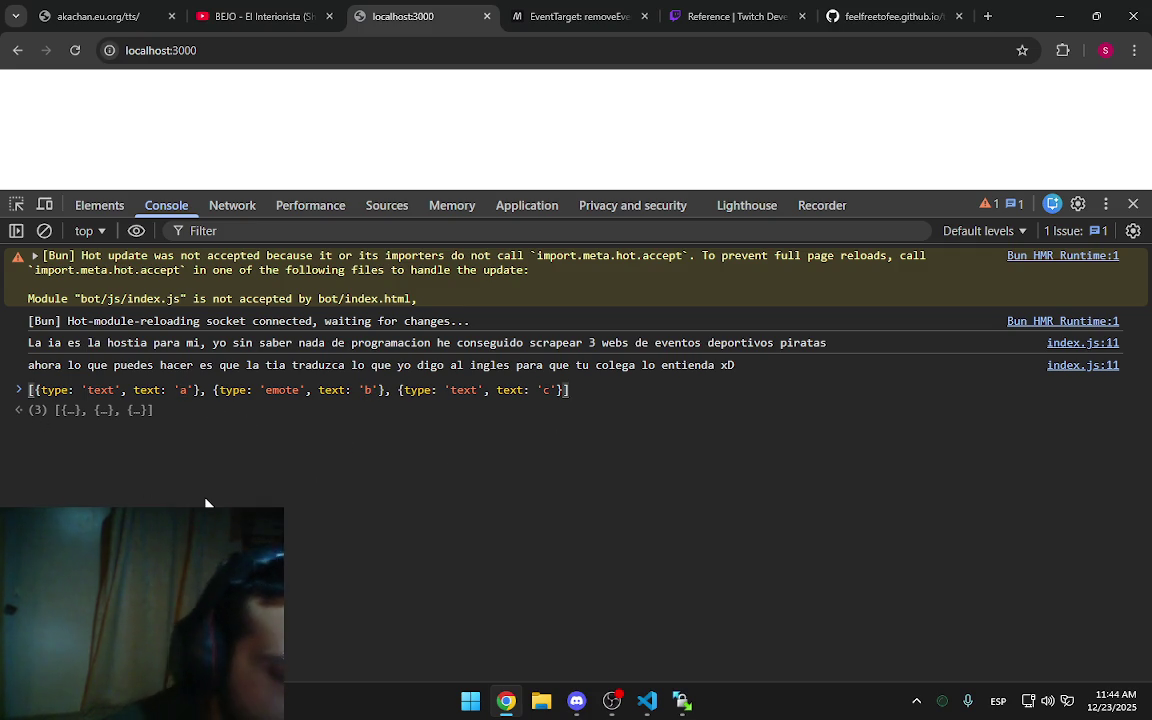
# Step: Map the test array with e => e.type === 'text' && text and run it
pyautogui.write('.j')
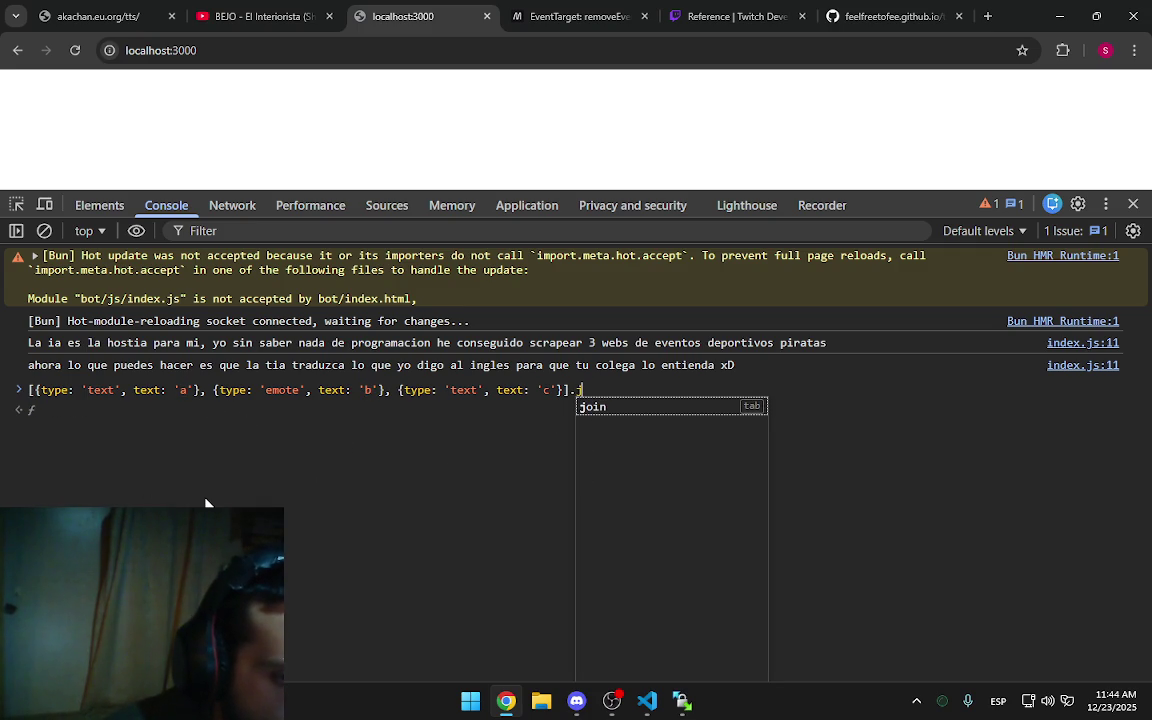
pyautogui.press('BackSpace')
pyautogui.write('map')
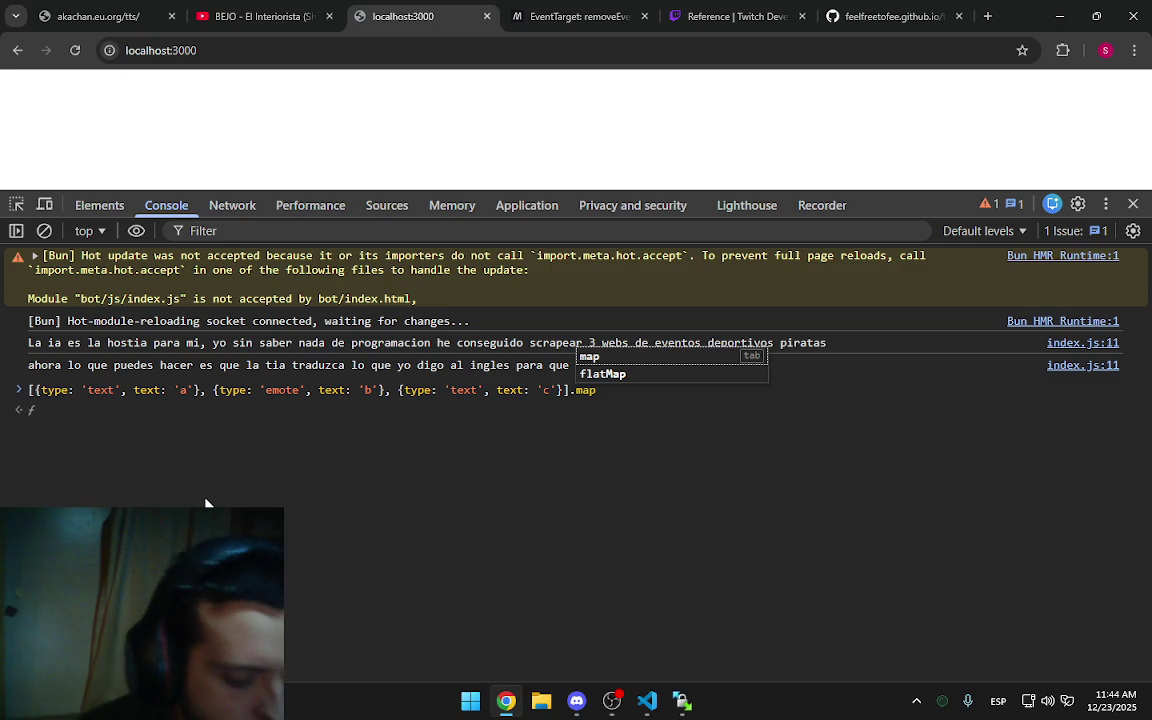
pyautogui.write('(')
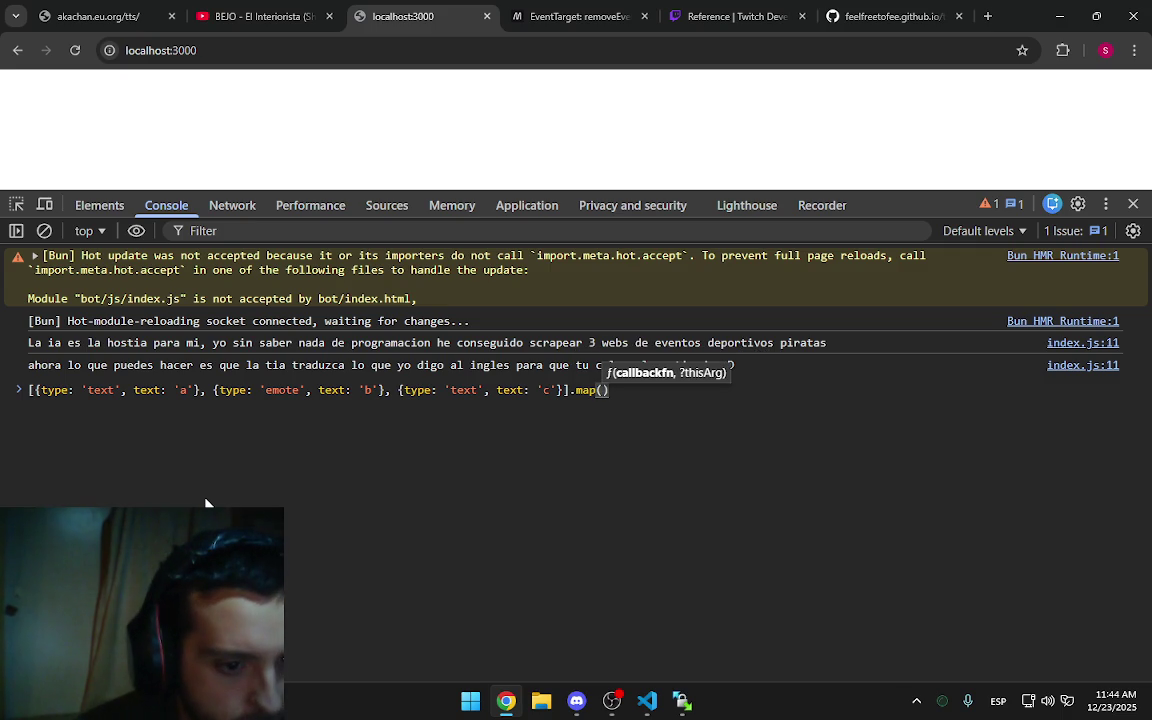
pyautogui.write('e =>')
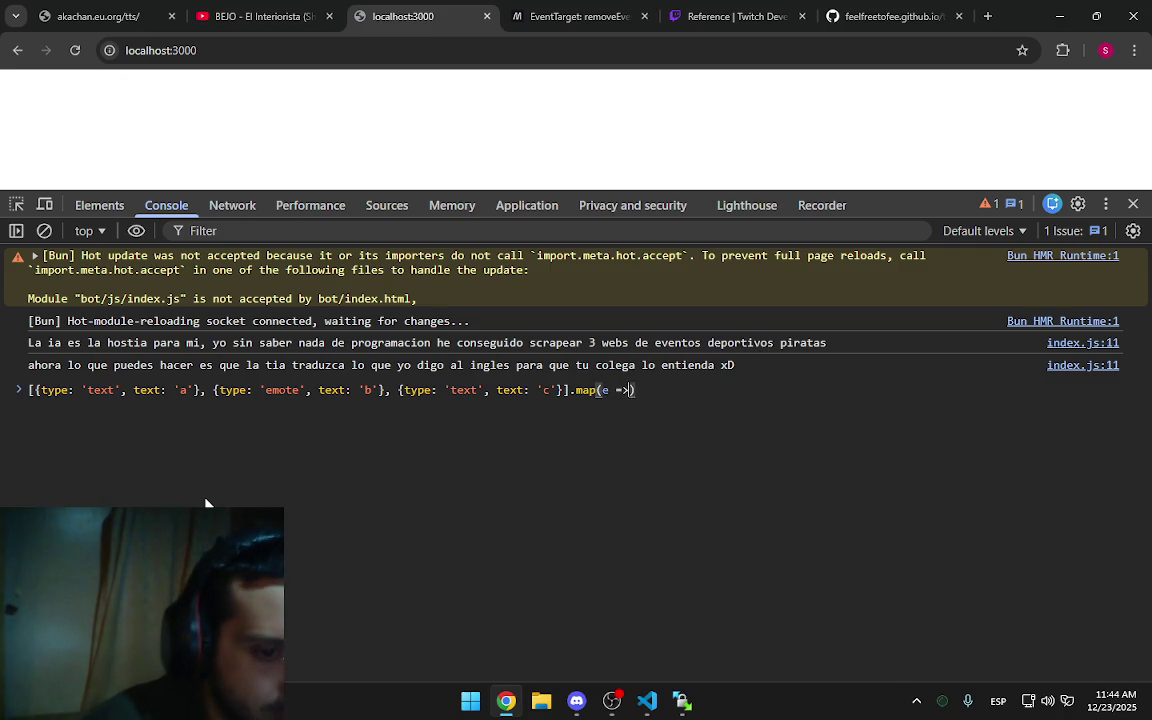
pyautogui.write(' e.type')
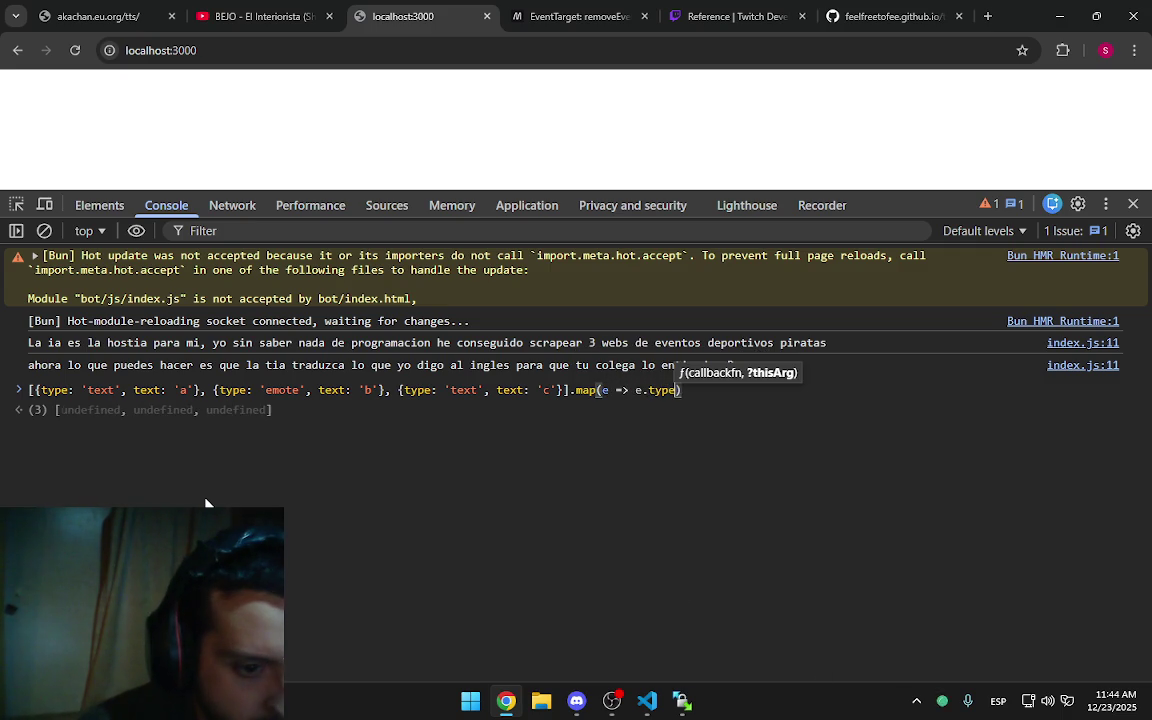
pyautogui.write(' === ')
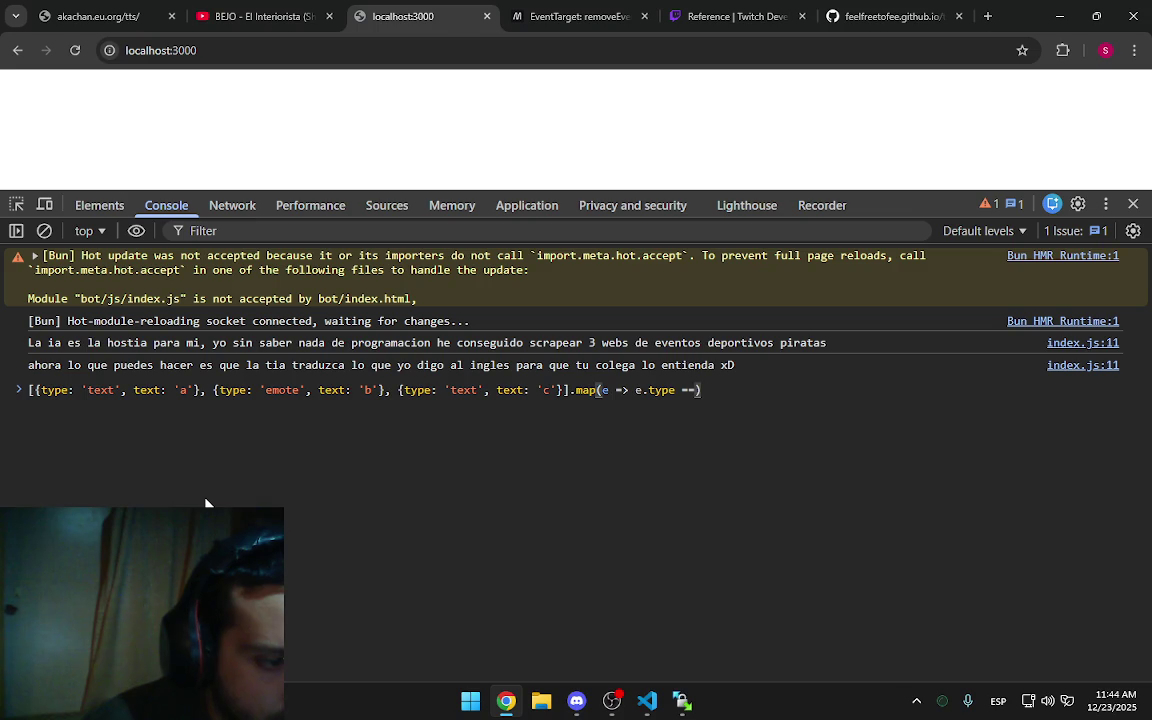
pyautogui.write("'te")
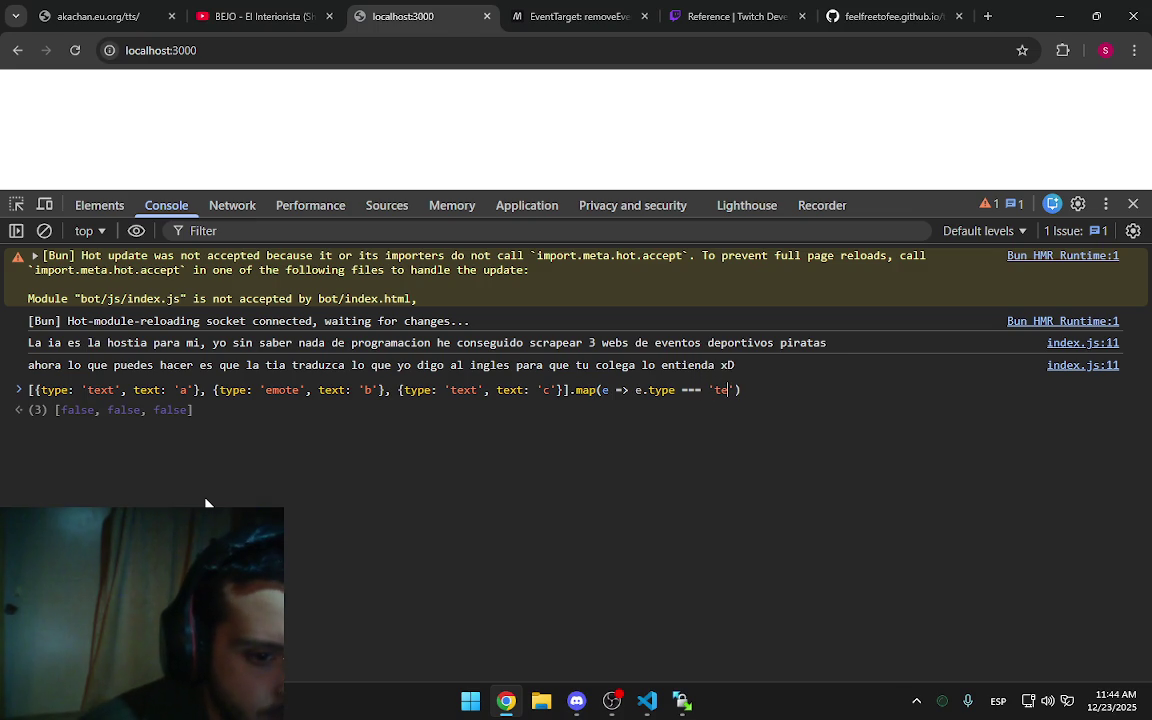
pyautogui.write("xt' && te")
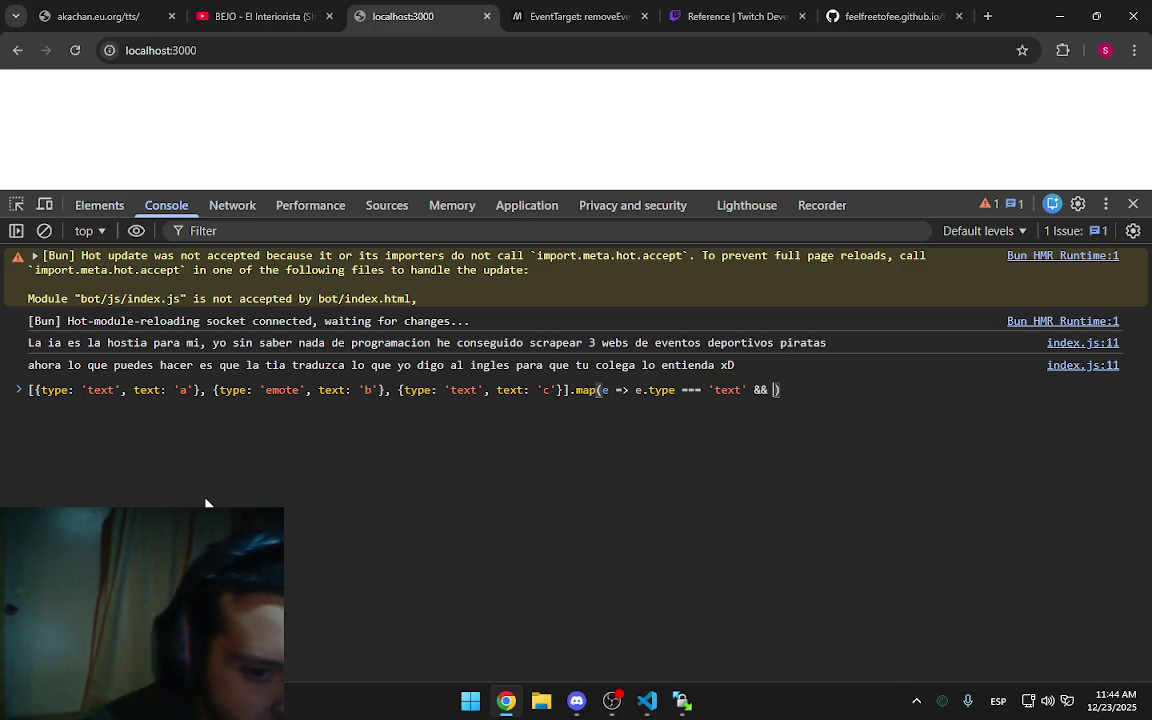
pyautogui.write('xt')
pyautogui.press('Return')
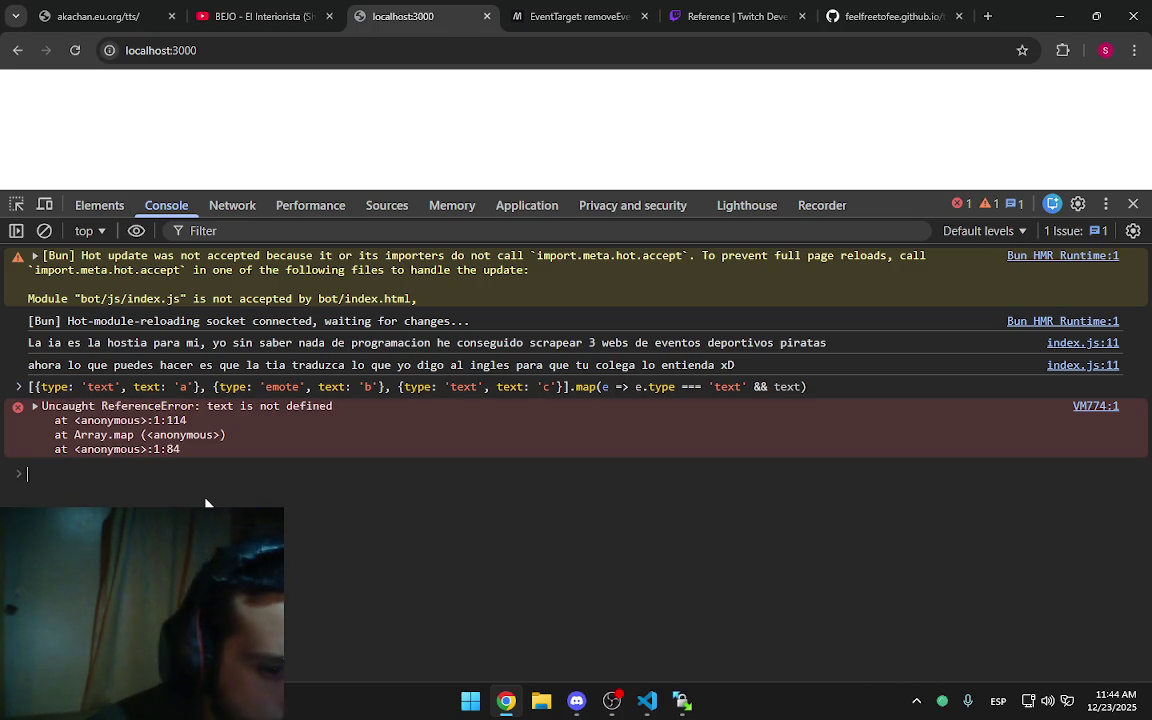
# Step: Rewrite the map as e.type === 'text' ? e.text : undefined with .join(' ') and run it
pyautogui.press('Up')
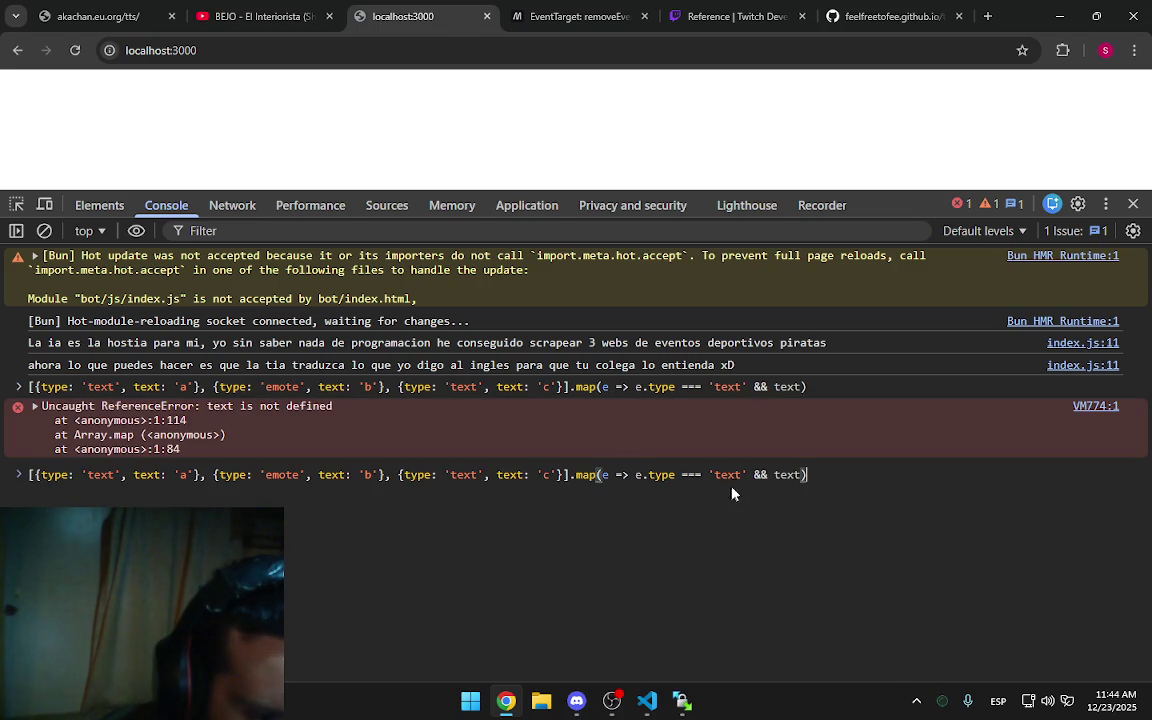
pyautogui.click(776, 475)
pyautogui.write('e.')
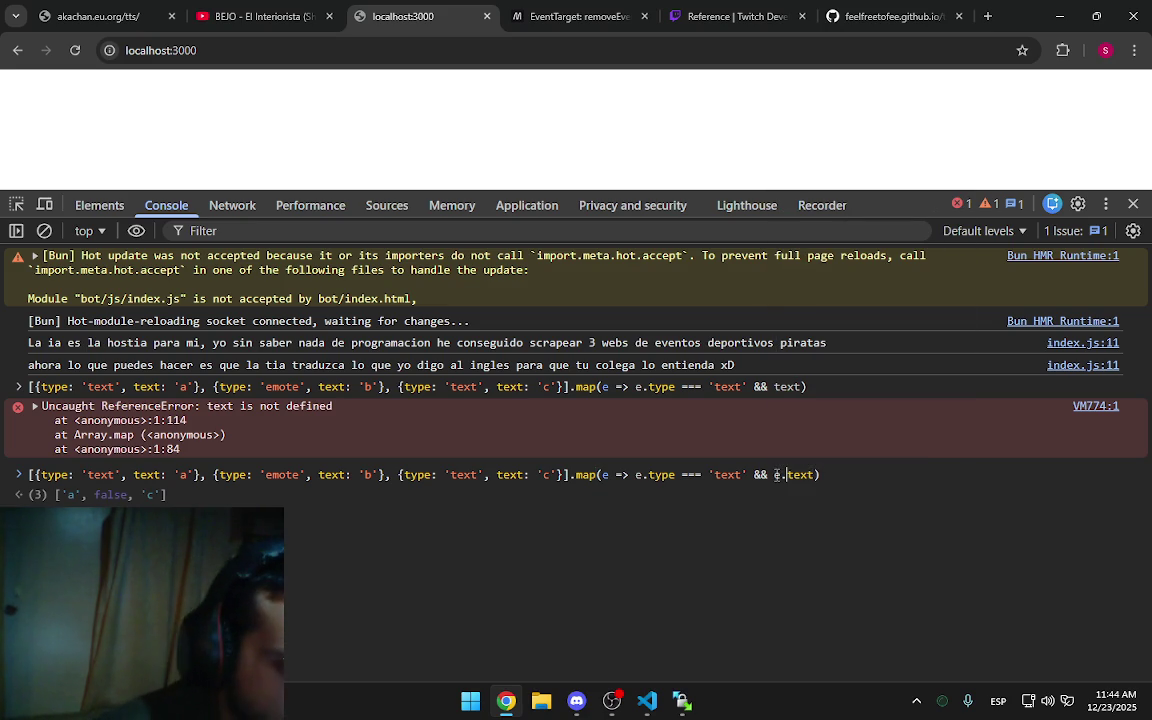
pyautogui.press('Right')
pyautogui.press('Right')
pyautogui.press('Right')
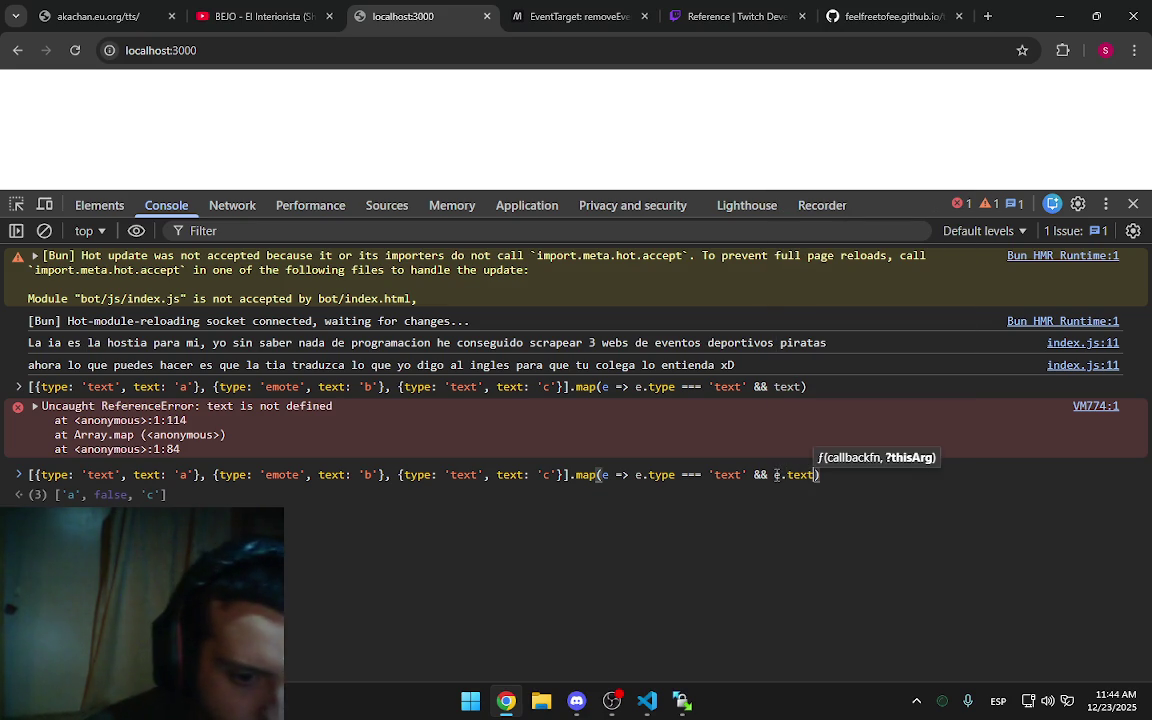
pyautogui.write(".join('")
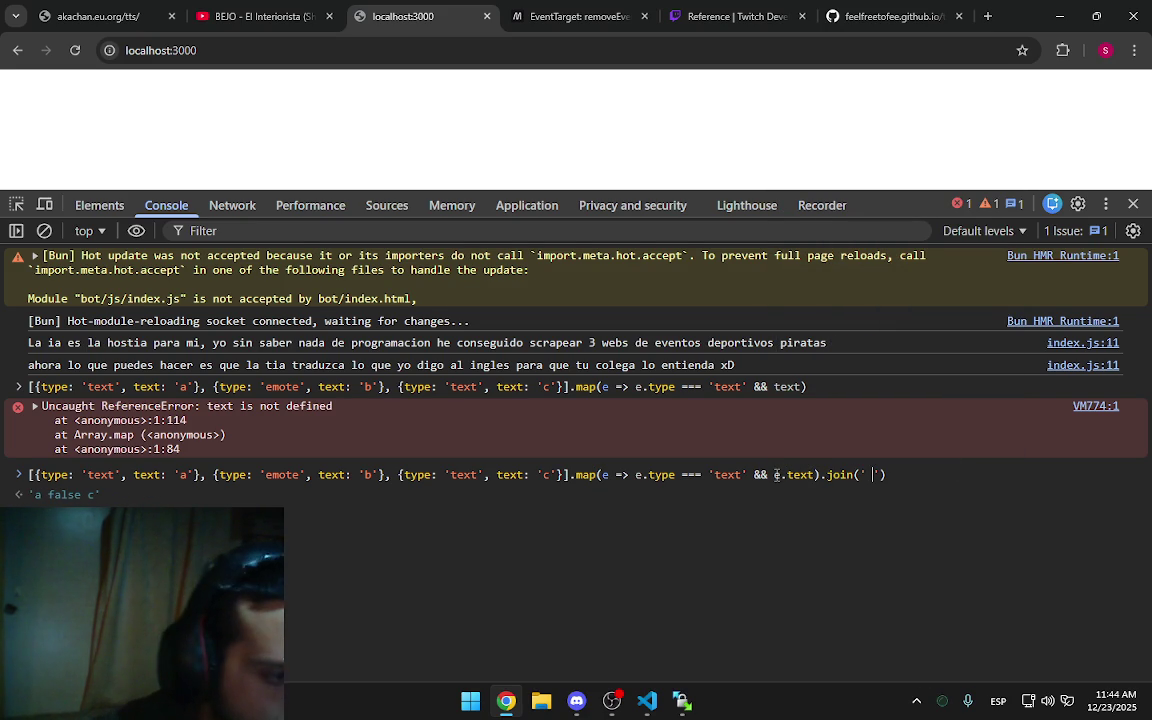
pyautogui.click(815, 476)
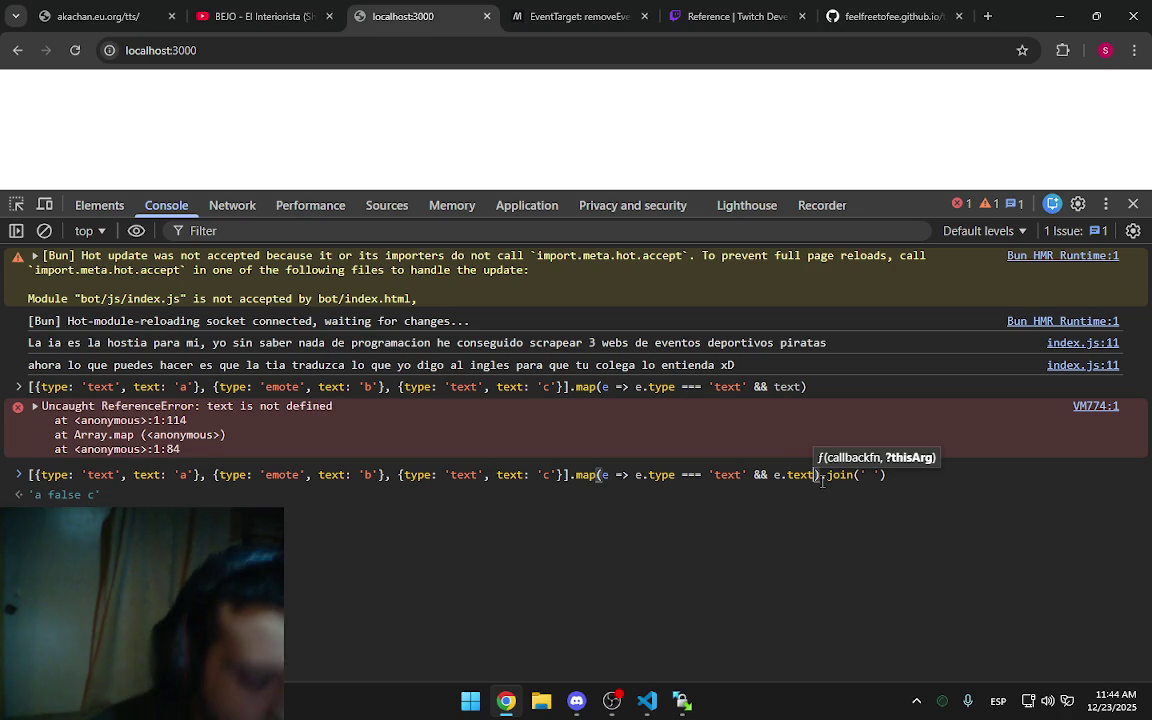
pyautogui.hotkey('ctrl', 'Left')
pyautogui.hotkey('ctrl', 'Left')
pyautogui.press('BackSpace')
pyautogui.write('?')
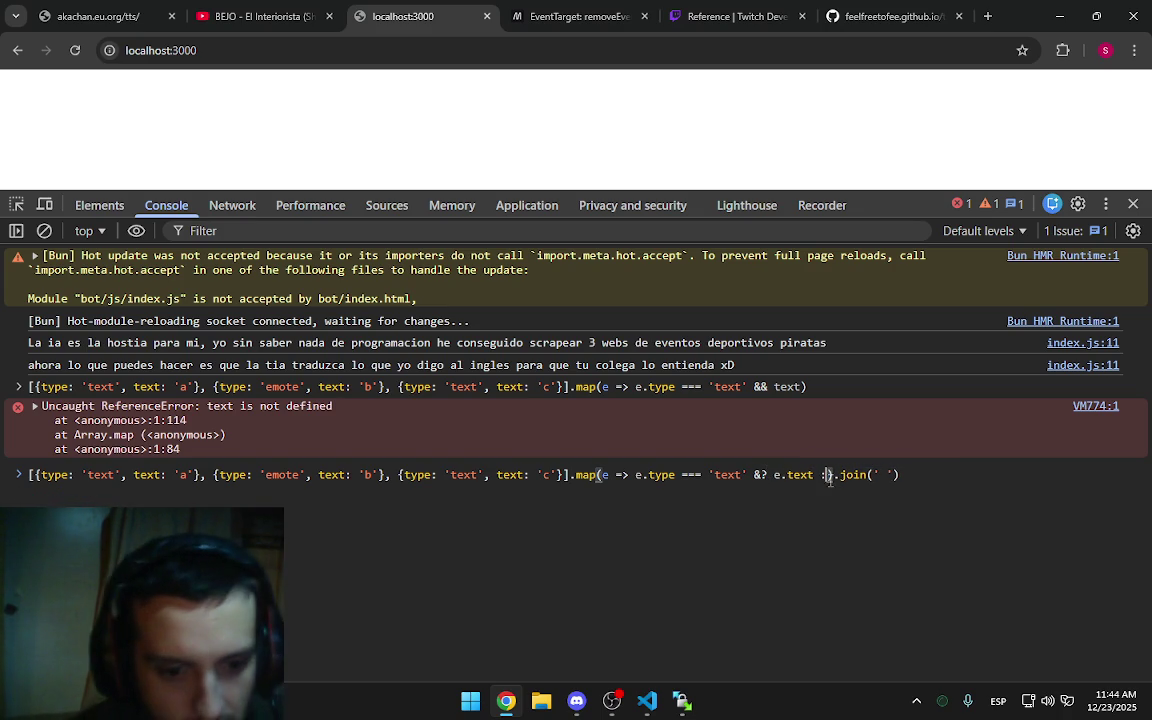
pyautogui.write(' e.text : unde')
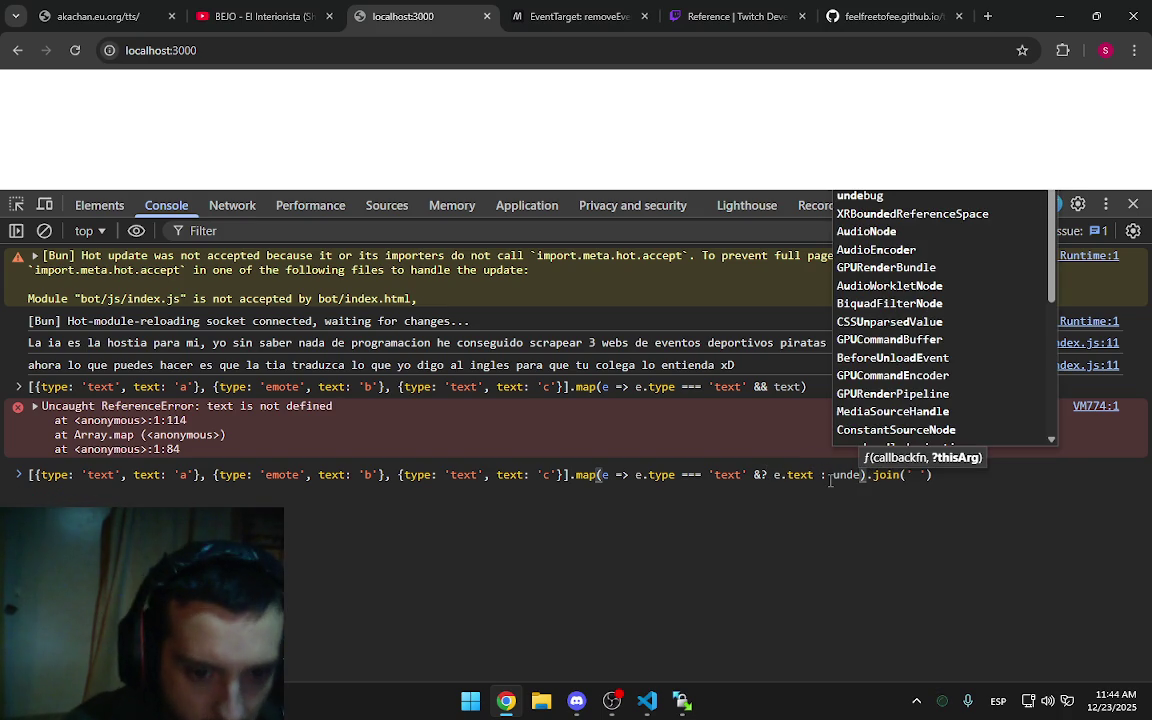
pyautogui.write('fined')
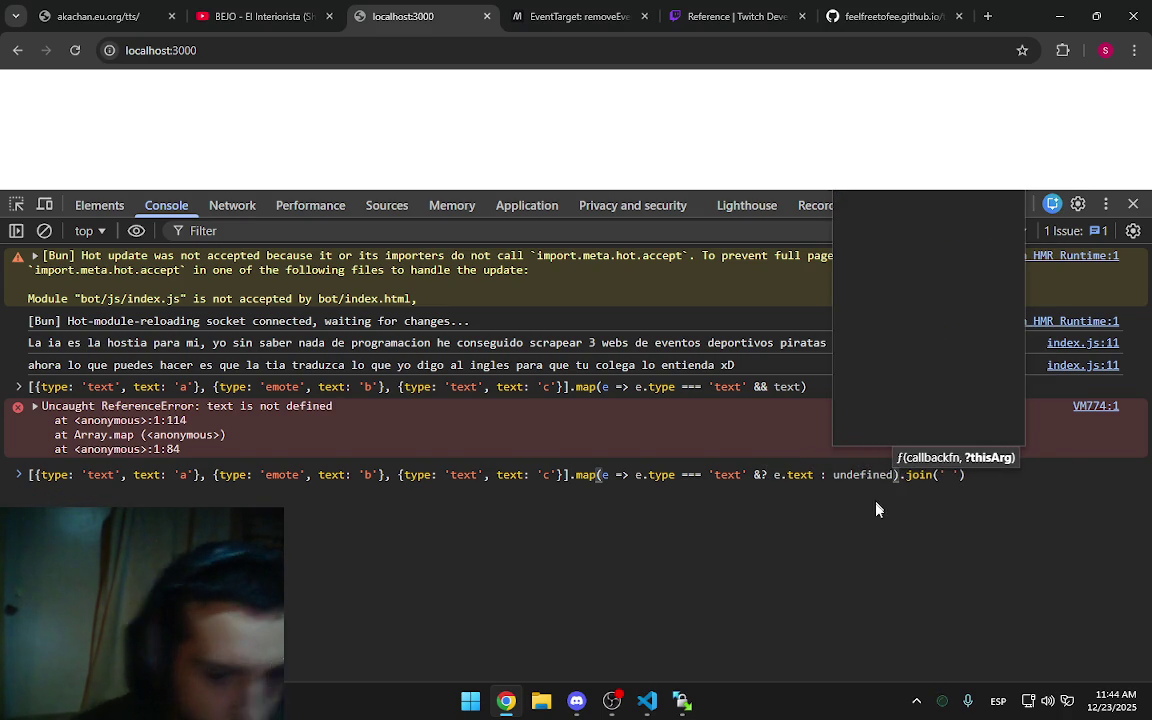
pyautogui.click(968, 503)
pyautogui.press('Return')
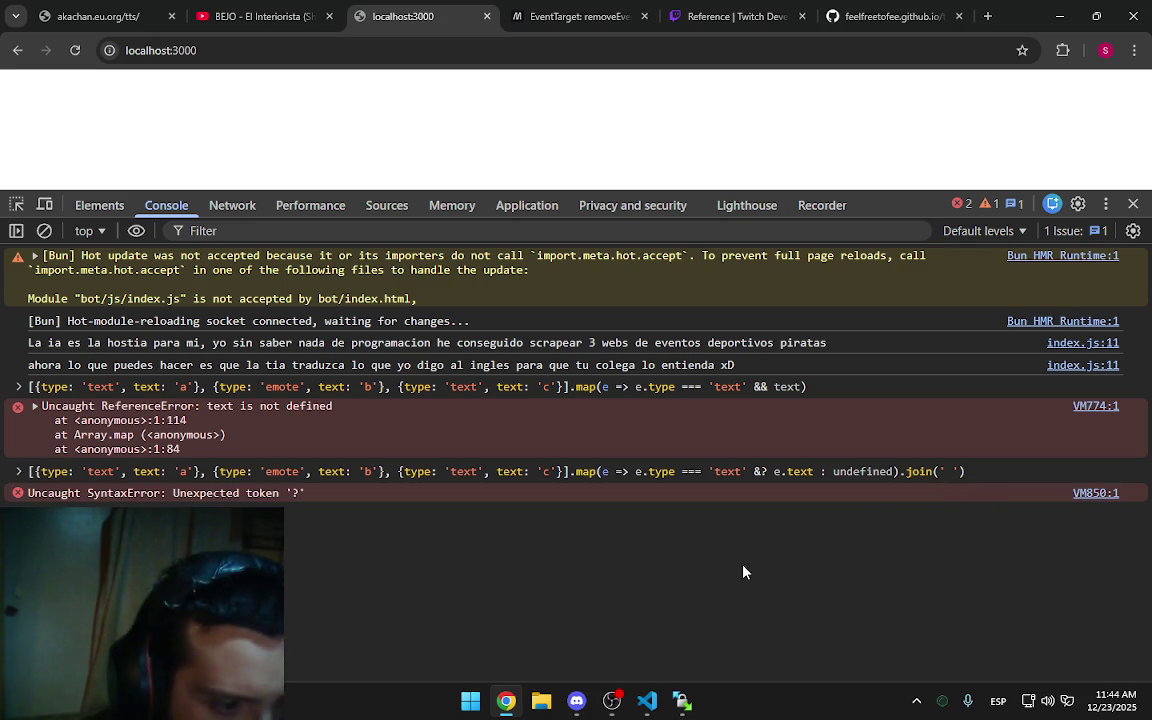
# Step: Remove the stray ampersand before the ? and rerun, getting 'a c'
pyautogui.press('Up')
pyautogui.click(760, 515)
pyautogui.press('BackSpace')
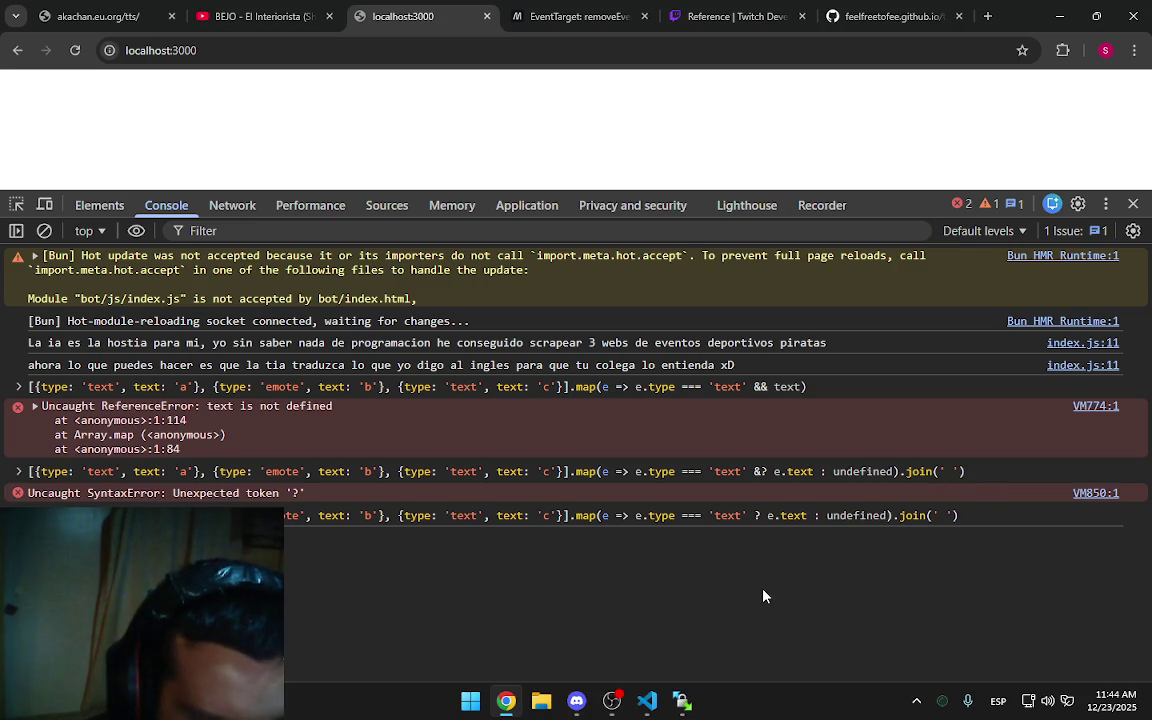
pyautogui.press('Return')
pyautogui.press('Up')
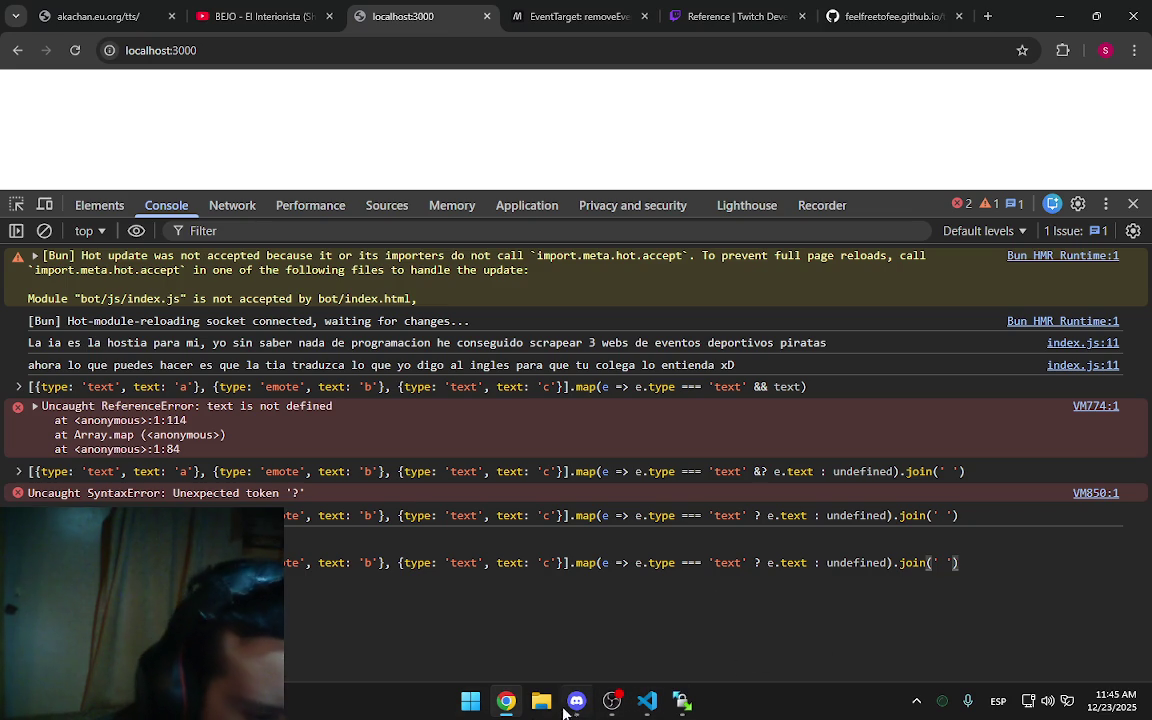
# Step: Show the console of the akachan.eu.org TTS tab
pyautogui.click(640, 712)
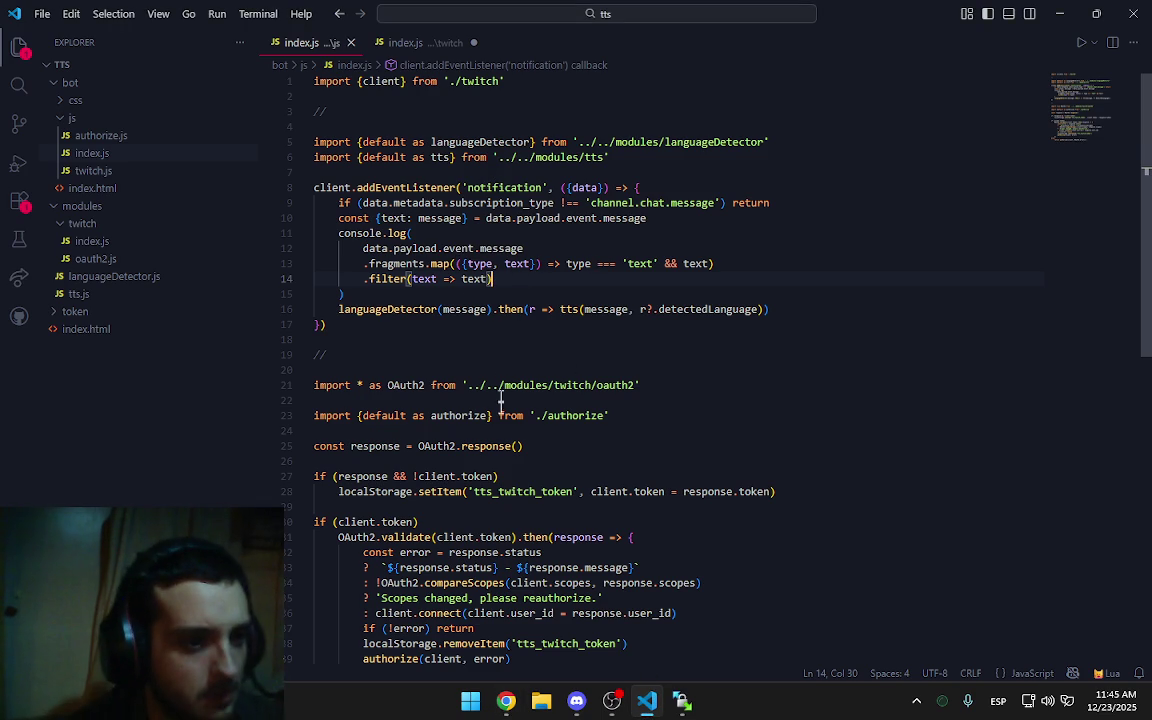
pyautogui.click(505, 699)
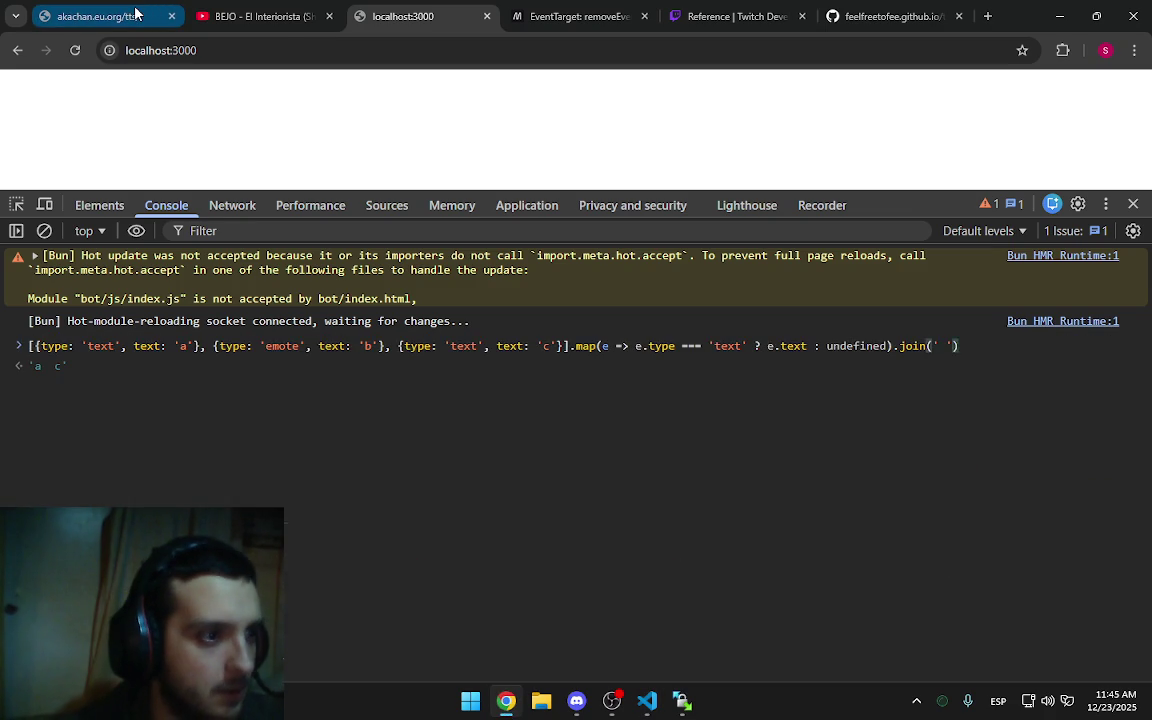
pyautogui.click(137, 14)
pyautogui.click(166, 350)
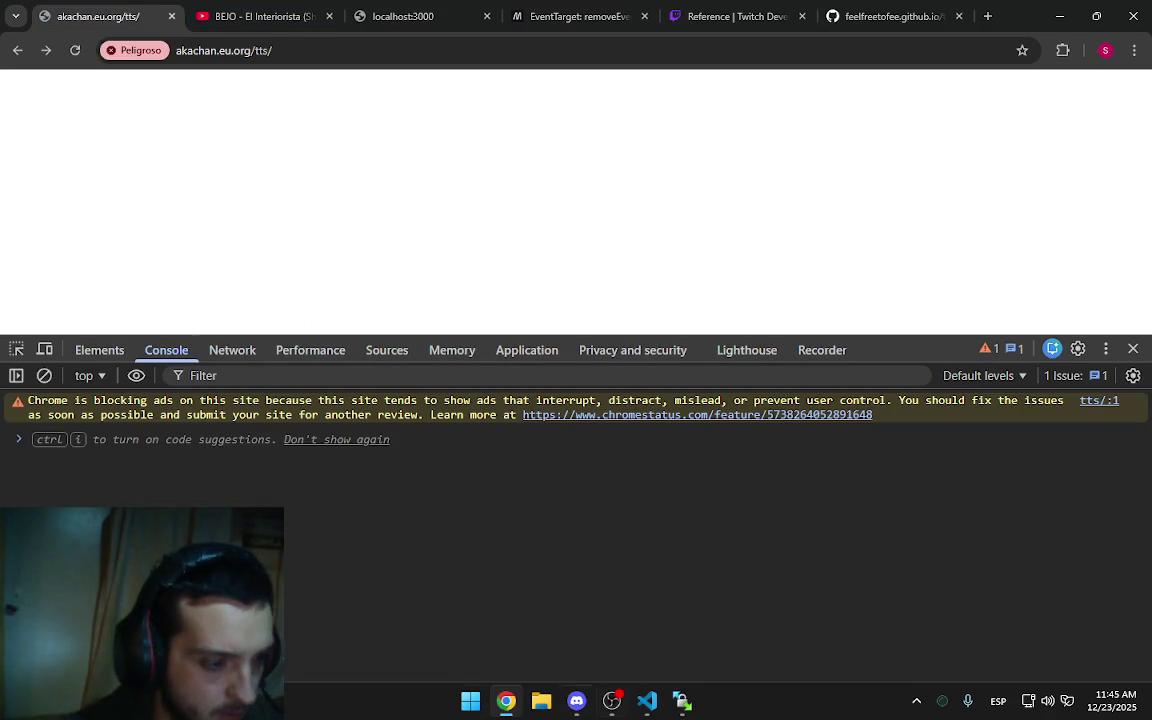
# Step: Send 'Hello', an emote and 'world' as one message in the OBS stream chat
pyautogui.click(647, 700)
pyautogui.click(611, 700)
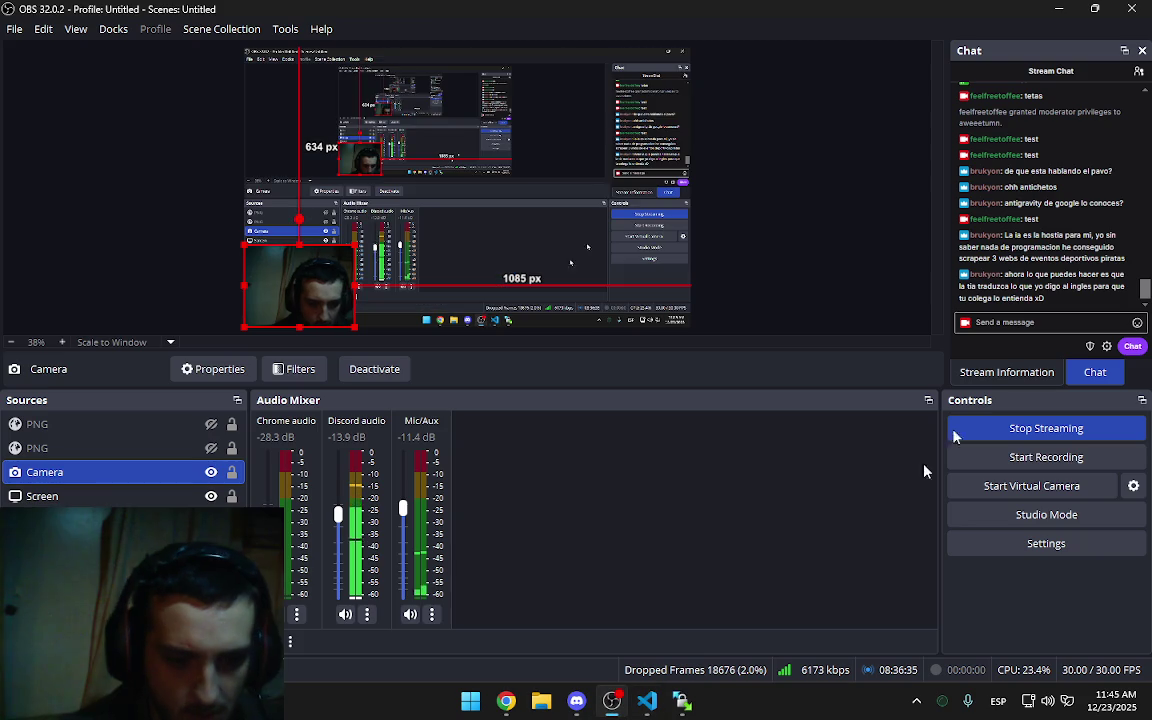
pyautogui.click(1020, 323)
pyautogui.write('Hello')
pyautogui.click(1137, 323)
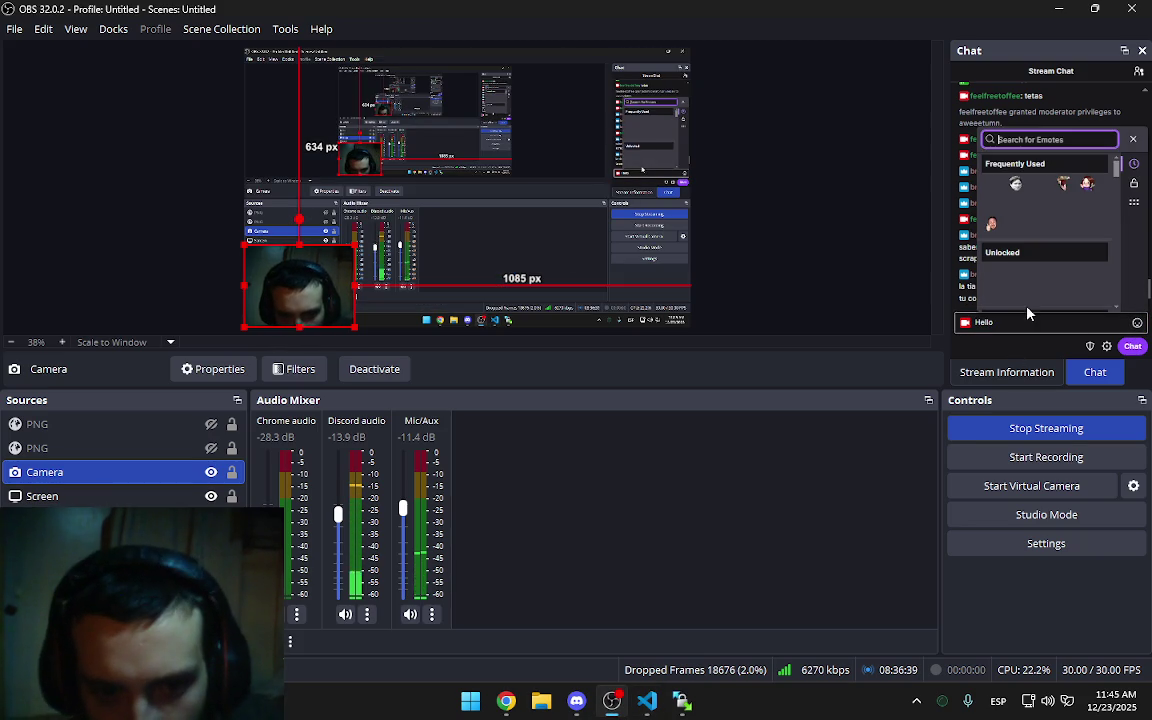
pyautogui.click(1015, 184)
pyautogui.write('world')
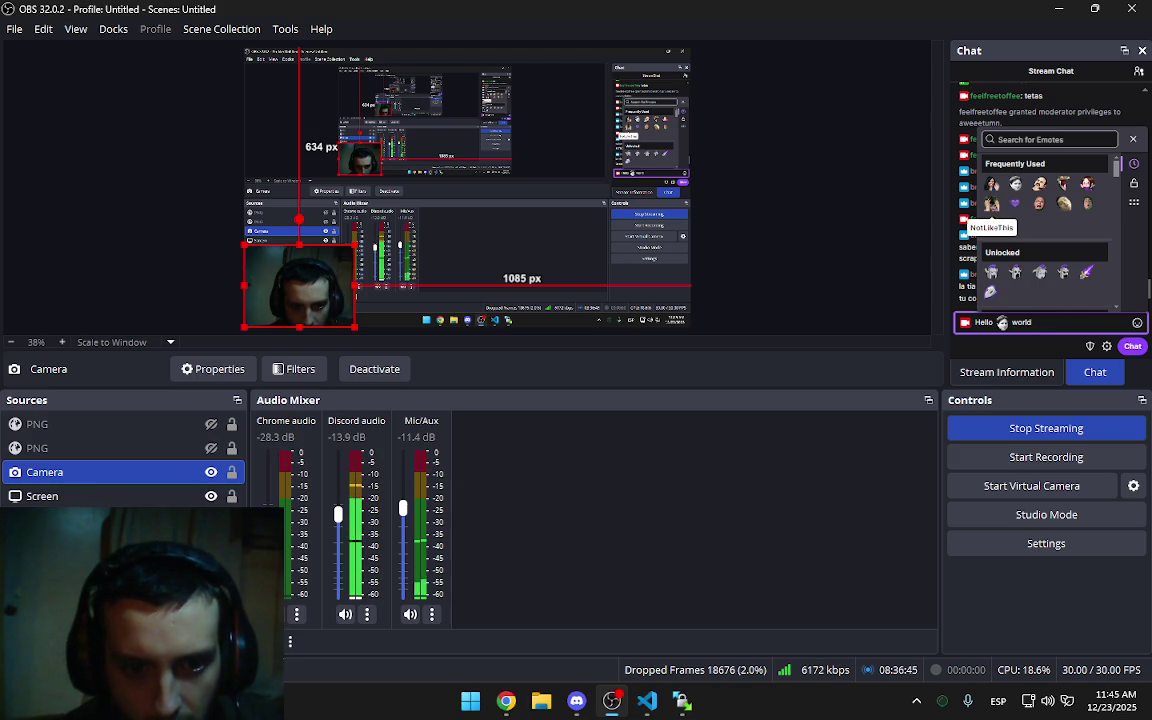
pyautogui.click(1132, 346)
pyautogui.hotkey('alt', 'Tab')
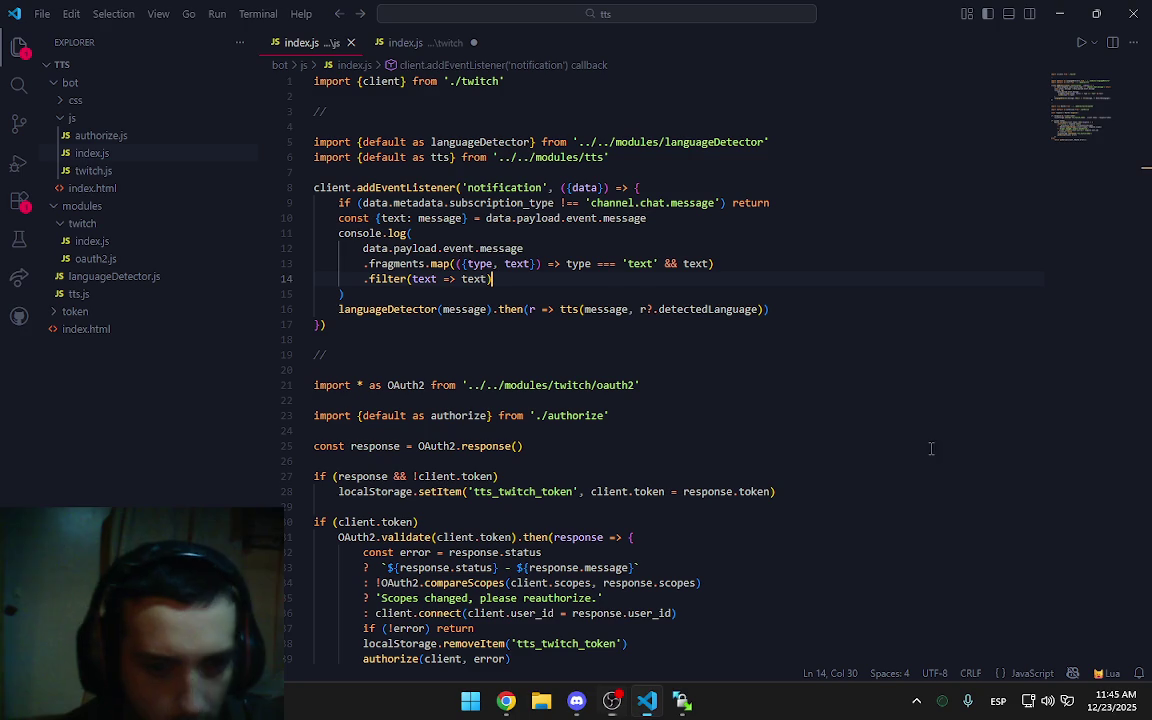
# Step: Reload the localhost:3000 bot page and clear the console input
pyautogui.click(506, 701)
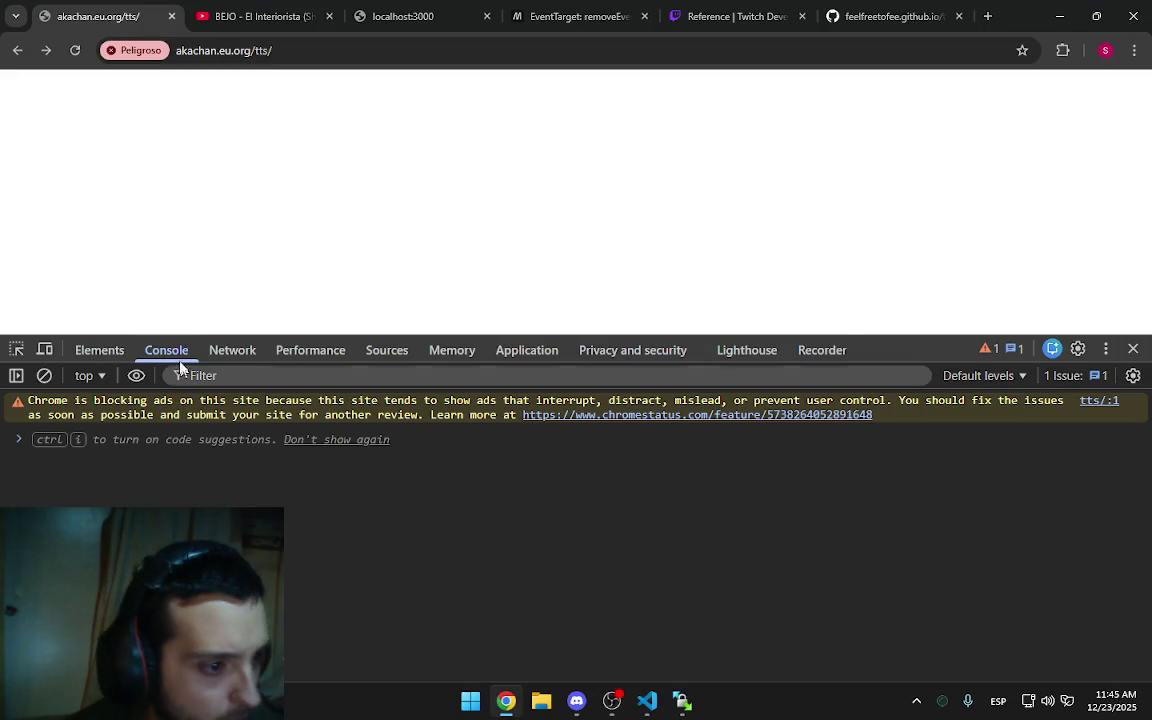
pyautogui.click(415, 12)
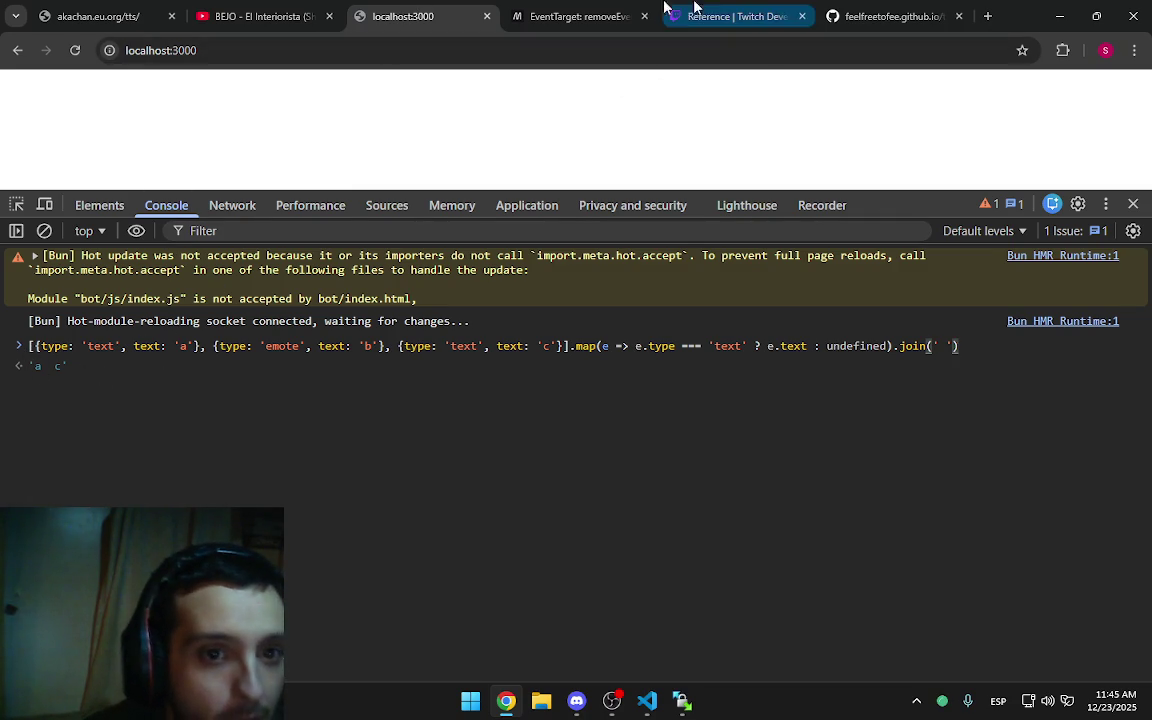
pyautogui.press('Home')
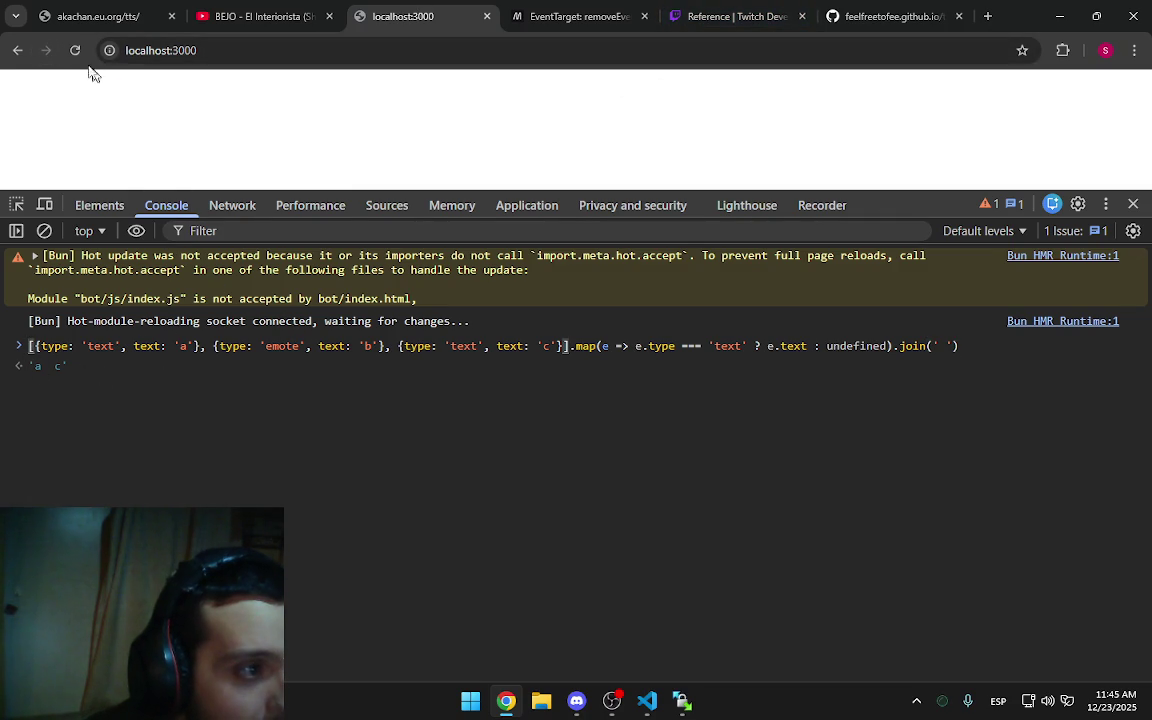
pyautogui.click(68, 47)
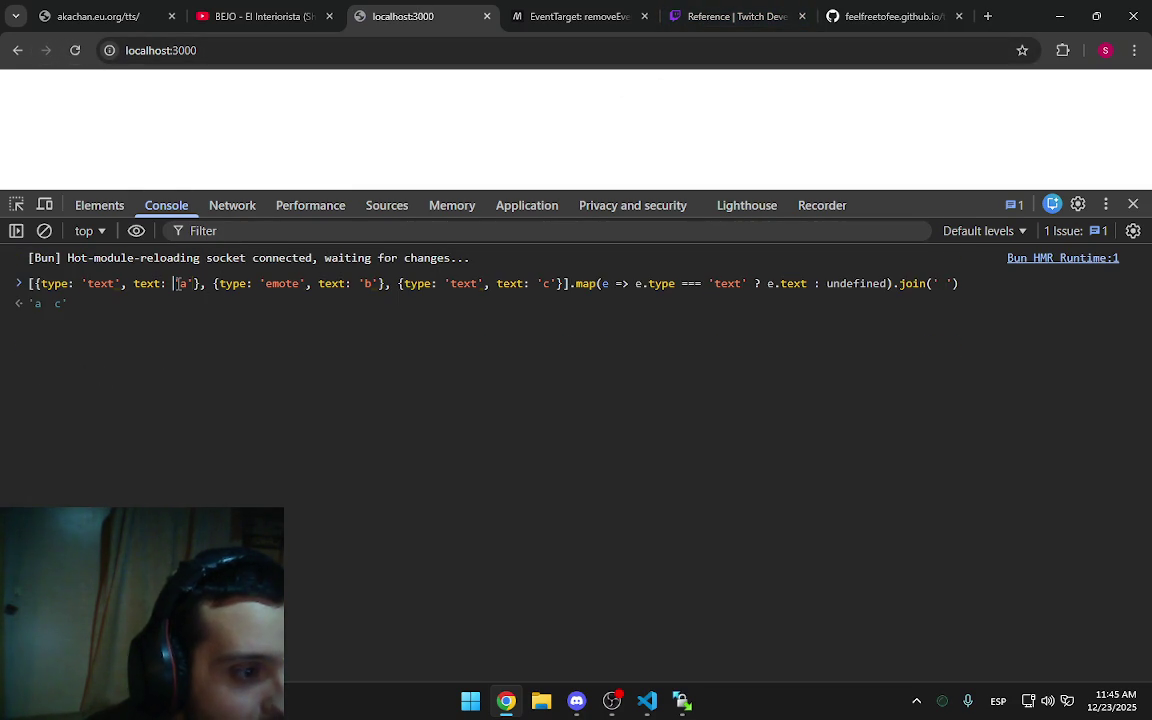
pyautogui.hotkey('ctrl', 'a')
pyautogui.press('BackSpace')
# Step: Copy the sent Hello emote world message in OBS and resend it to the stream chat
pyautogui.click(611, 700)
pyautogui.moveTo(1092, 299); pyautogui.dragTo(1026, 301)
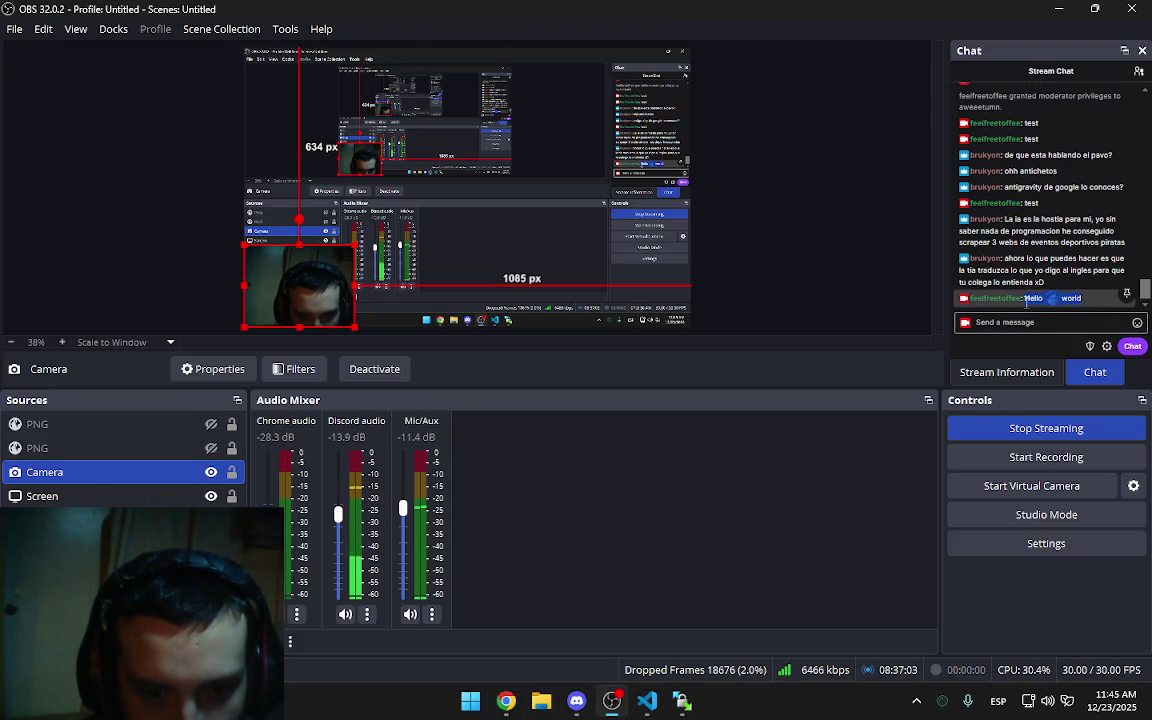
pyautogui.hotkey('ctrl', 'c')
pyautogui.click(1005, 322)
pyautogui.hotkey('ctrl', 'v')
pyautogui.press('Return')
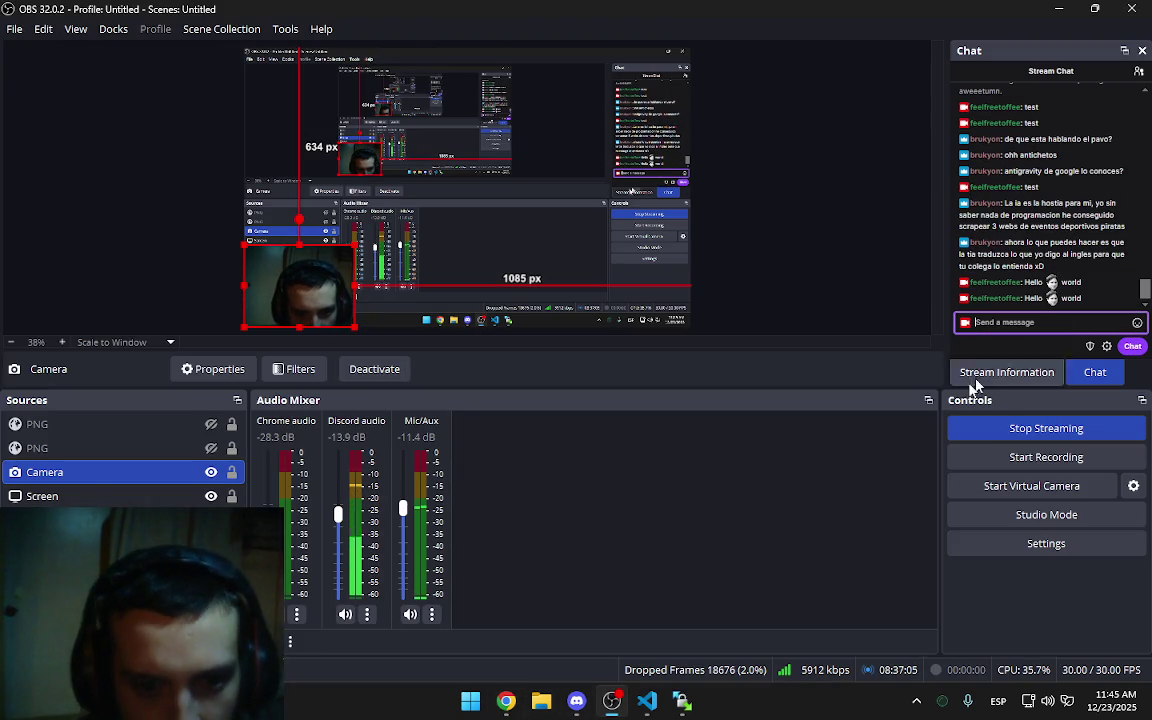
# Step: Select the data.payload.event.message expression on line 12 of index.js
pyautogui.click(506, 700)
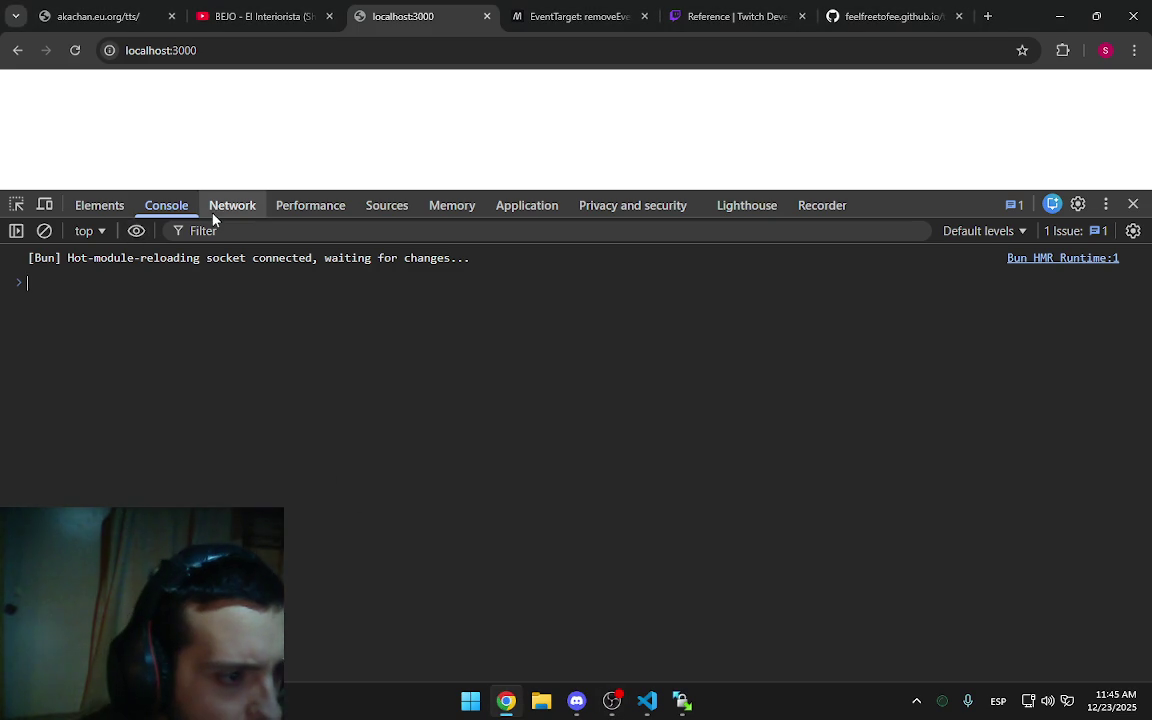
pyautogui.click(230, 206)
pyautogui.click(647, 701)
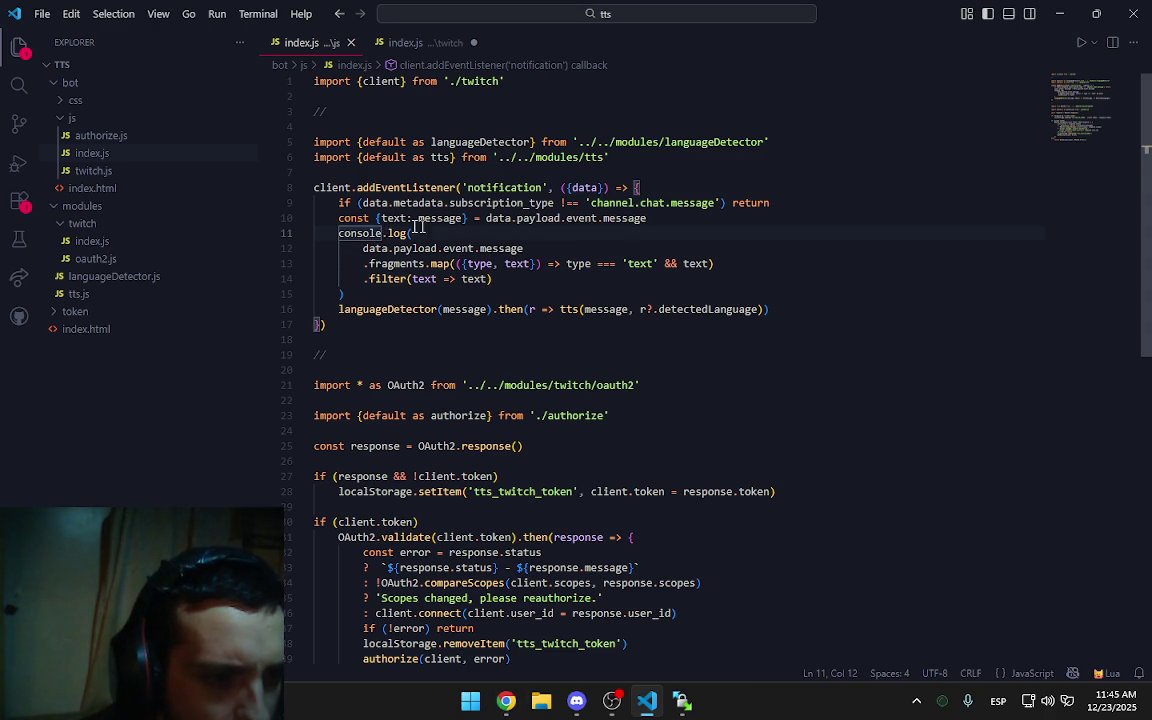
pyautogui.moveTo(524, 248); pyautogui.dragTo(362, 248)
# Step: Log the raw message fragments as an extra console.log argument on its own line and save
pyautogui.hotkey('ctrl', 'c')
pyautogui.click(459, 236)
pyautogui.hotkey('ctrl', 'v')
pyautogui.write('.')
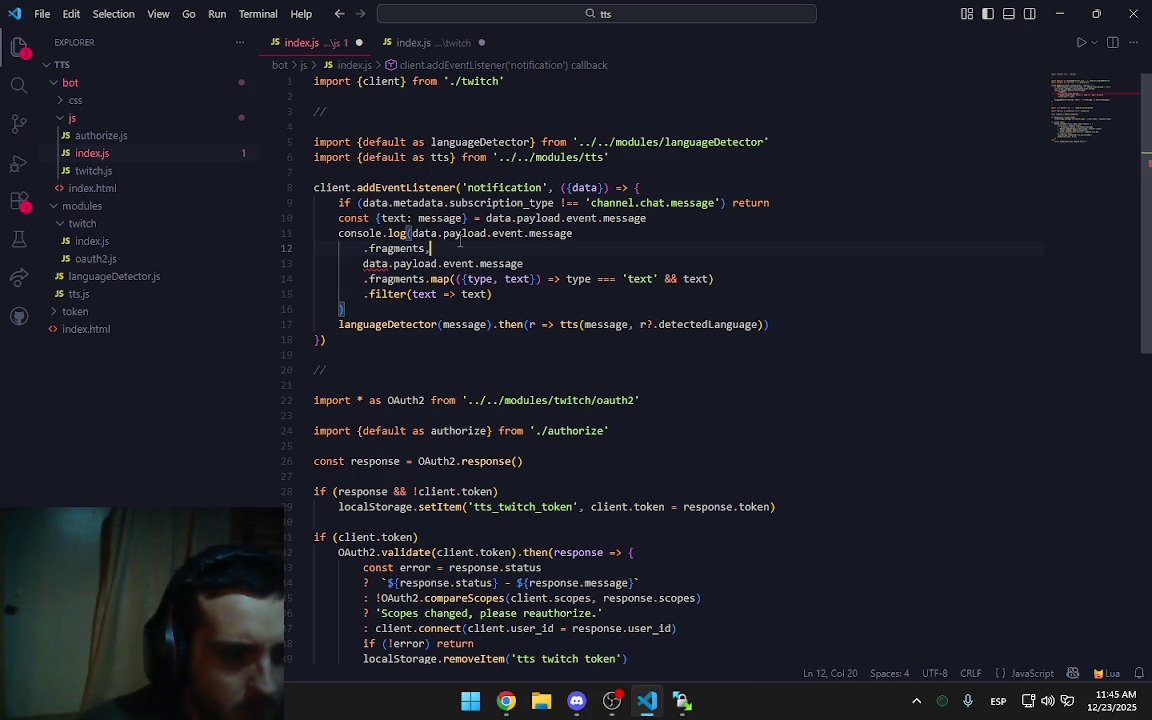
pyautogui.press('BackSpace')
pyautogui.write(',')
pyautogui.click(412, 233)
pyautogui.press('Return')
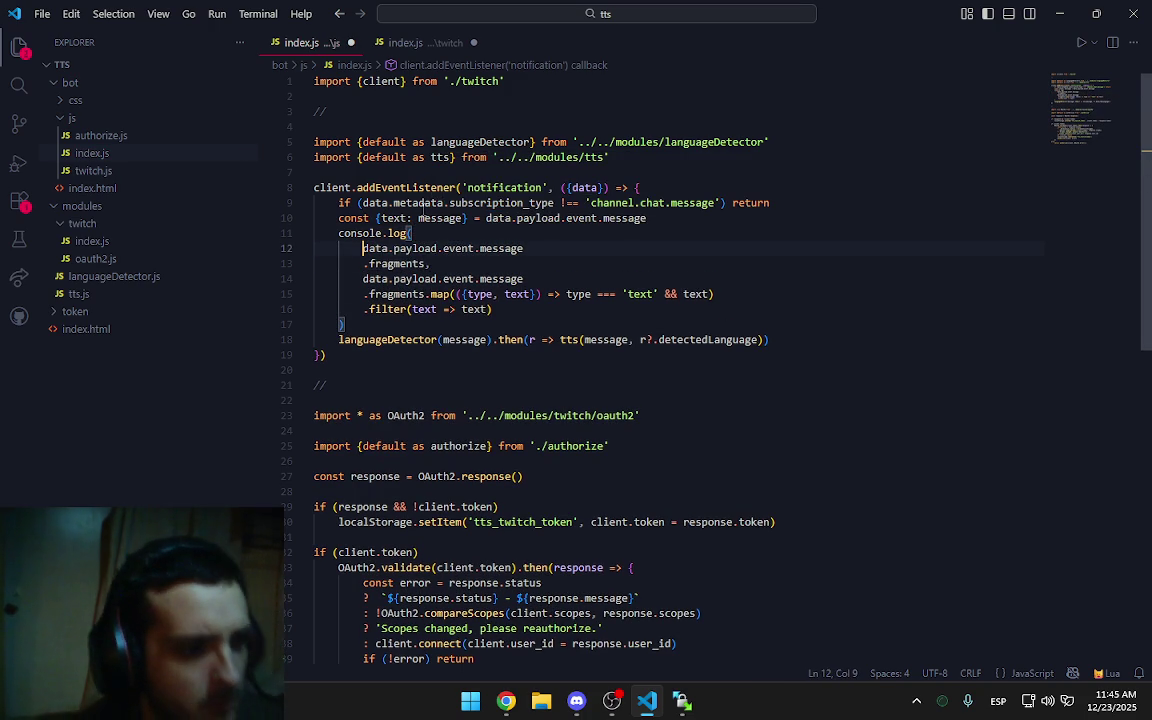
pyautogui.hotkey('ctrl', 's')
# Step: Send a 'test' message in the OBS stream chat
pyautogui.hotkey('alt', 'Tab')
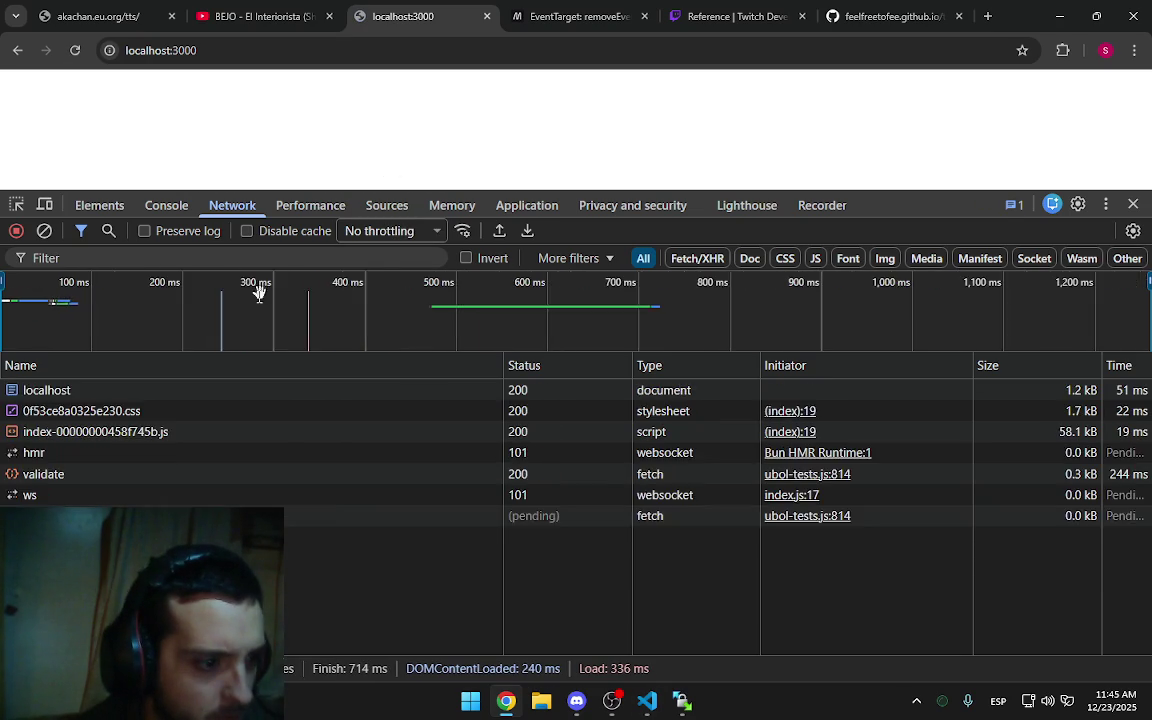
pyautogui.hotkey('alt', 'Tab')
pyautogui.hotkey('alt', 'Tab')
pyautogui.press('Tab')
pyautogui.write('test')
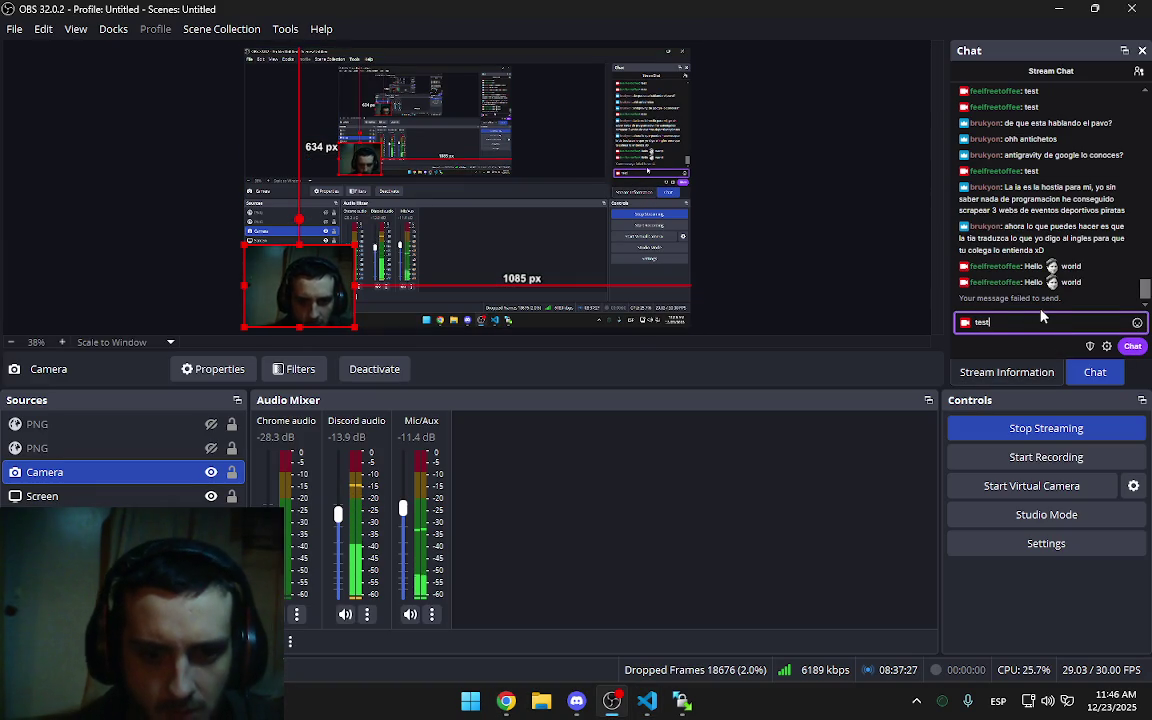
pyautogui.press('Return')
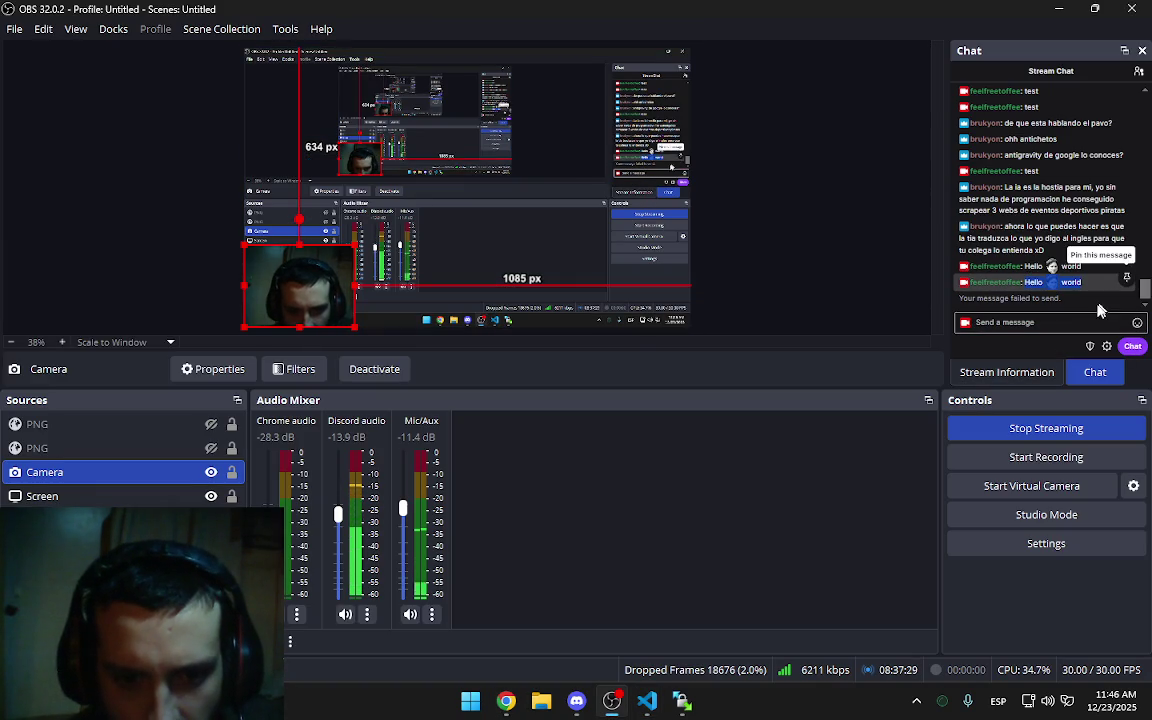
pyautogui.click(1077, 321)
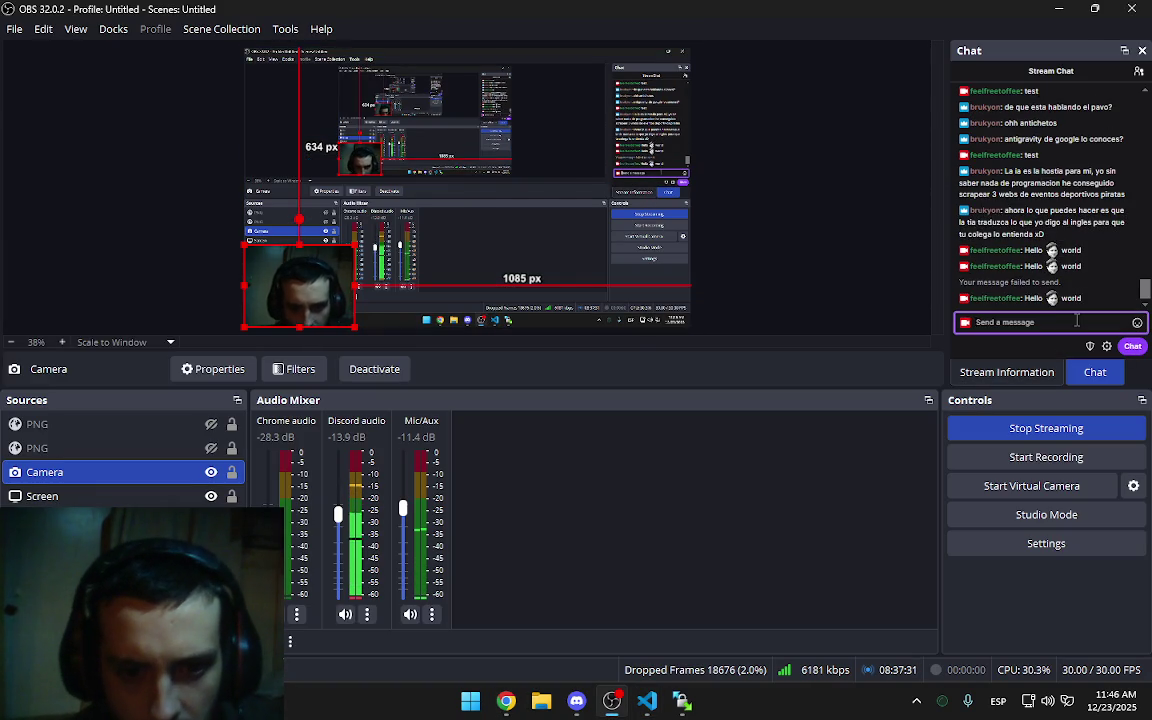
pyautogui.hotkey('alt', 'Tab')
pyautogui.hotkey('alt', 'Tab')
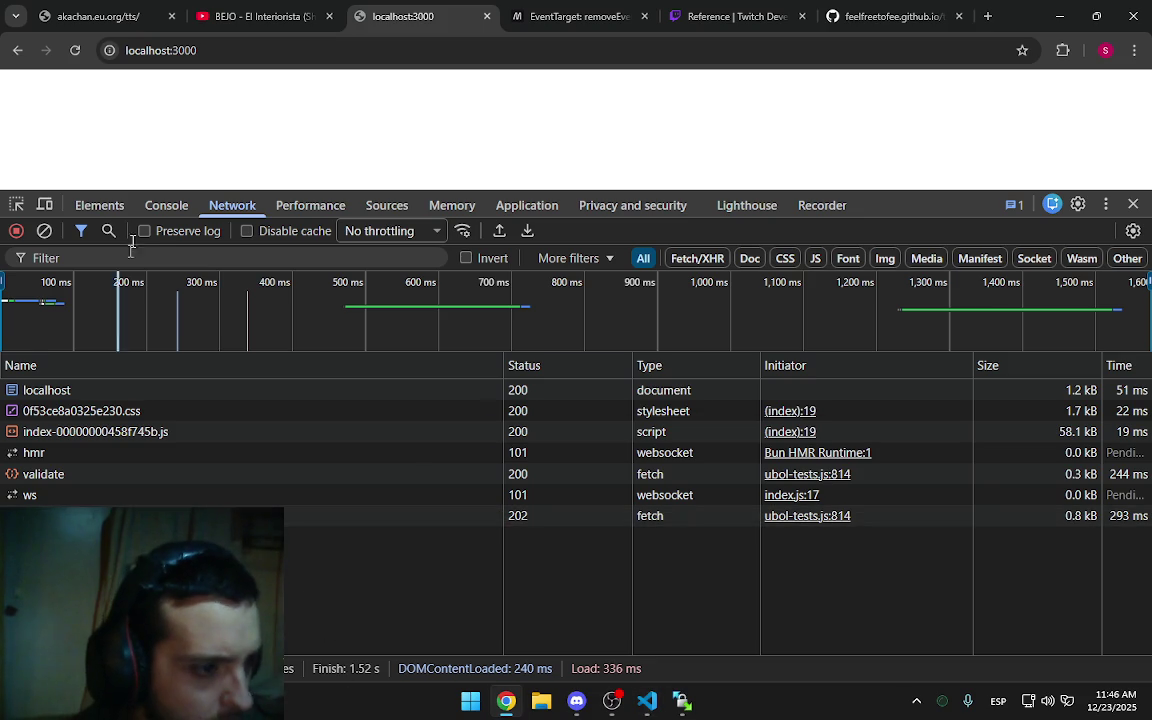
# Step: Expand and collapse the first logged fragments array in the Chrome console
pyautogui.click(168, 205)
pyautogui.click(37, 281)
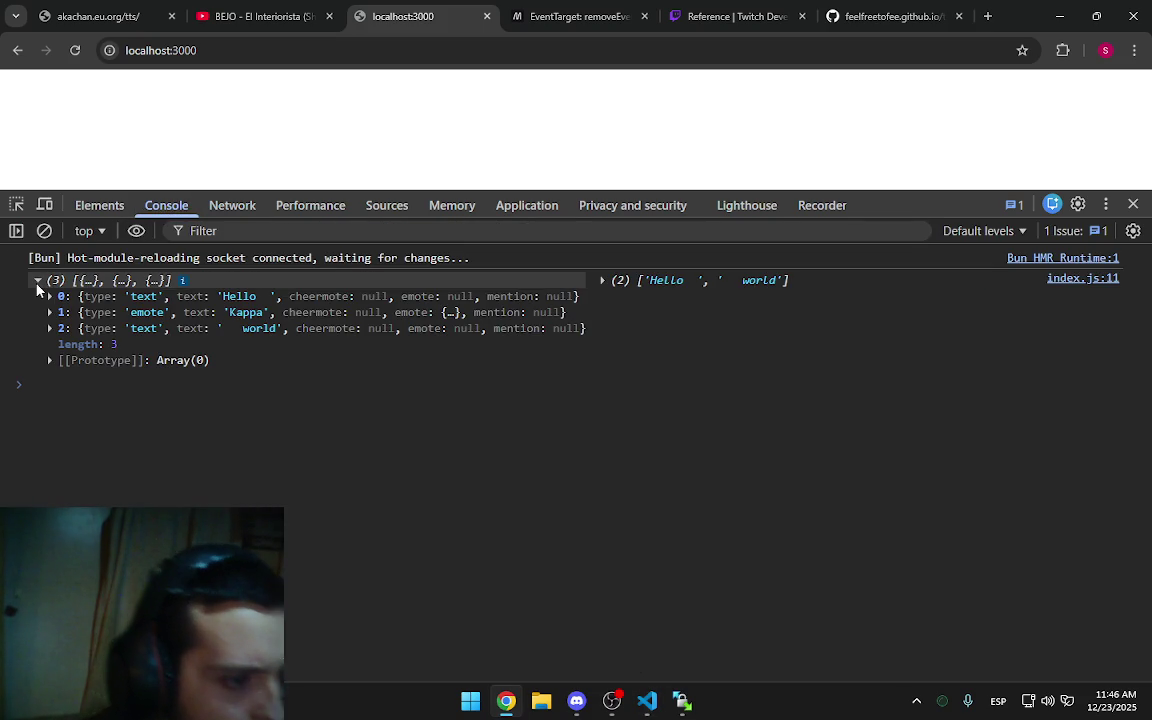
pyautogui.click(37, 281)
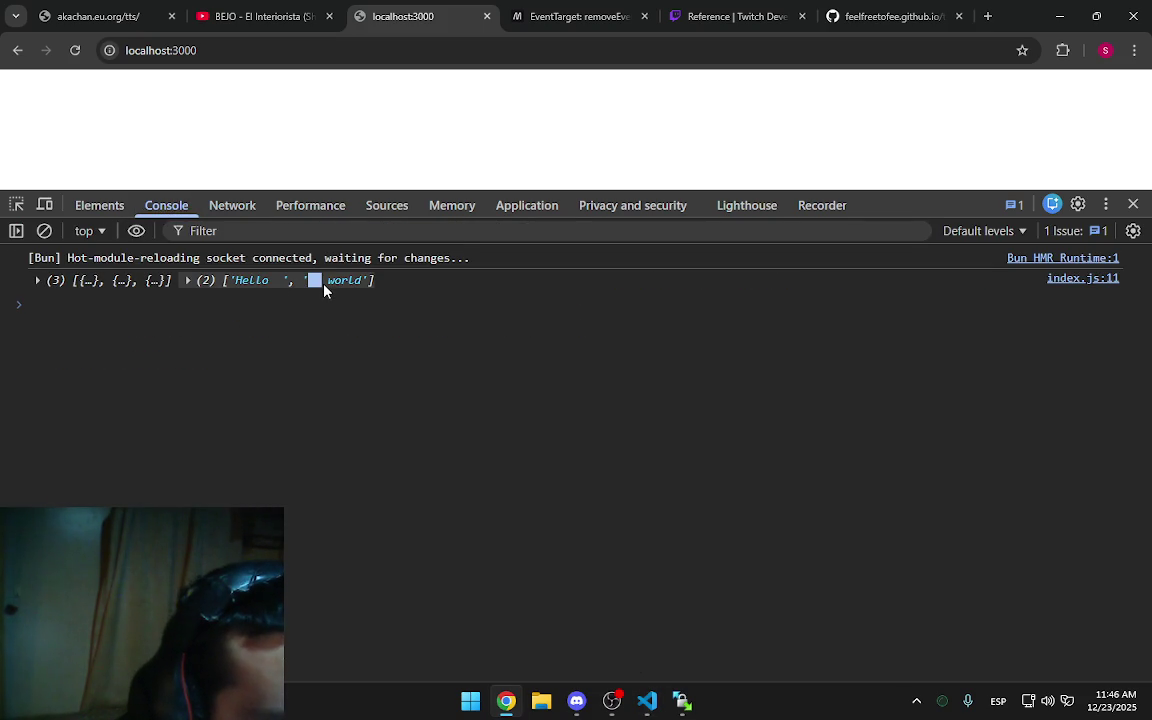
pyautogui.click(280, 289)
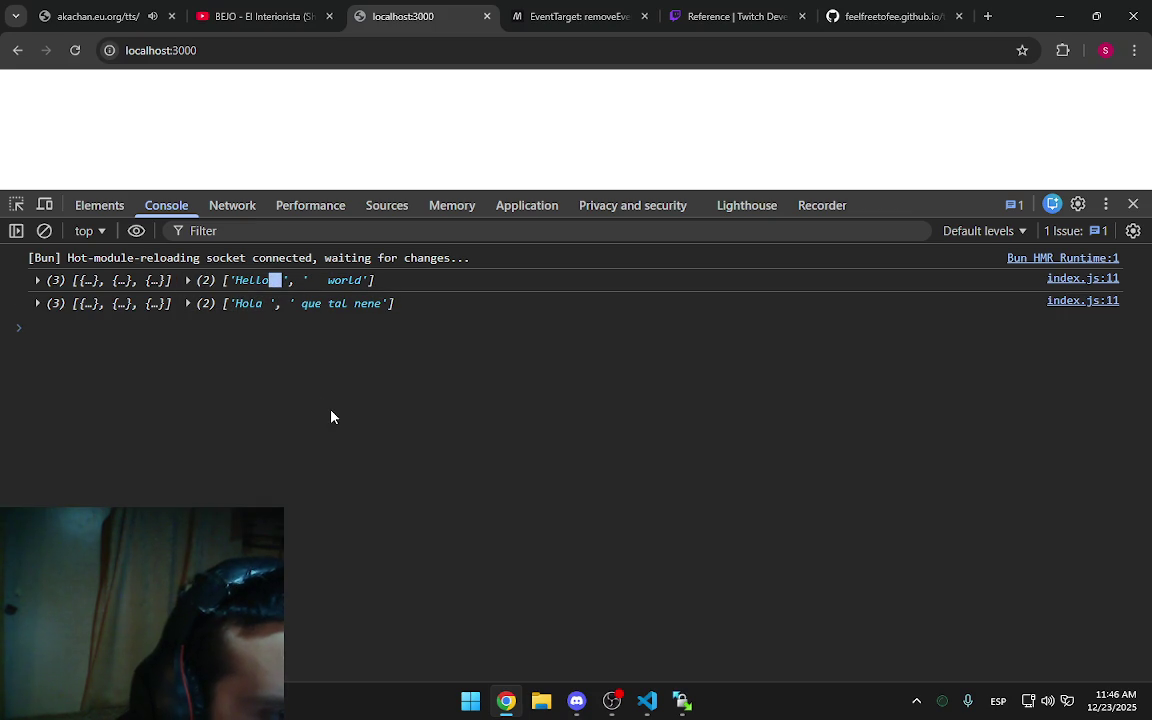
# Step: Cycle through OBS, the Discord call (minimizing it) and VS Code, returning to Chrome
pyautogui.click(612, 706)
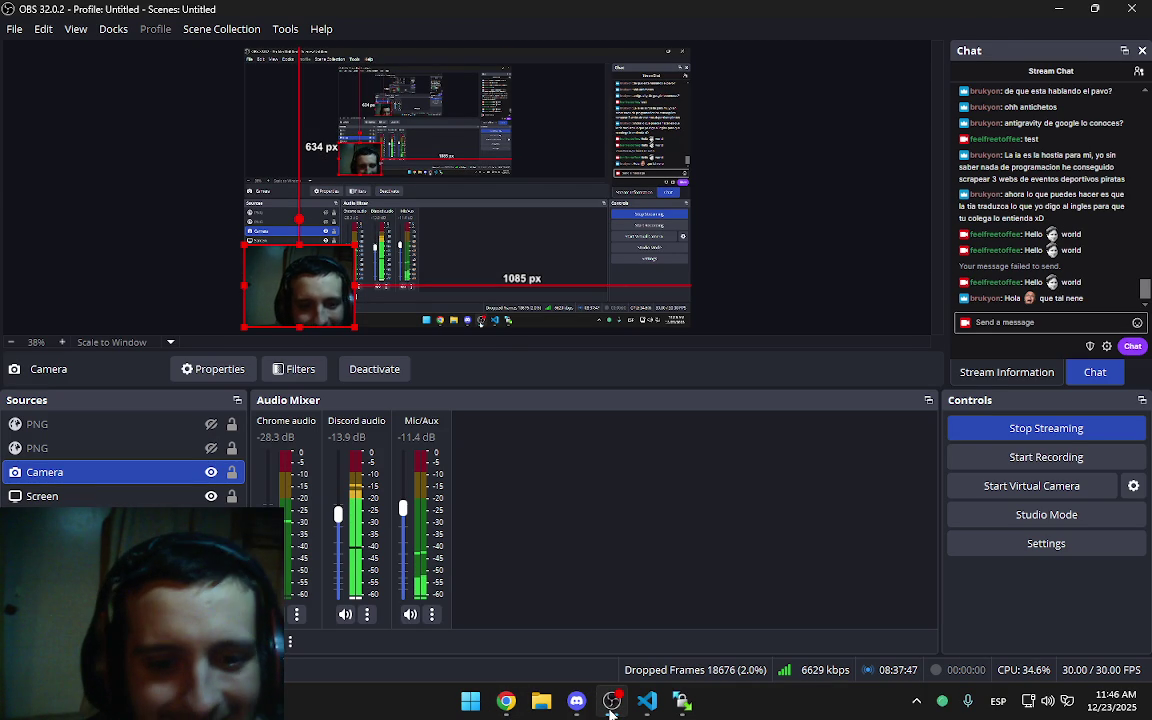
pyautogui.click(576, 701)
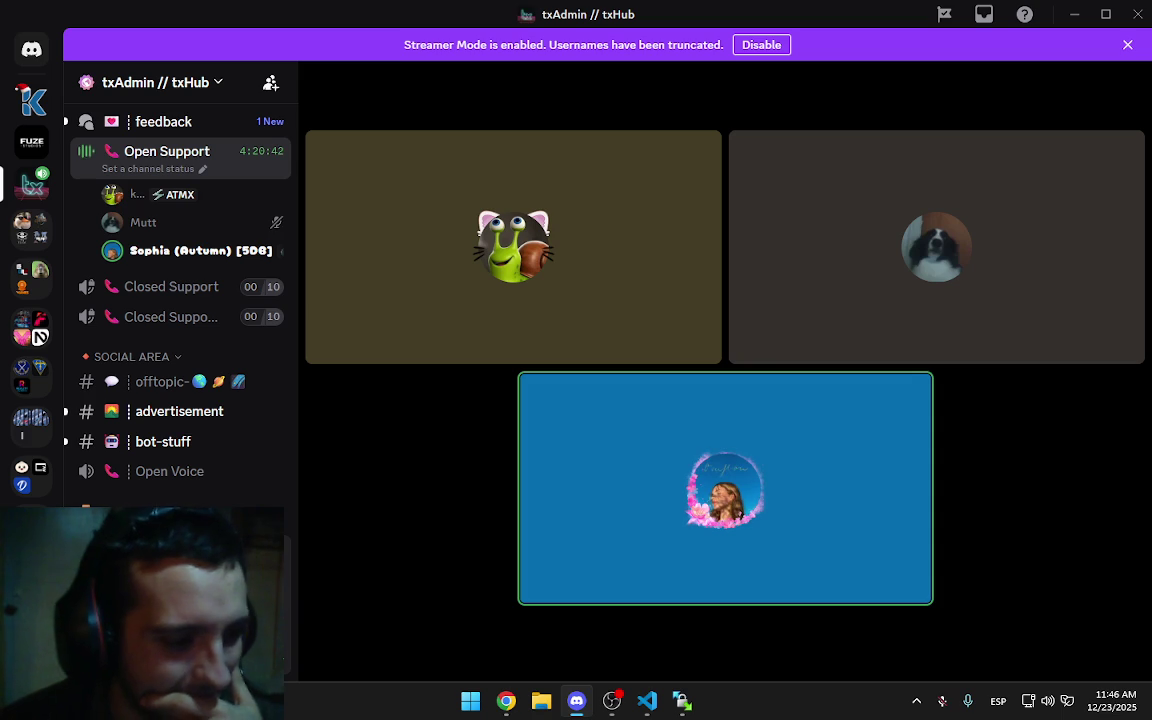
pyautogui.click(1074, 17)
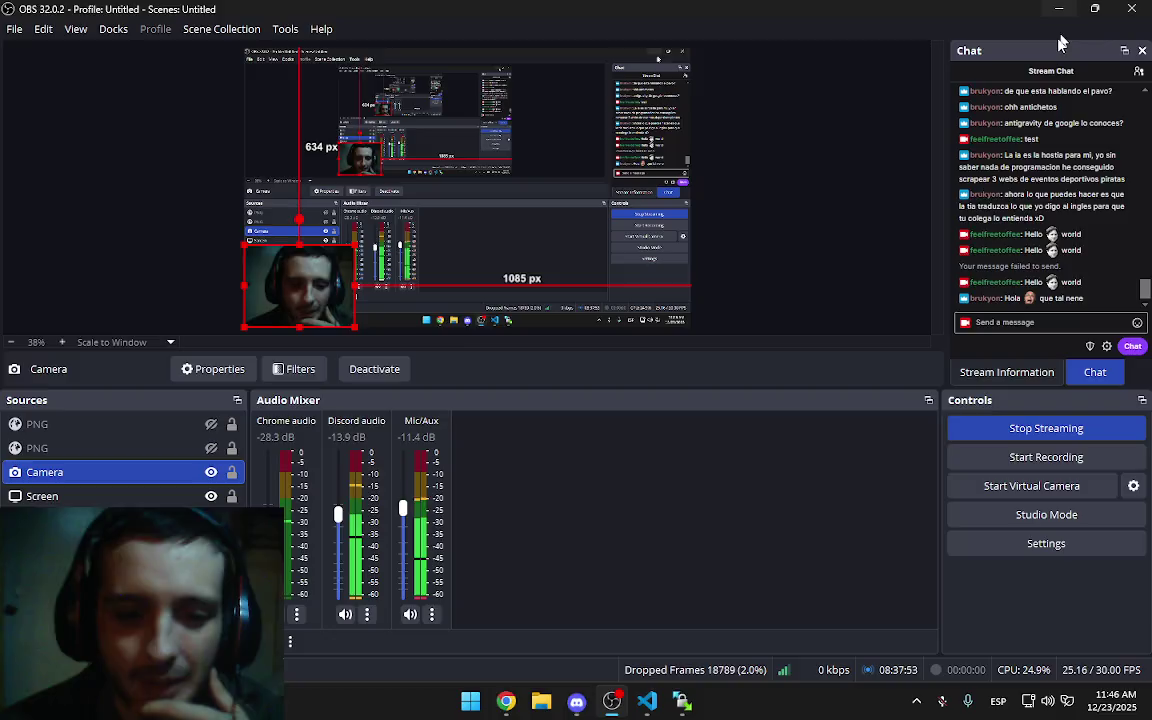
pyautogui.click(576, 701)
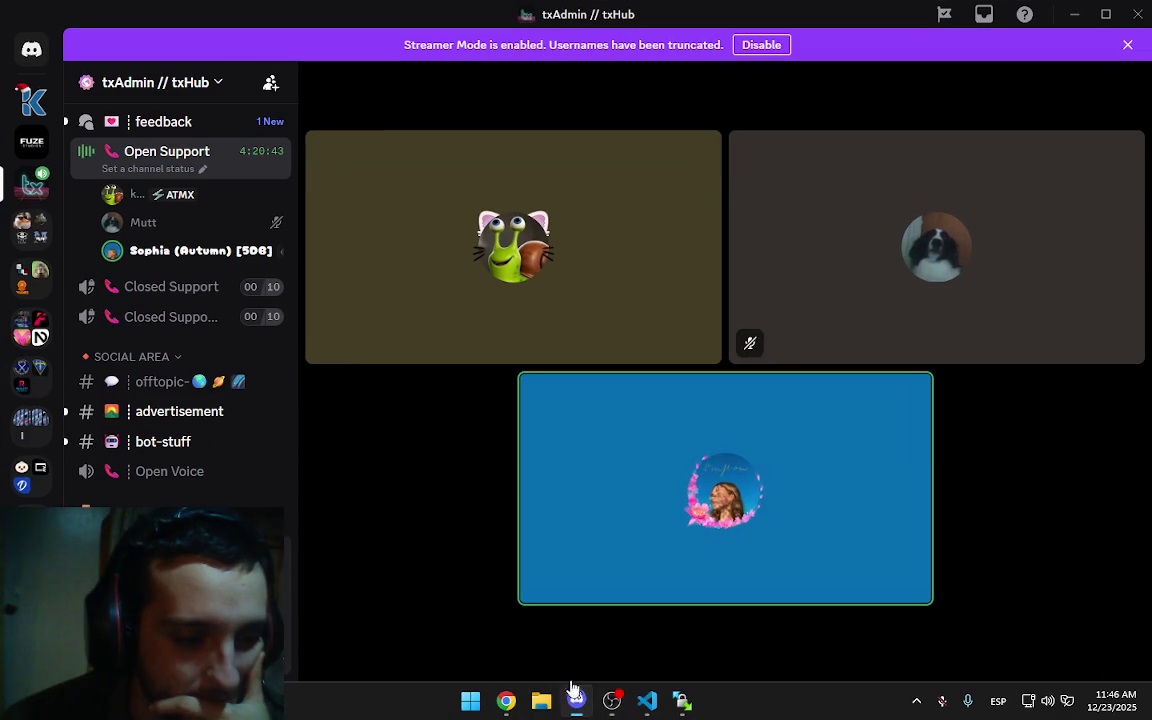
pyautogui.click(646, 701)
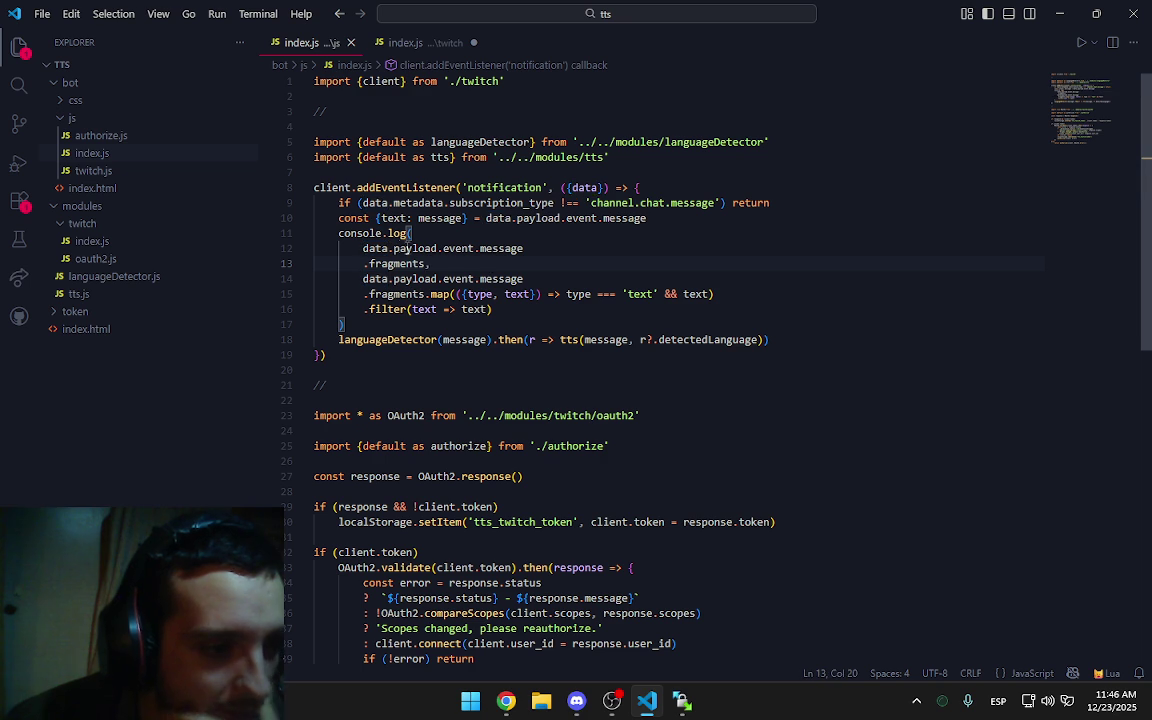
pyautogui.click(506, 701)
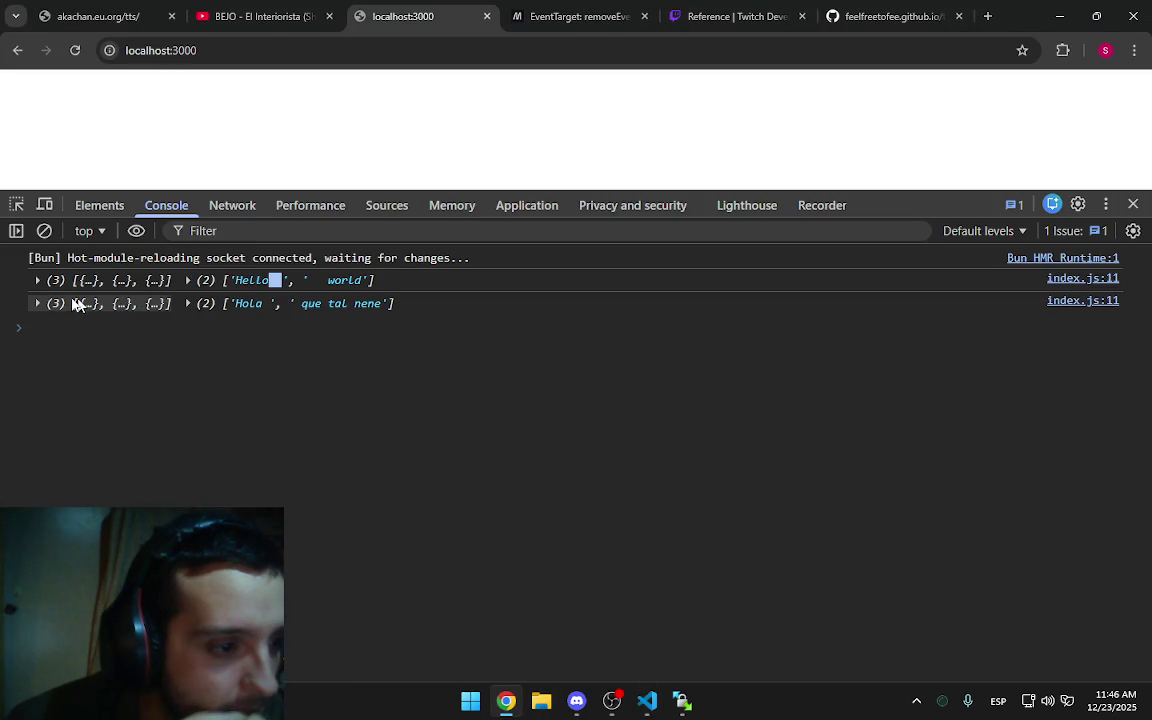
# Step: Evaluate 'Hola '.trim() in the console to confirm it returns 'Hola'
pyautogui.doubleClick(248, 303)
pyautogui.click(360, 336)
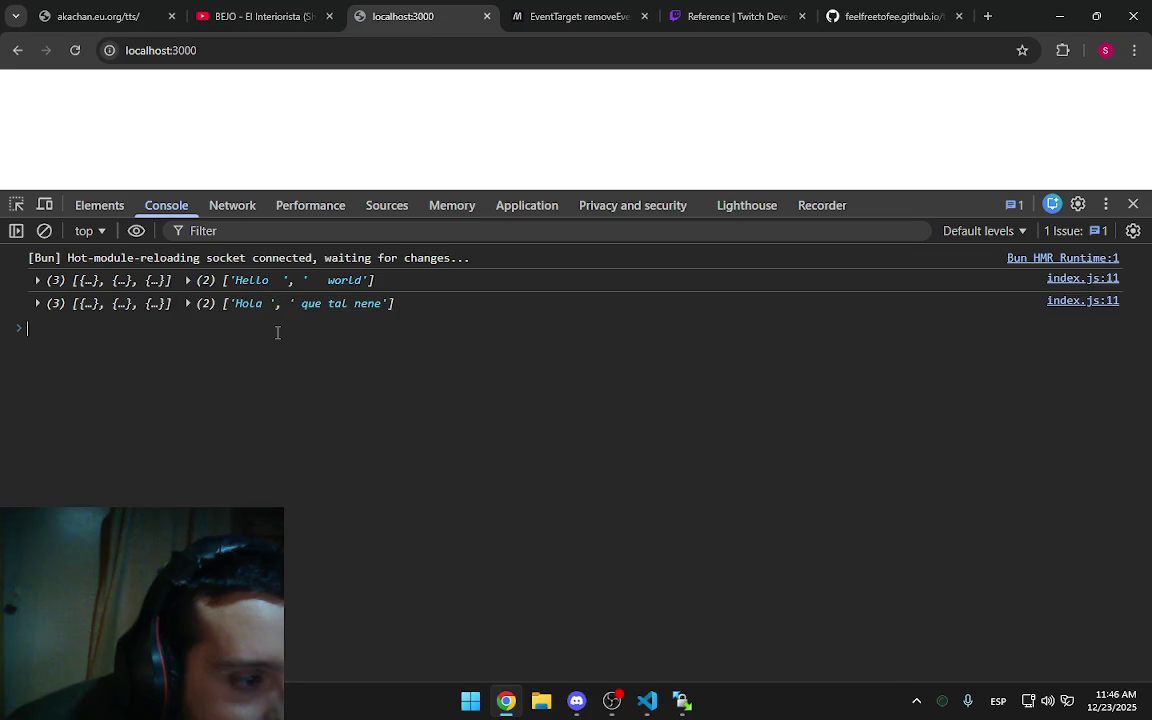
pyautogui.moveTo(229, 309); pyautogui.dragTo(278, 303)
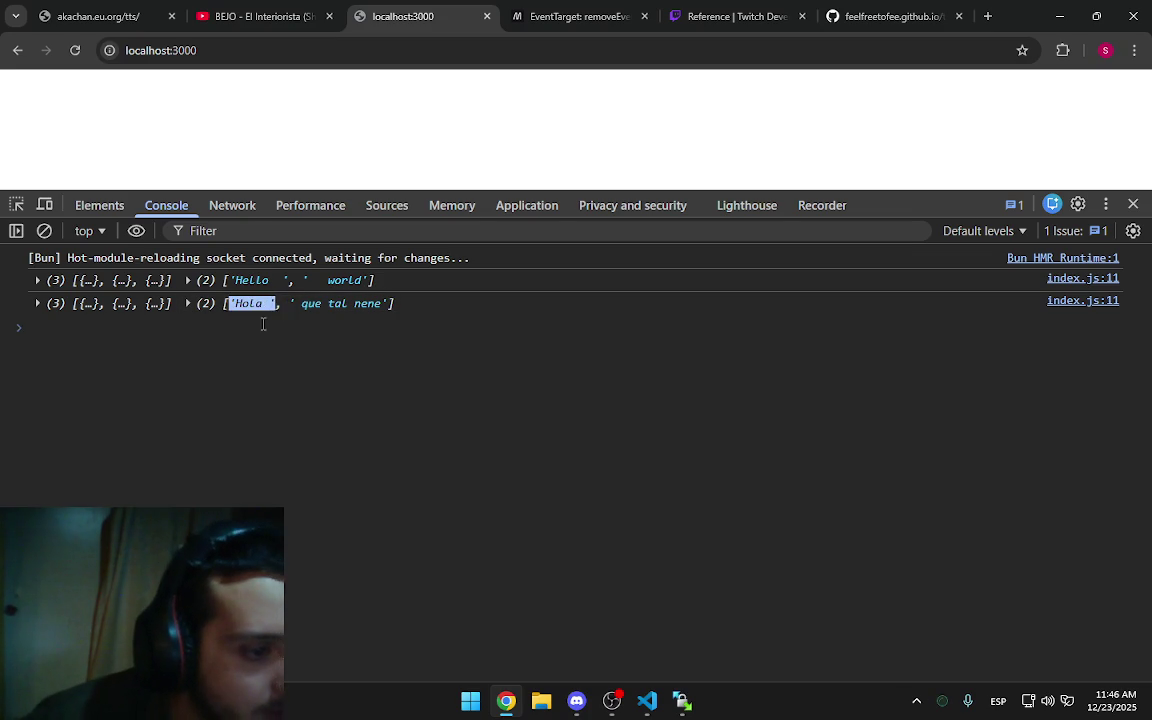
pyautogui.click(268, 326)
pyautogui.write('.yr')
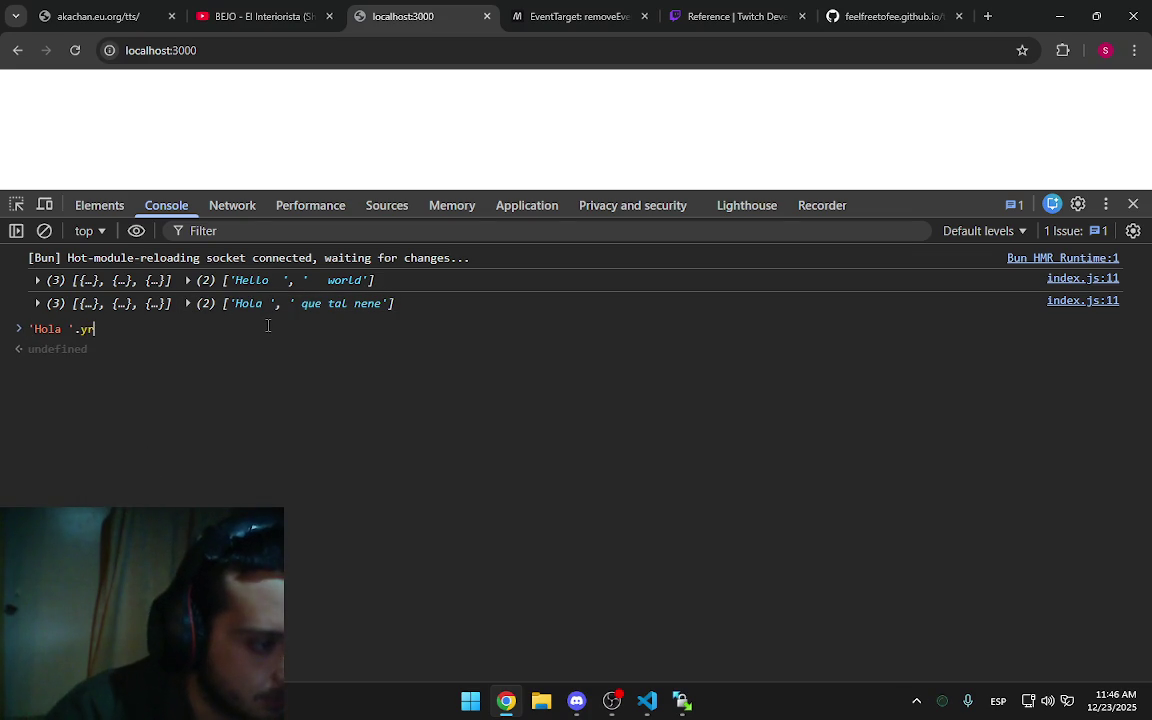
pyautogui.write('trim()')
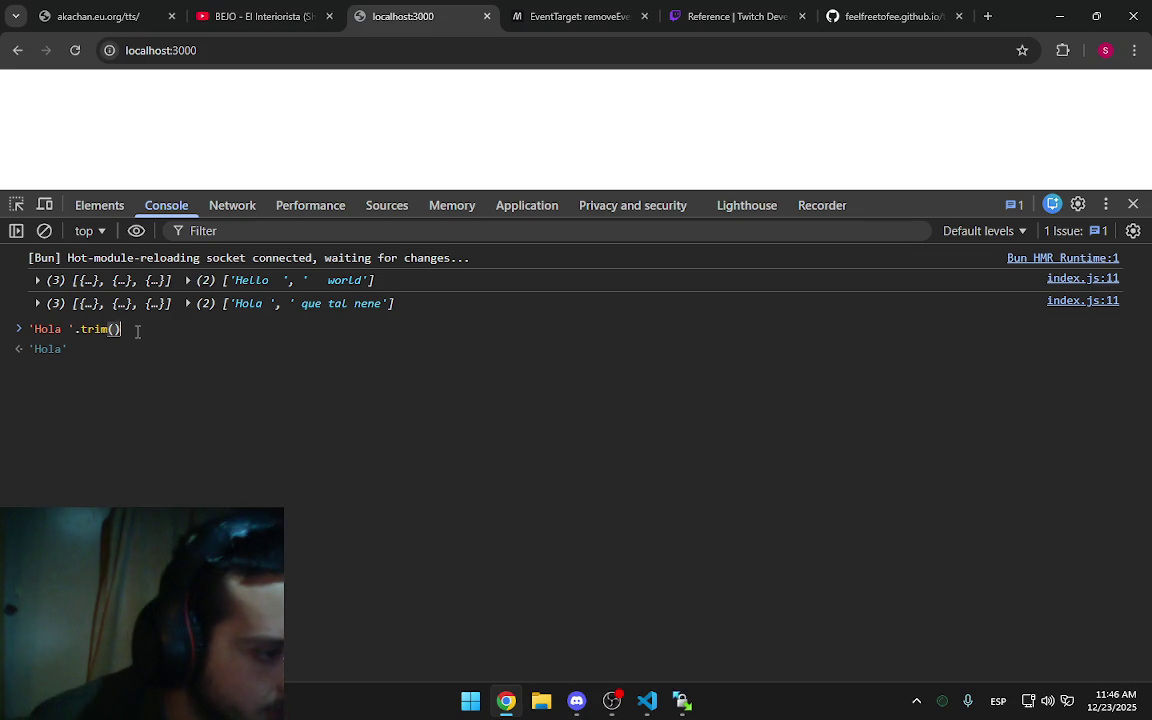
pyautogui.click(645, 703)
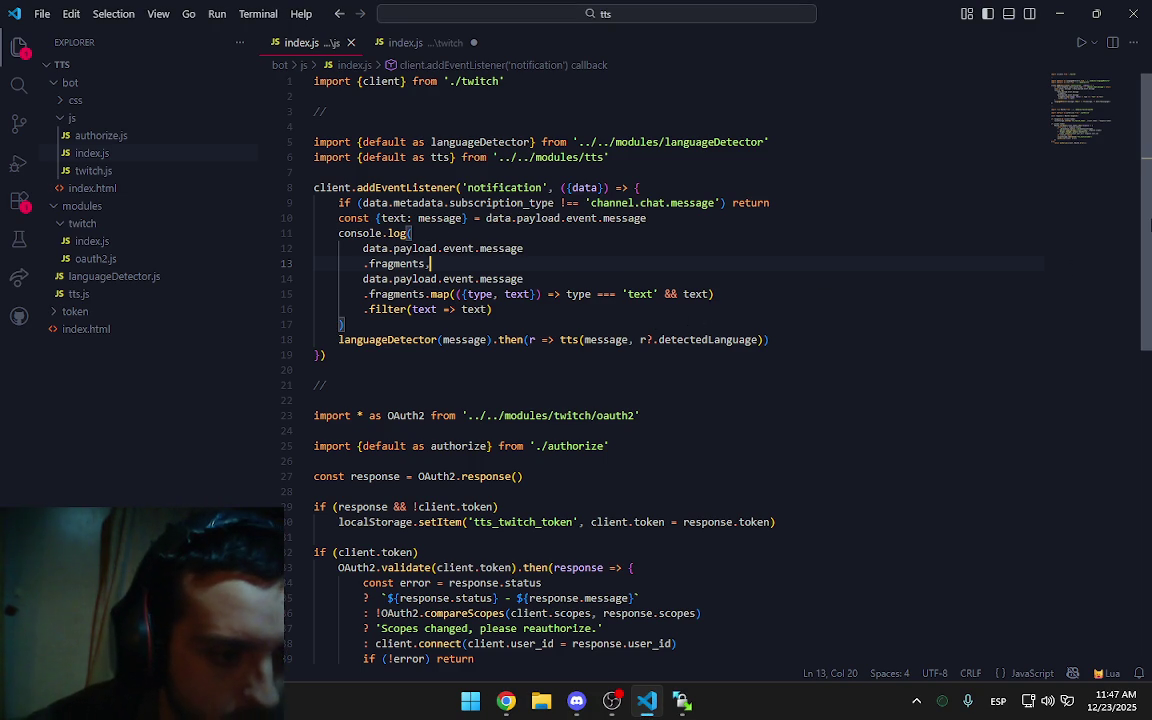
# Step: Append .trim() to the returned text on line 15 of the fragments map
pyautogui.scroll(-1, 596, 253)
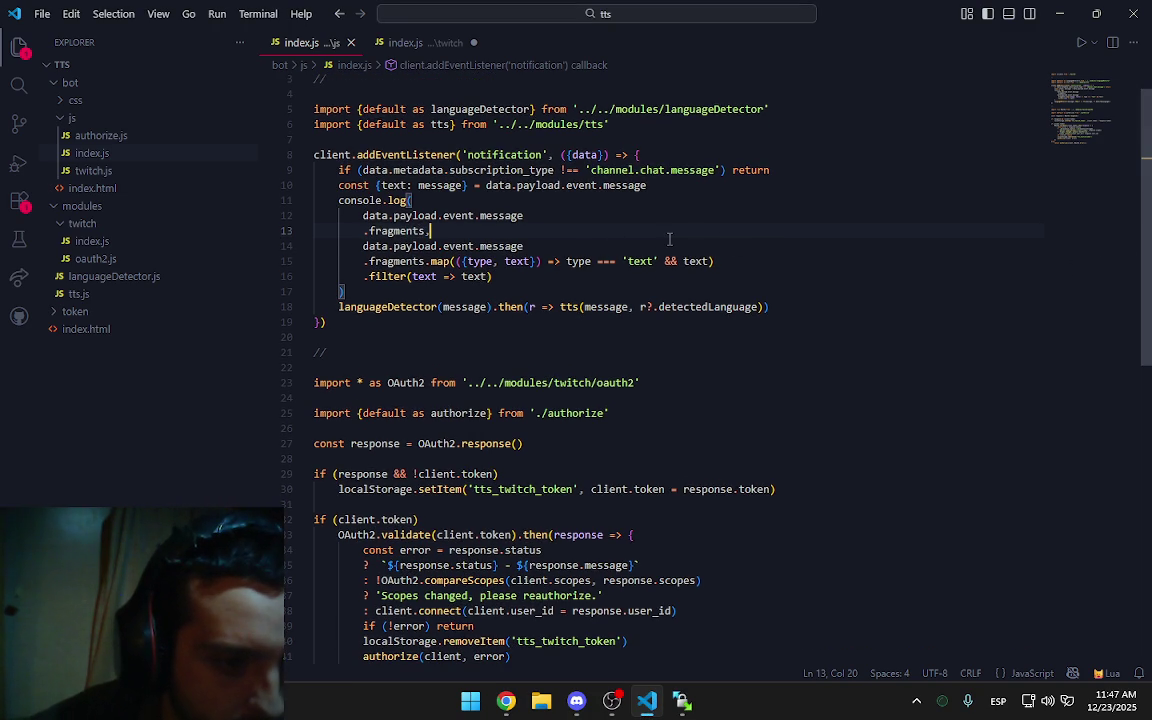
pyautogui.click(707, 261)
pyautogui.write('.trim()')
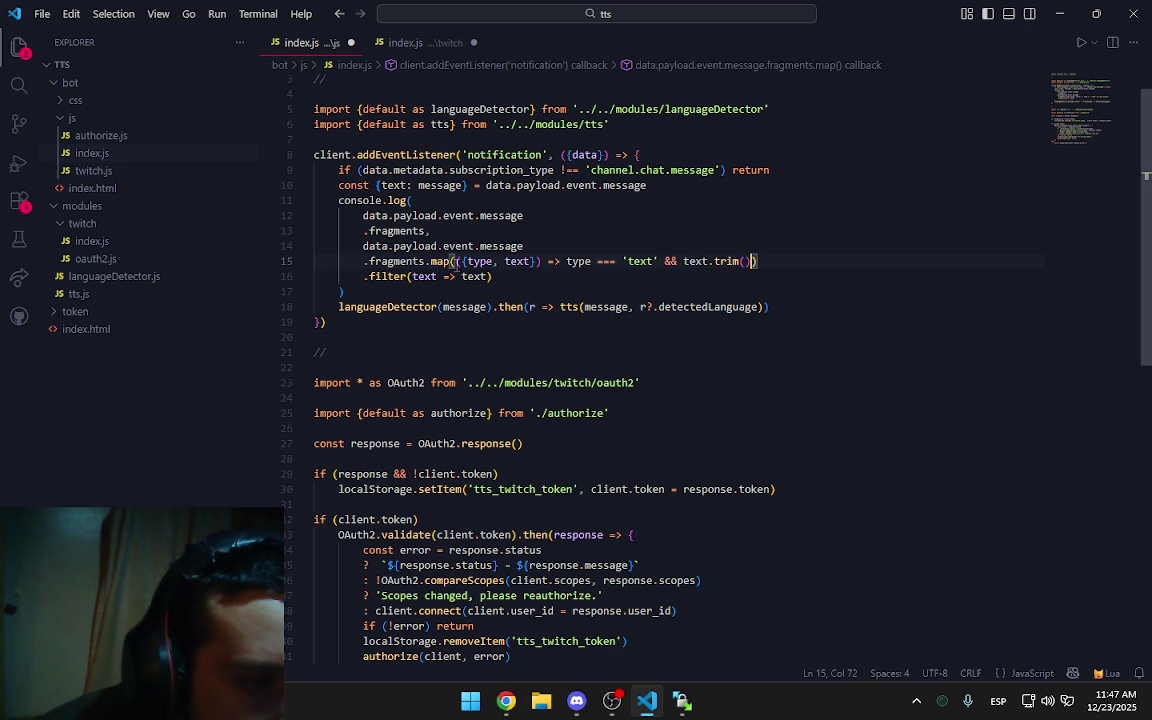
# Step: Inspect the third logged fragments array in the Chrome console, then return to the filter line
pyautogui.click(611, 700)
pyautogui.click(506, 700)
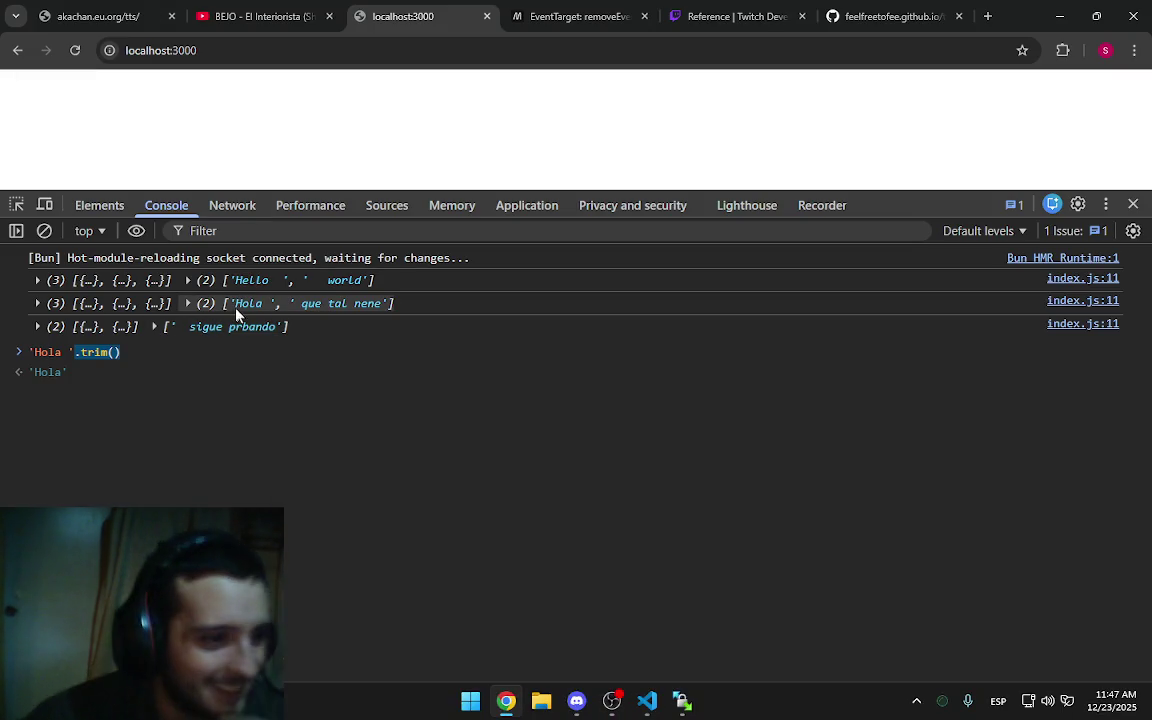
pyautogui.click(70, 327)
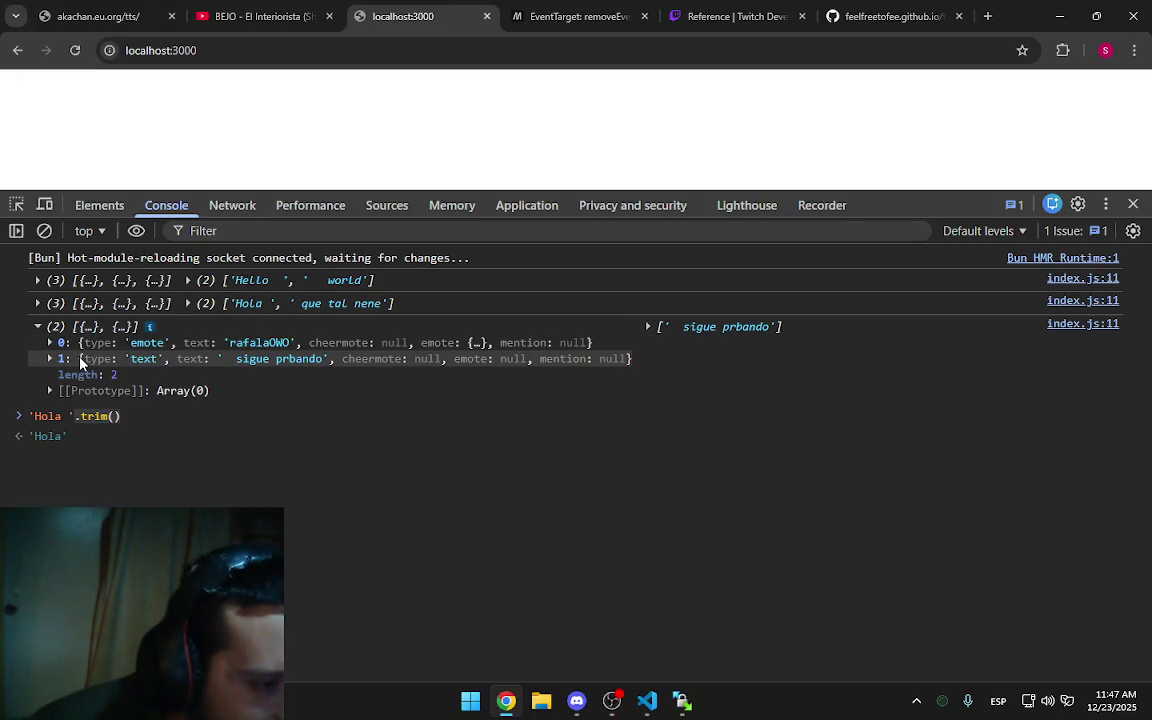
pyautogui.click(80, 327)
pyautogui.click(647, 700)
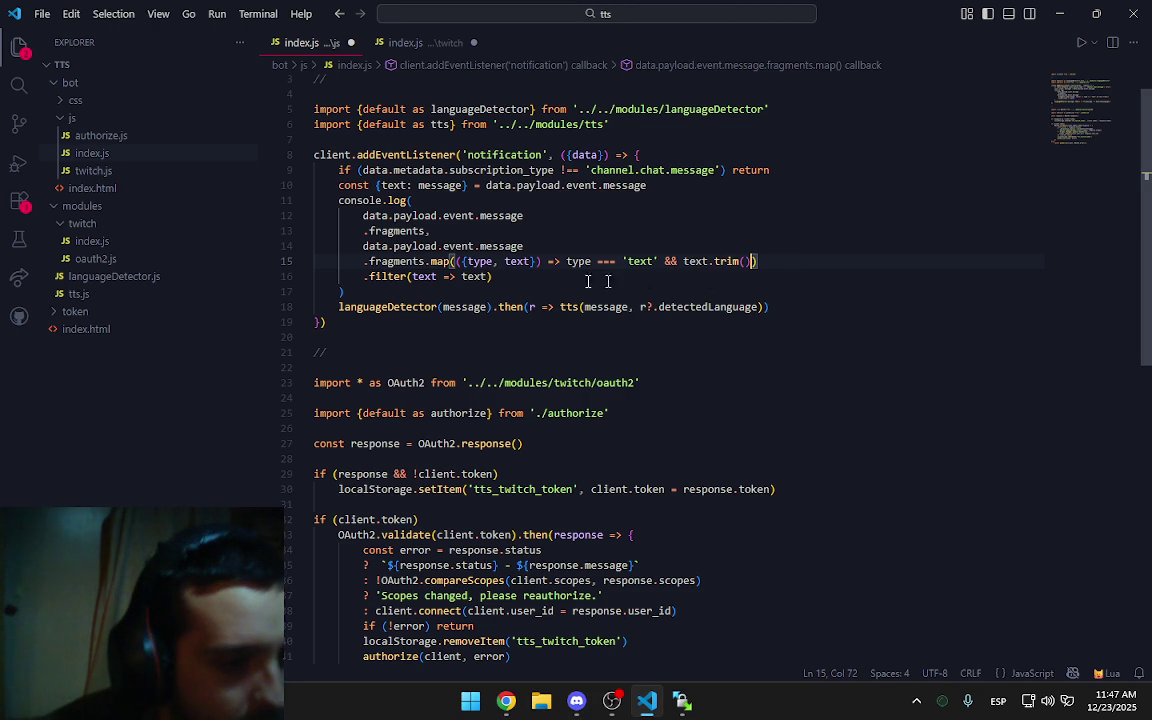
pyautogui.click(547, 276)
# Step: Begin a .join(' after the filter, clear the console prompt and reload the localhost:3000 page
pyautogui.press('Return')
pyautogui.write(".join('")
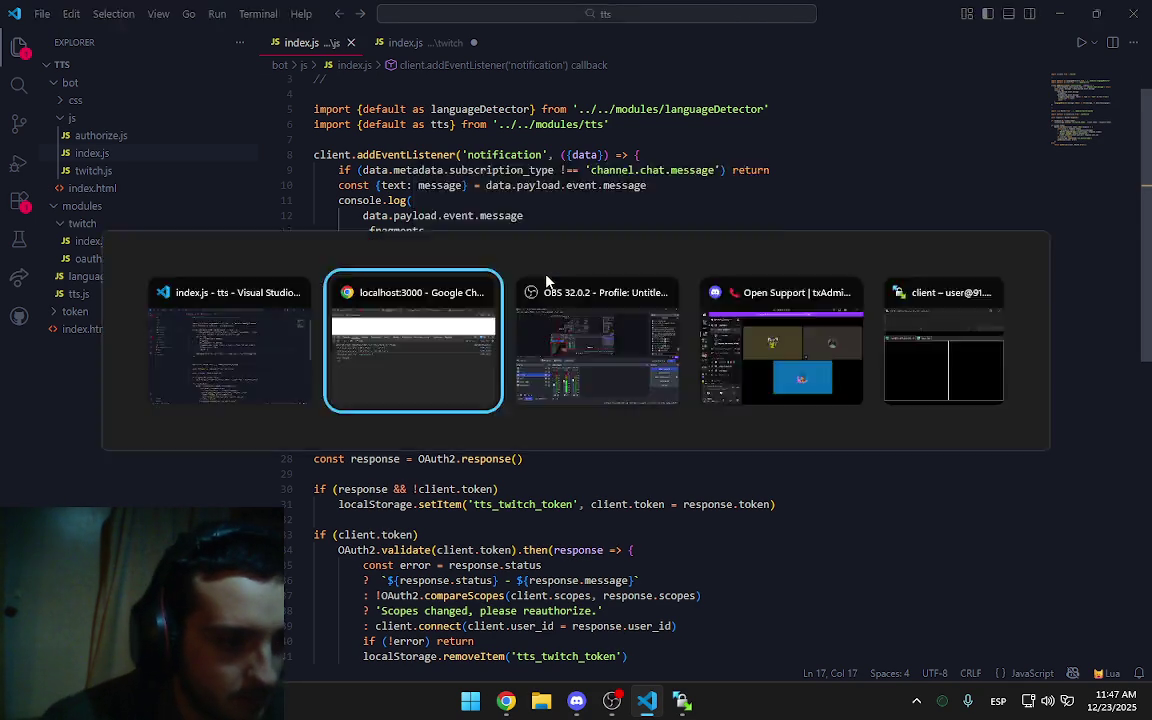
pyautogui.hotkey('alt', 'Tab')
pyautogui.hotkey('ctrl', 'a')
pyautogui.press('BackSpace')
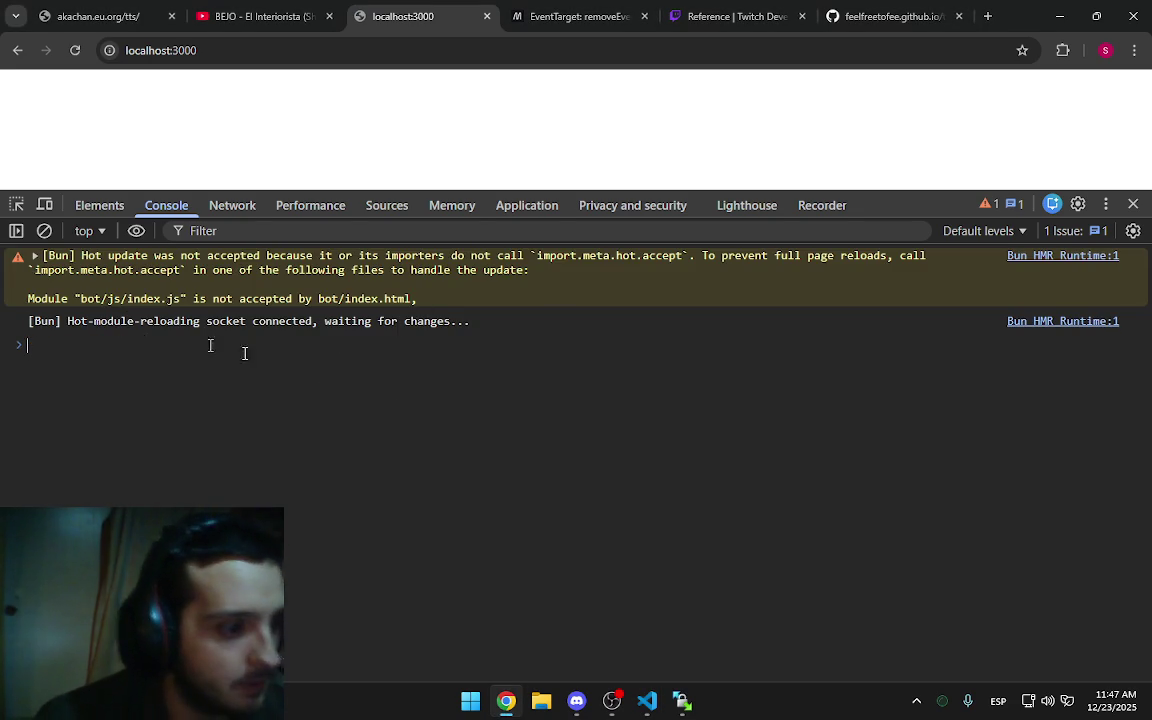
pyautogui.click(576, 701)
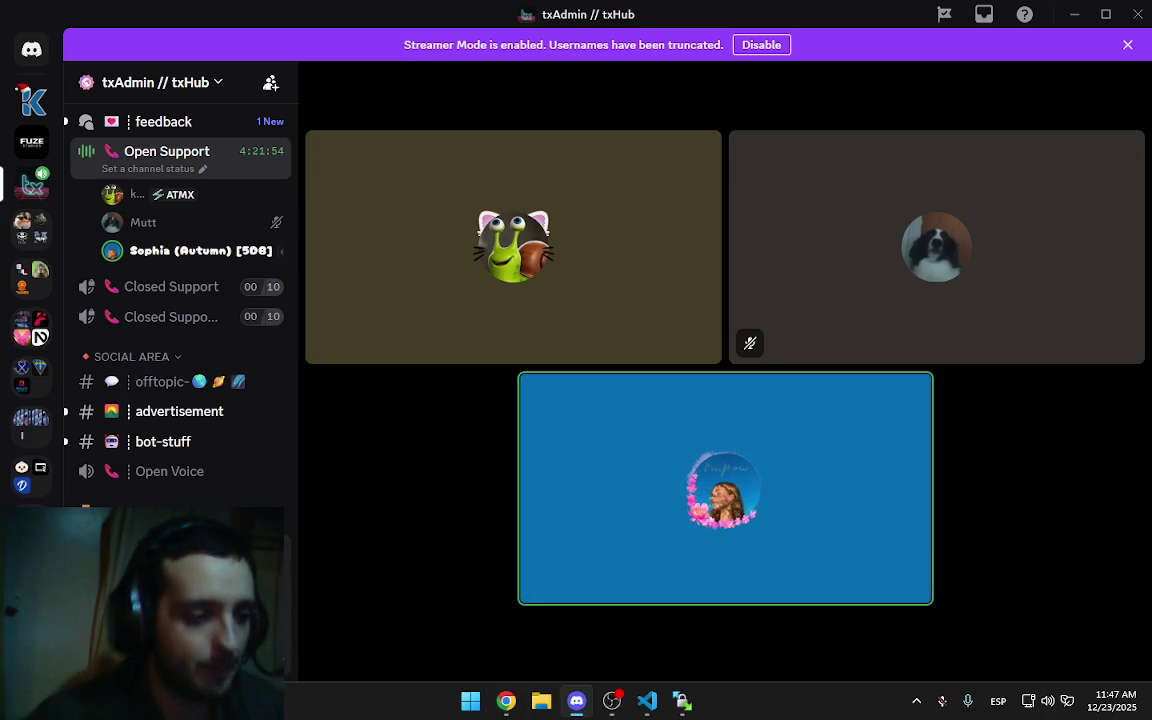
pyautogui.hotkey('alt', 'Tab')
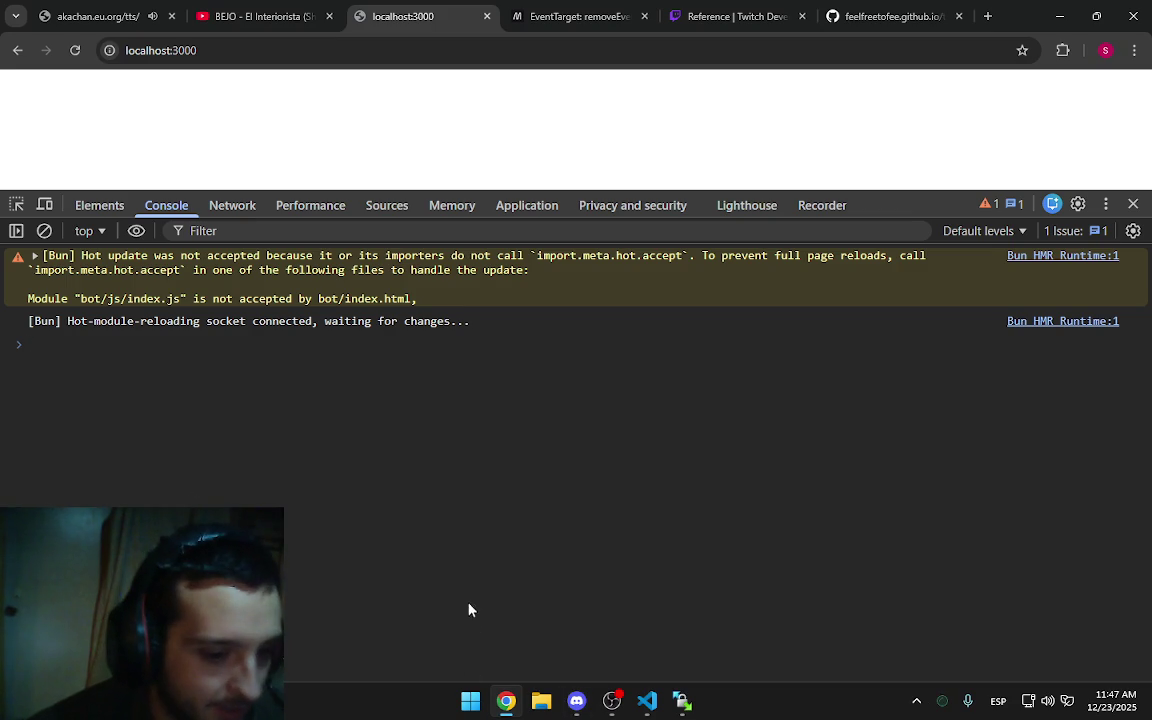
pyautogui.hotkey('alt', 'Tab')
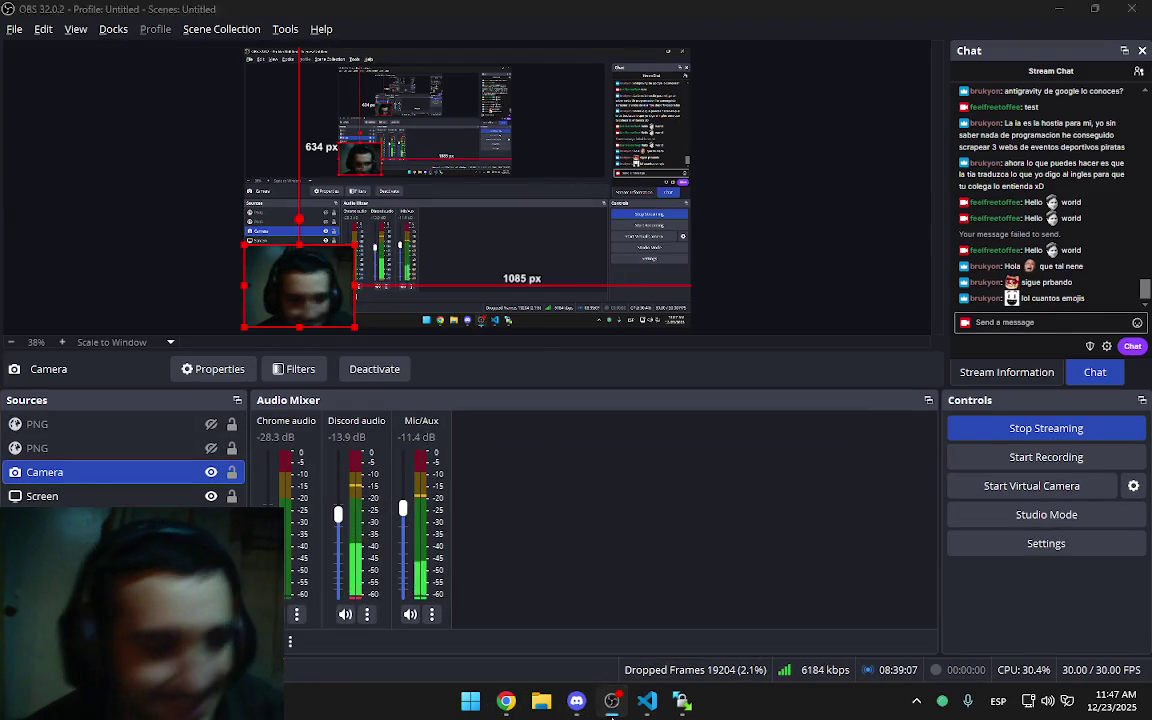
pyautogui.hotkey('alt', 'Tab')
pyautogui.click(74, 50)
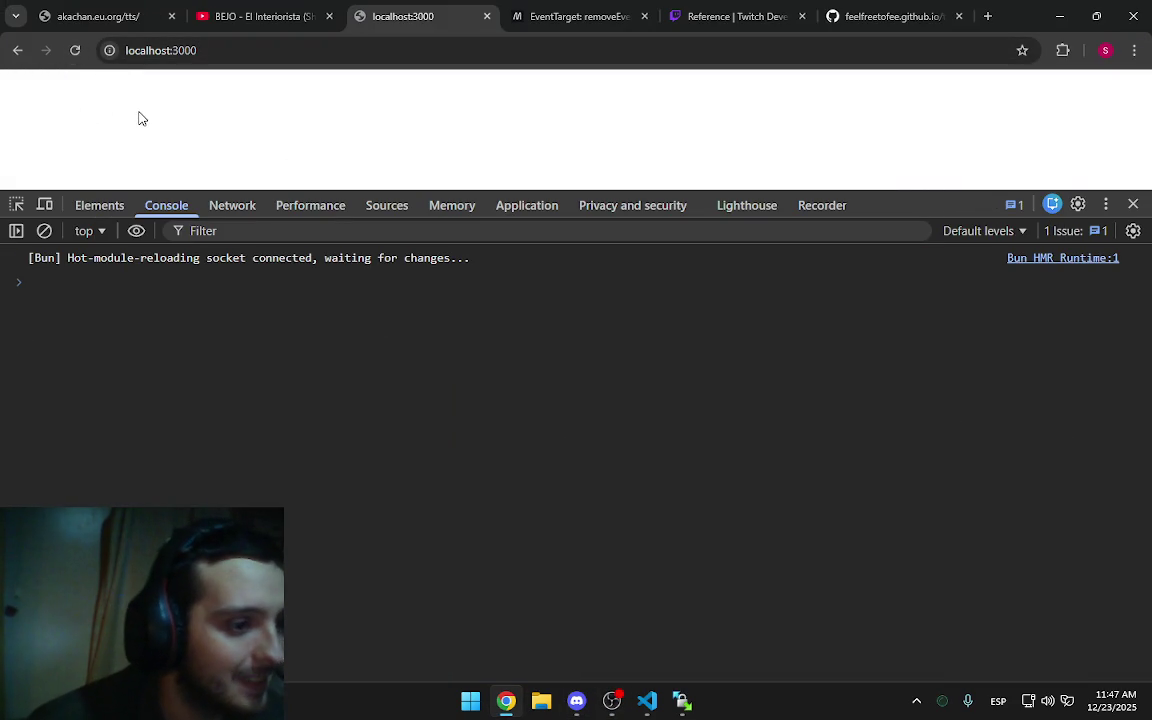
# Step: Mute and unmute the Discord call microphone, then bring Chrome's localhost:3000 page forward
pyautogui.click(612, 701)
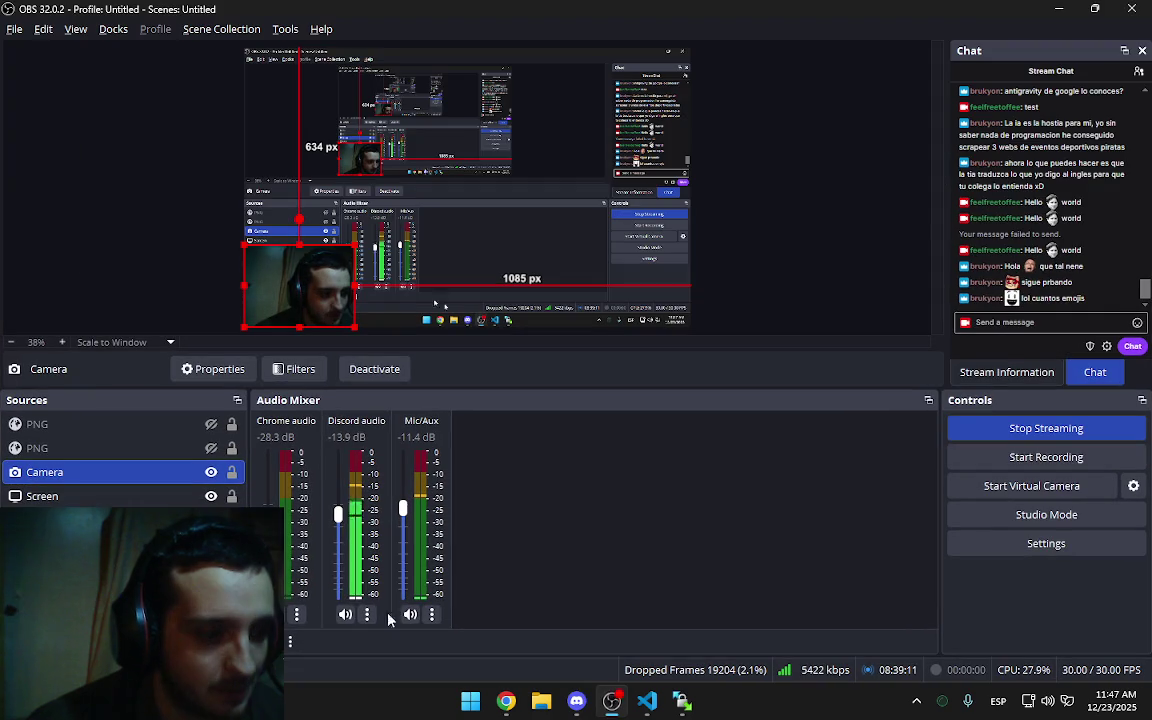
pyautogui.moveTo(576, 700)
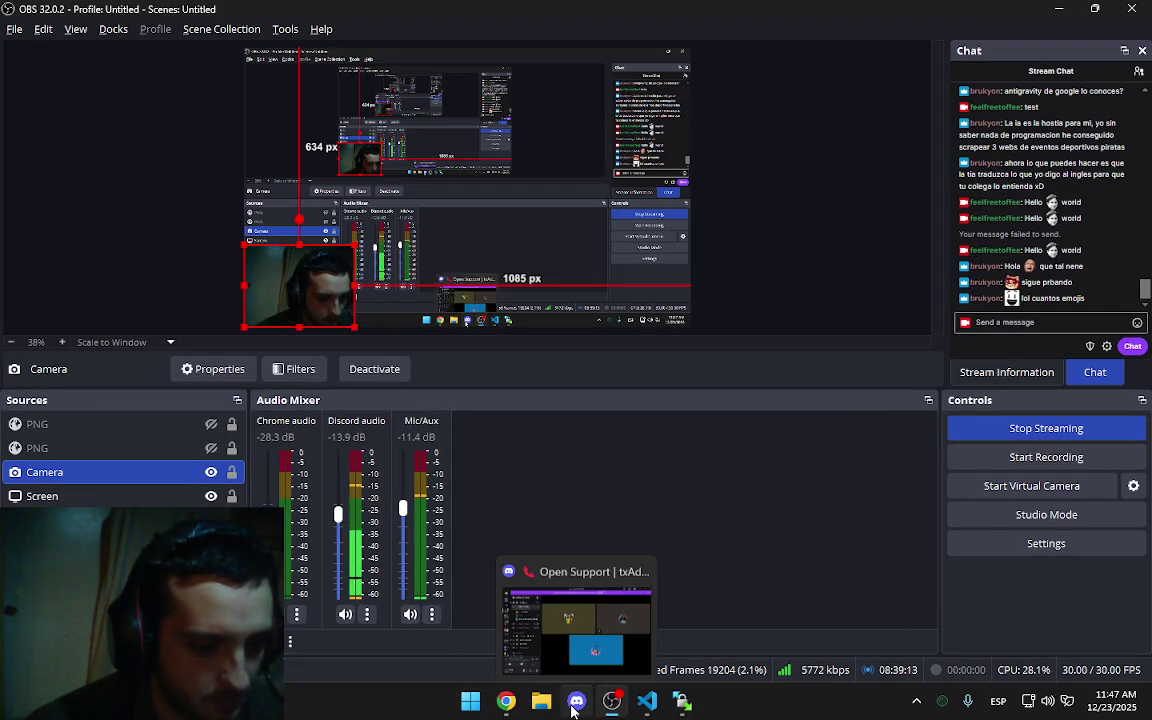
pyautogui.click(564, 656)
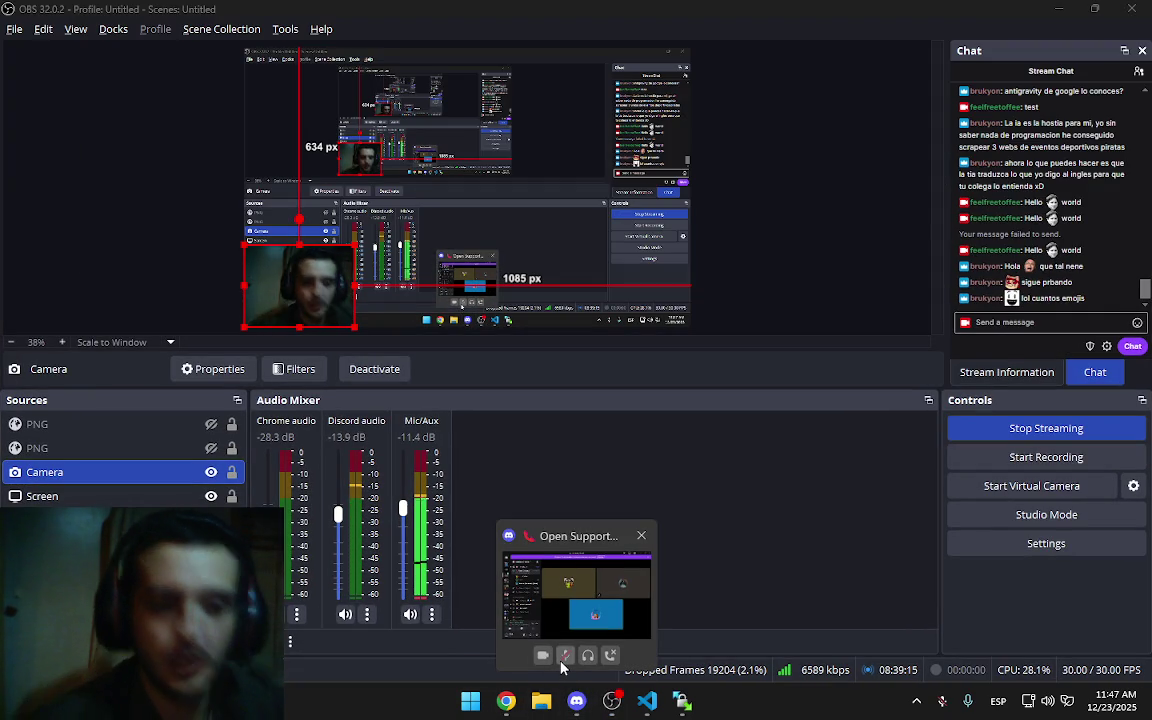
pyautogui.click(562, 659)
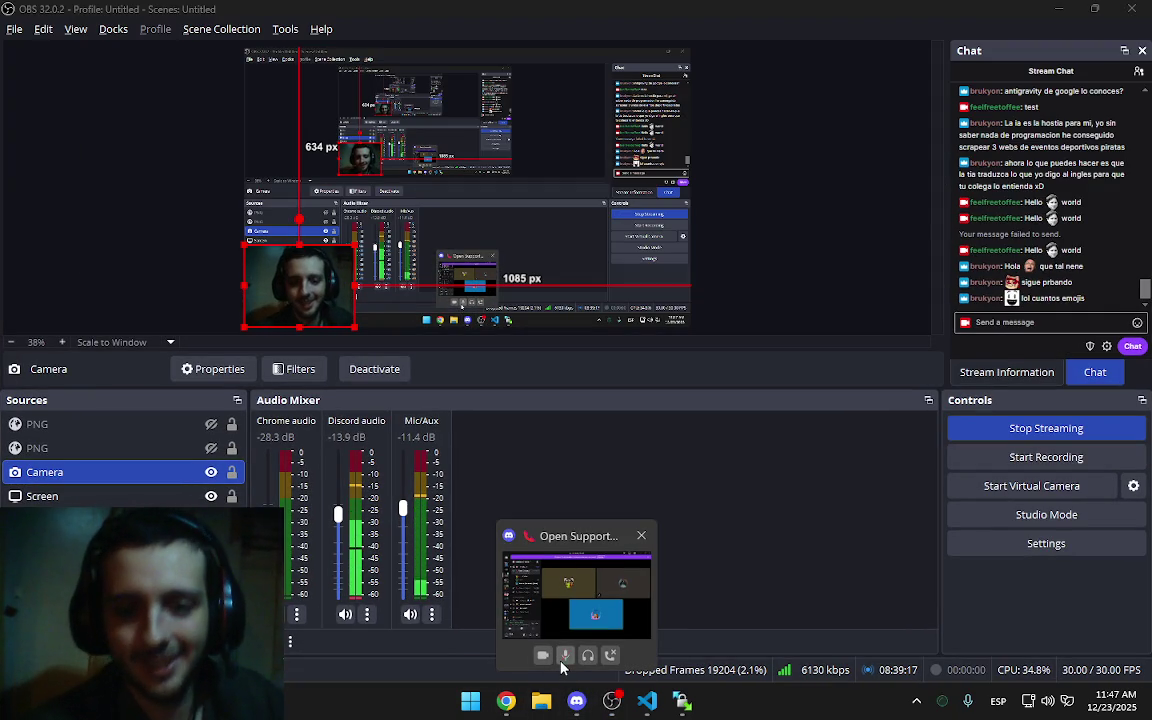
pyautogui.click(506, 700)
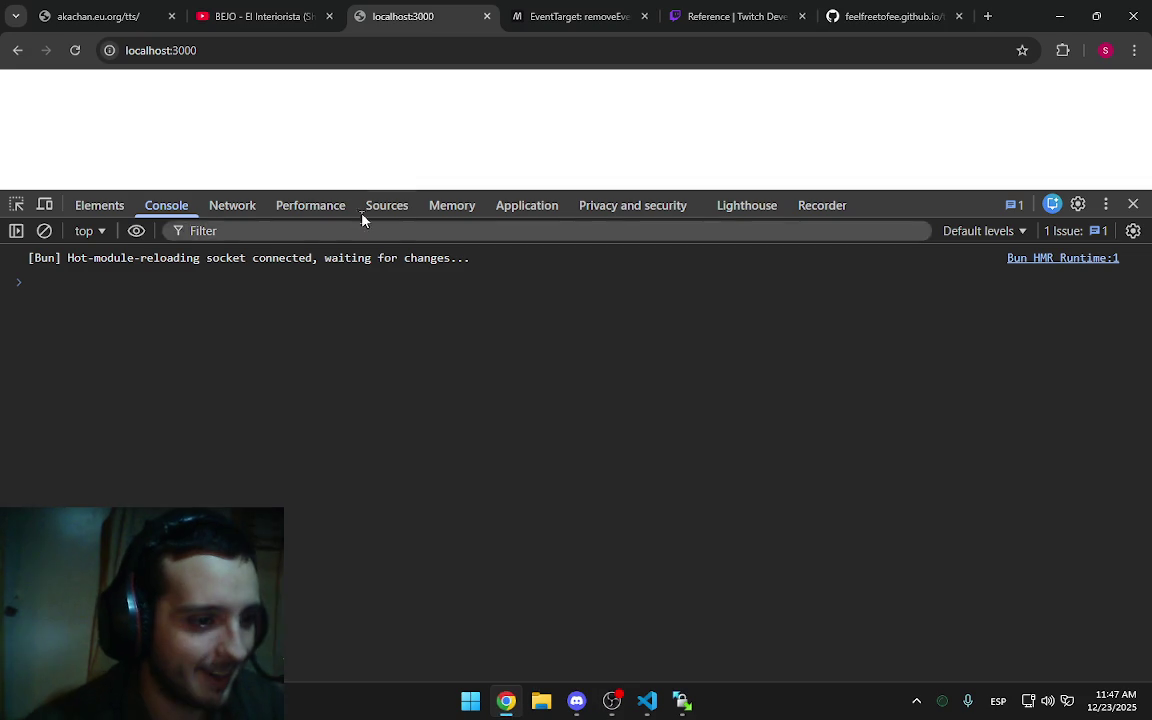
# Step: In DevTools Network, inspect the validate request and the websocket's session_keepalive message
pyautogui.click(240, 205)
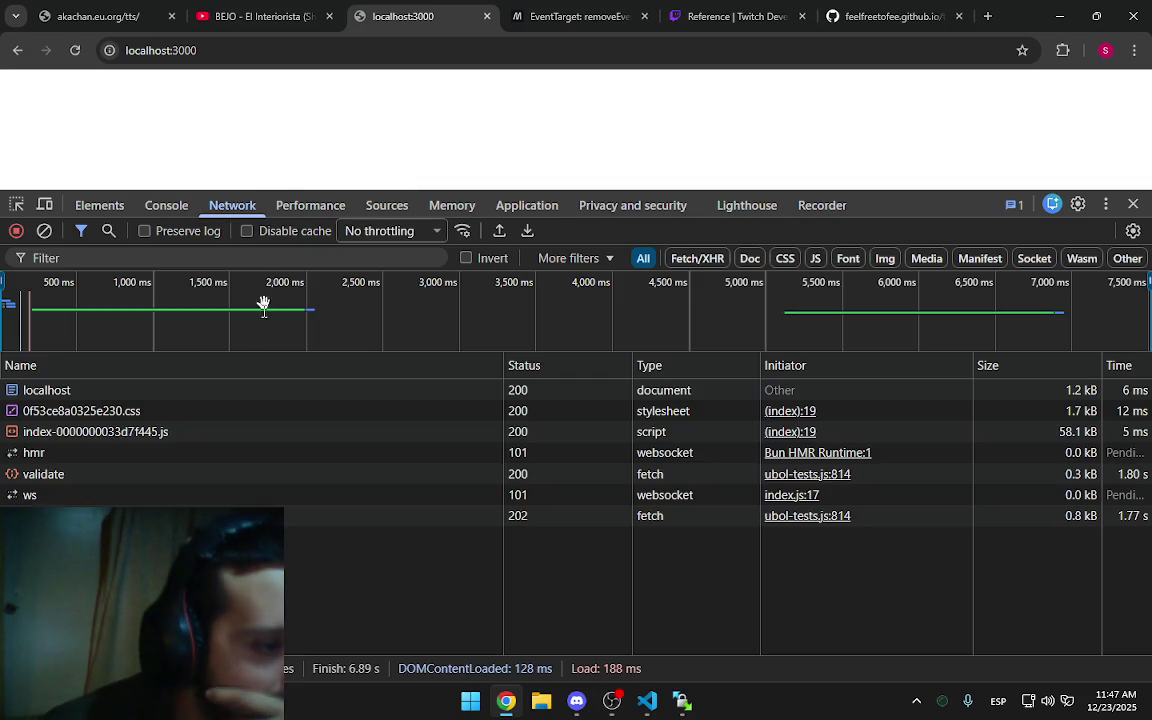
pyautogui.click(126, 478)
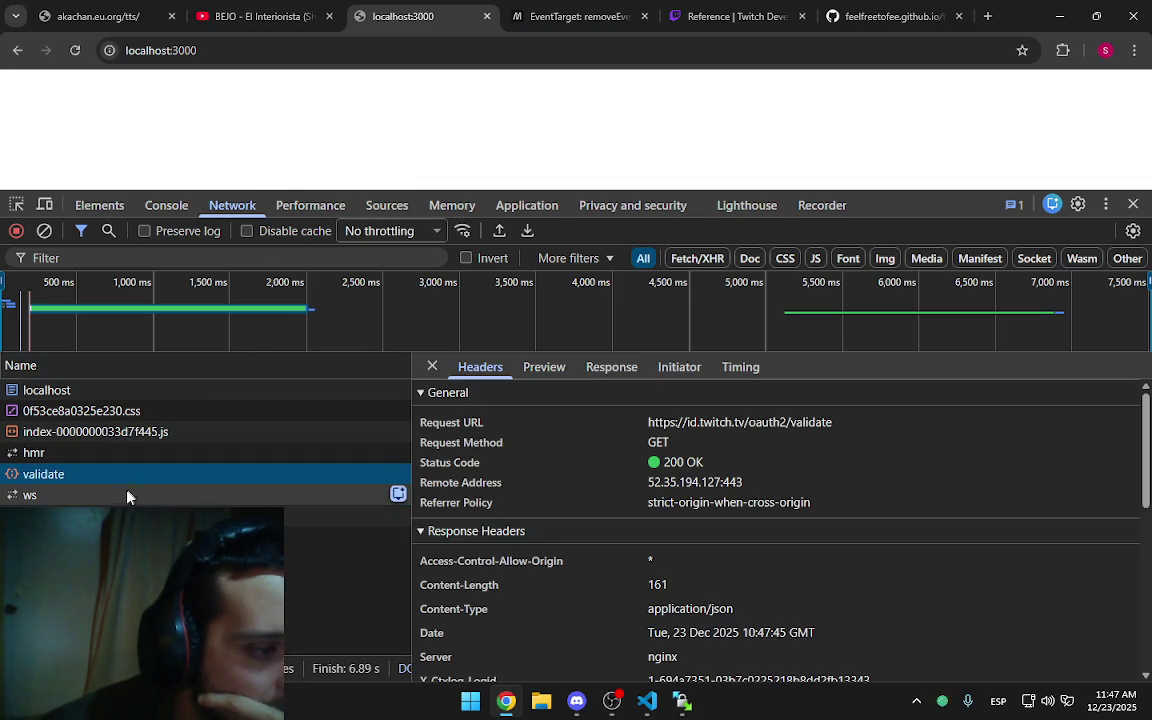
pyautogui.click(128, 498)
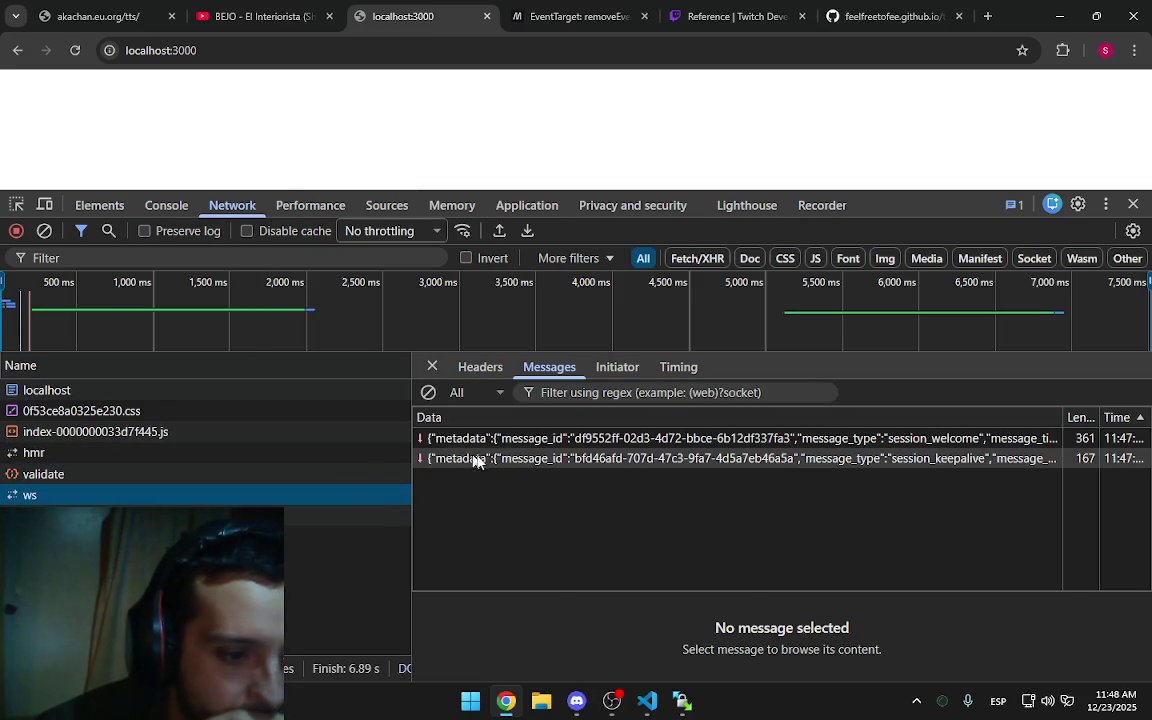
pyautogui.click(538, 460)
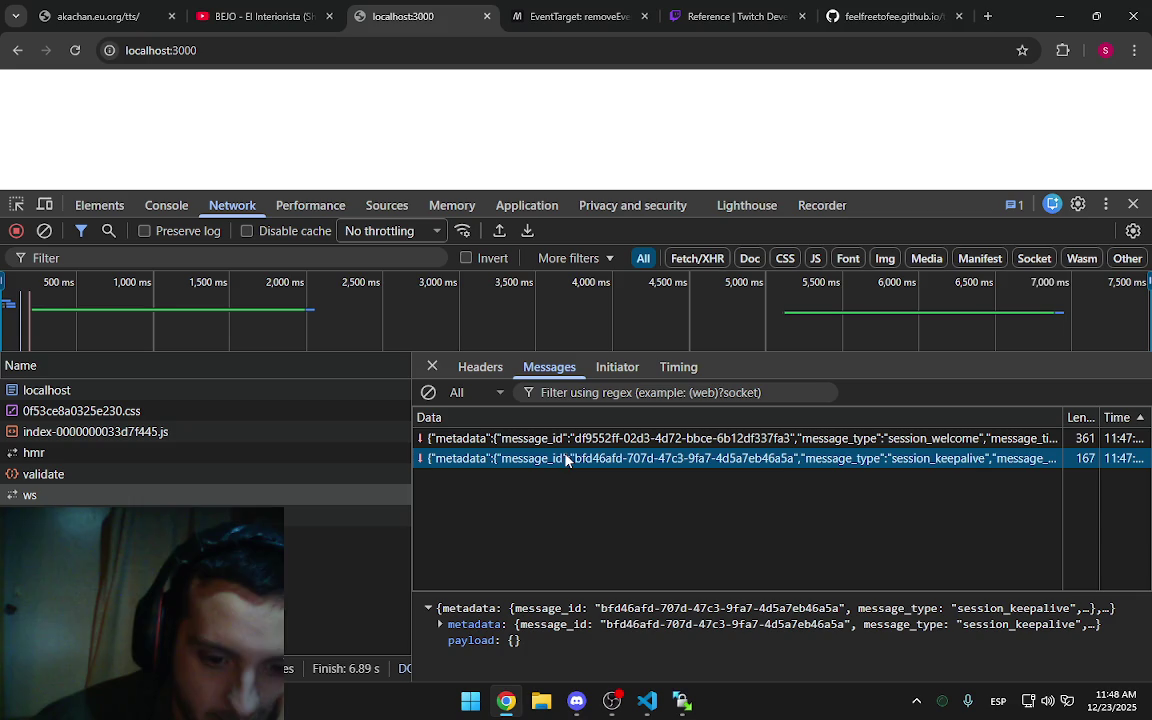
# Step: Close the EventTarget, Twitch reference and GitHub tabs, then select the 'Tantos emojis tengo?' log
pyautogui.click(645, 17)
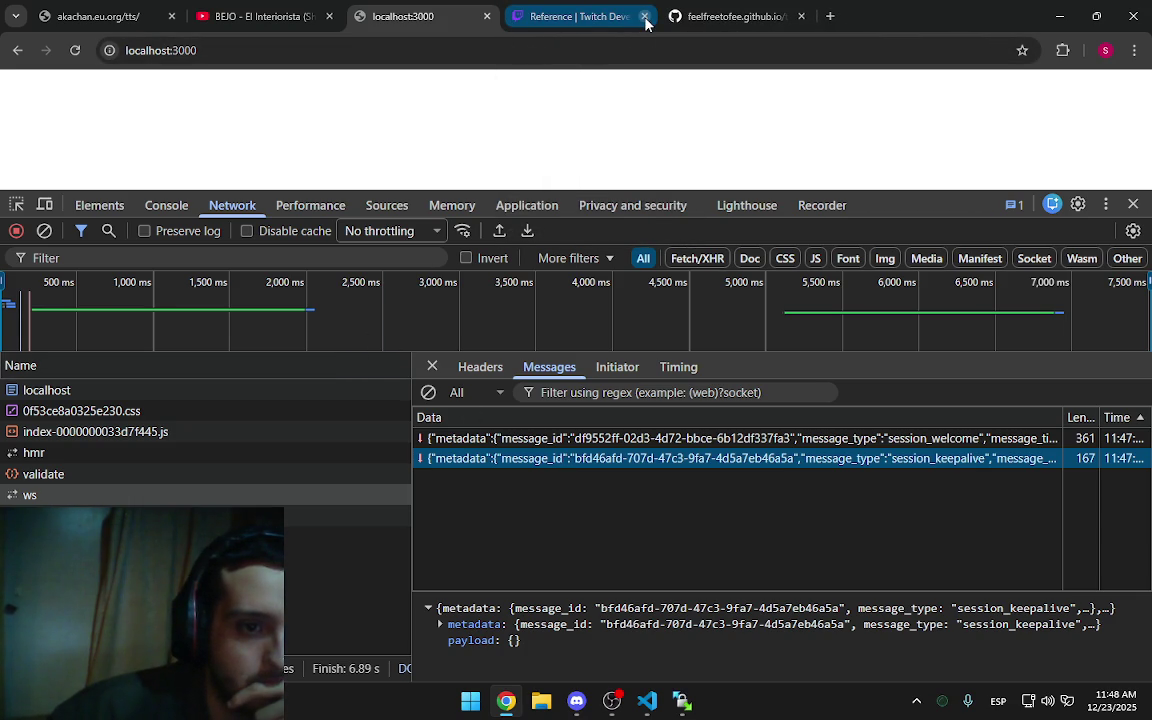
pyautogui.click(645, 17)
pyautogui.click(645, 17)
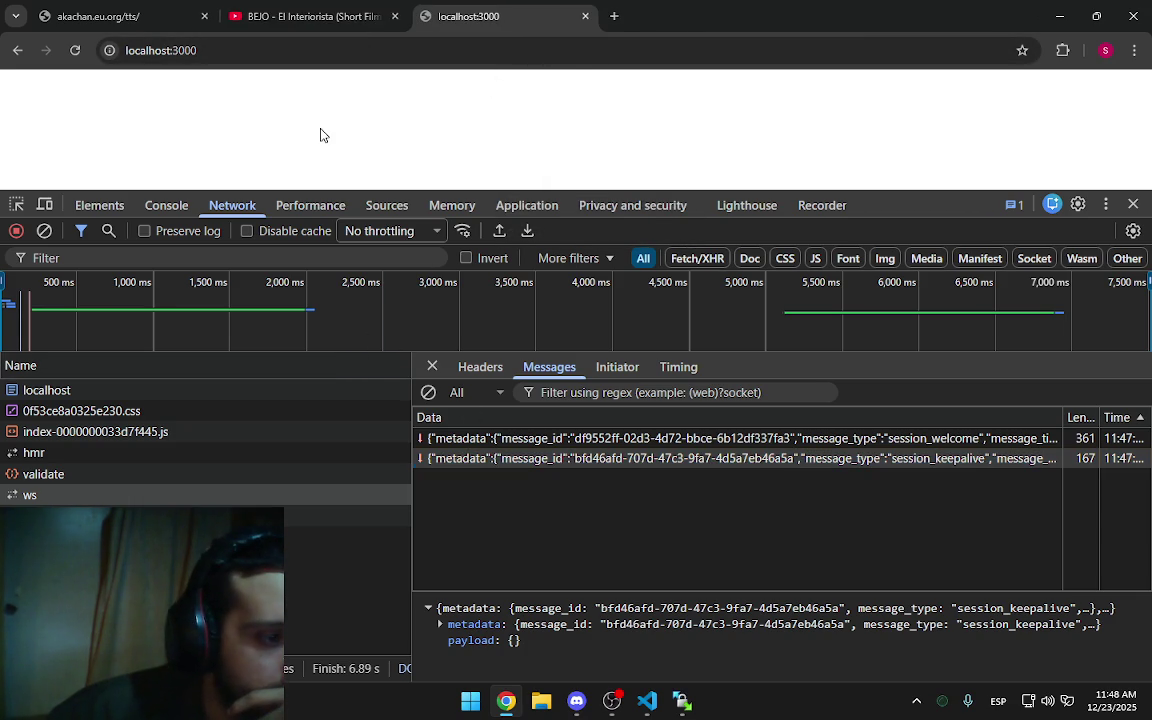
pyautogui.click(168, 204)
pyautogui.click(253, 209)
pyautogui.click(160, 205)
pyautogui.moveTo(151, 279); pyautogui.dragTo(313, 283)
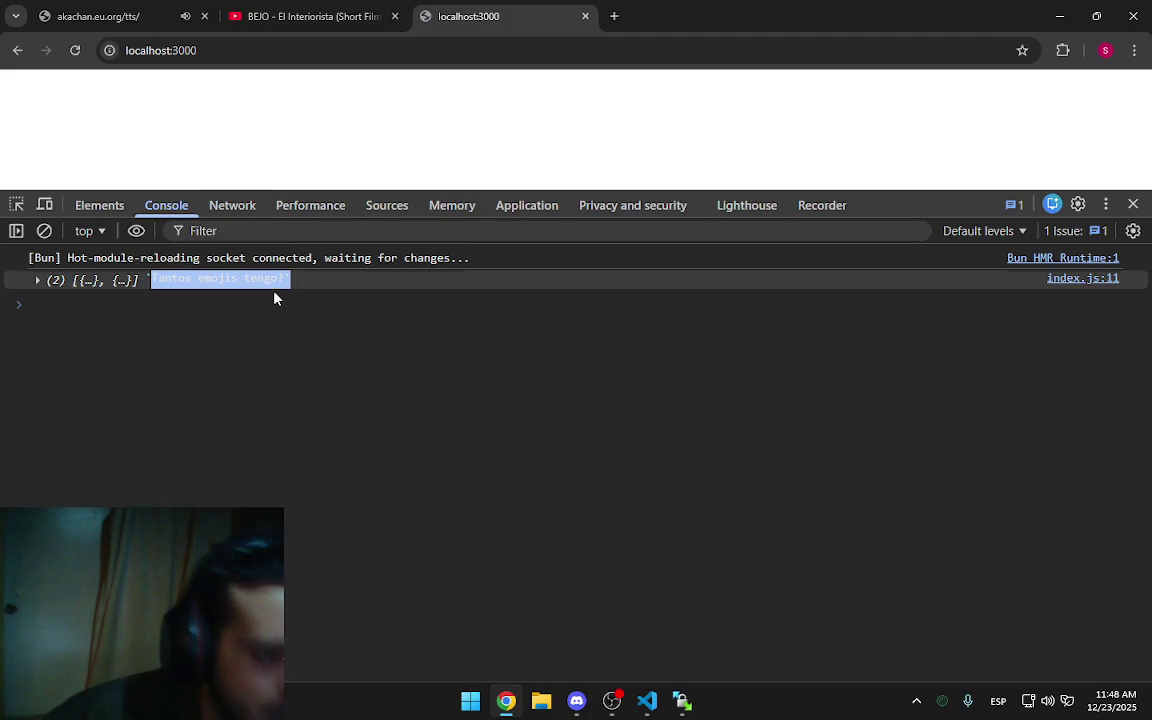
# Step: Mute and then unmute the Discord audio in the OBS stream mix
pyautogui.click(252, 310)
pyautogui.click(612, 701)
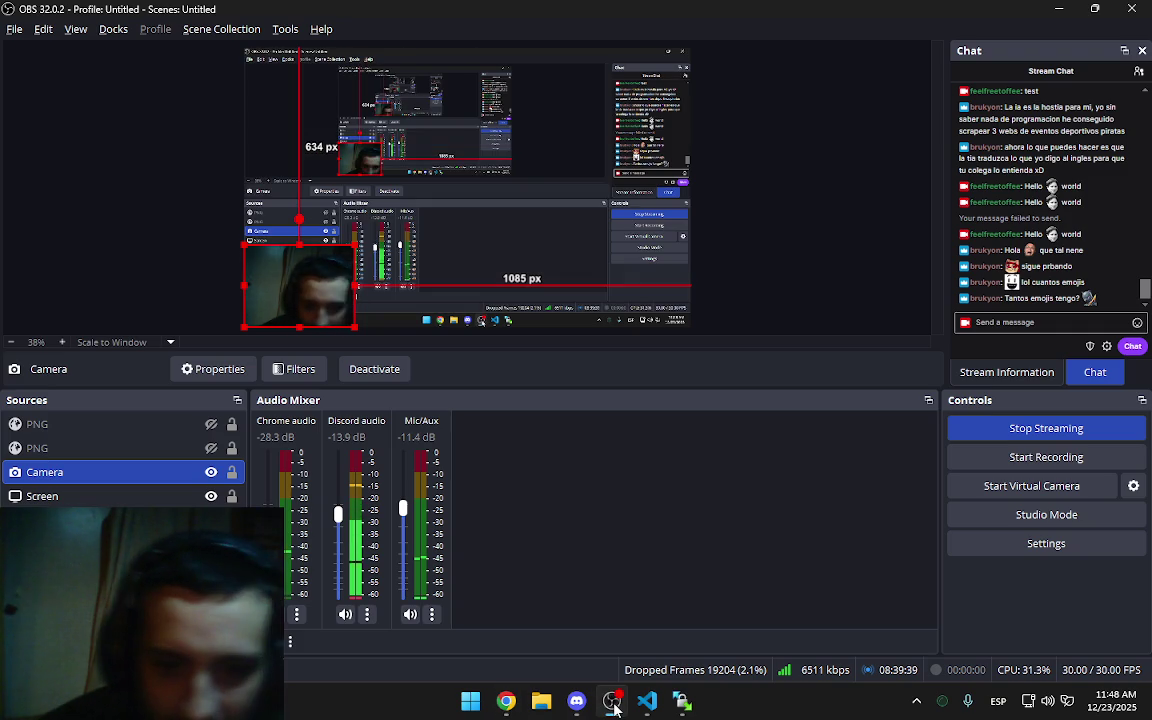
pyautogui.click(612, 701)
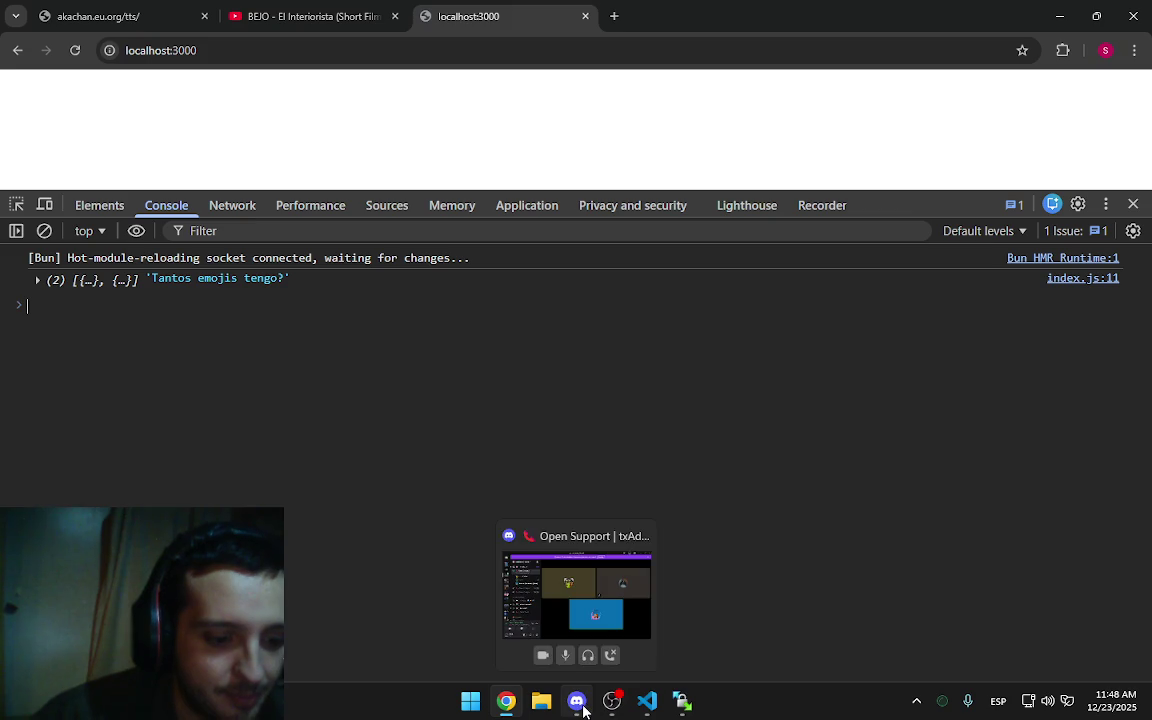
pyautogui.click(612, 703)
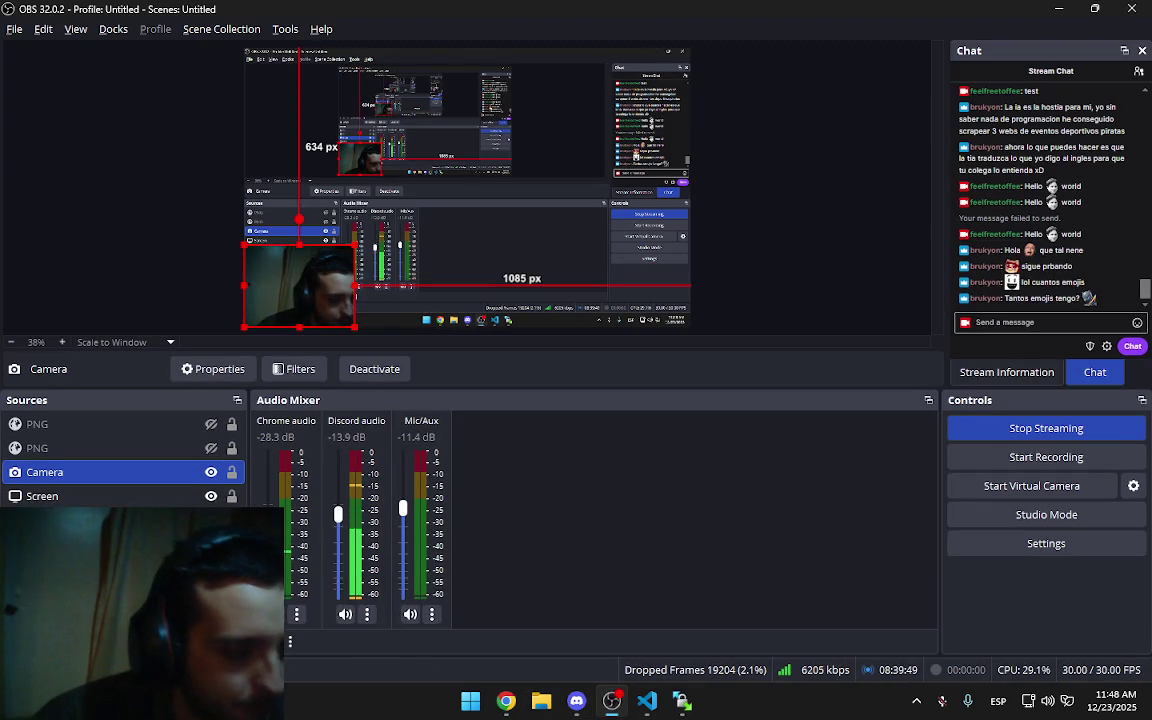
pyautogui.click(342, 618)
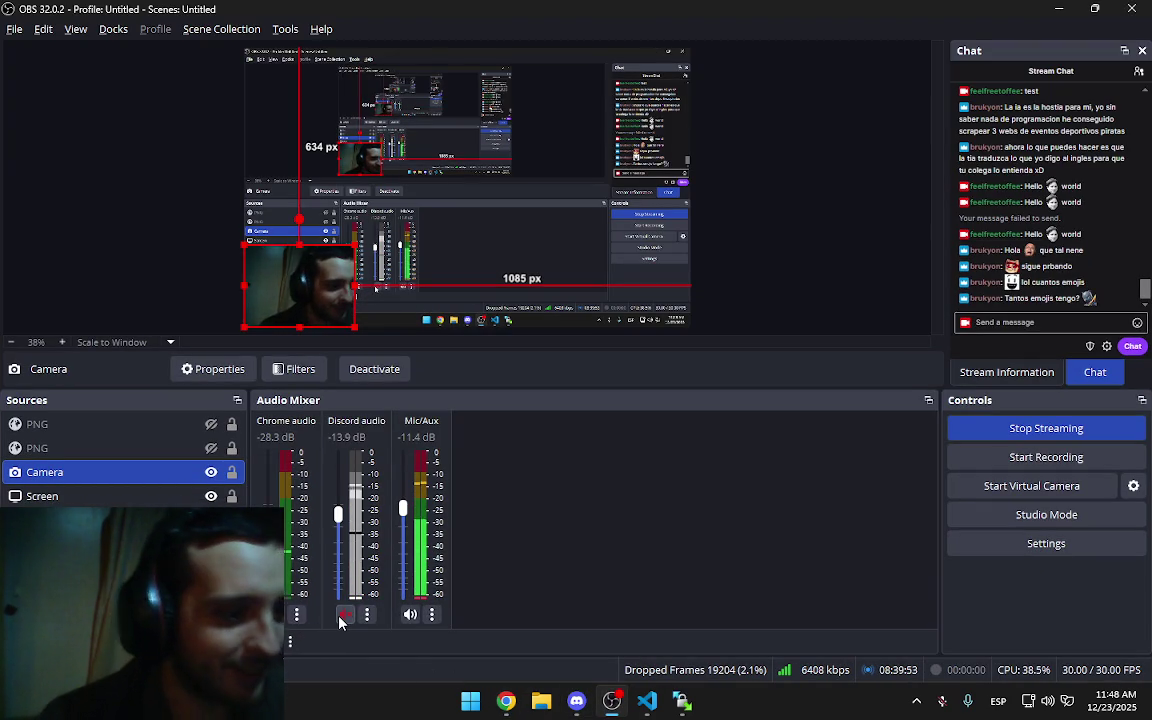
pyautogui.click(342, 618)
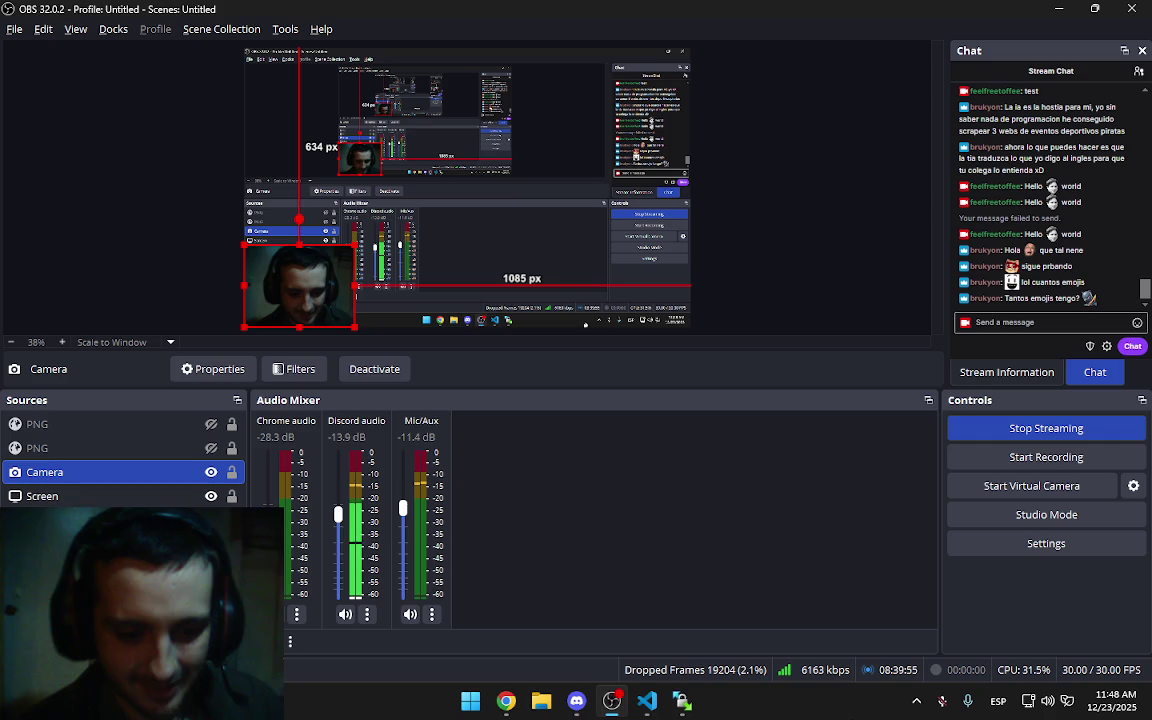
# Step: Unmute the Discord call microphone and bring index.js back up in VS Code
pyautogui.moveTo(576, 700)
pyautogui.click(565, 655)
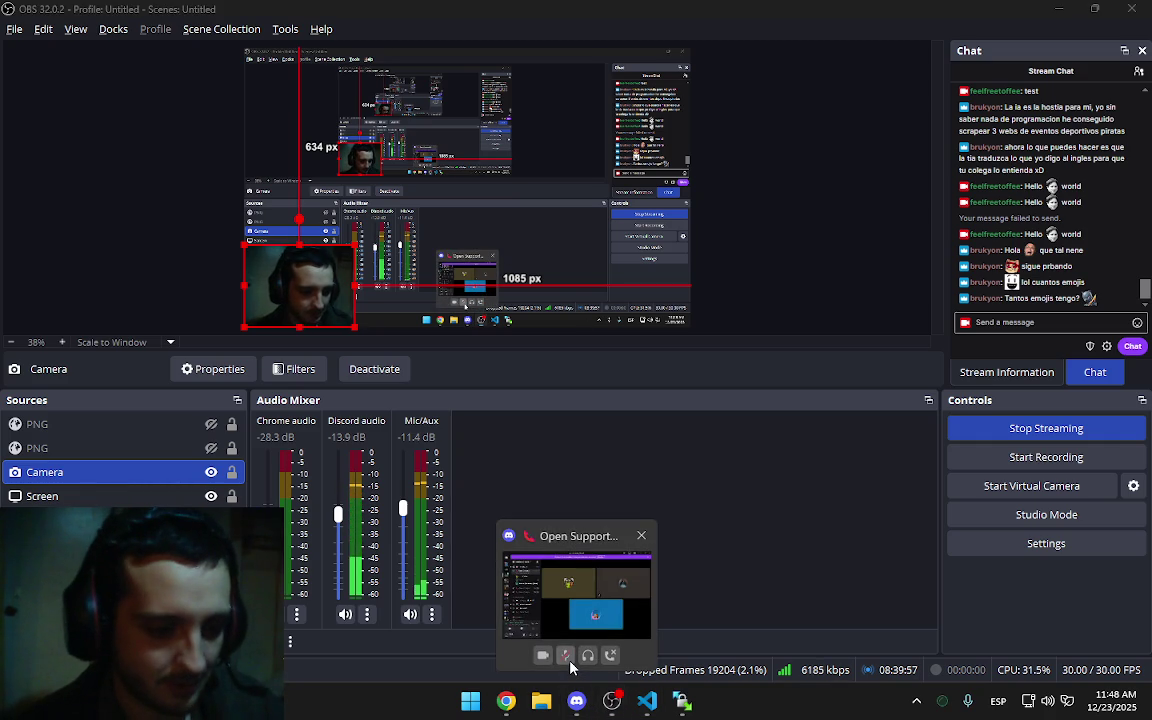
pyautogui.click(509, 703)
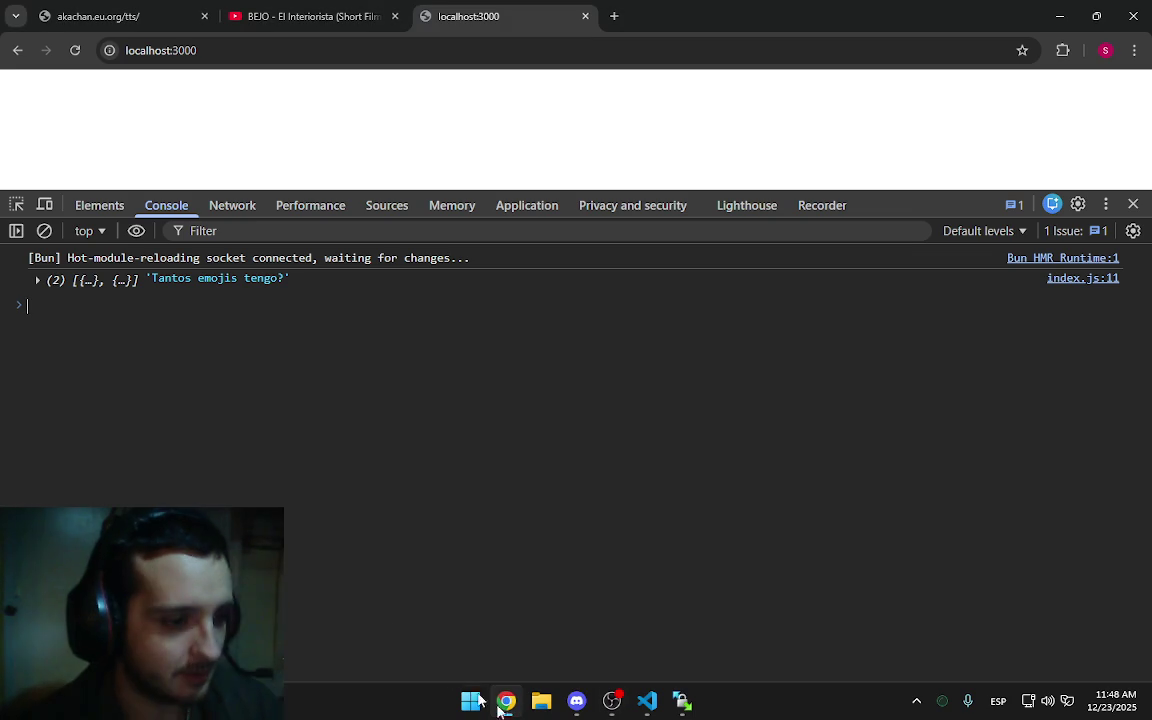
pyautogui.click(644, 704)
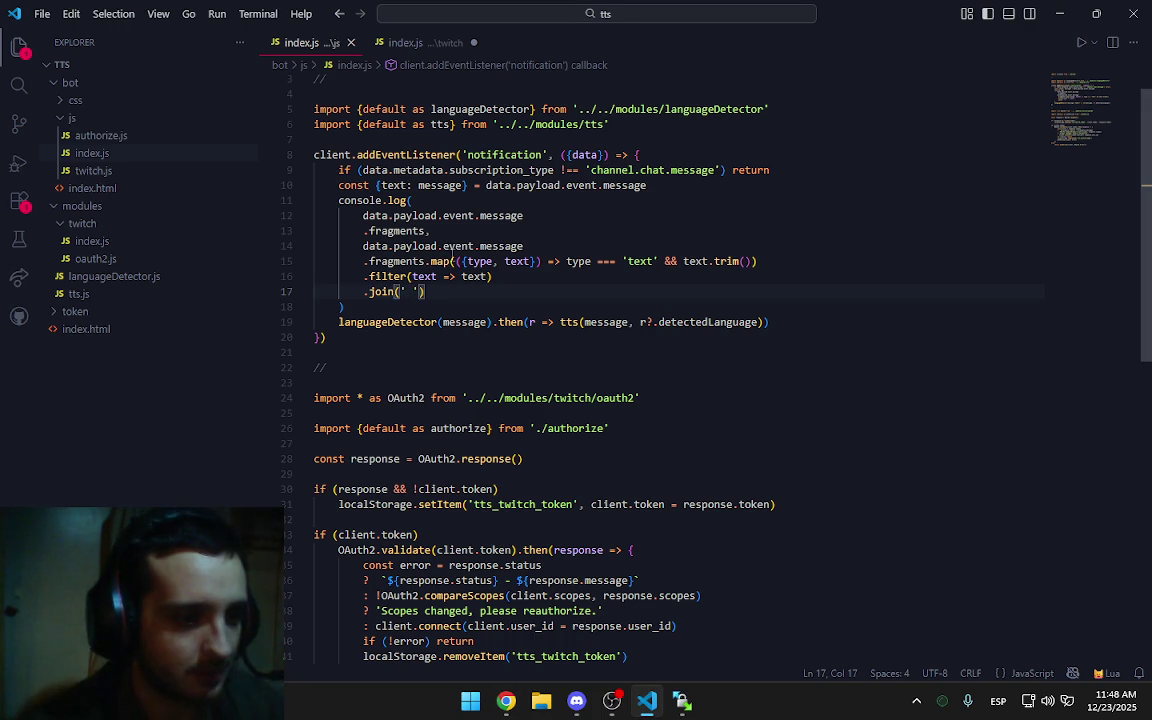
# Step: Place the cursor on line 18 of index.js, then switch to OBS to watch the chat
pyautogui.click(700, 303)
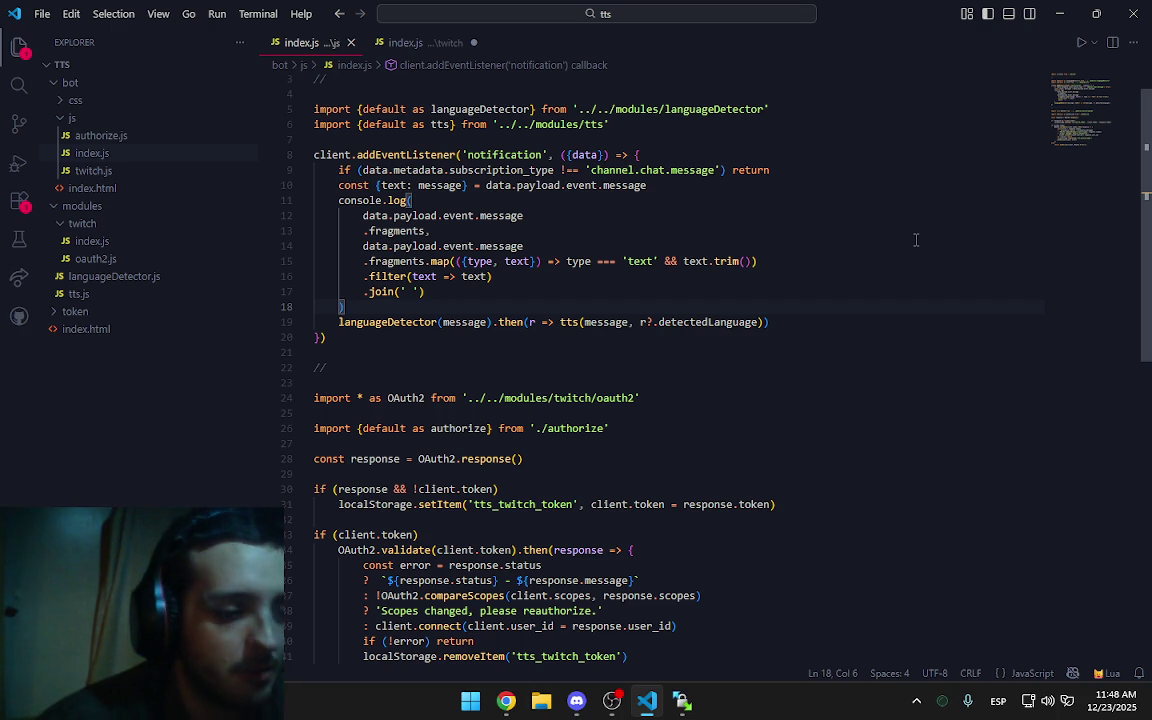
pyautogui.click(647, 700)
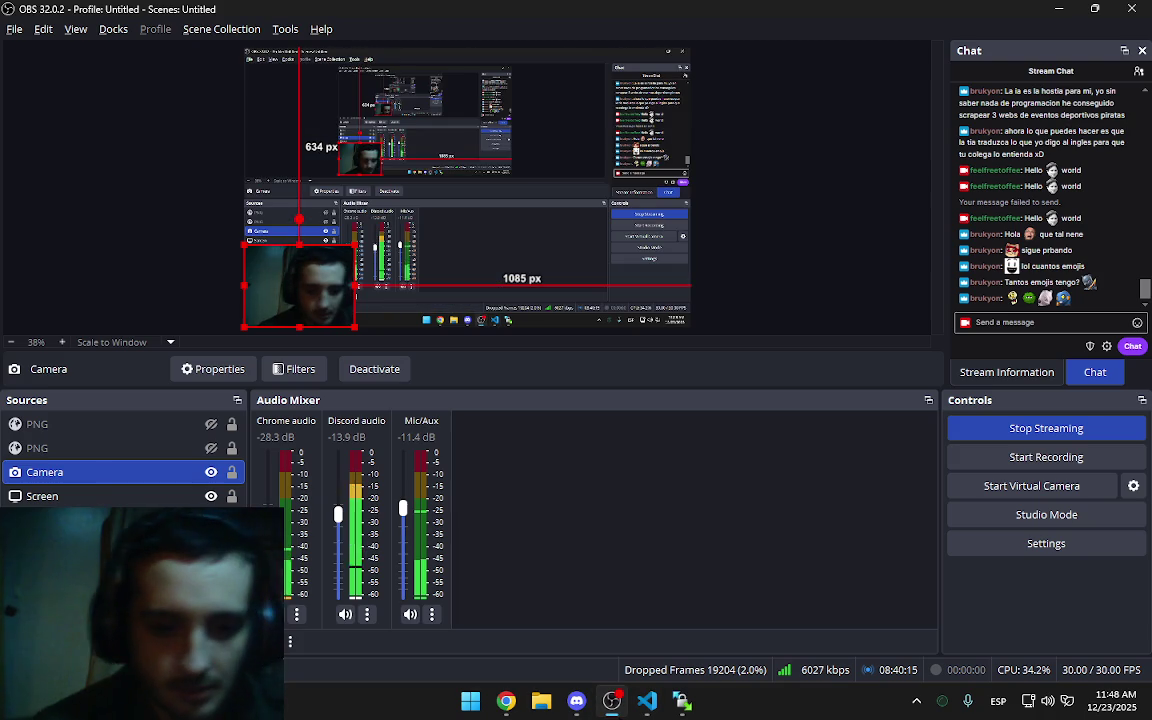
# Step: Inspect the emote-only message's seven logged fragments and its empty joined string
pyautogui.click(506, 700)
pyautogui.doubleClick(321, 305)
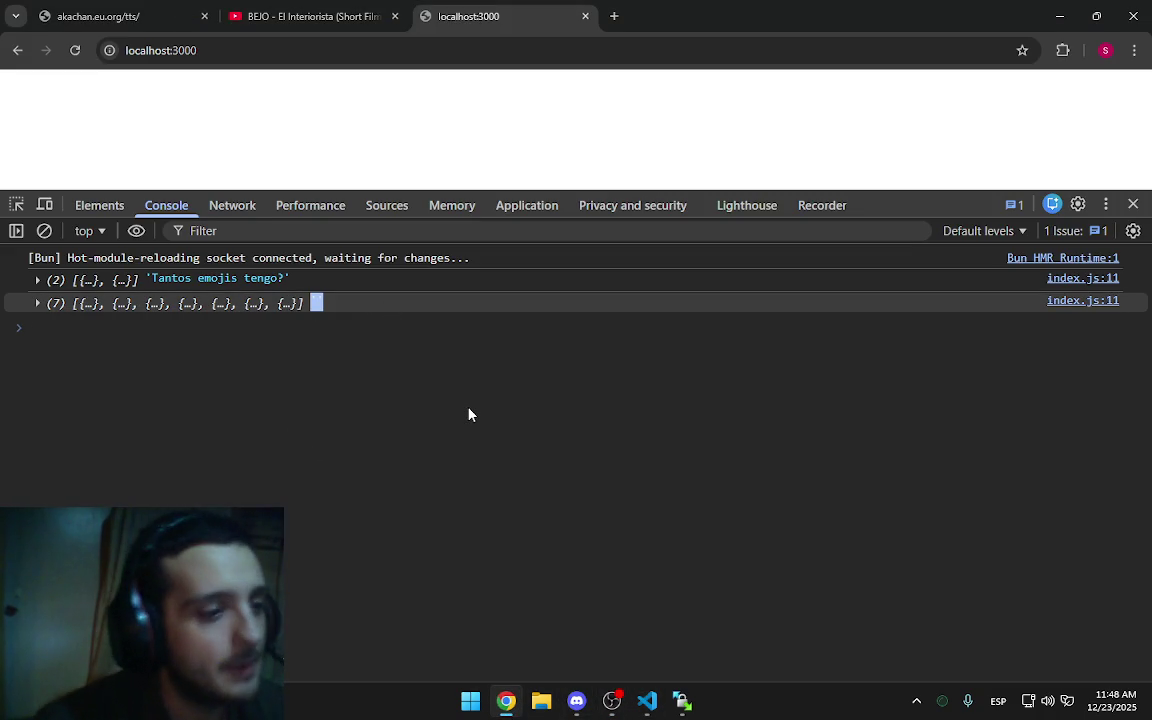
pyautogui.moveTo(652, 705)
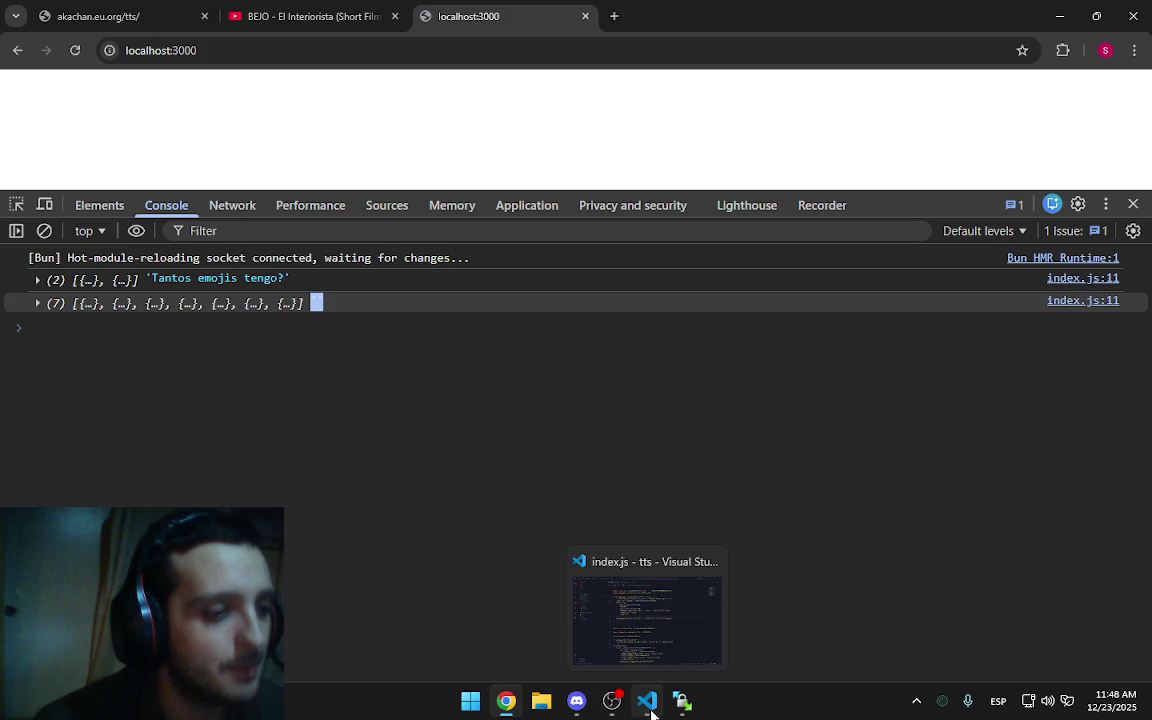
pyautogui.click(37, 303)
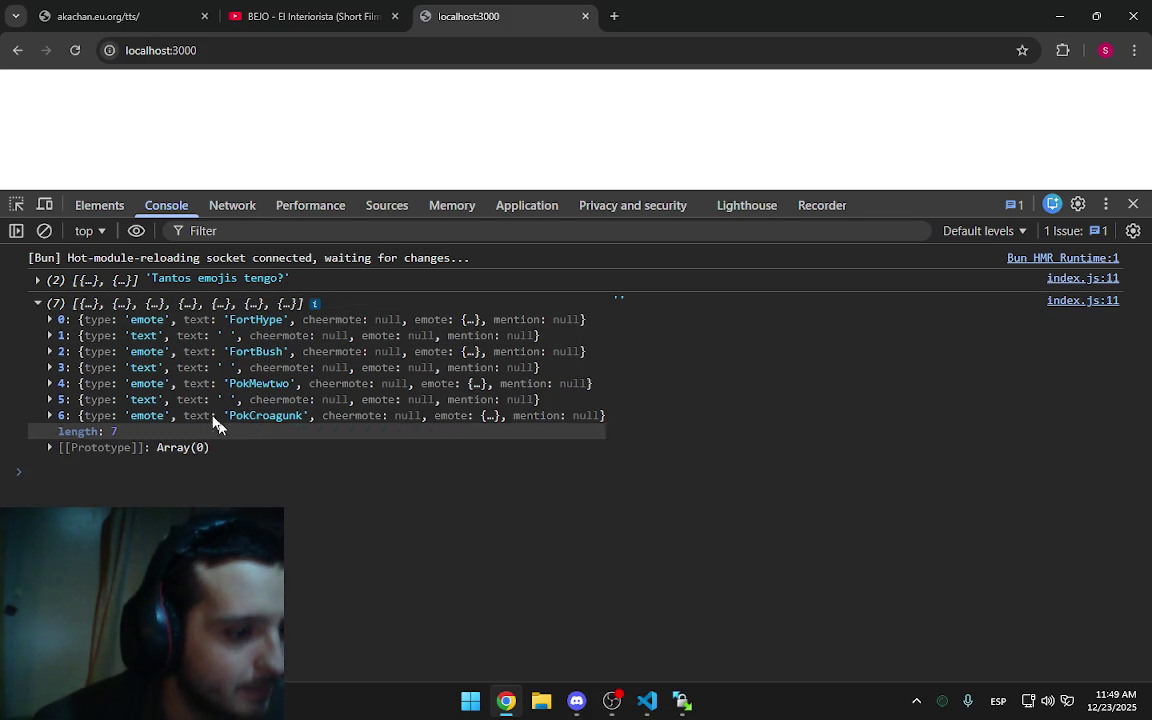
pyautogui.click(38, 303)
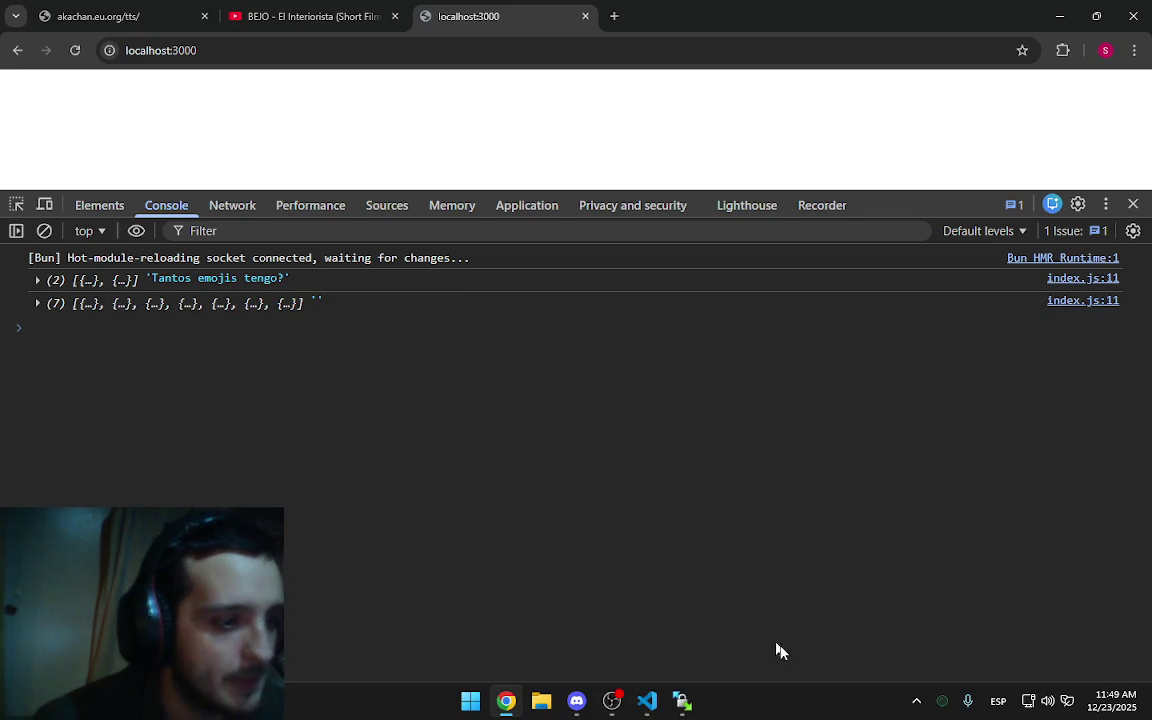
# Step: Check the console.log call on index.js line 11, then return to Chrome
pyautogui.click(658, 702)
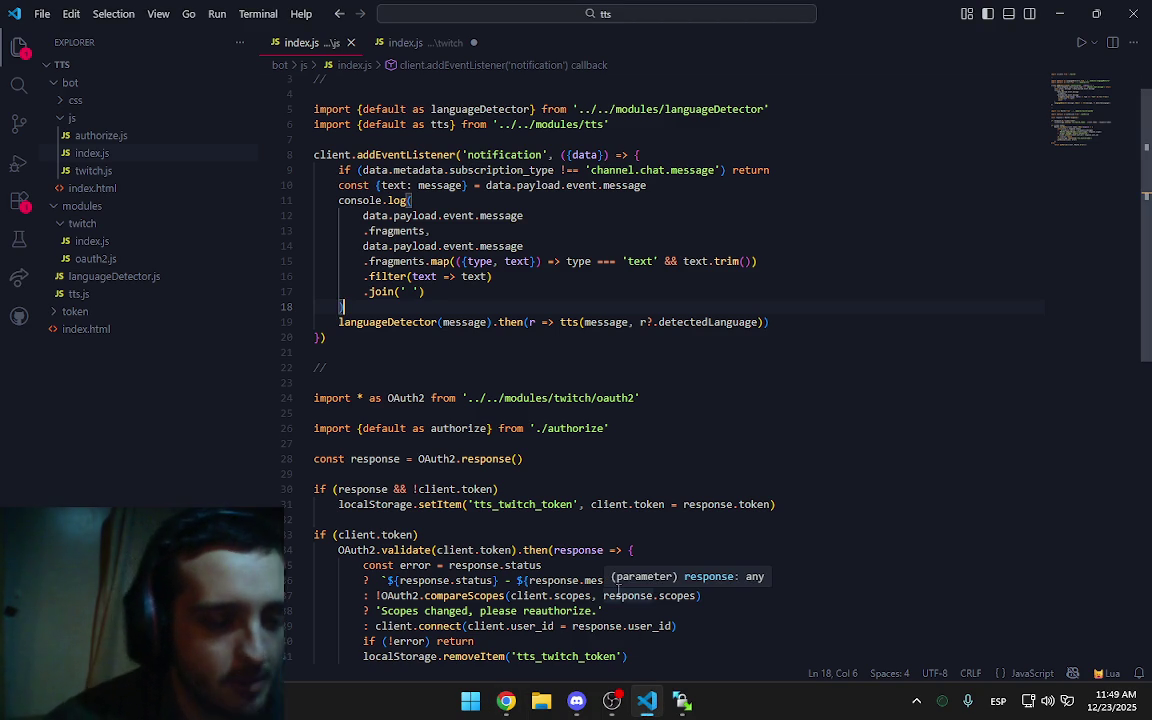
pyautogui.click(430, 201)
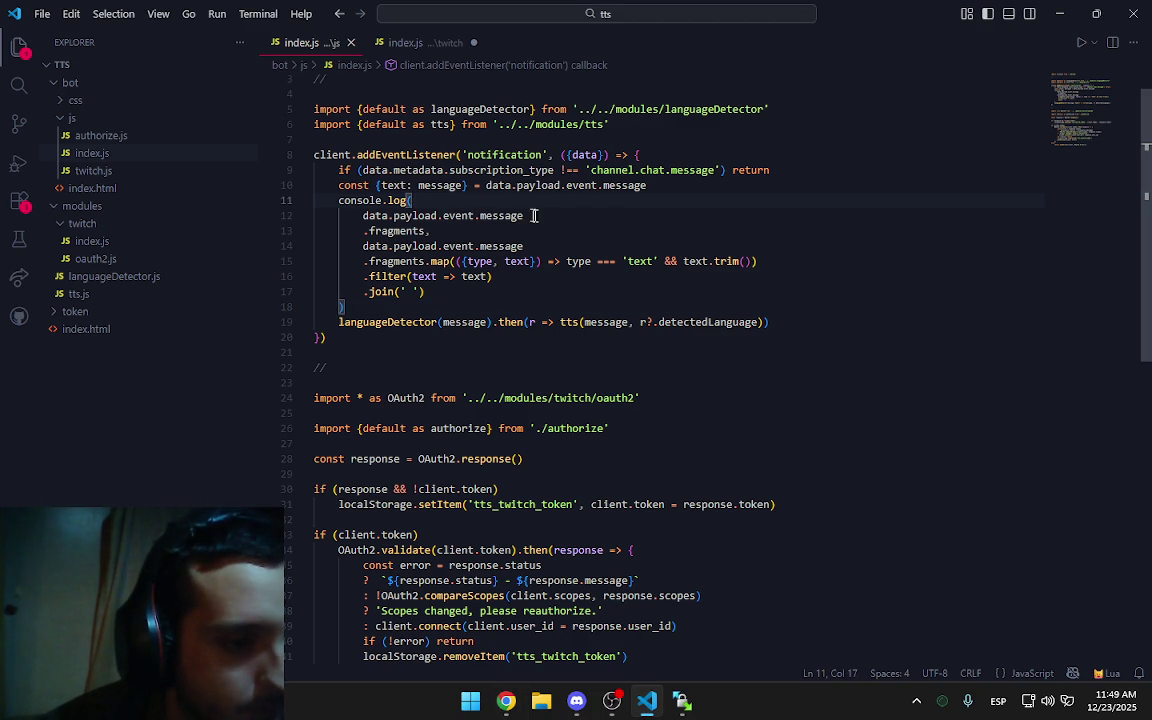
pyautogui.hotkey('alt', 'Tab')
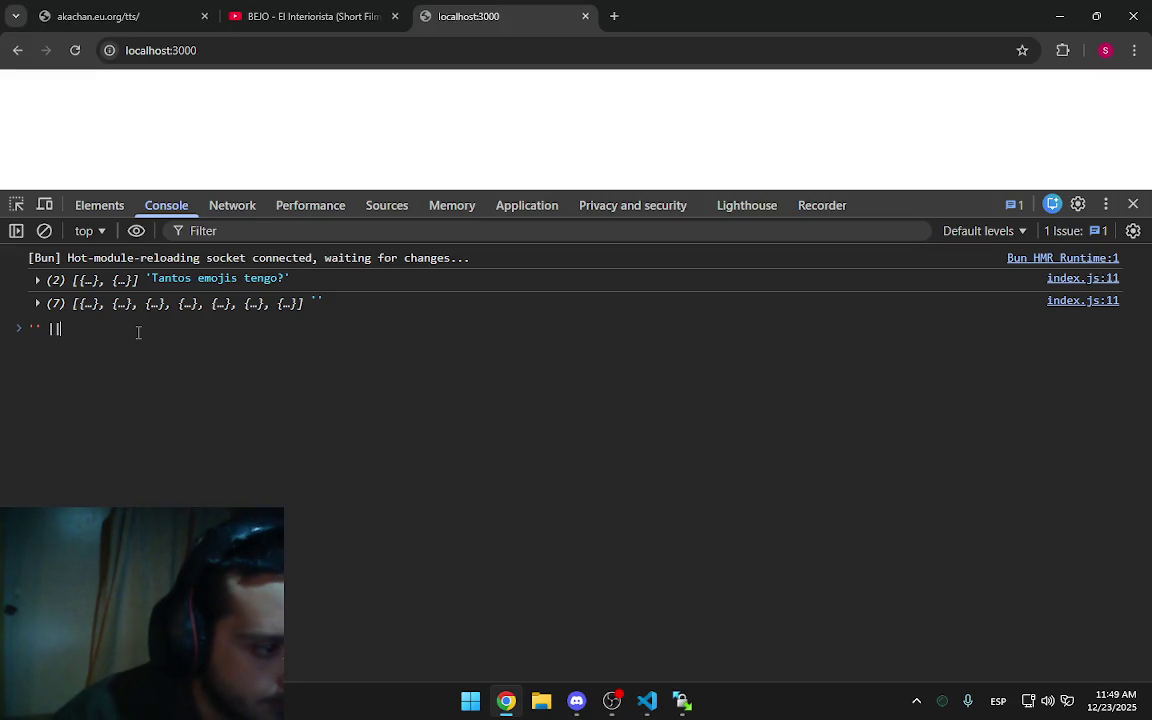
# Step: Evaluate '' || undefined in the DevTools Console and confirm it returns undefined
pyautogui.write('try')
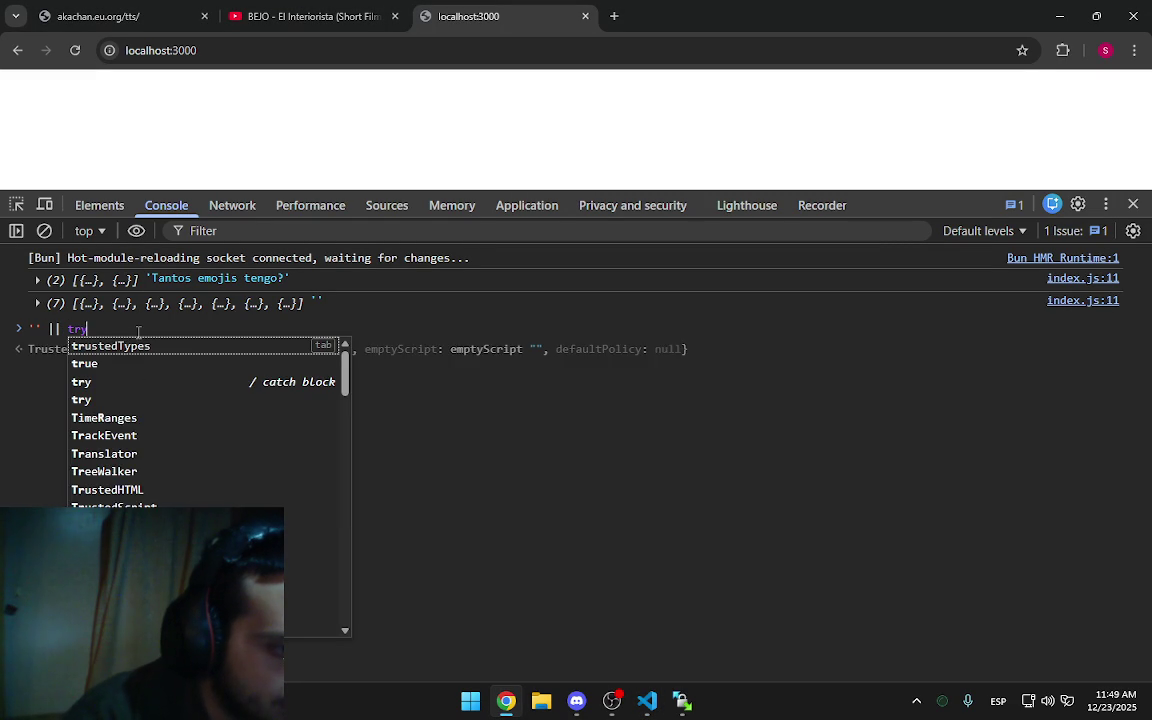
pyautogui.write('e')
pyautogui.press('BackSpace')
pyautogui.press('BackSpace')
pyautogui.write('ue')
pyautogui.press('BackSpace')
pyautogui.press('BackSpace')
pyautogui.press('BackSpace')
pyautogui.write('undefined')
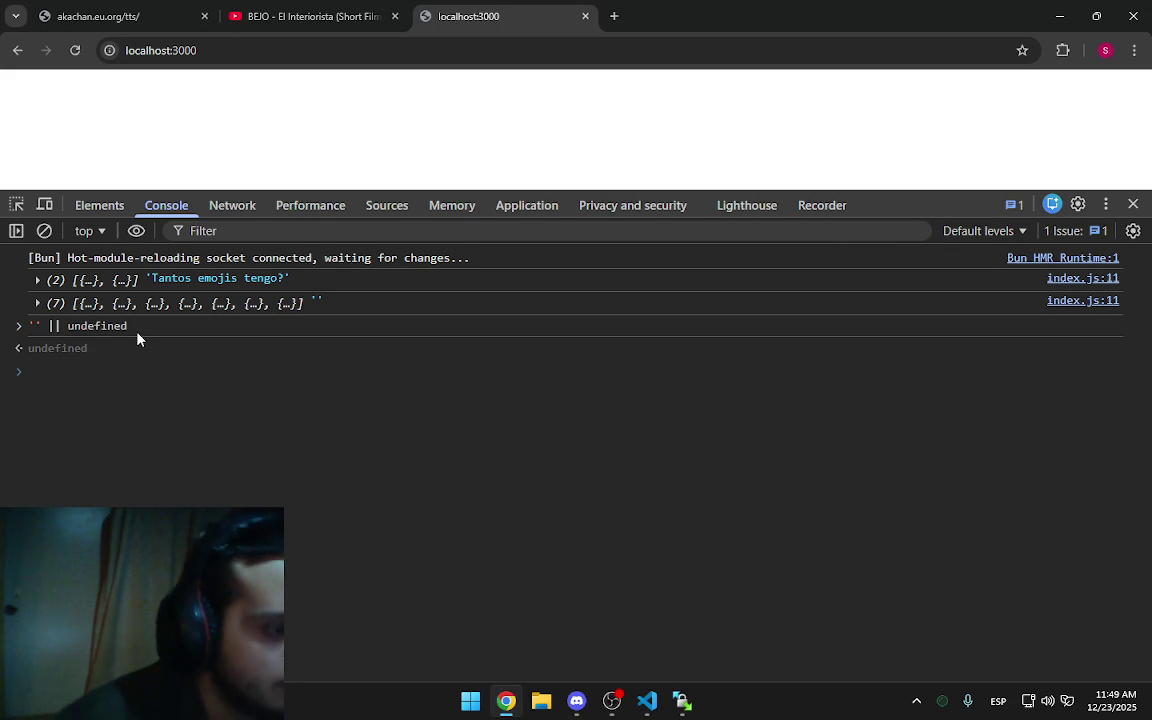
pyautogui.press('Return')
pyautogui.press('Up')
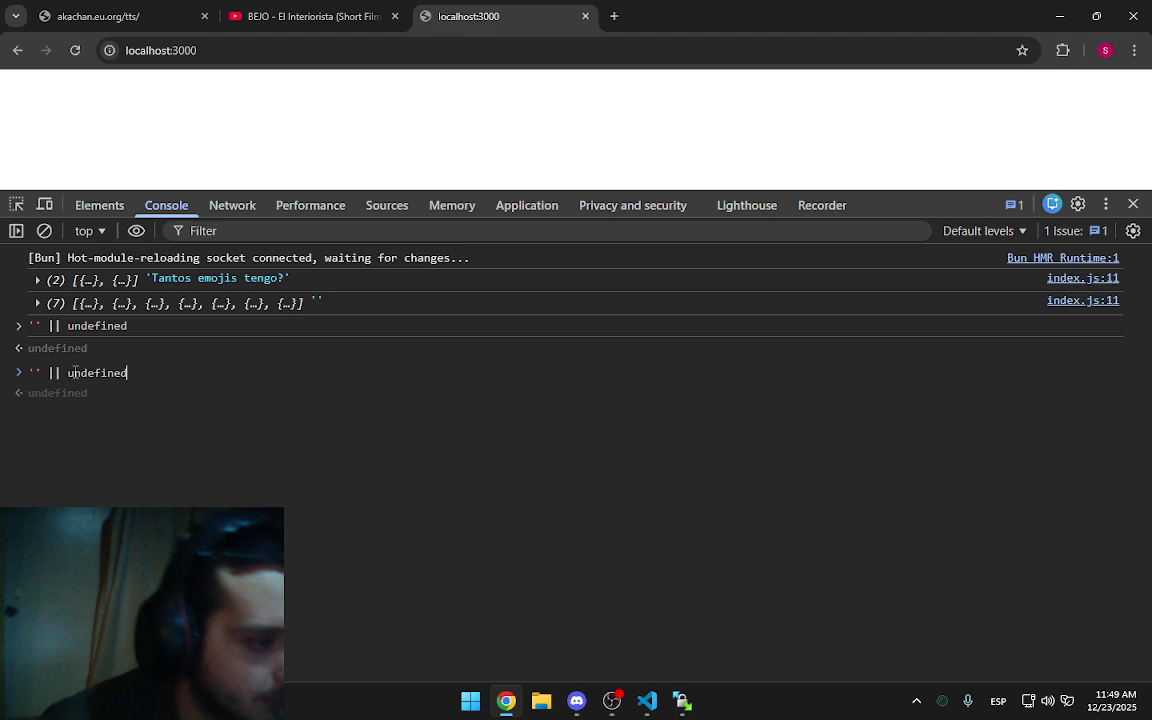
pyautogui.press('Down')
pyautogui.press('Up')
pyautogui.moveTo(138, 373); pyautogui.dragTo(4, 381)
pyautogui.press('BackSpace')
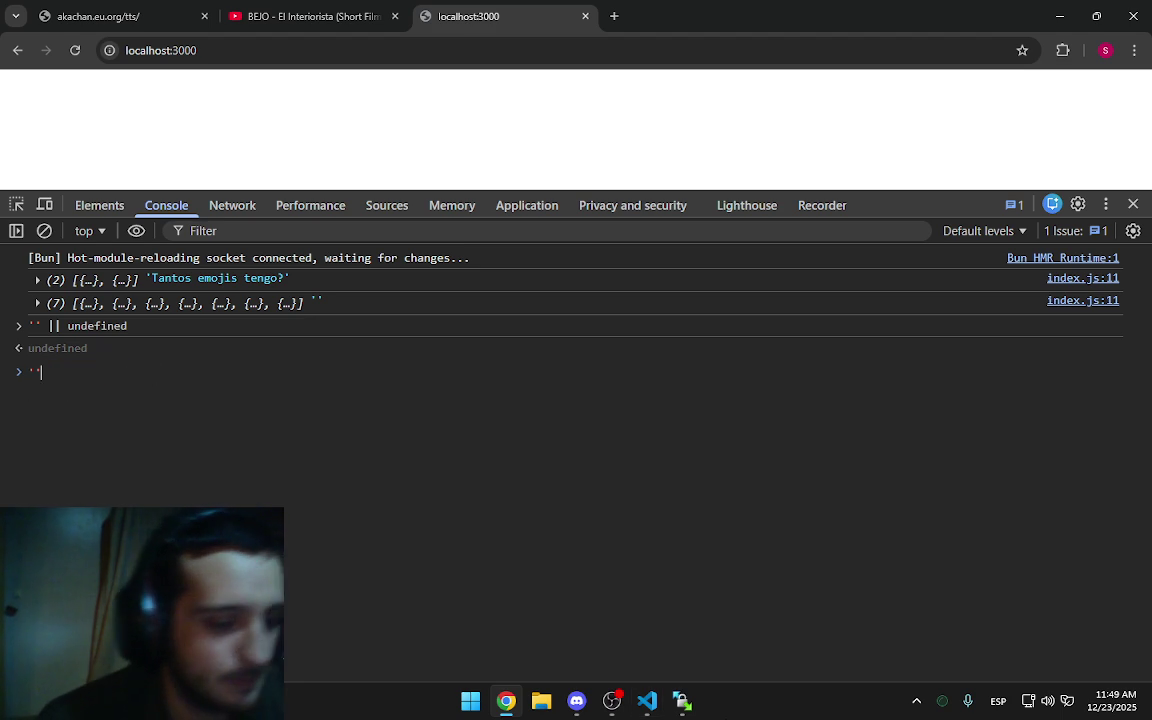
# Step: Append '|| undefined' after .join(' ') on line 17 of index.js
pyautogui.click(648, 702)
pyautogui.click(452, 295)
pyautogui.write('|| undefined')
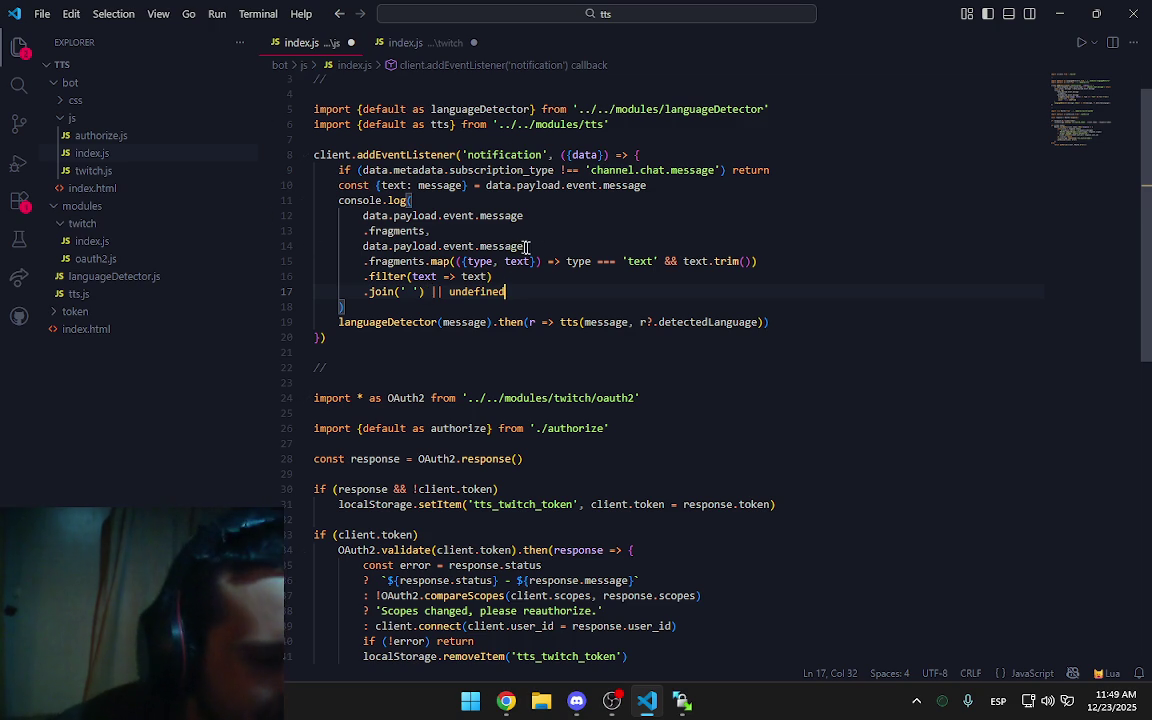
# Step: Delete the raw message.fragments logging lines and move the .map callback body onto its own line
pyautogui.moveTo(471, 237); pyautogui.dragTo(524, 203)
pyautogui.press('BackSpace')
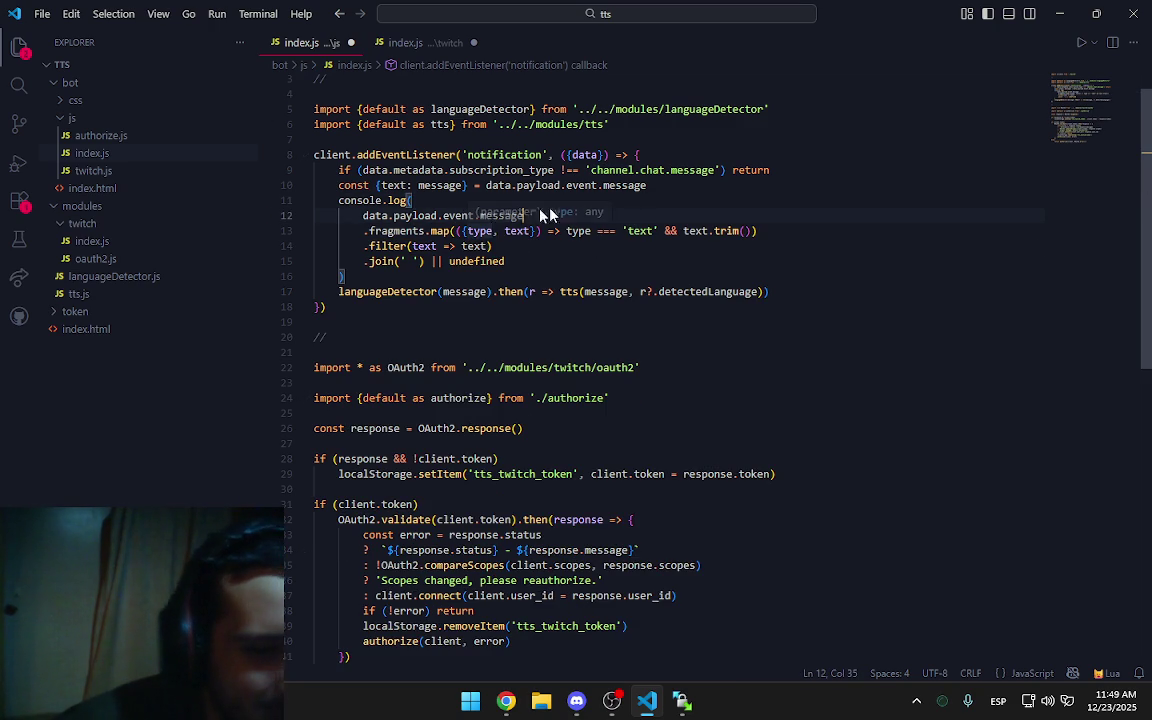
pyautogui.click(460, 231)
pyautogui.write('{')
pyautogui.click(541, 231)
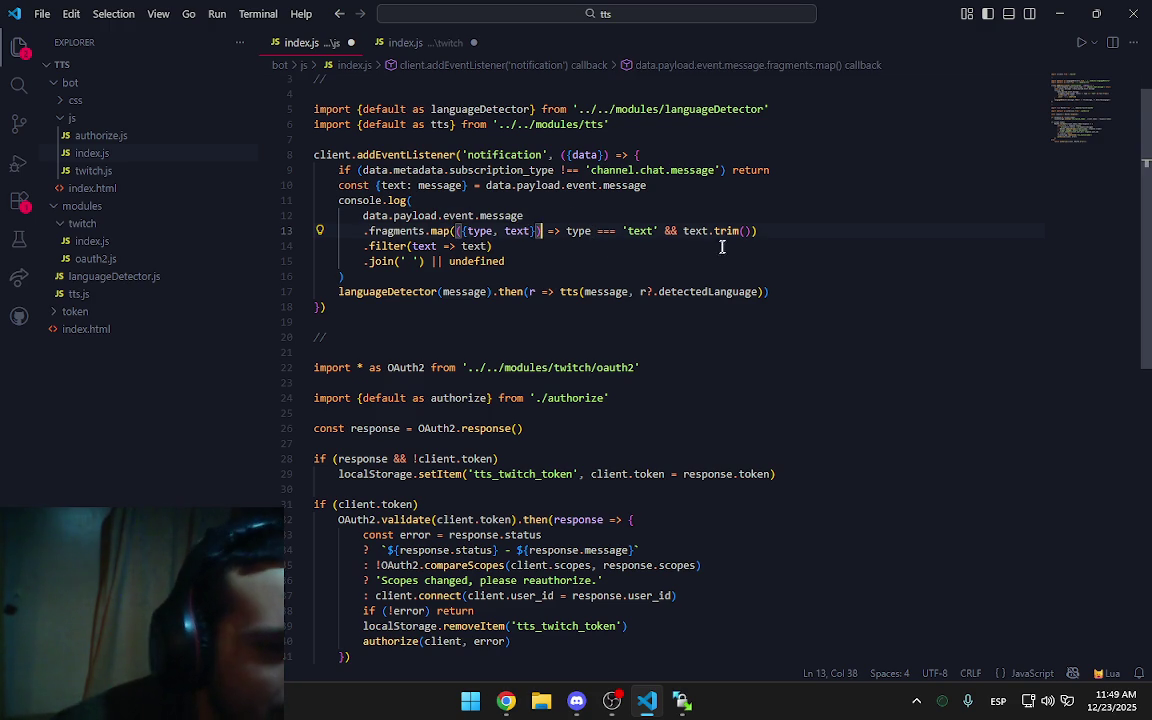
pyautogui.press('Right')
pyautogui.press('Right')
pyautogui.press('Right')
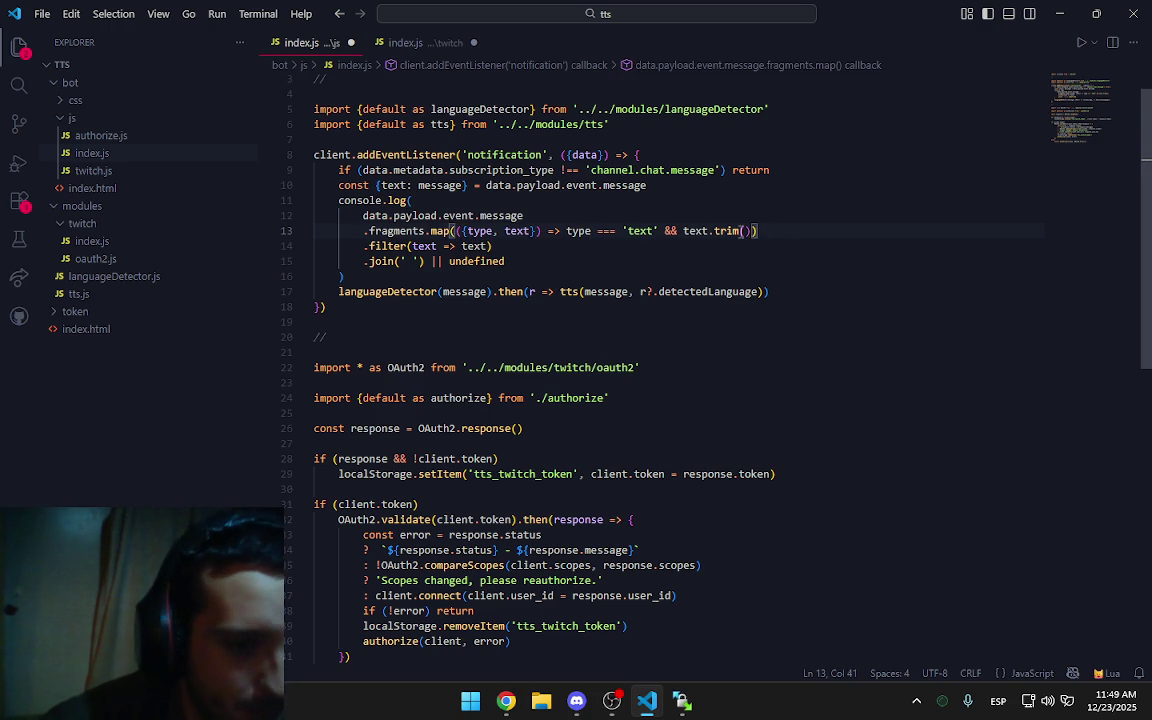
pyautogui.press('Return')
pyautogui.press('Tab')
pyautogui.click(566, 231)
pyautogui.press('Return')
pyautogui.click(585, 245)
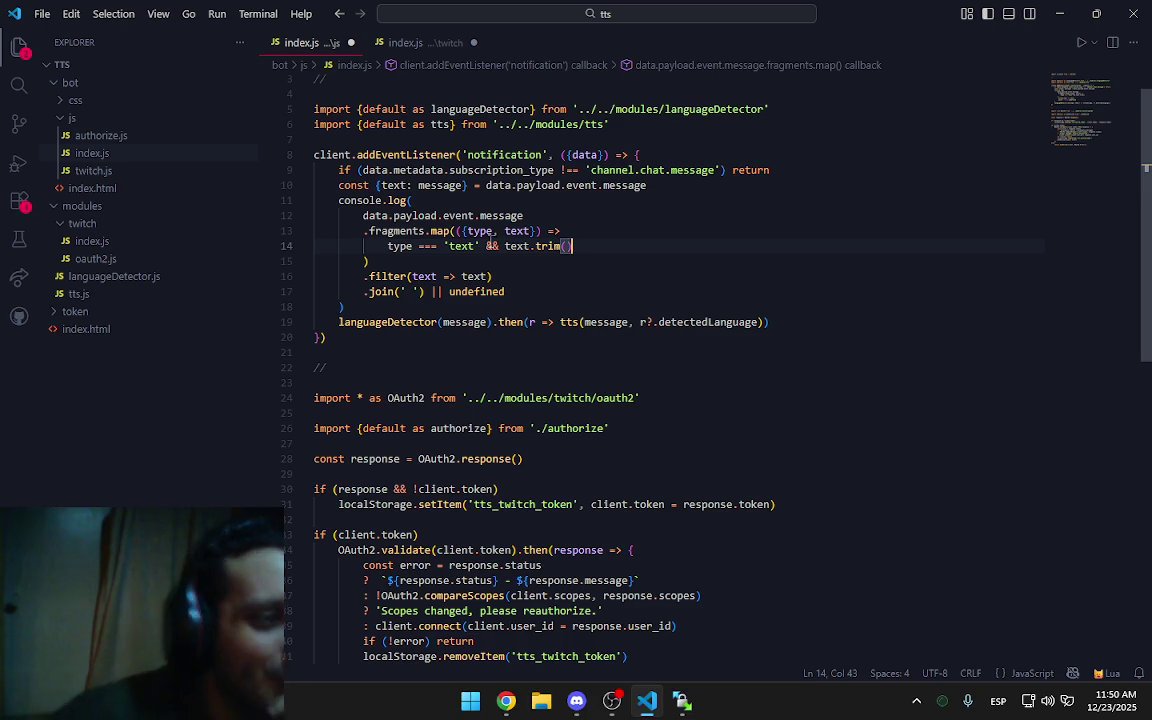
# Step: Tidy the .filter and .join chain lines, then check the new emoji message in Chrome's console
pyautogui.doubleClick(342, 279)
pyautogui.press('BackSpace')
pyautogui.press('BackSpace')
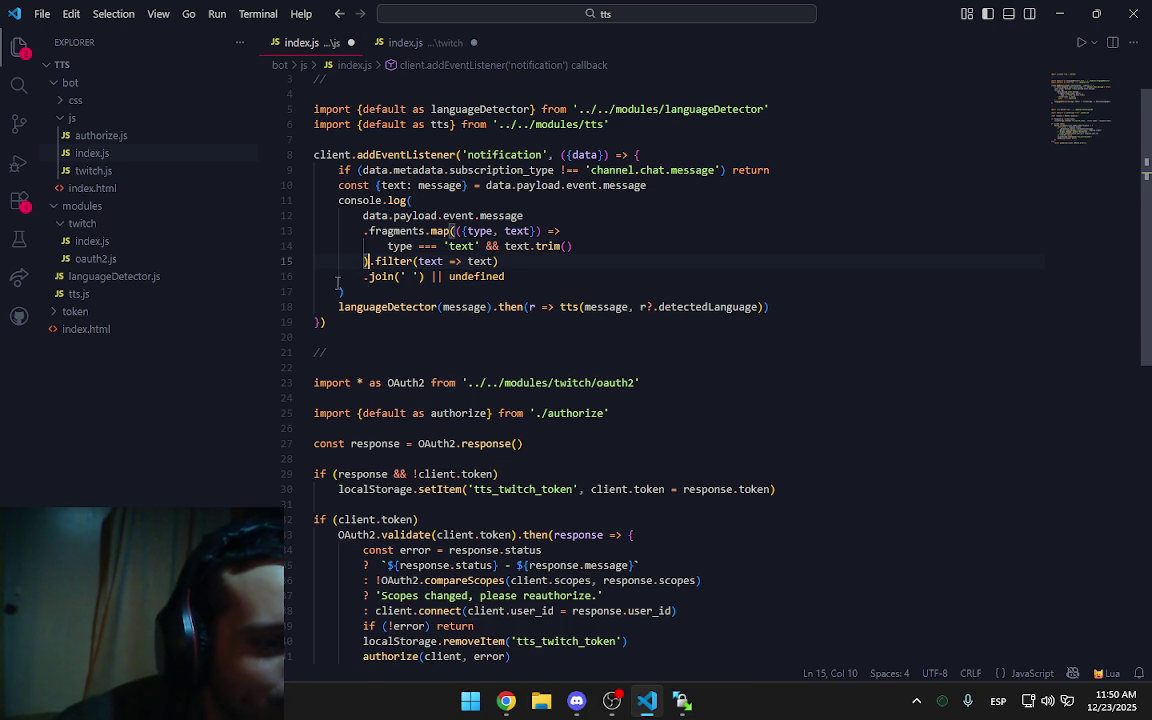
pyautogui.doubleClick(349, 276)
pyautogui.press('BackSpace')
pyautogui.press('BackSpace')
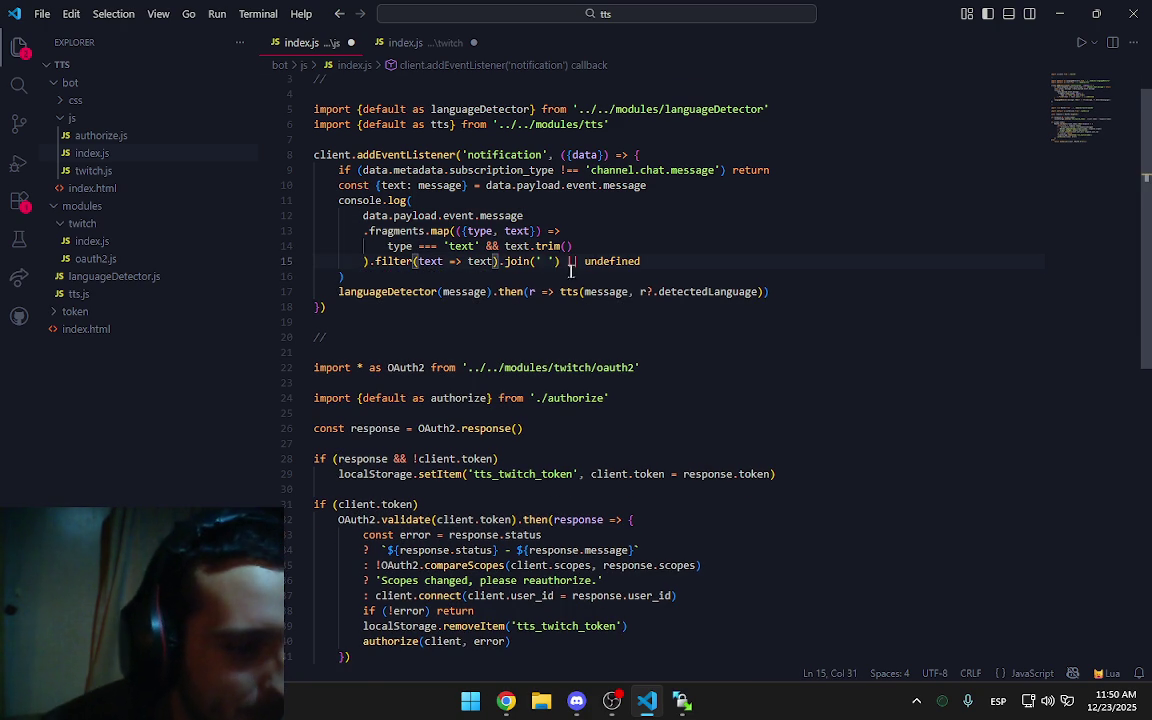
pyautogui.press('Return')
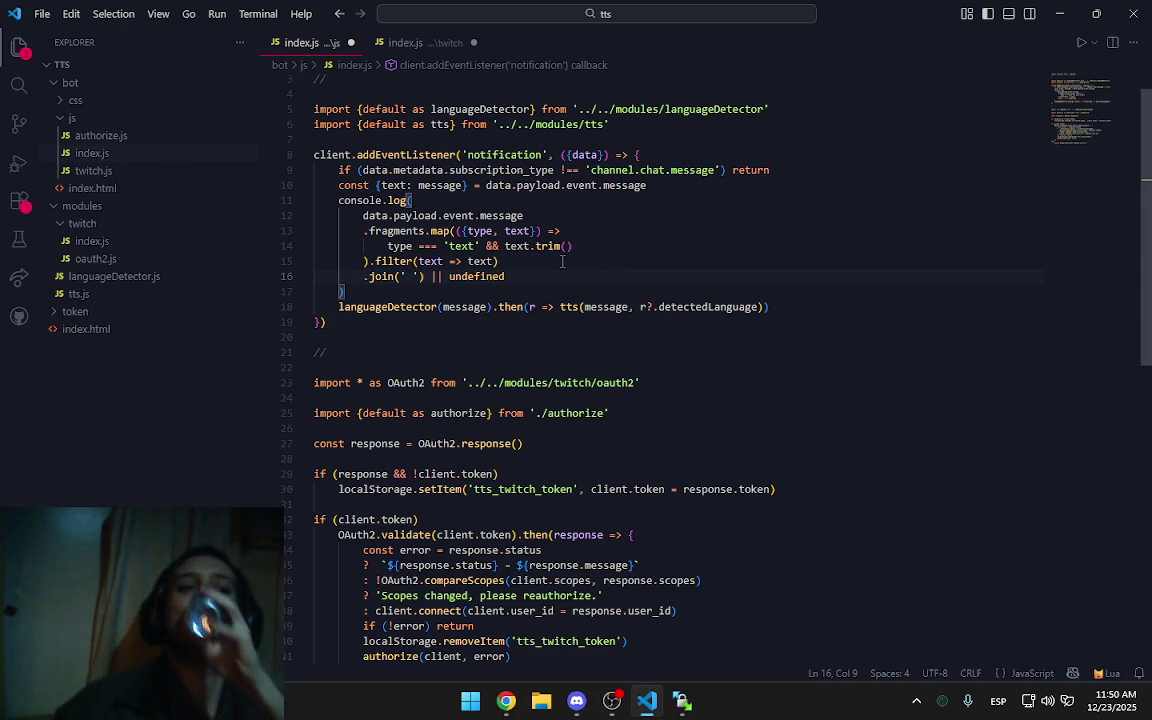
pyautogui.click(508, 706)
pyautogui.doubleClick(100, 369)
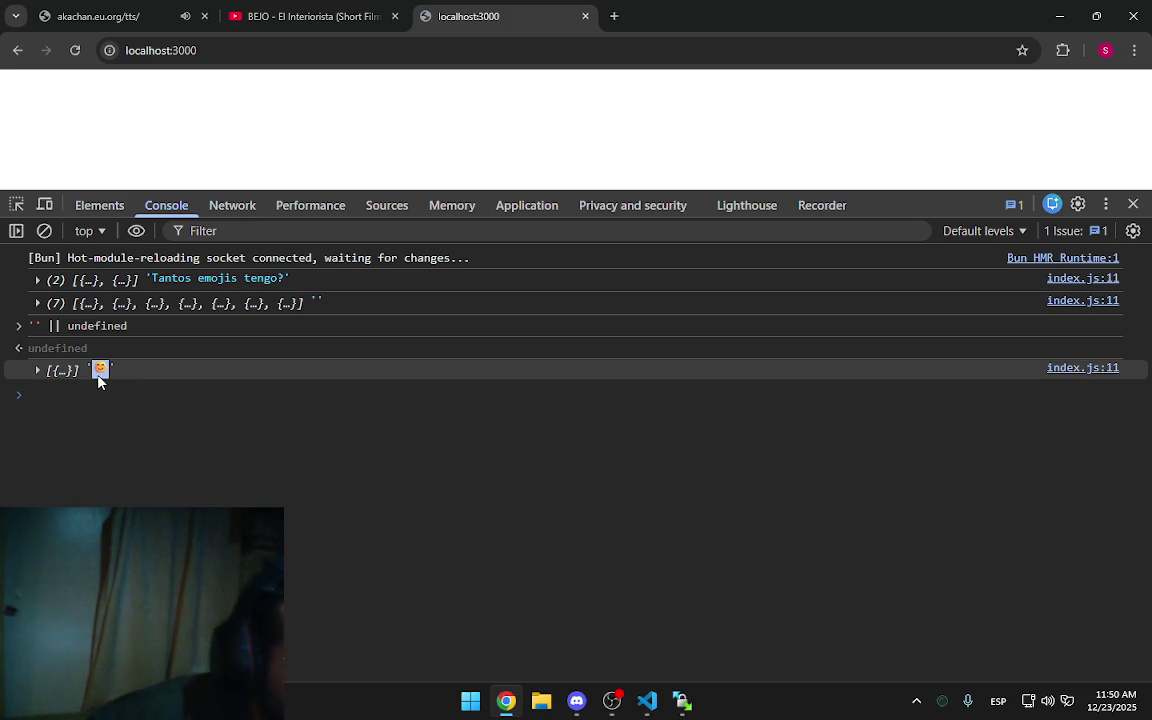
# Step: Mute and unmute the Discord audio in the OBS mixer, then return to Chrome's console
pyautogui.hotkey('alt', 'Tab')
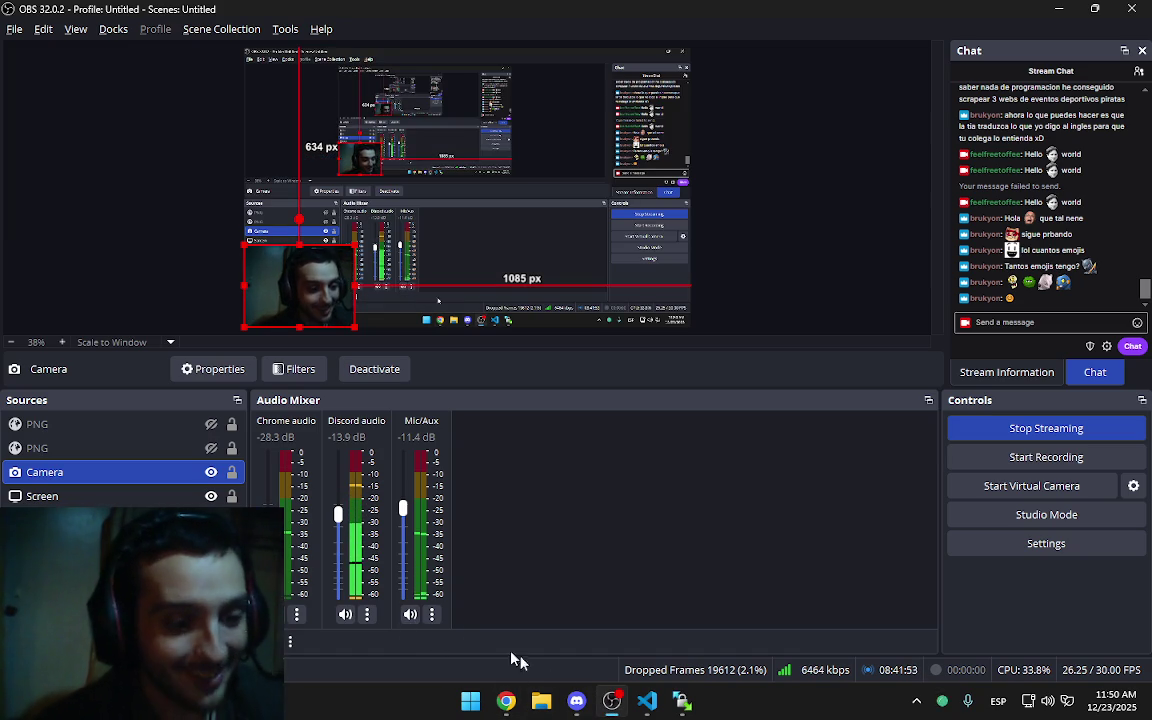
pyautogui.moveTo(578, 702)
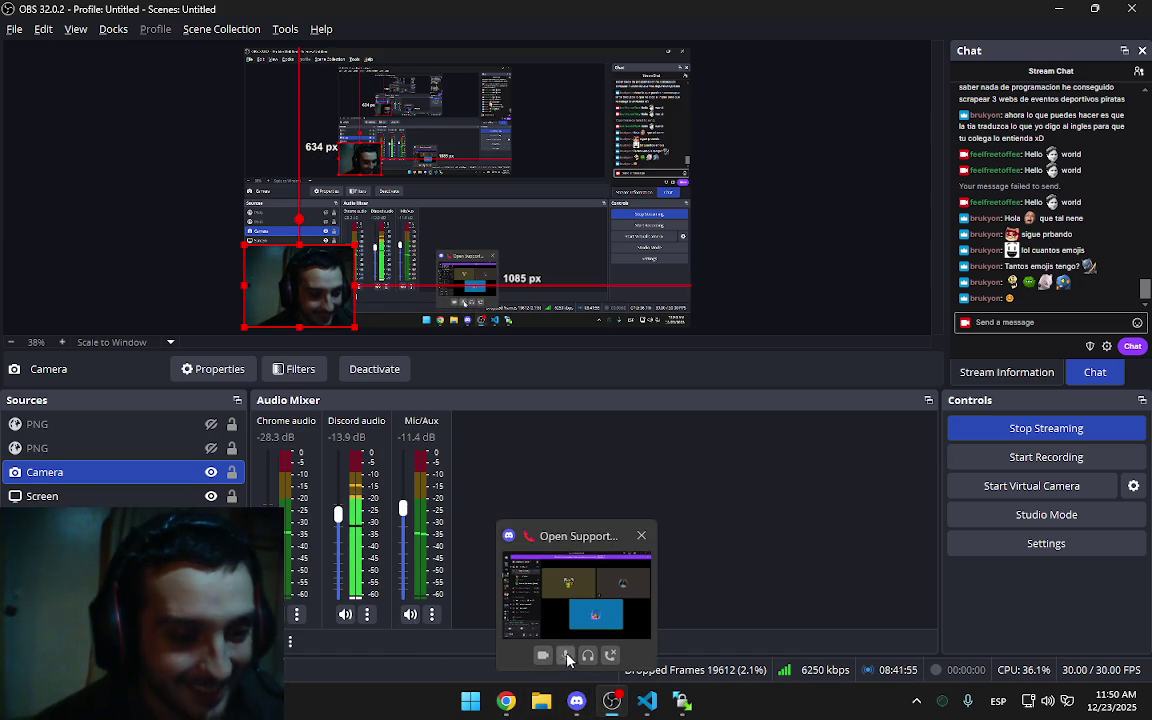
pyautogui.click(345, 614)
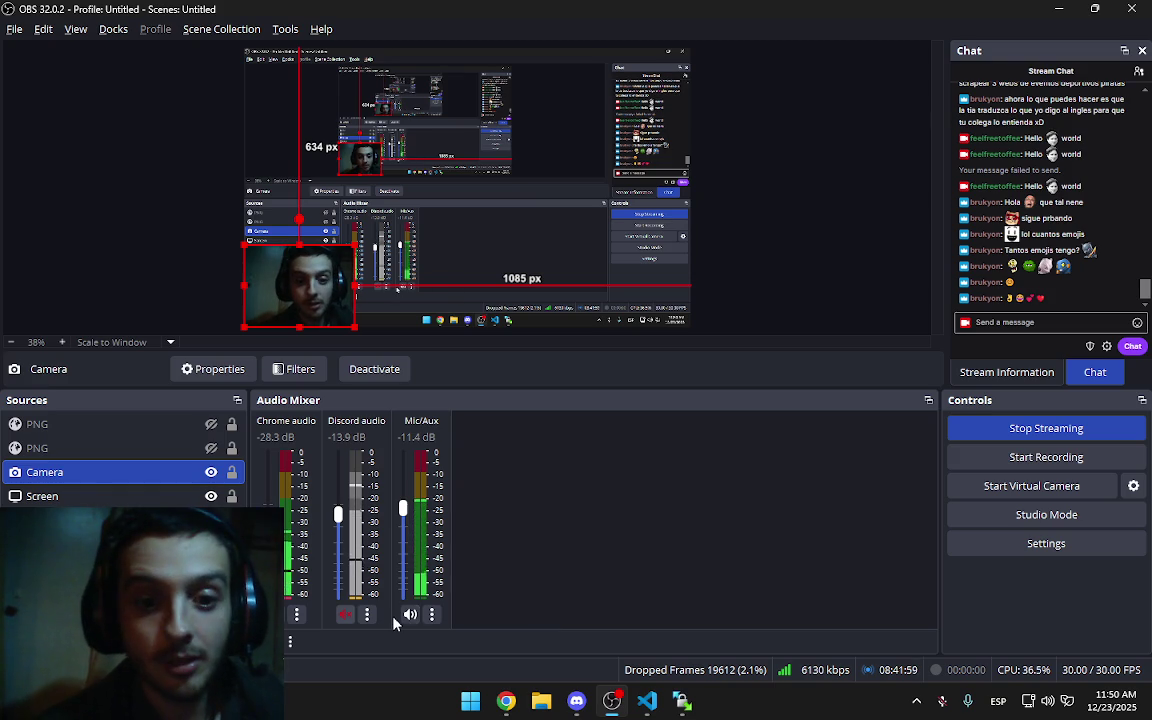
pyautogui.click(508, 706)
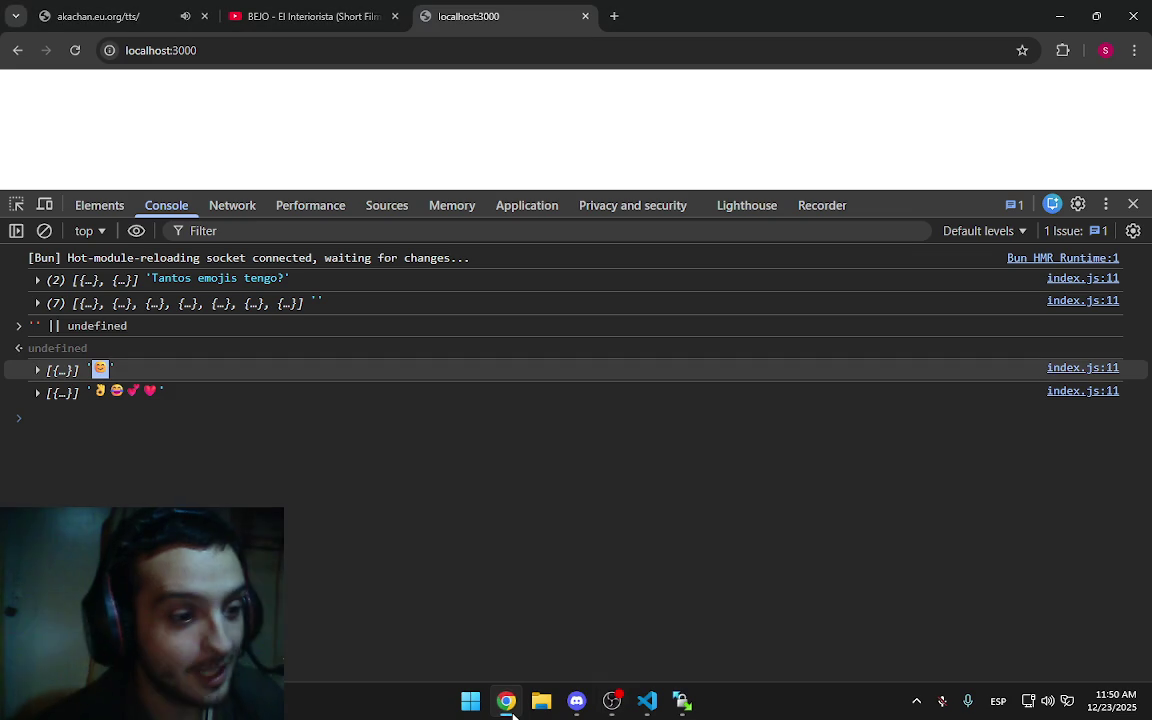
pyautogui.click(508, 706)
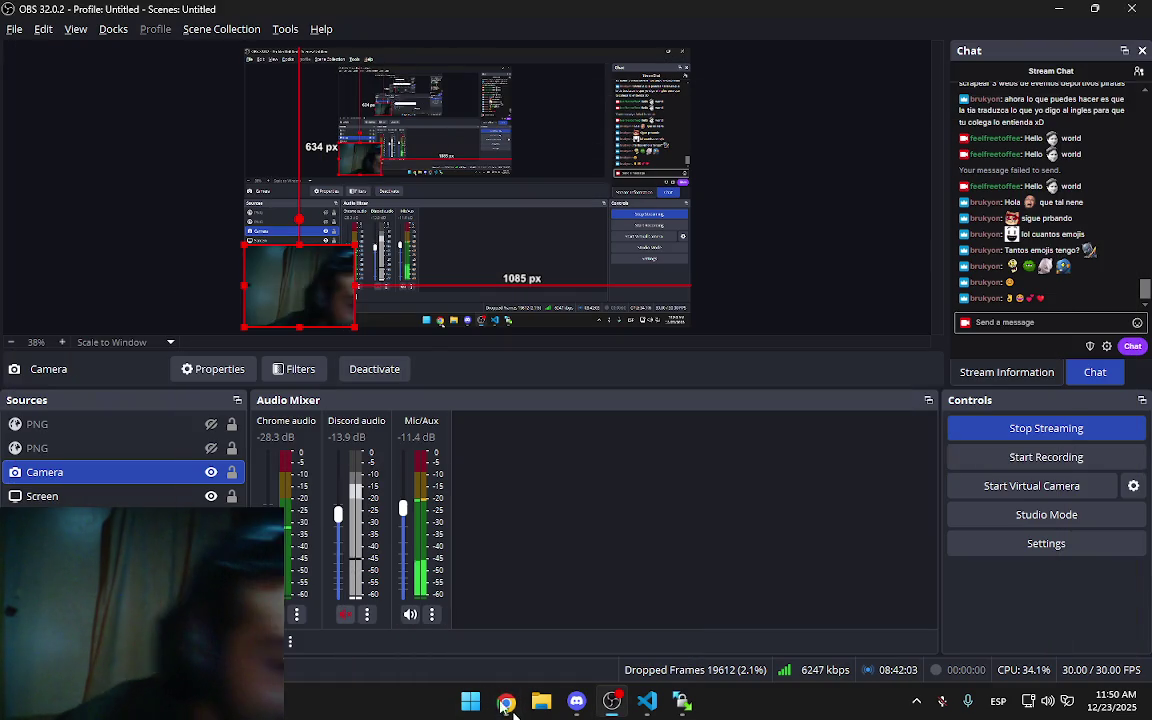
pyautogui.click(345, 614)
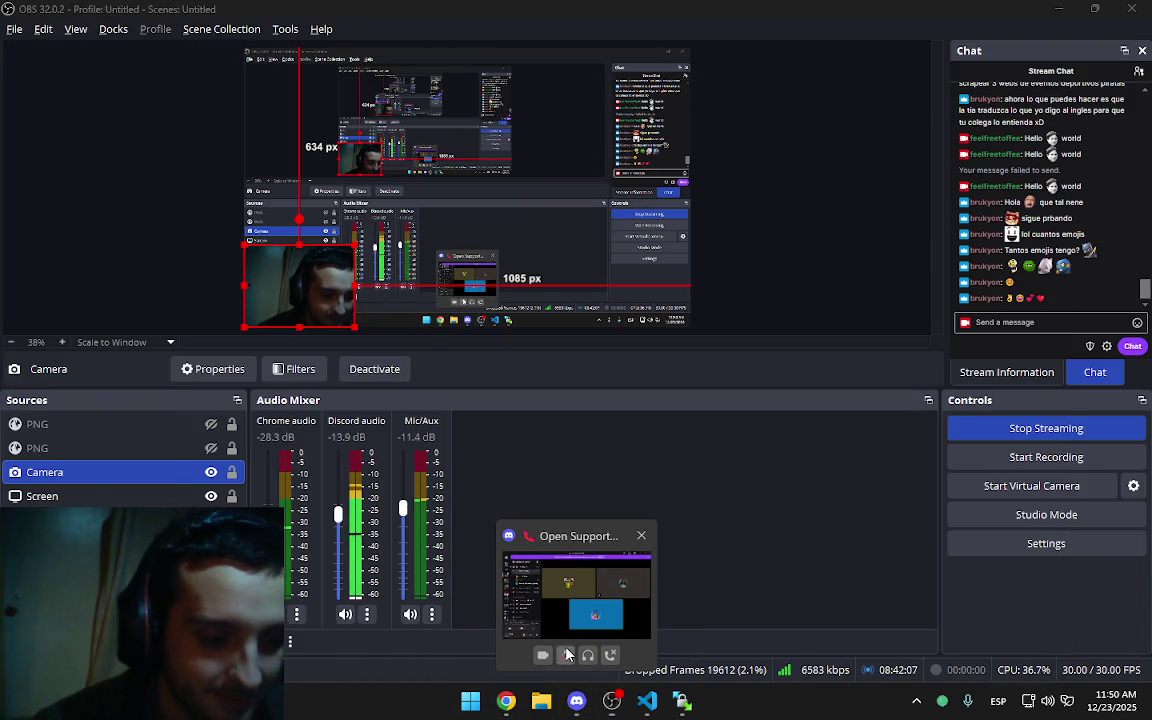
pyautogui.moveTo(610, 700)
pyautogui.click(506, 701)
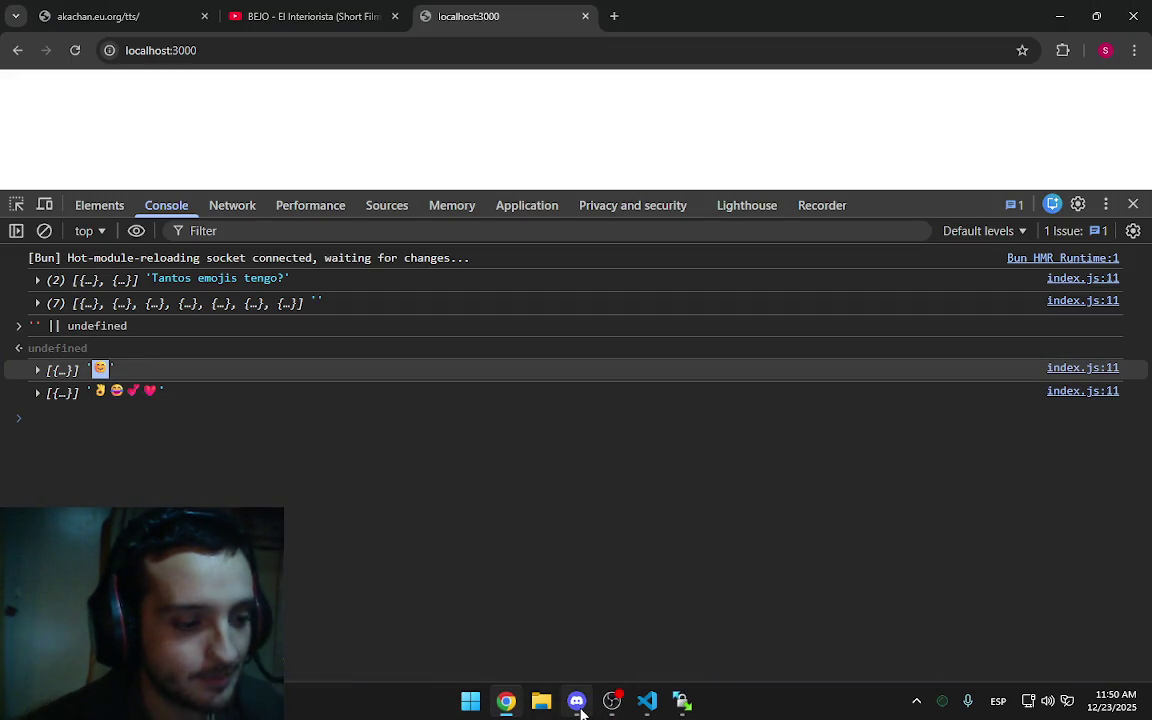
pyautogui.click(232, 494)
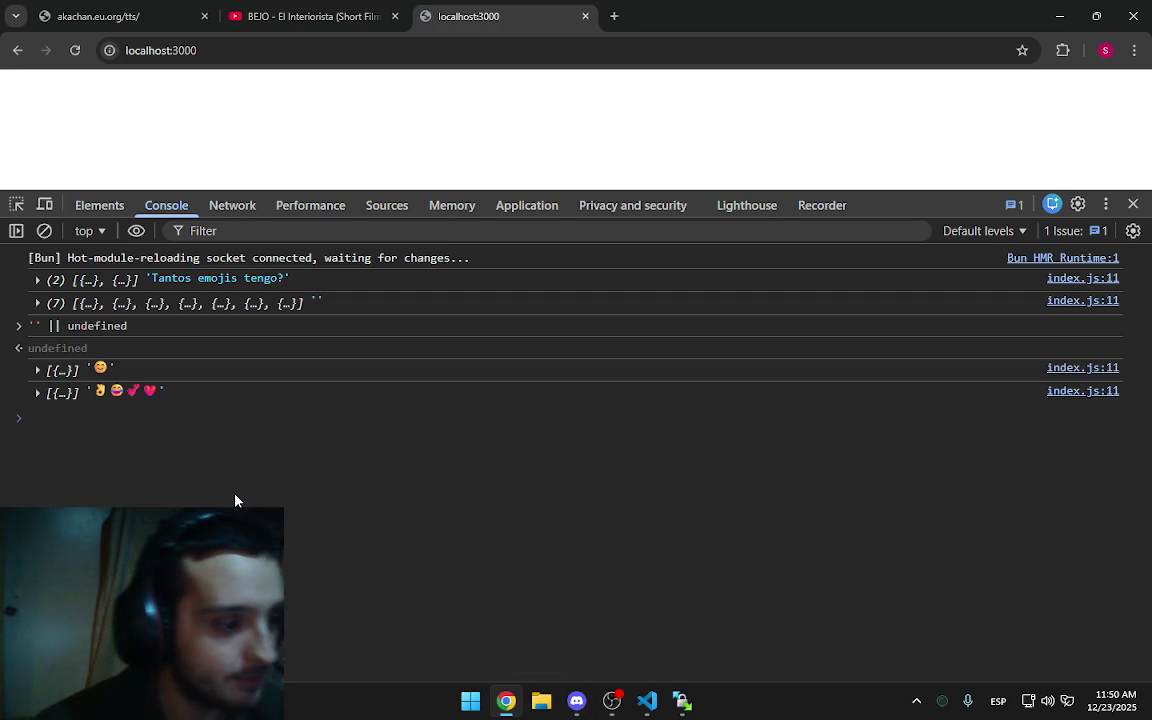
# Step: Review the end of the .join line in index.js against the console output
pyautogui.click(650, 715)
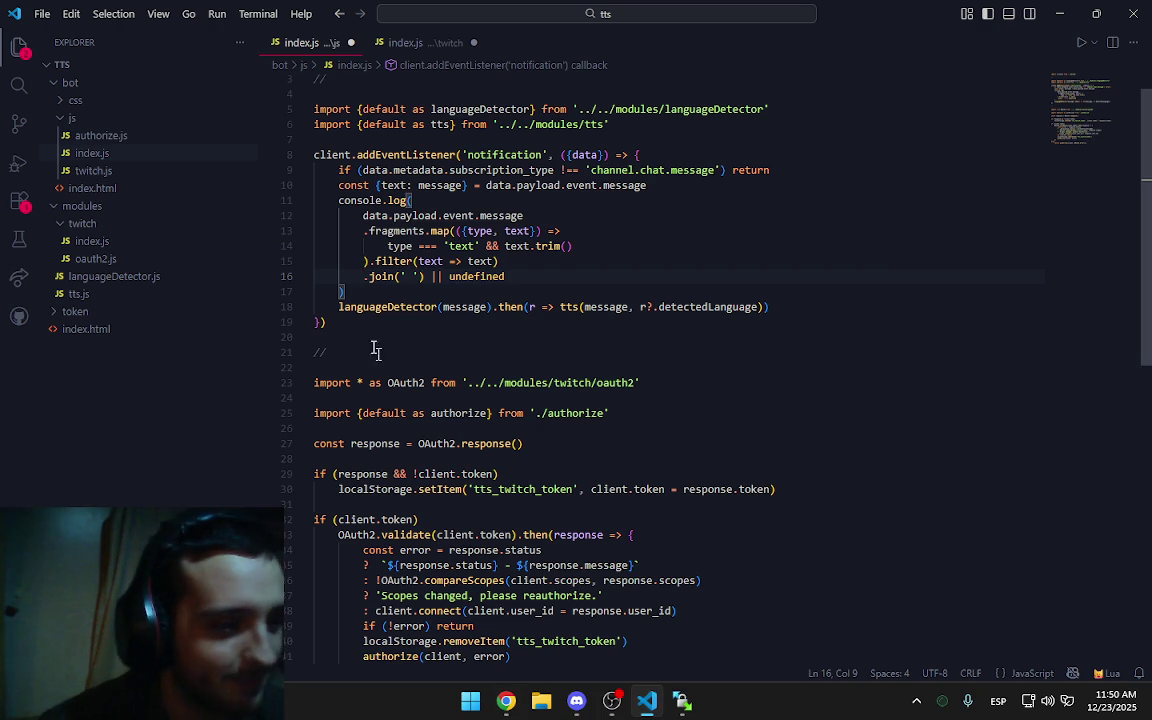
pyautogui.click(551, 278)
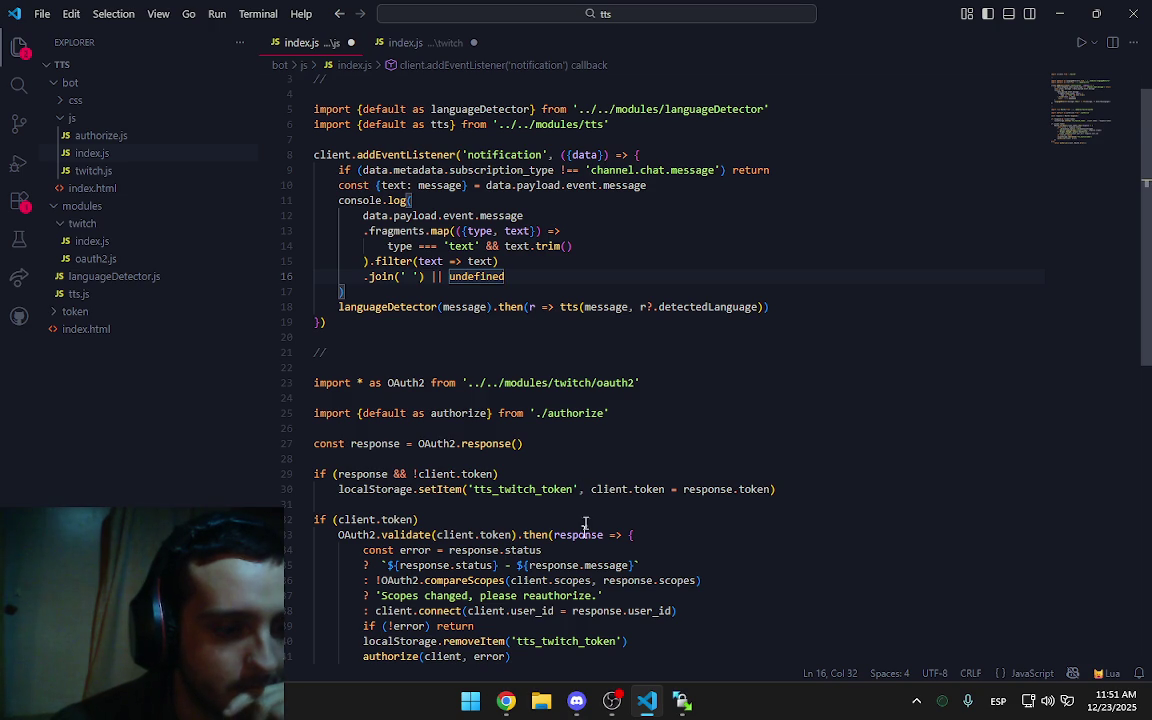
pyautogui.click(509, 705)
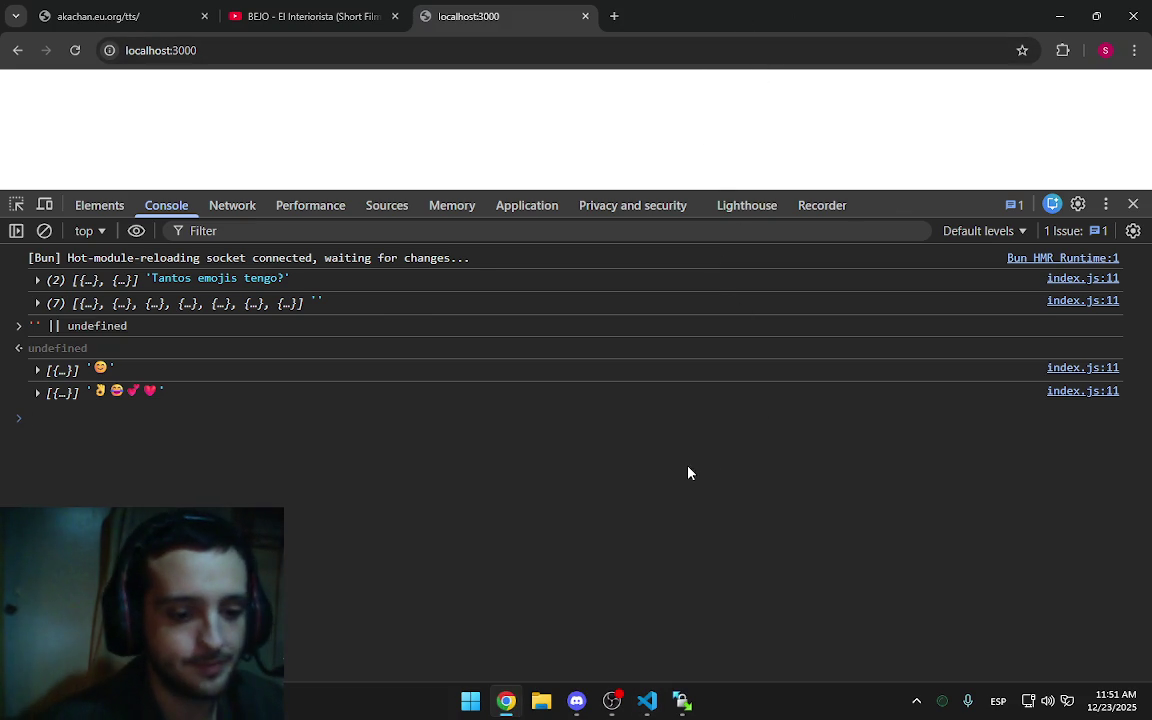
pyautogui.hotkey('alt', 'Tab')
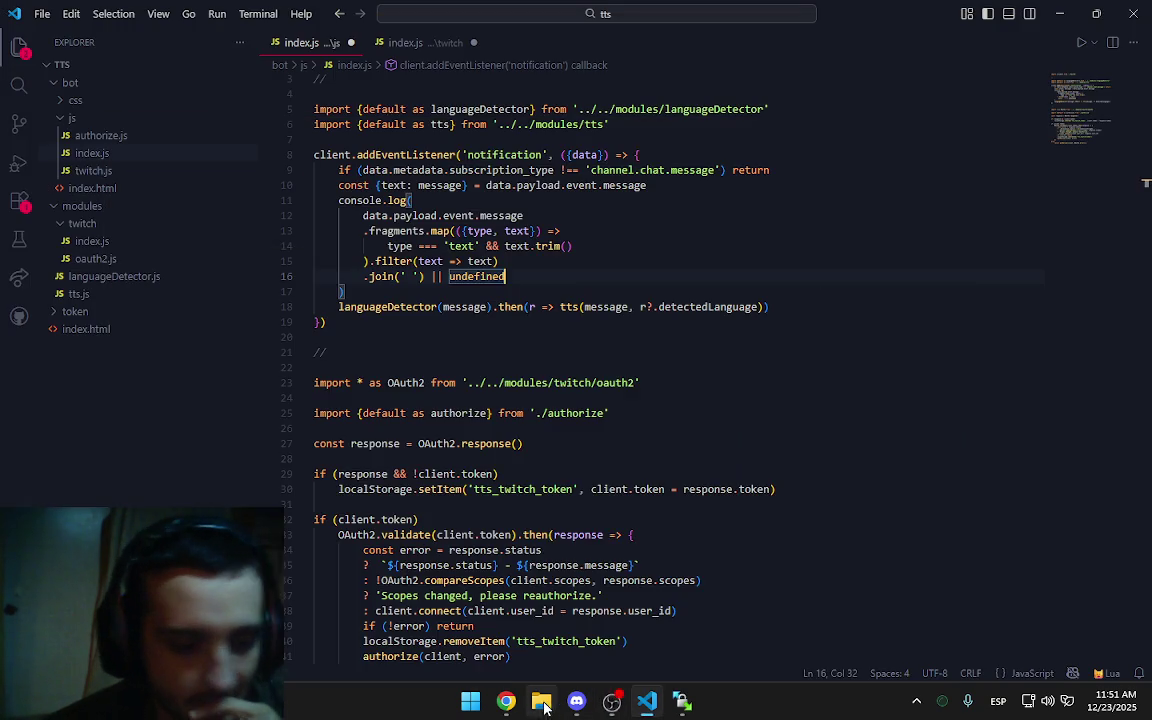
# Step: Mute the microphone in the Discord call from its taskbar preview
pyautogui.click(506, 701)
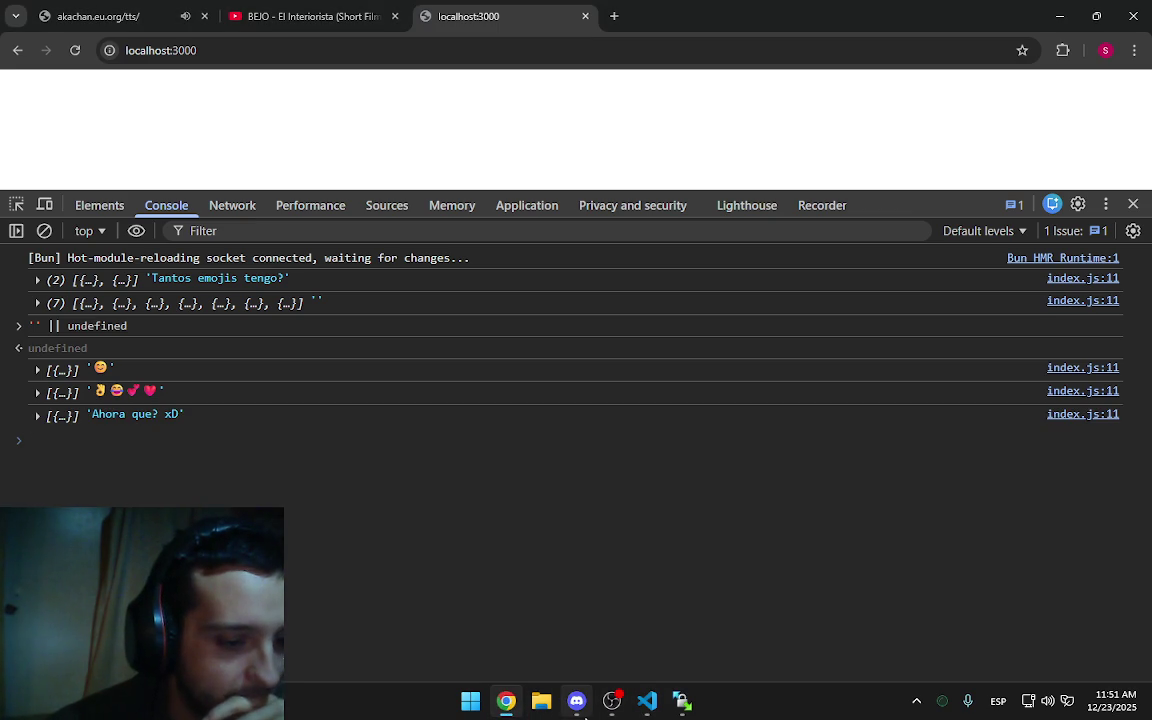
pyautogui.moveTo(580, 705)
pyautogui.click(569, 656)
pyautogui.click(568, 656)
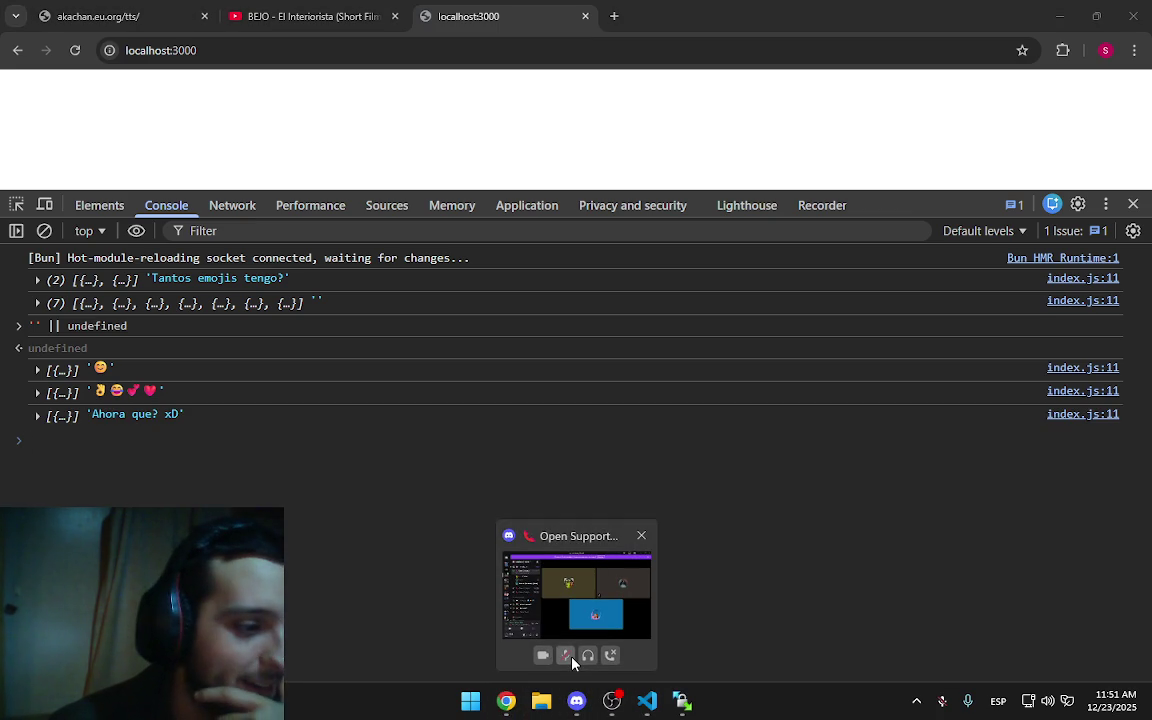
pyautogui.click(314, 528)
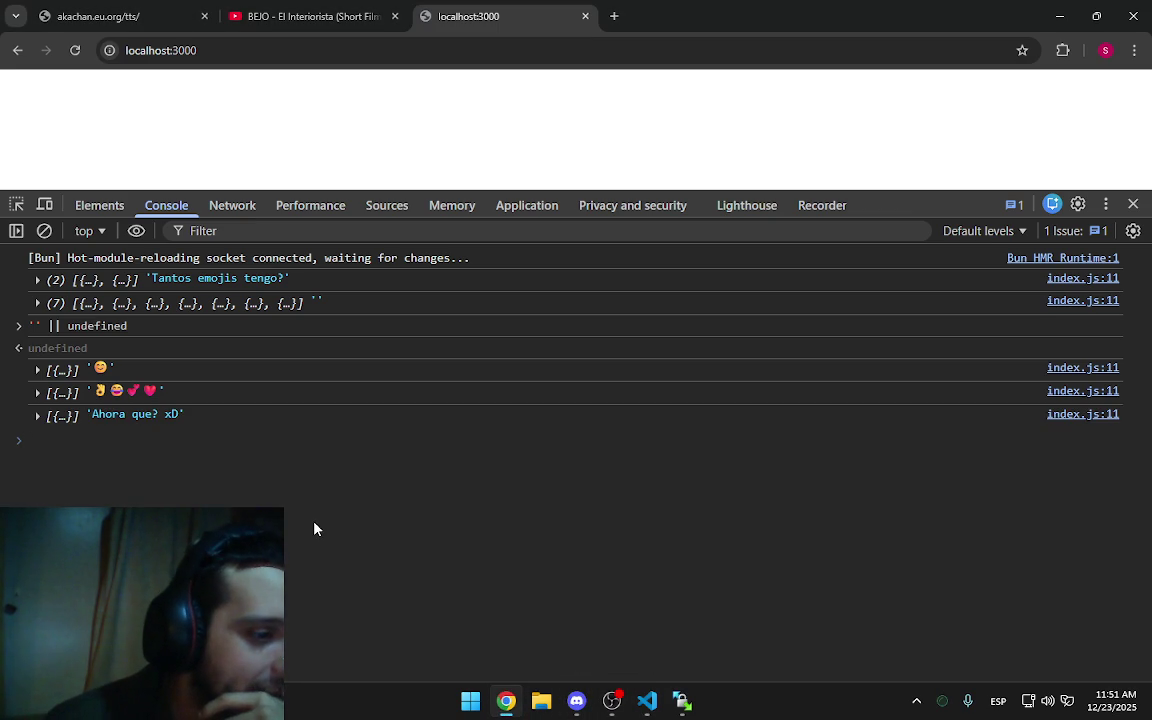
pyautogui.click(614, 15)
# Step: Google 'js detect emoji' and read the Stack Overflow answer's \p{Emoji} example
pyautogui.write('js detect')
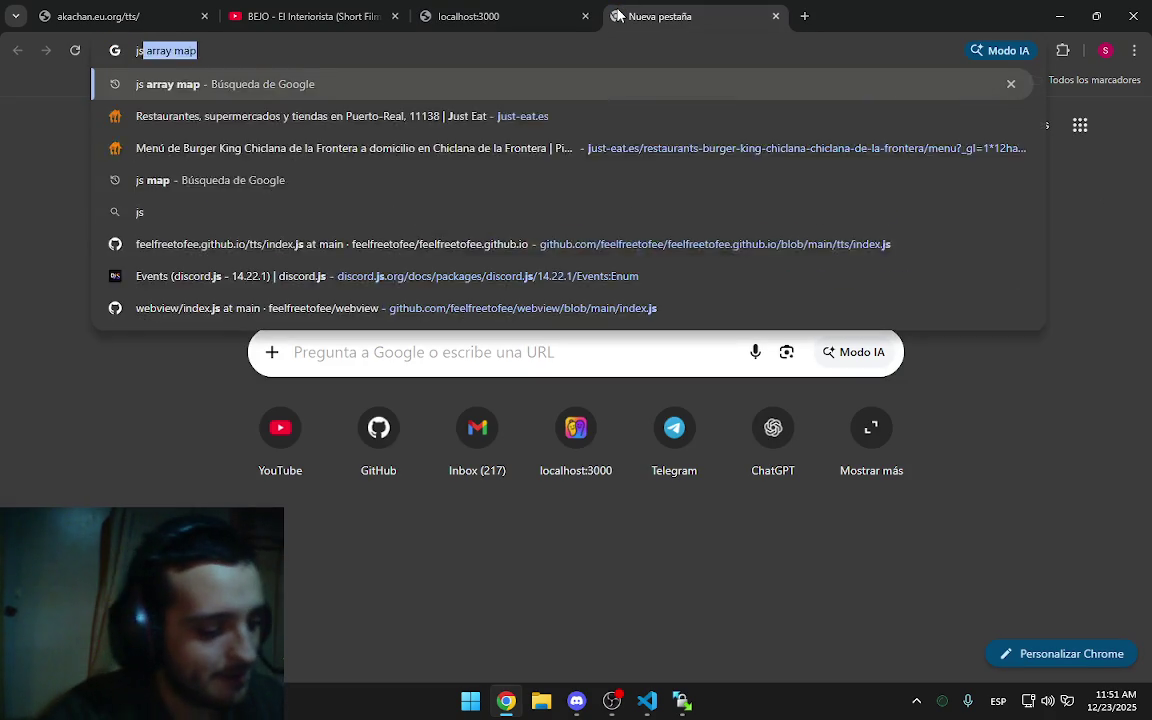
pyautogui.write(' emp')
pyautogui.press('BackSpace')
pyautogui.write('oji')
pyautogui.press('Return')
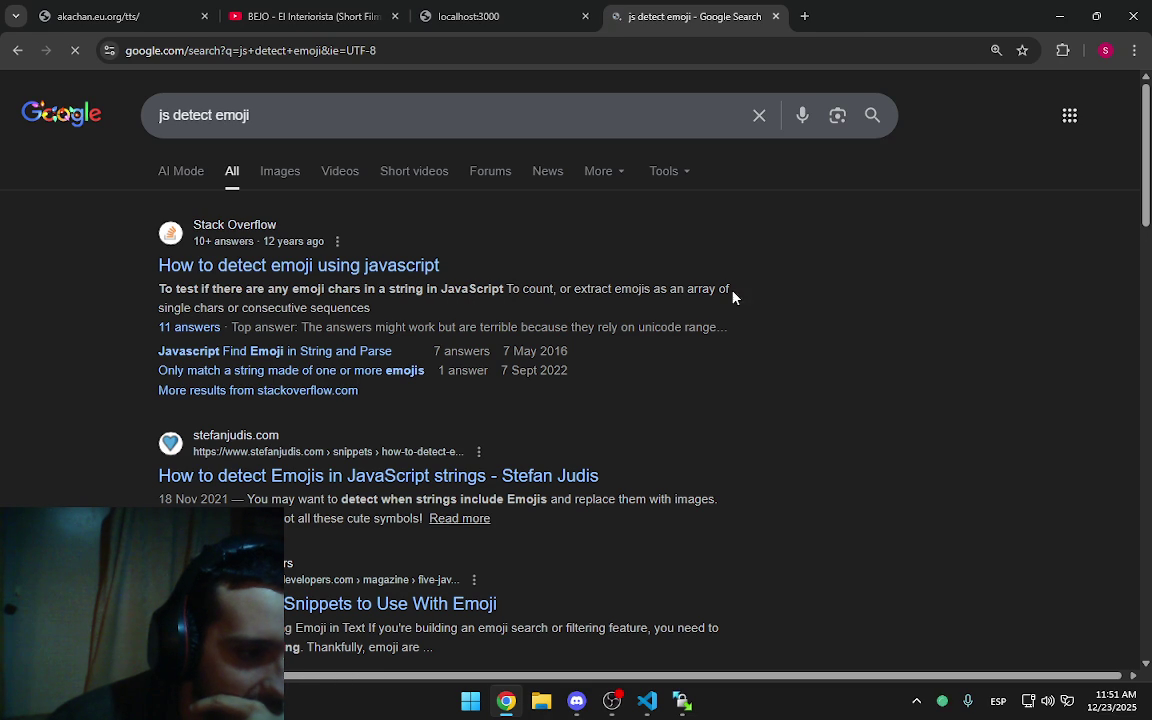
pyautogui.moveTo(612, 701)
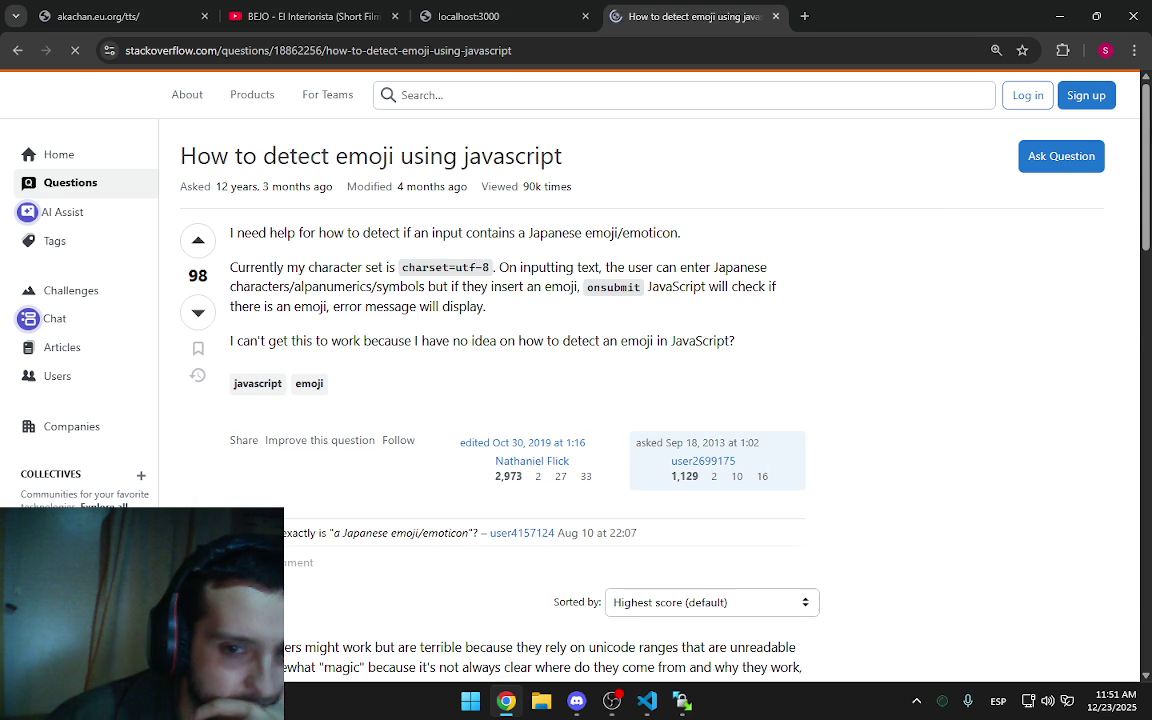
pyautogui.scroll(-7, 520, 400)
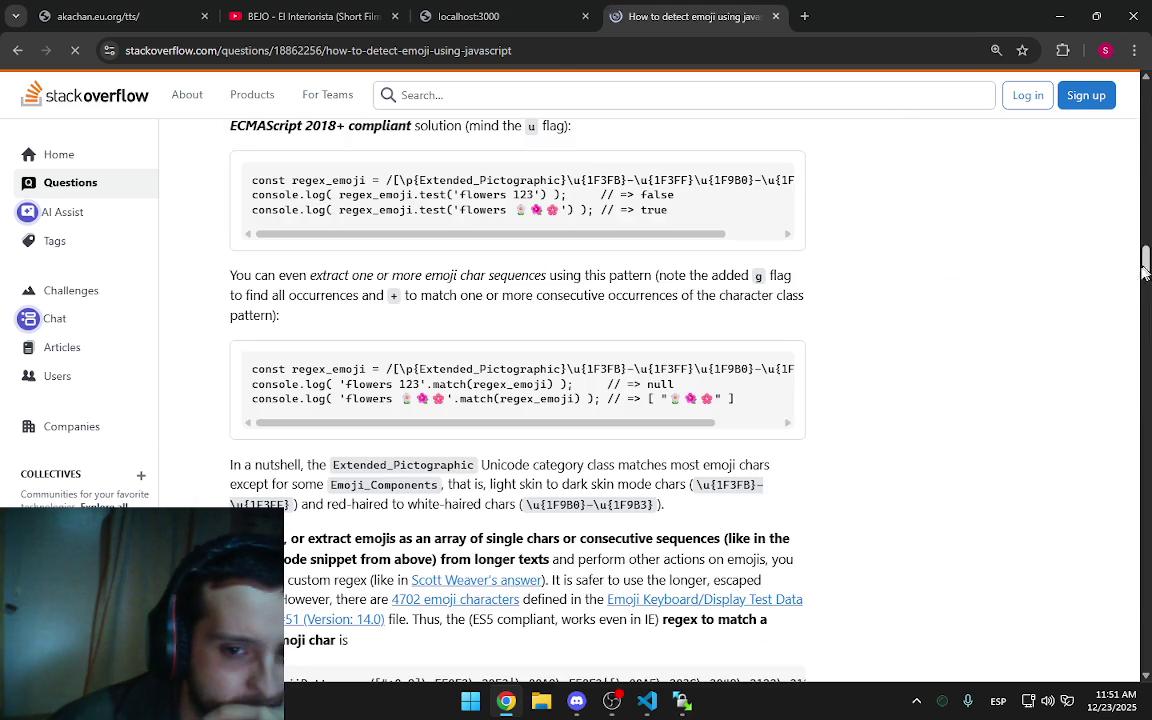
pyautogui.scroll(-5, 520, 400)
pyautogui.scroll(5, 520, 400)
pyautogui.scroll(1, 520, 400)
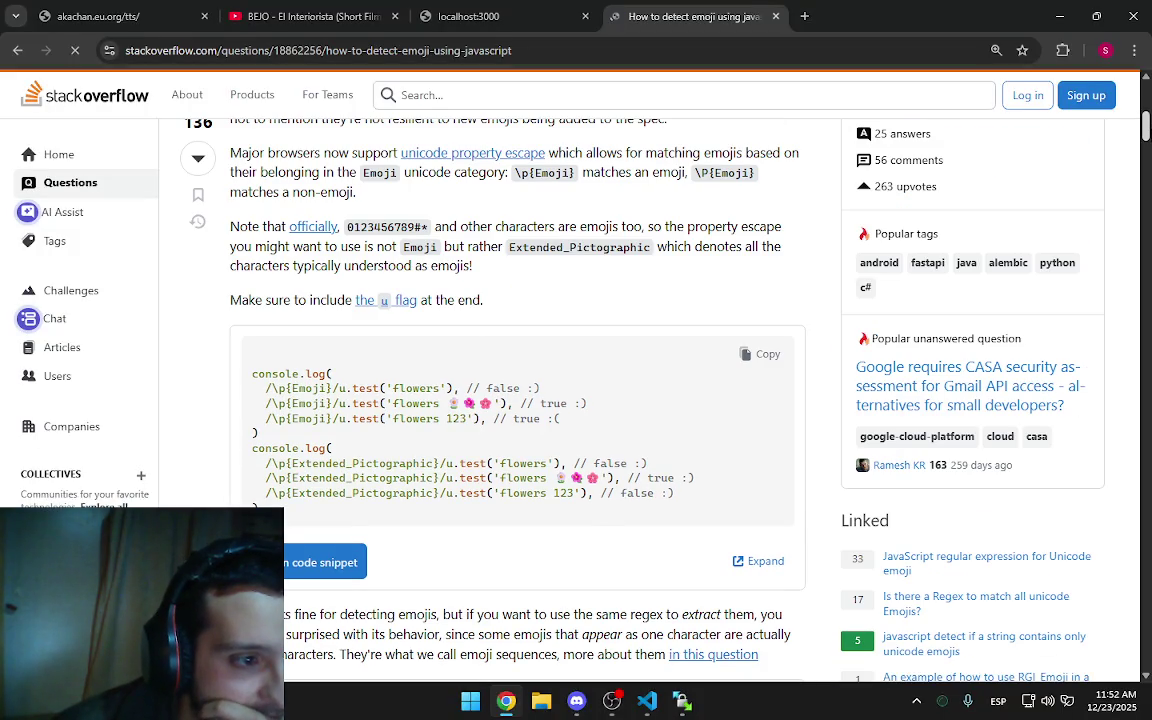
pyautogui.scroll(-1, 520, 400)
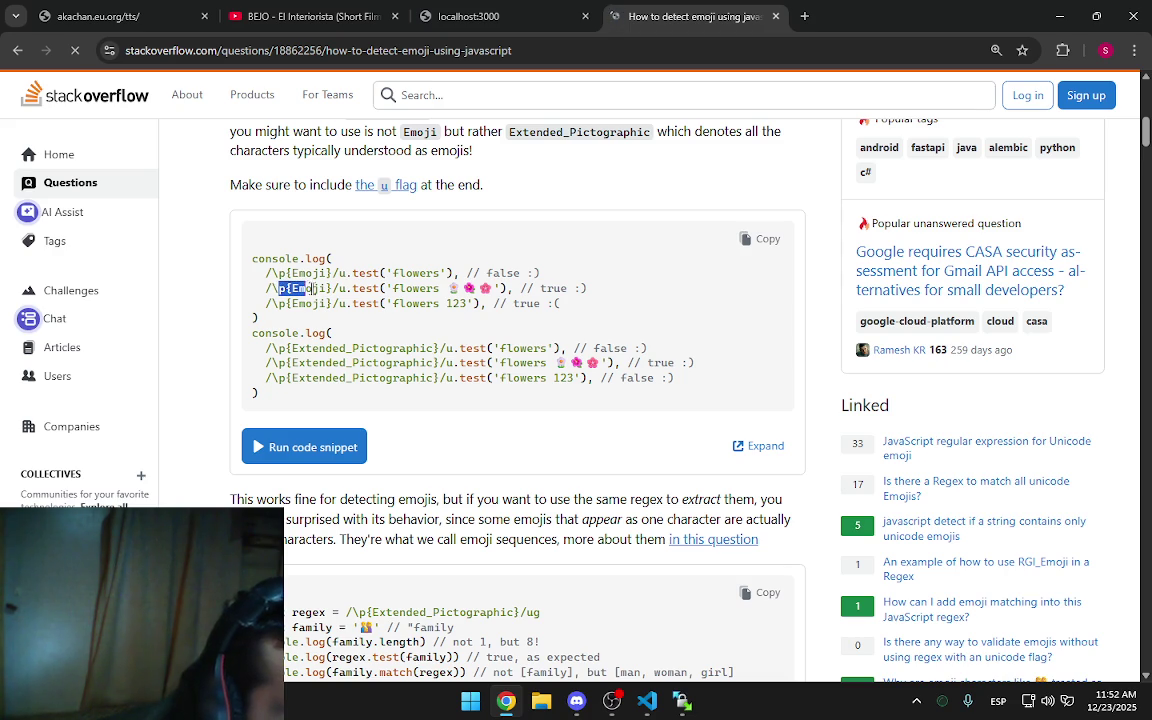
pyautogui.moveTo(306, 288); pyautogui.dragTo(331, 288)
# Step: Load regex101.com in a new browser tab
pyautogui.click(804, 16)
pyautogui.write('regex101.com')
pyautogui.press('Return')
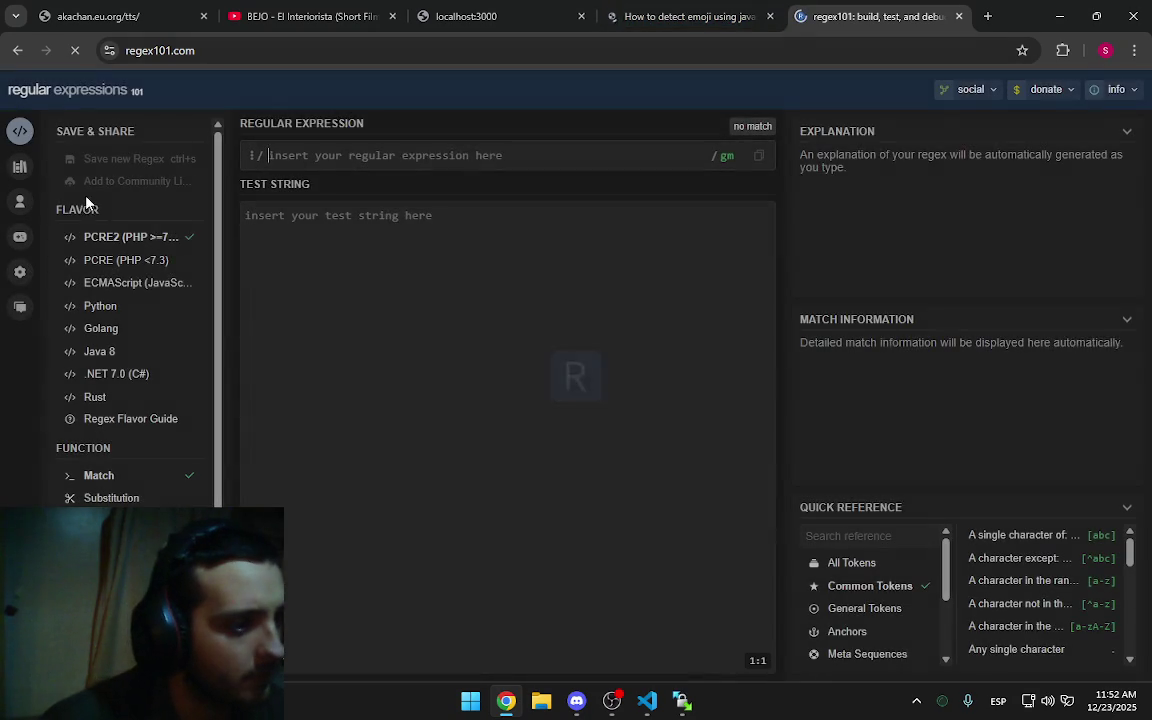
# Step: Enter the pattern \p{Emoji} in regex101 with only the unicode flag enabled
pyautogui.write('p{Emoji}')
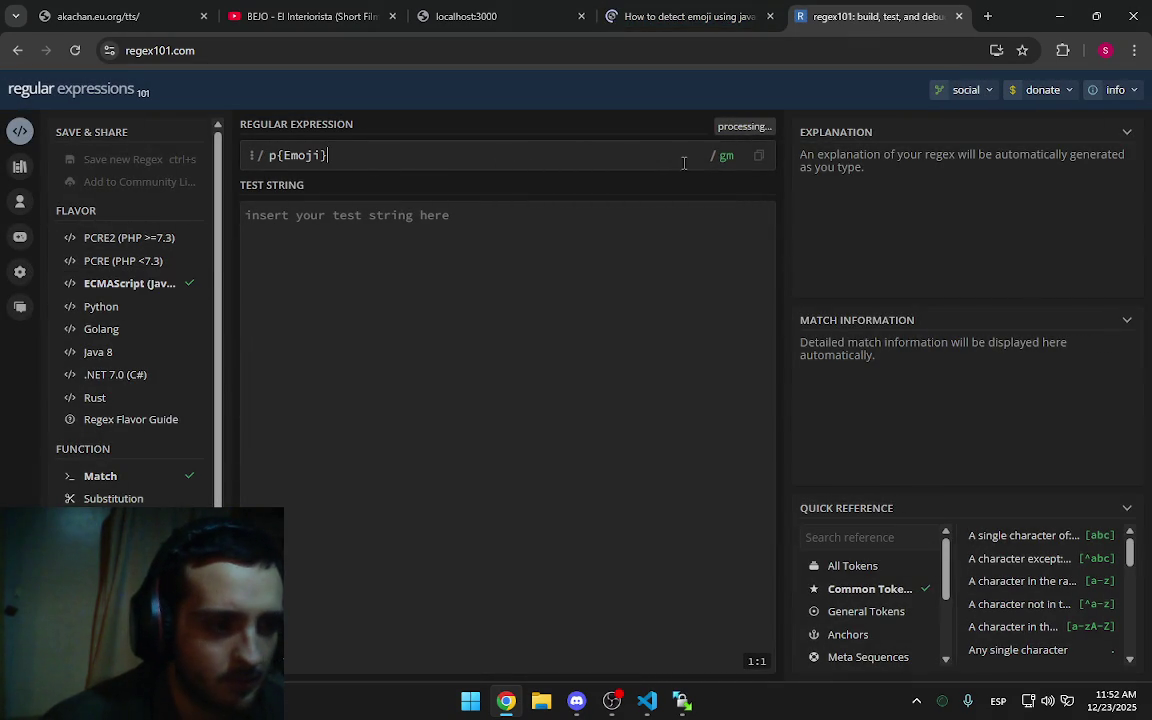
pyautogui.click(726, 156)
pyautogui.click(690, 252)
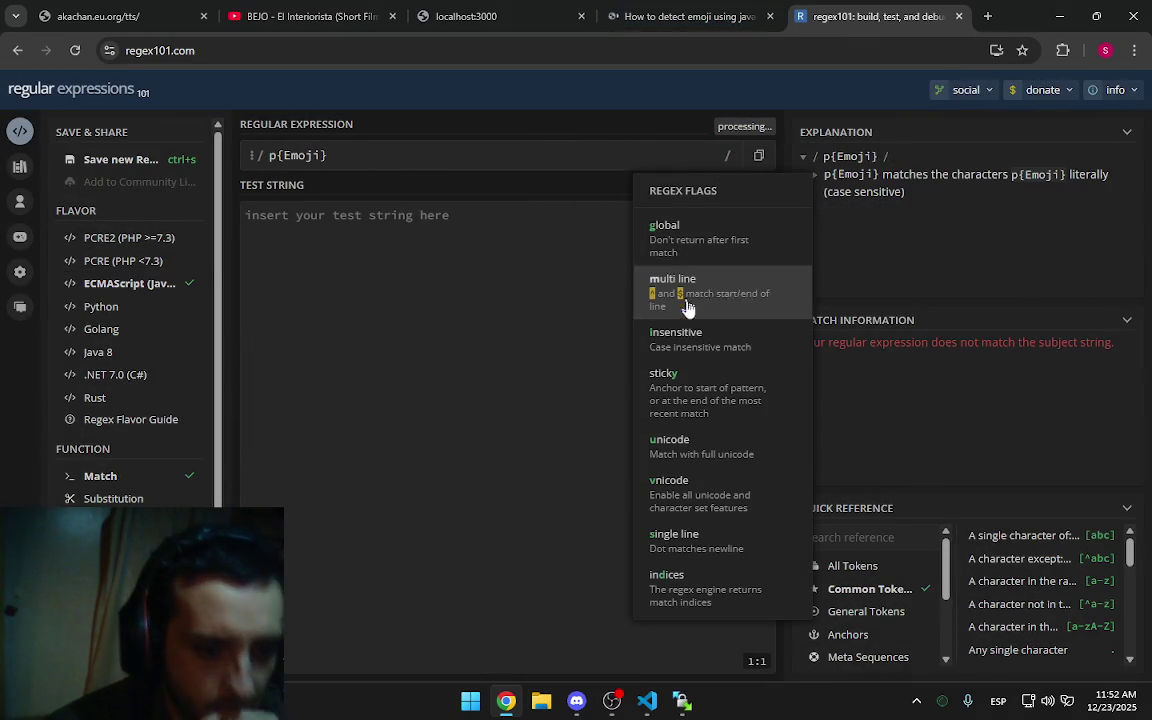
pyautogui.click(689, 291)
pyautogui.click(670, 446)
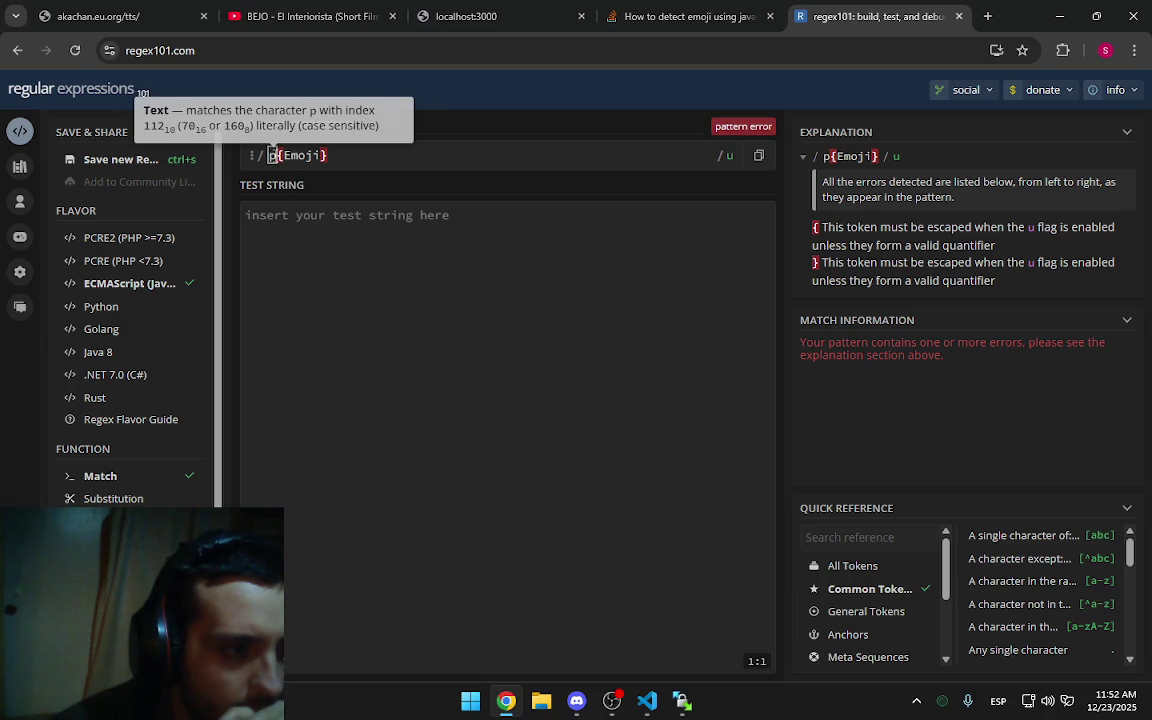
pyautogui.click(742, 10)
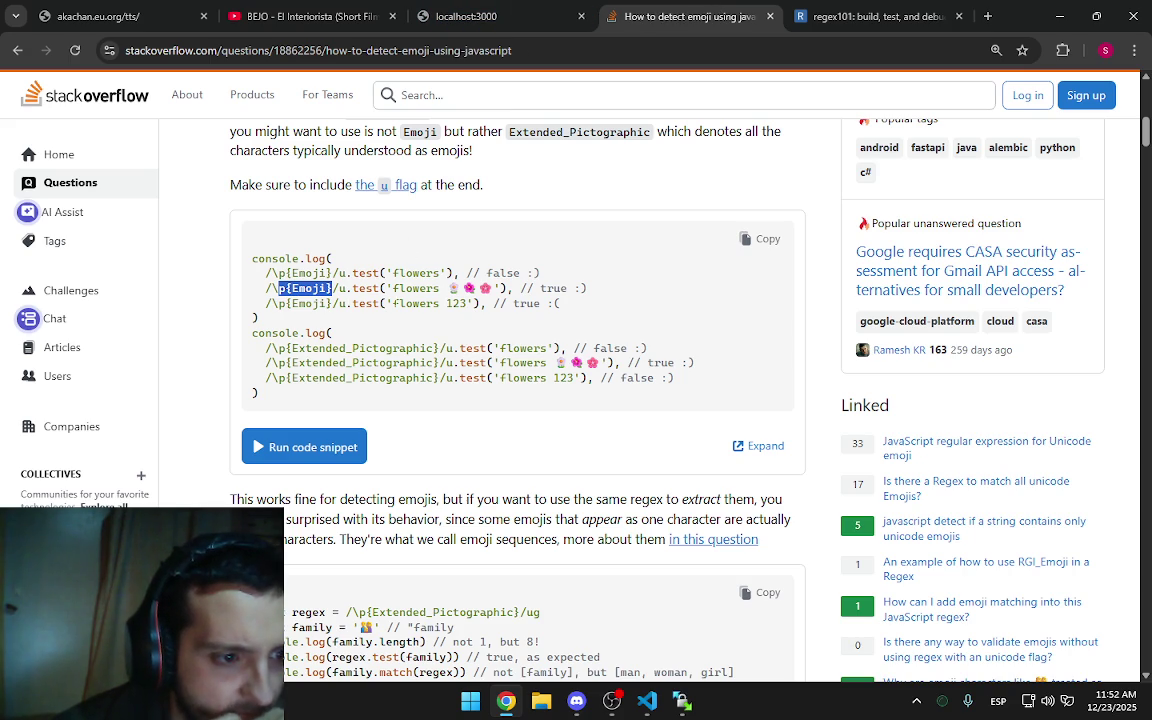
pyautogui.click(290, 288)
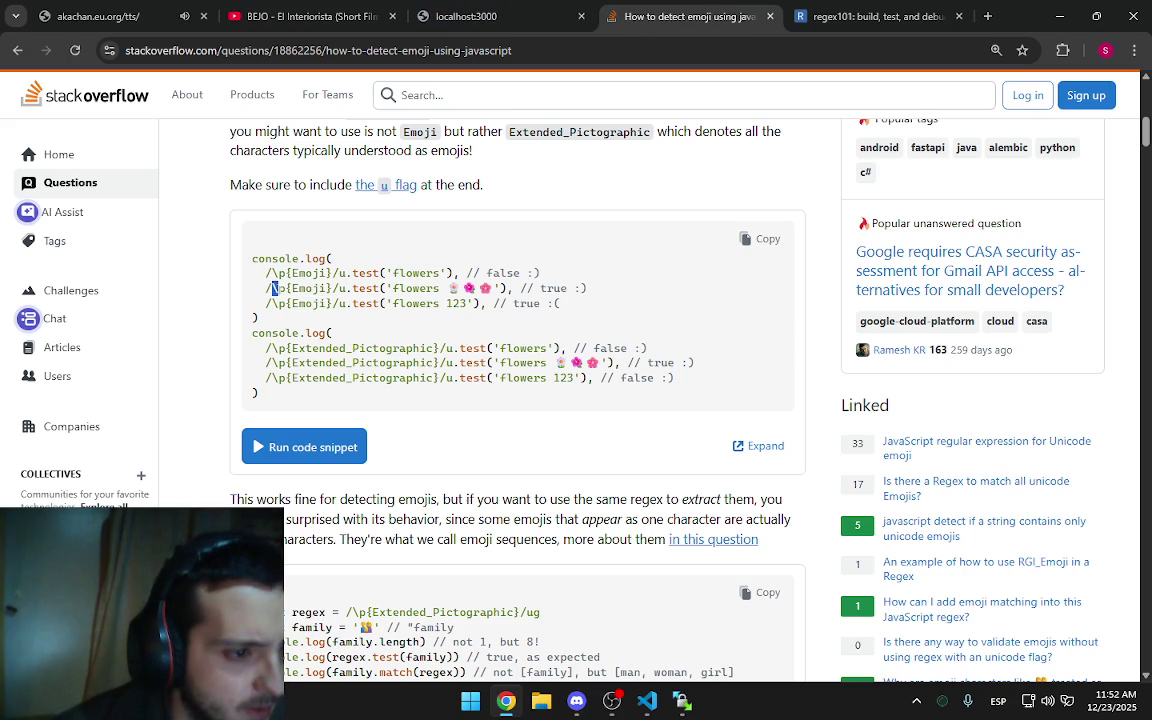
pyautogui.click(790, 14)
pyautogui.click(270, 156)
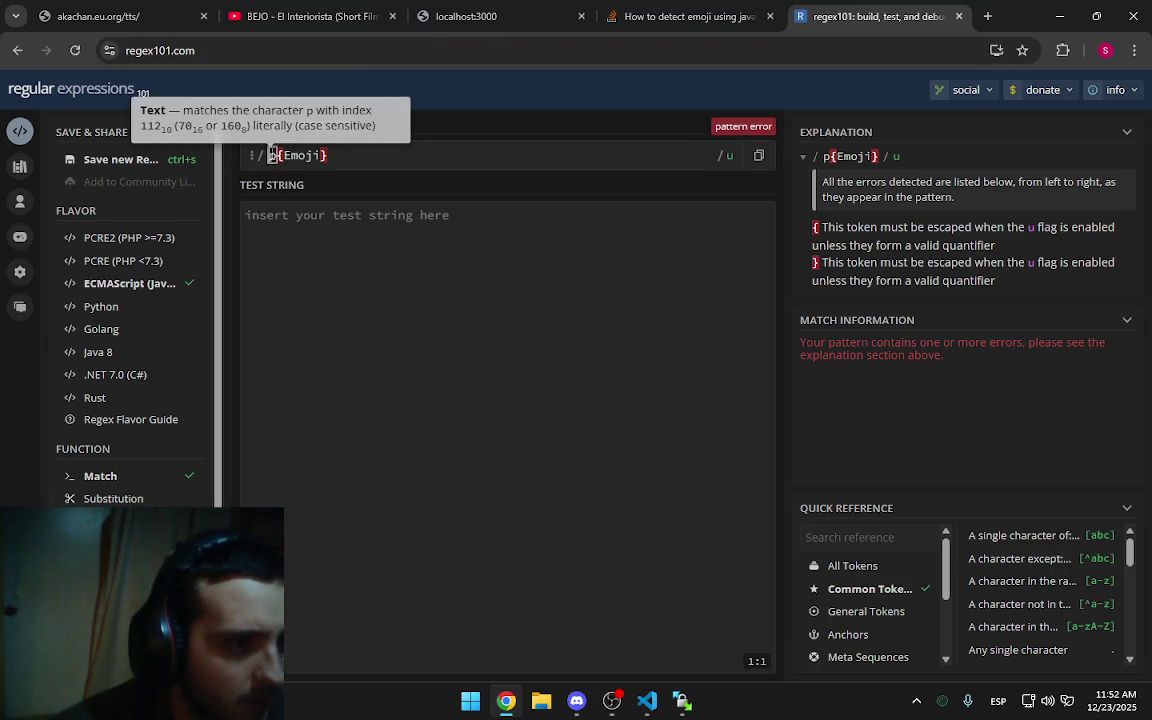
pyautogui.write('\\')
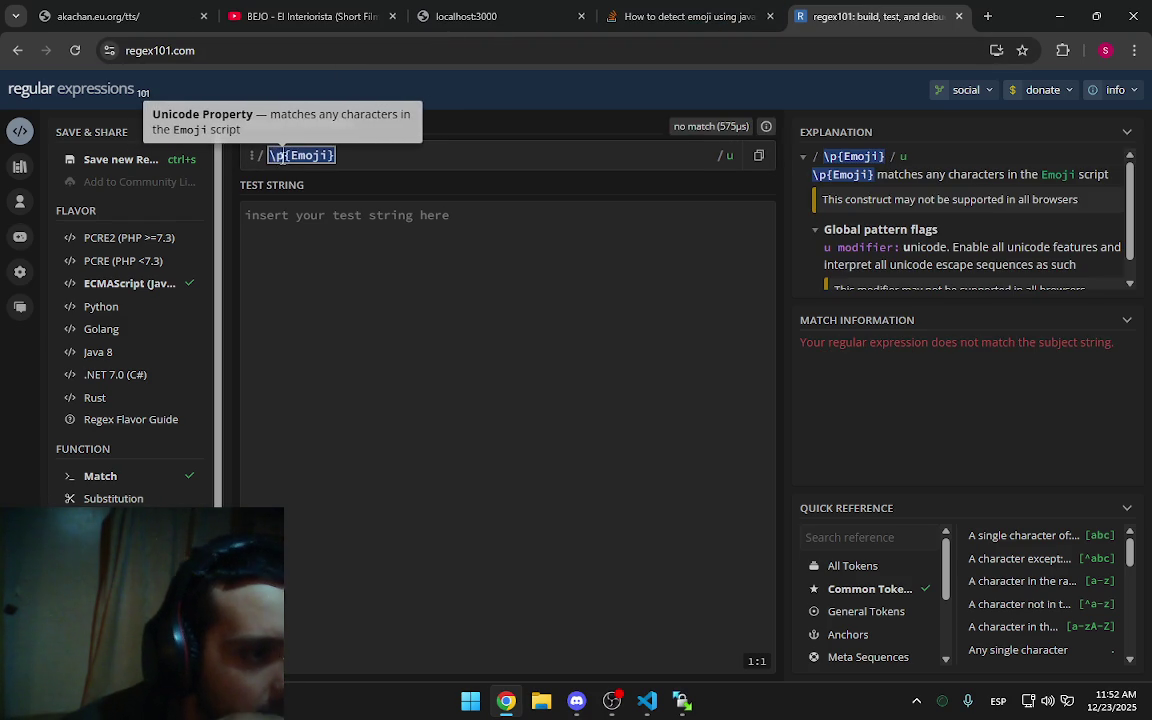
# Step: Compare the \p{Emoji} and \p{Extended_Pictographic} results in the Stack Overflow flowers example
pyautogui.click(648, 12)
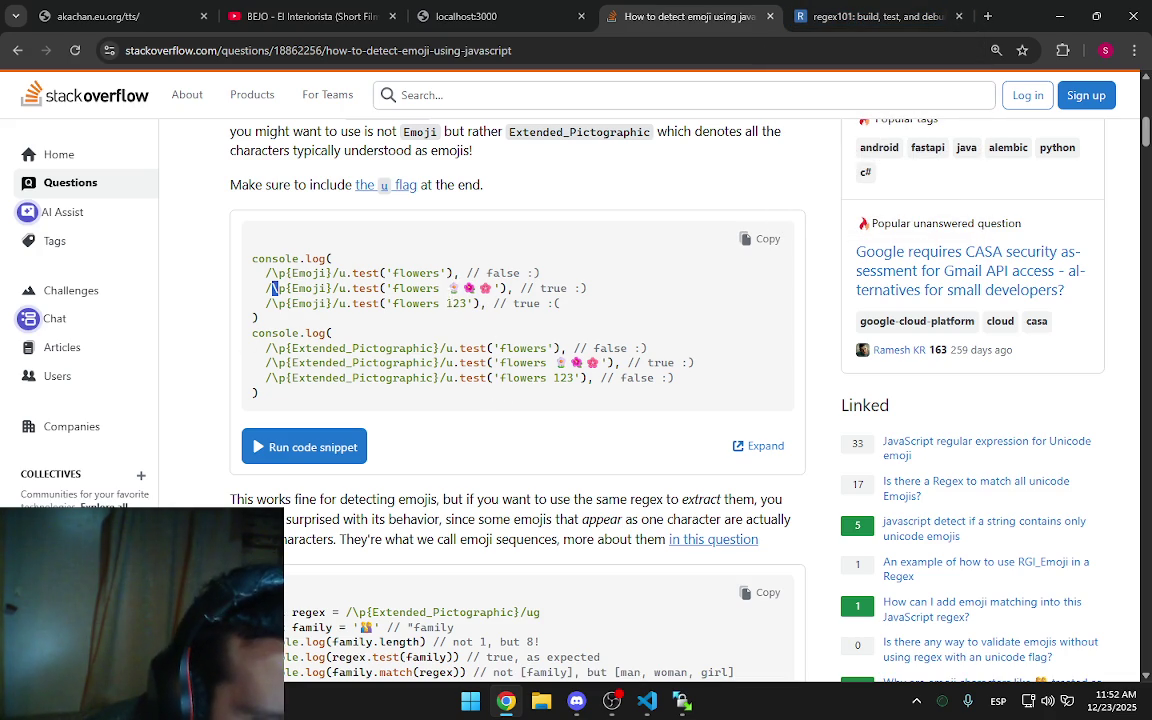
pyautogui.doubleClick(485, 288)
pyautogui.click(441, 288)
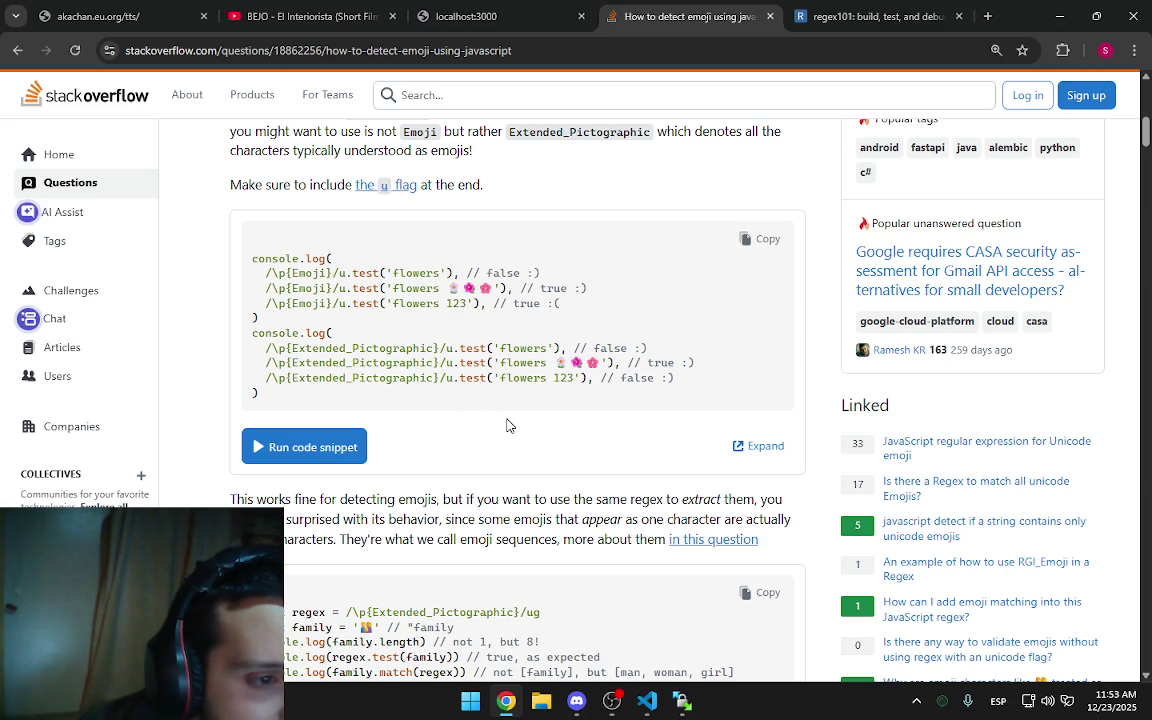
pyautogui.moveTo(610, 706)
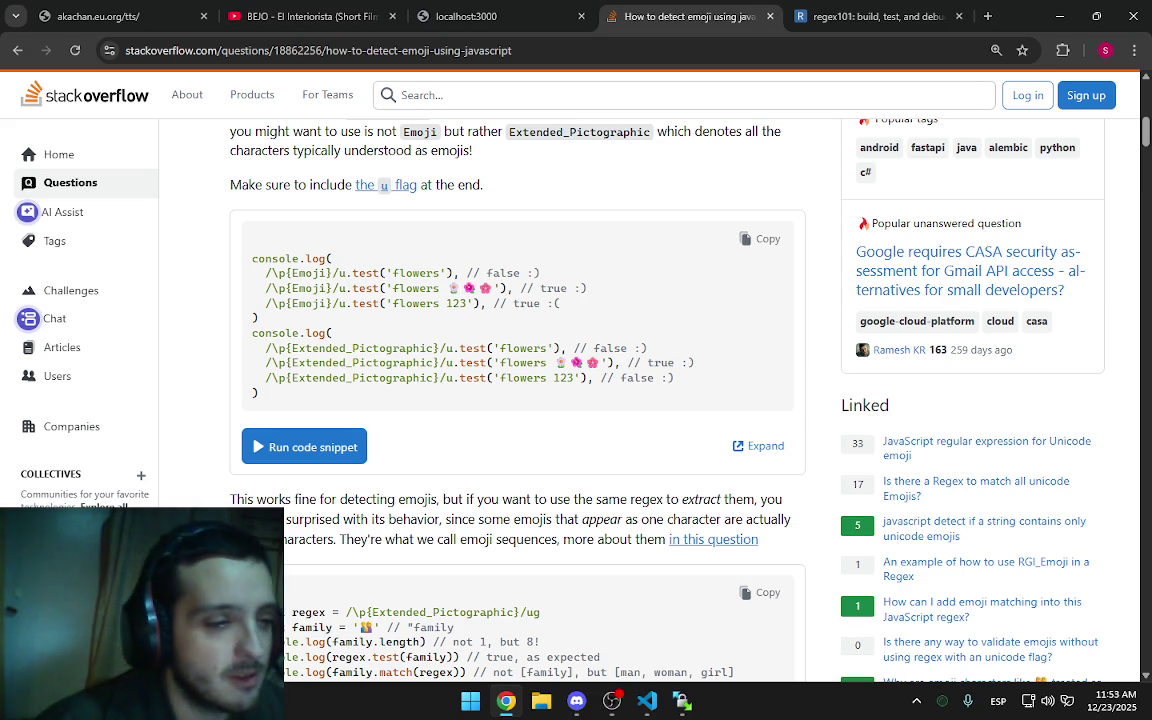
# Step: Search 'js string replace', open MDN's String.prototype.replace() page, then return to index.js
pyautogui.hotkey('ctrl', 't')
pyautogui.write('js string repla')
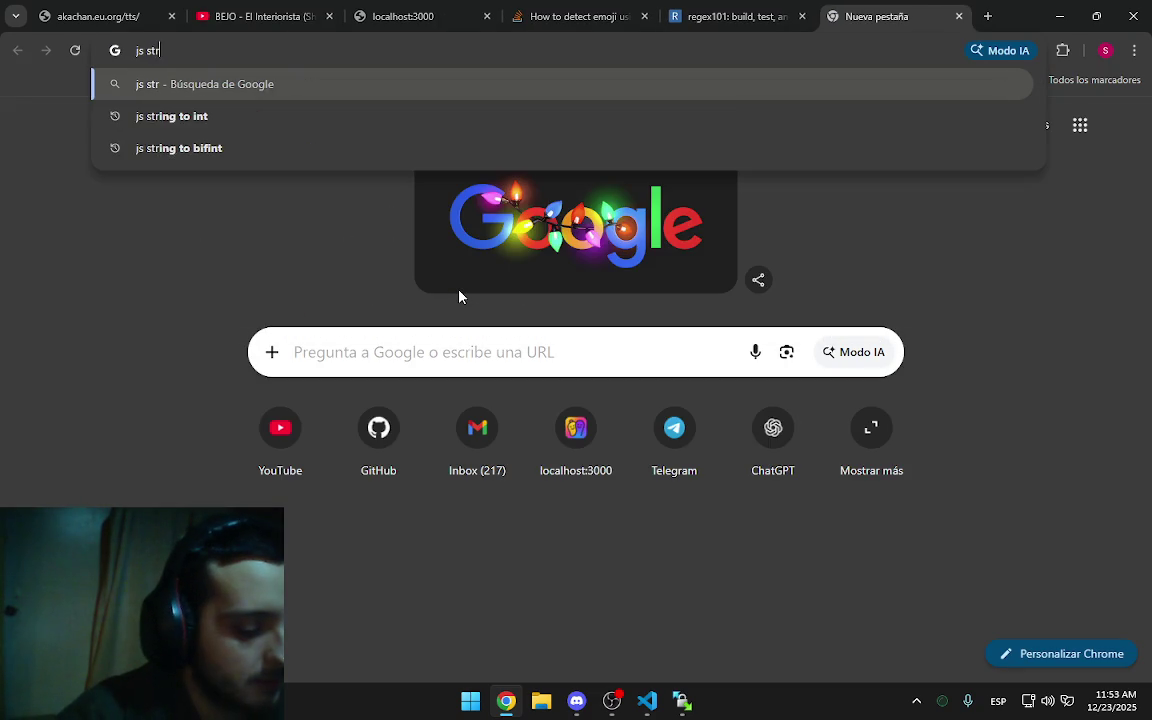
pyautogui.write('ce')
pyautogui.press('Return')
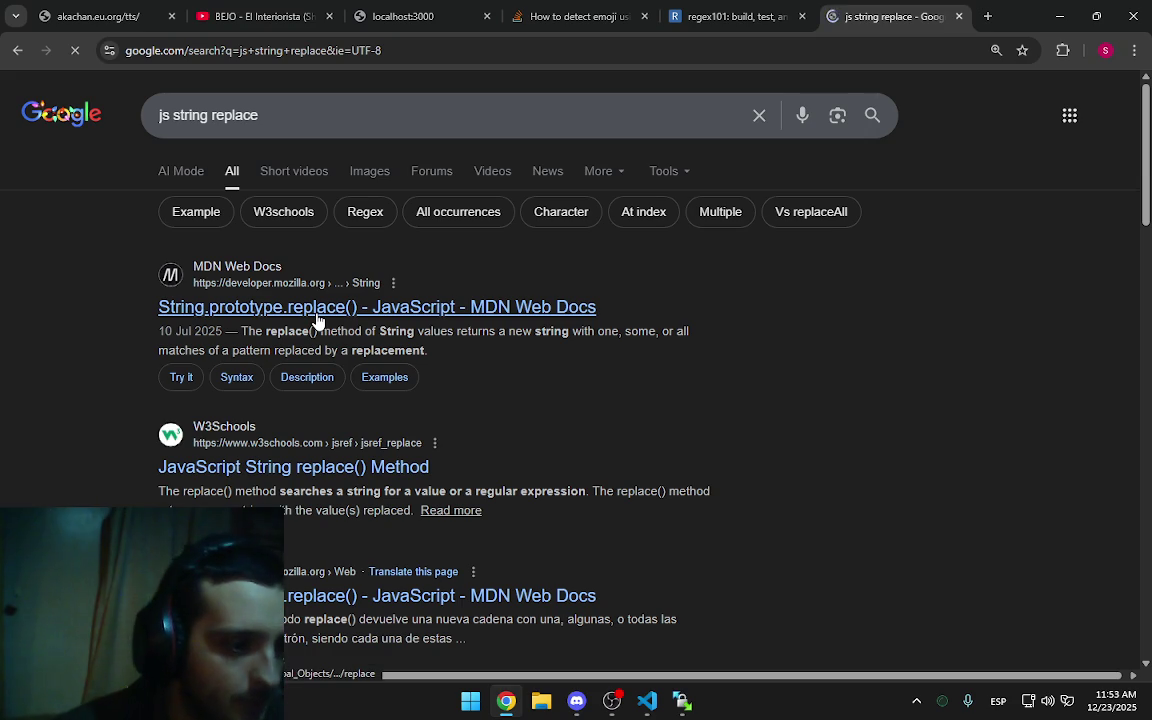
pyautogui.click(345, 307)
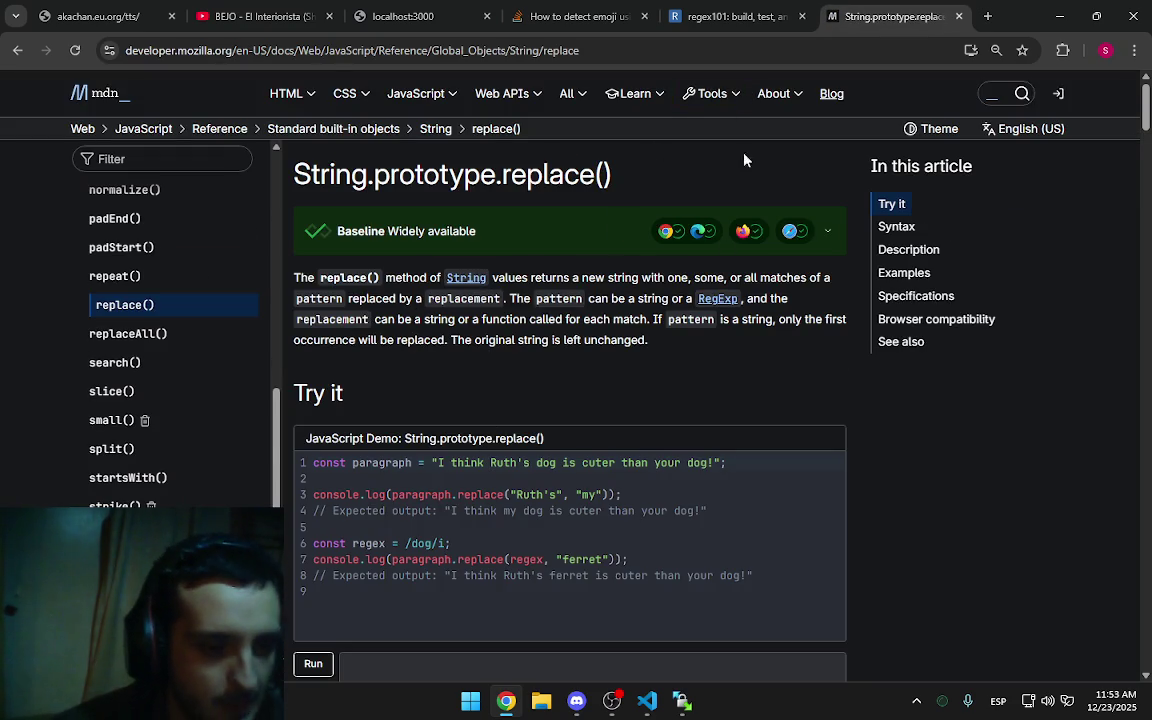
pyautogui.click(576, 700)
pyautogui.click(645, 708)
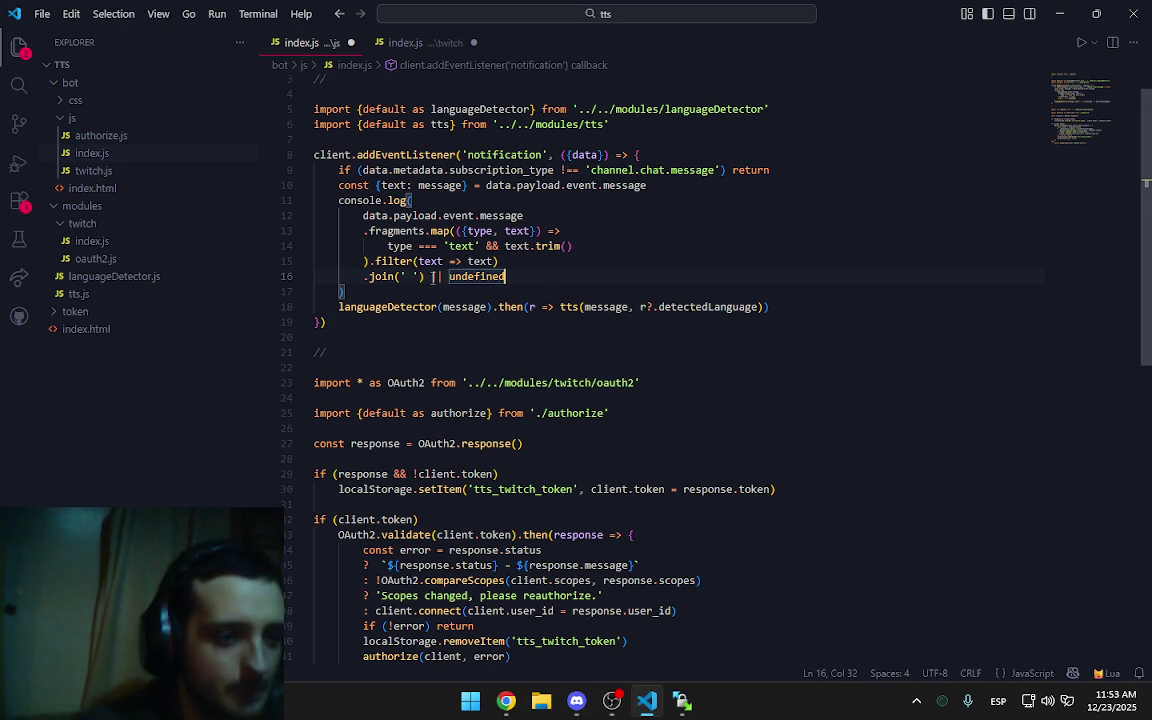
# Step: Insert a .replace(/\p{Emoji}/u, '') line after .join(' ') in index.js
pyautogui.click(424, 276)
pyautogui.press('Return')
pyautogui.press('Return')
pyautogui.press('Up')
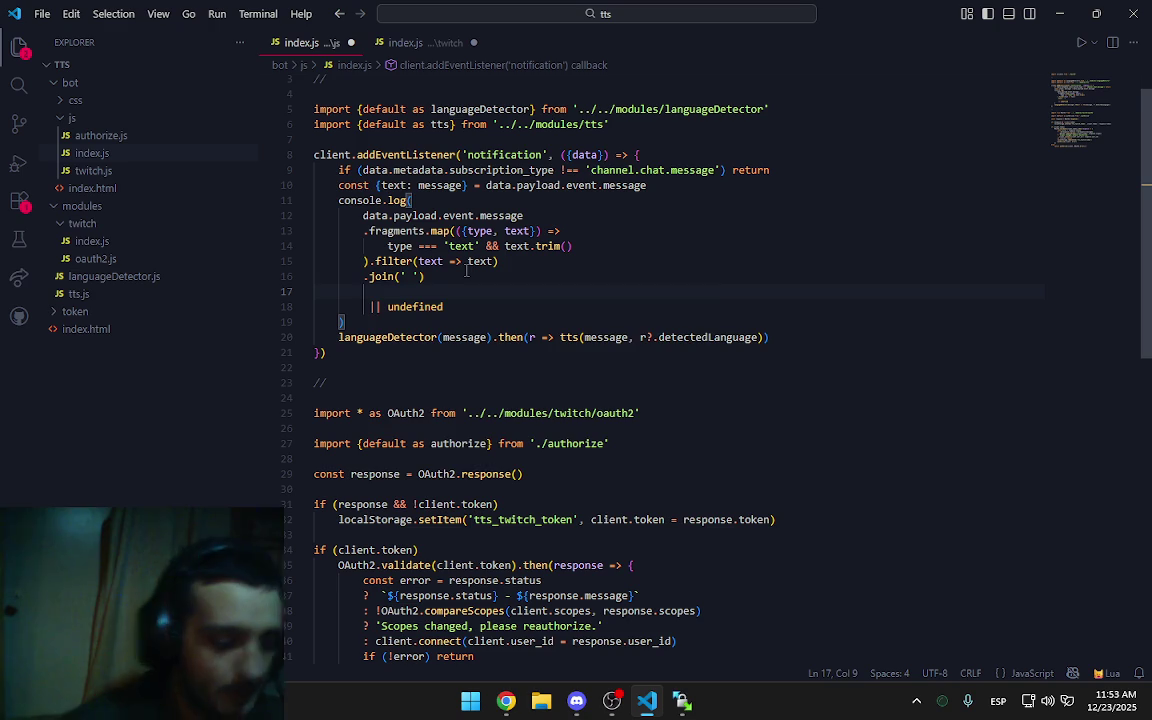
pyautogui.write('.replace')
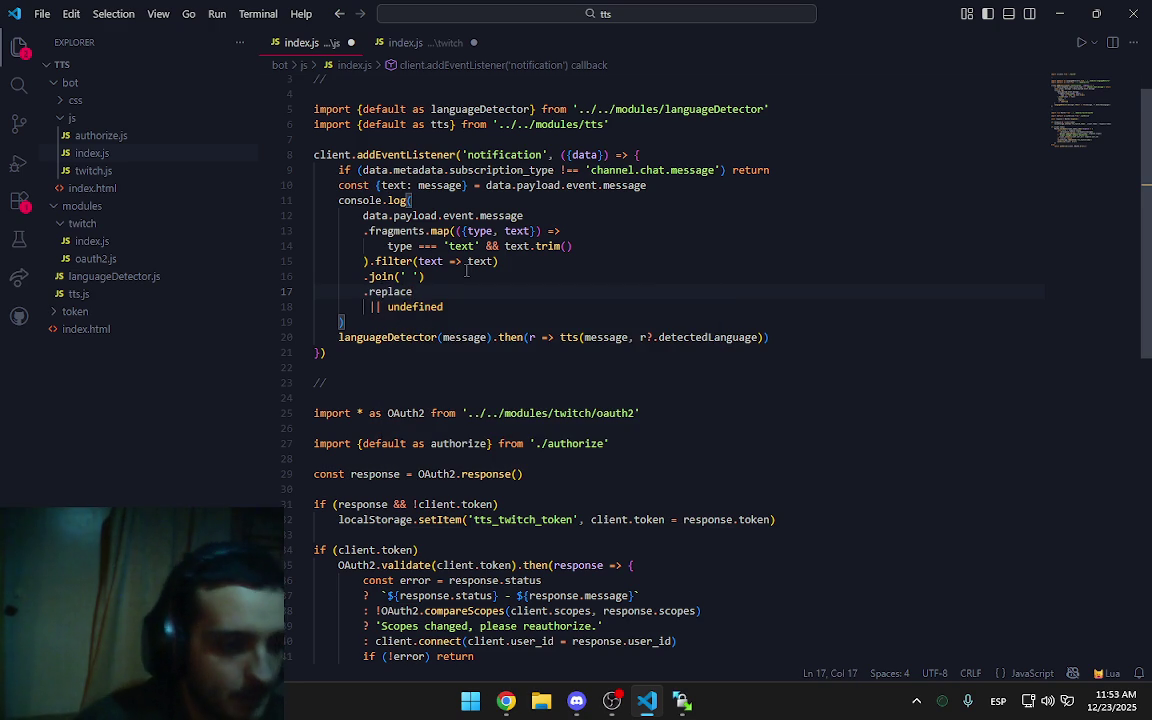
pyautogui.write('()')
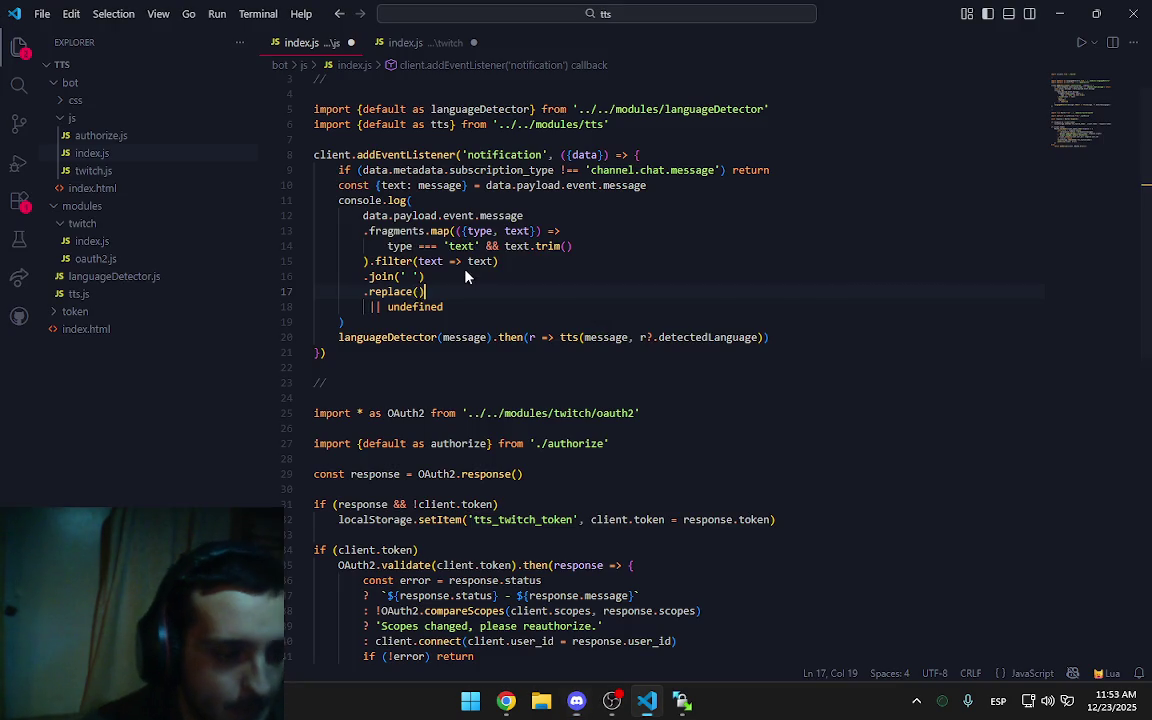
pyautogui.hotkey('alt', 'Tab')
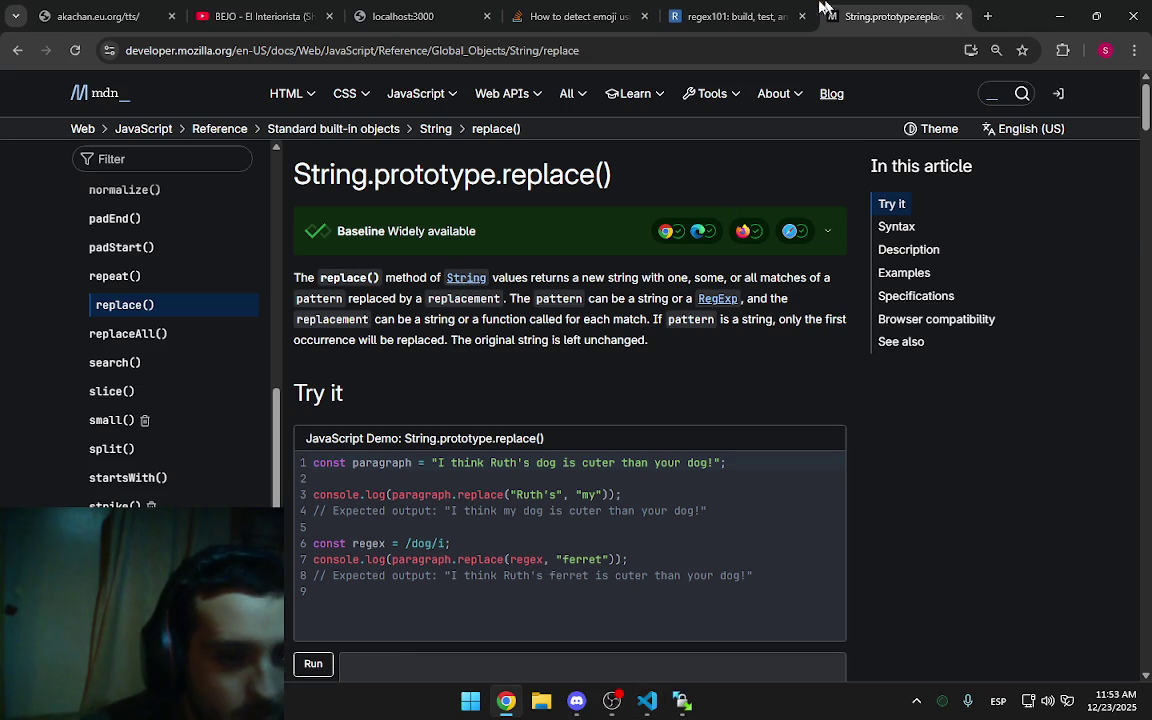
pyautogui.click(710, 14)
pyautogui.hotkey('alt', 'Tab')
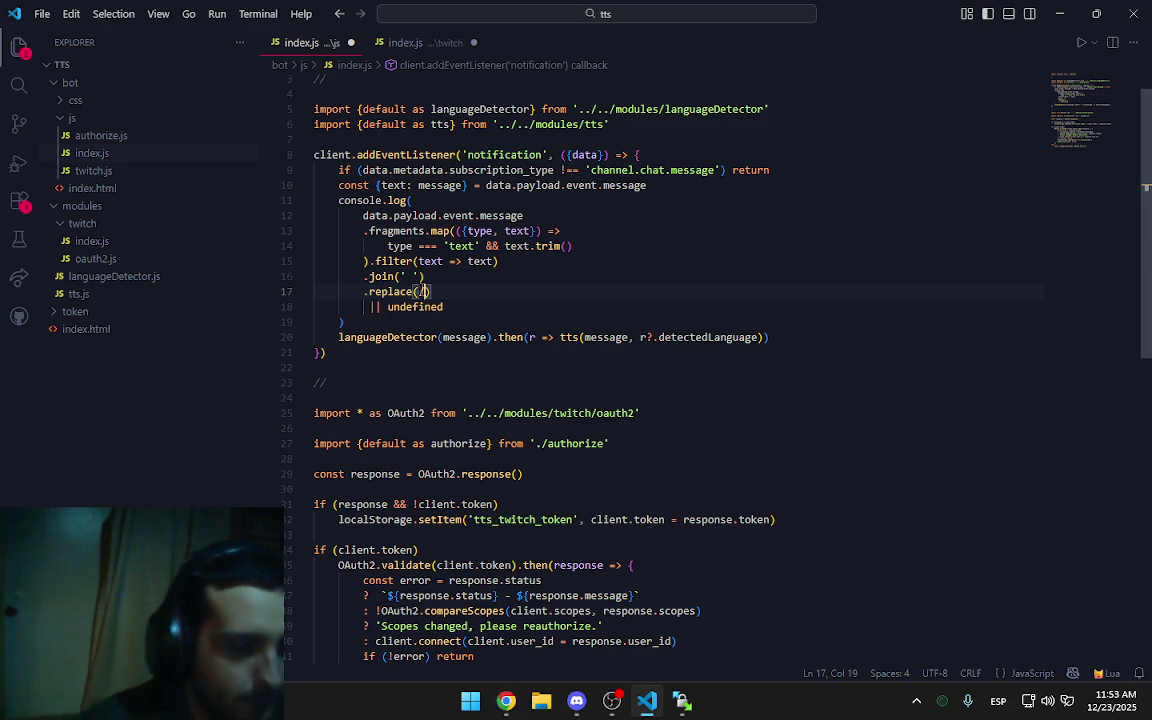
pyautogui.write('\\p{Emoji}/u')
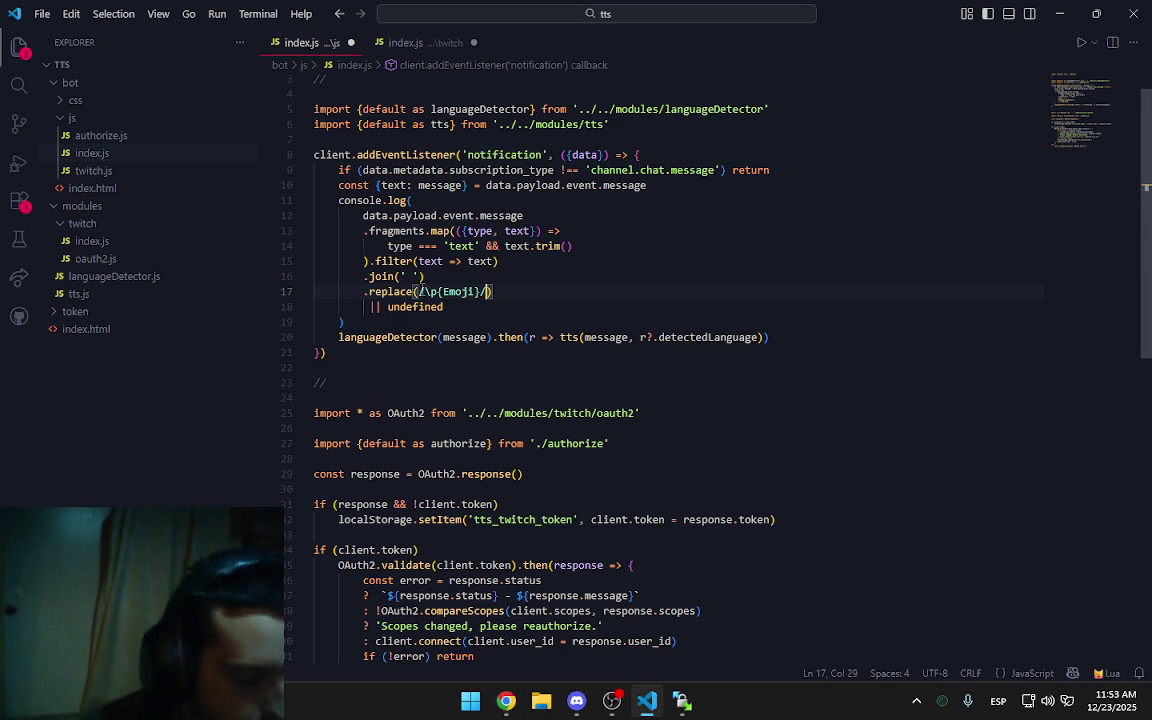
pyautogui.write(', ')
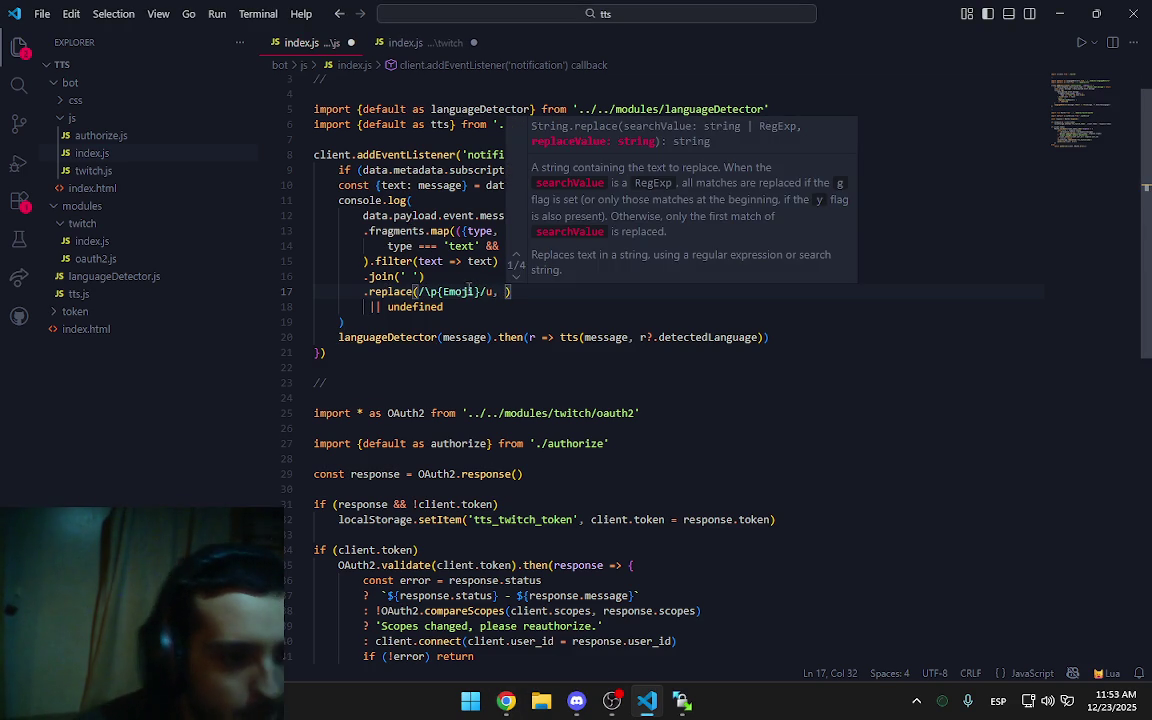
pyautogui.write("''")
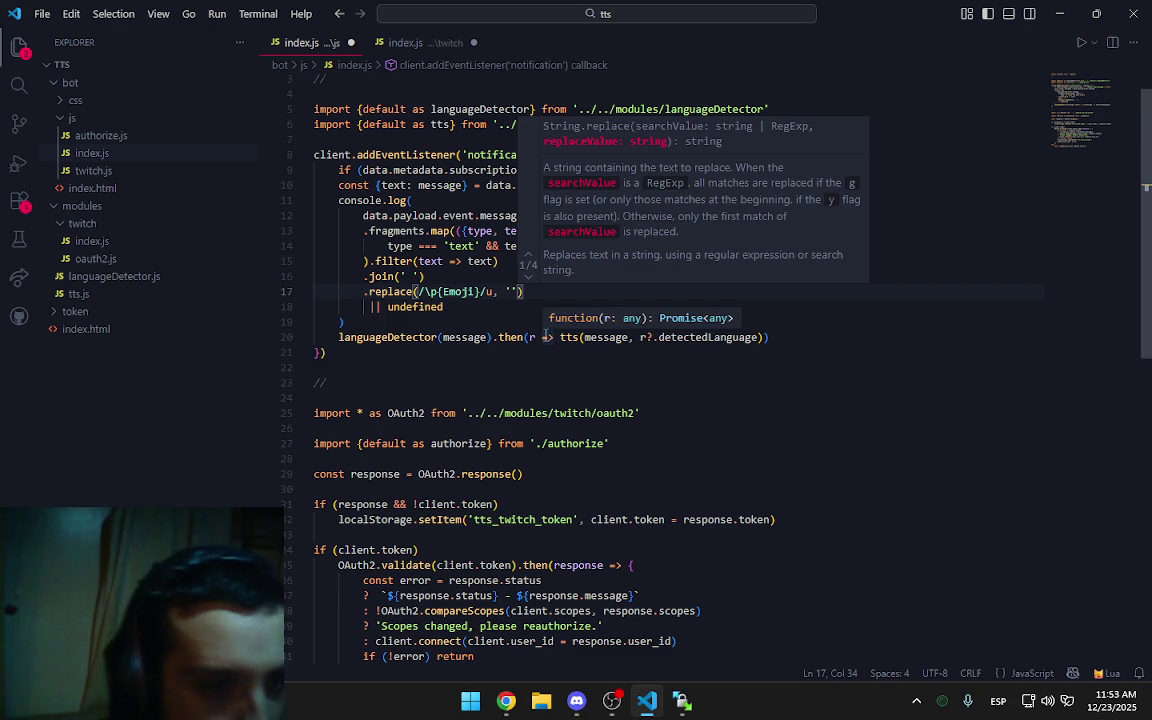
pyautogui.click(516, 337)
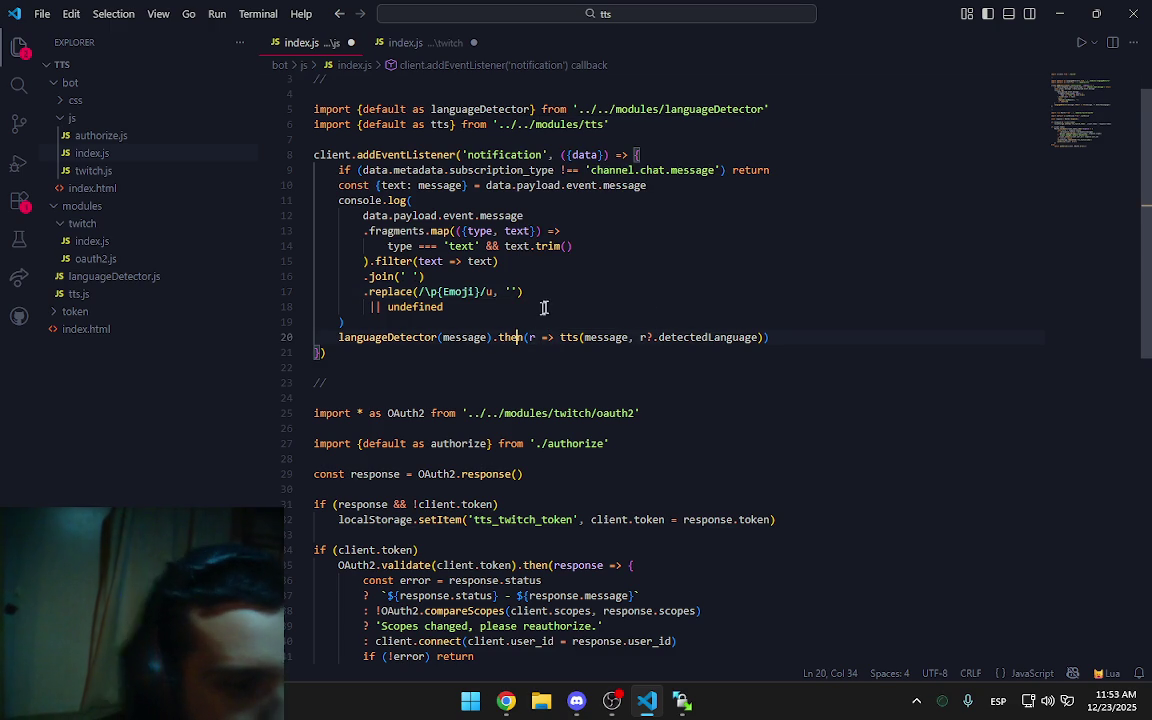
# Step: Add a .trim() line after the replace call, just above || undefined
pyautogui.moveTo(595, 247)
pyautogui.mouseDown()
pyautogui.moveTo(520, 246)
pyautogui.moveTo(531, 246)
pyautogui.mouseUp()
pyautogui.click(535, 292)
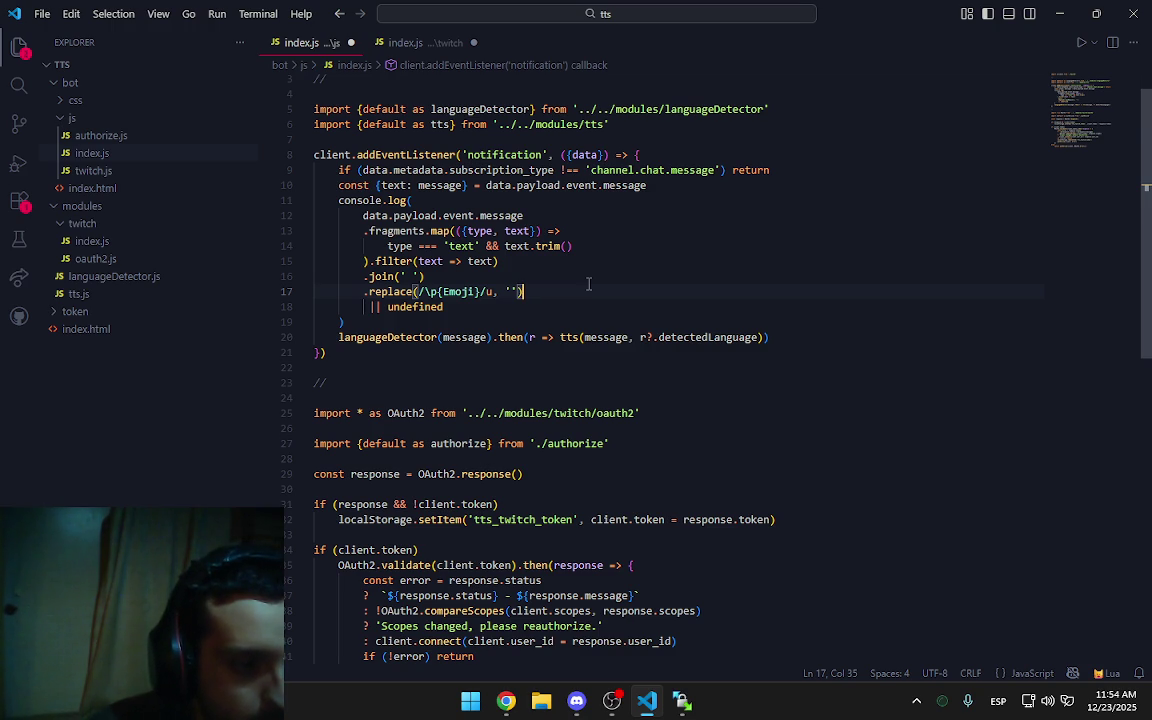
pyautogui.click(386, 307)
pyautogui.press('BackSpace')
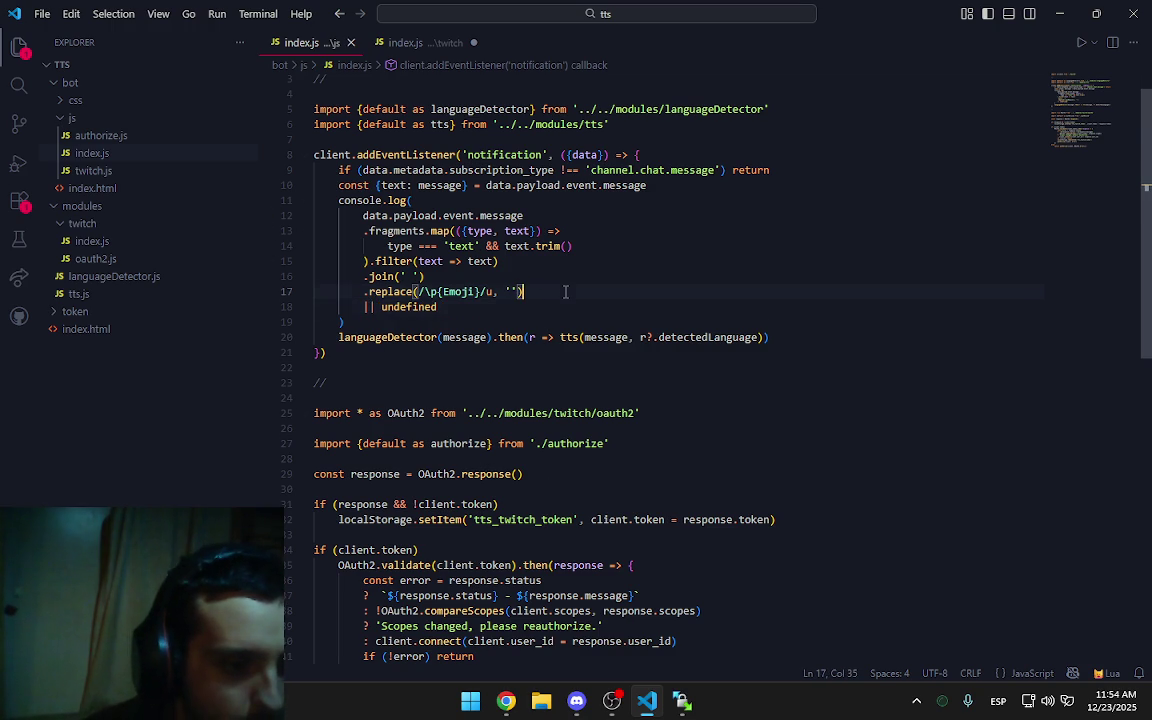
pyautogui.press('Return')
pyautogui.press('Up')
pyautogui.write('.trim()')
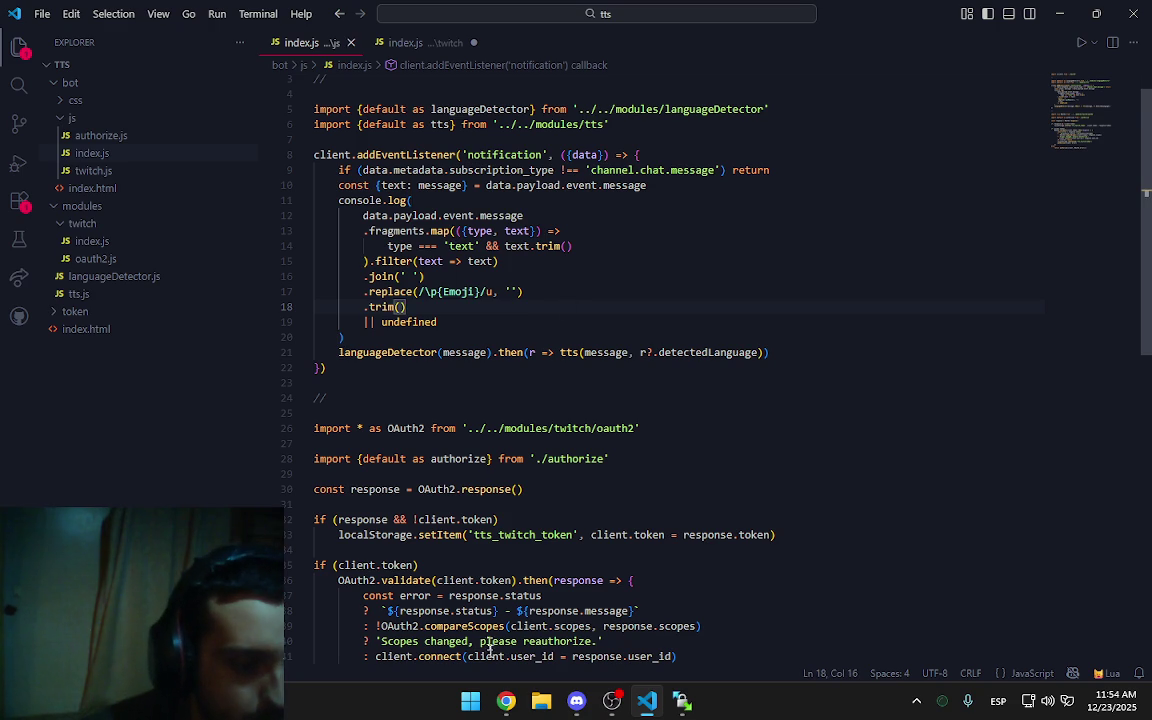
# Step: Check the localhost:3000 console in Chrome, which now logs undefined
pyautogui.click(506, 700)
pyautogui.click(403, 16)
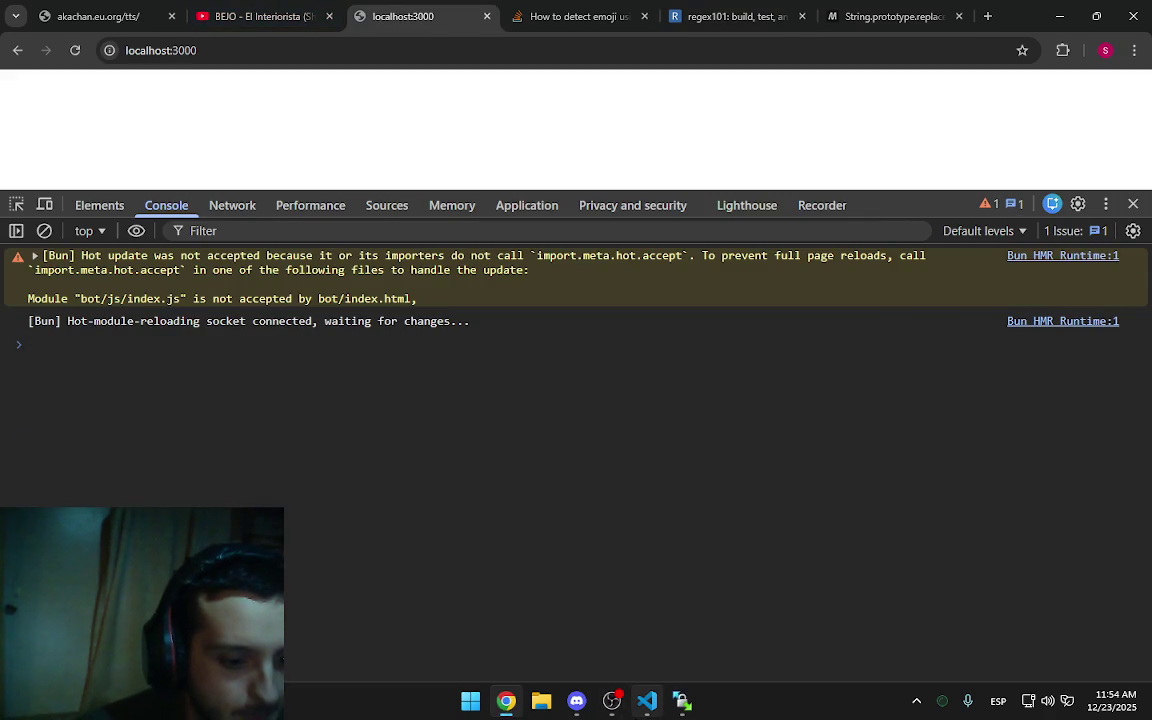
pyautogui.click(647, 700)
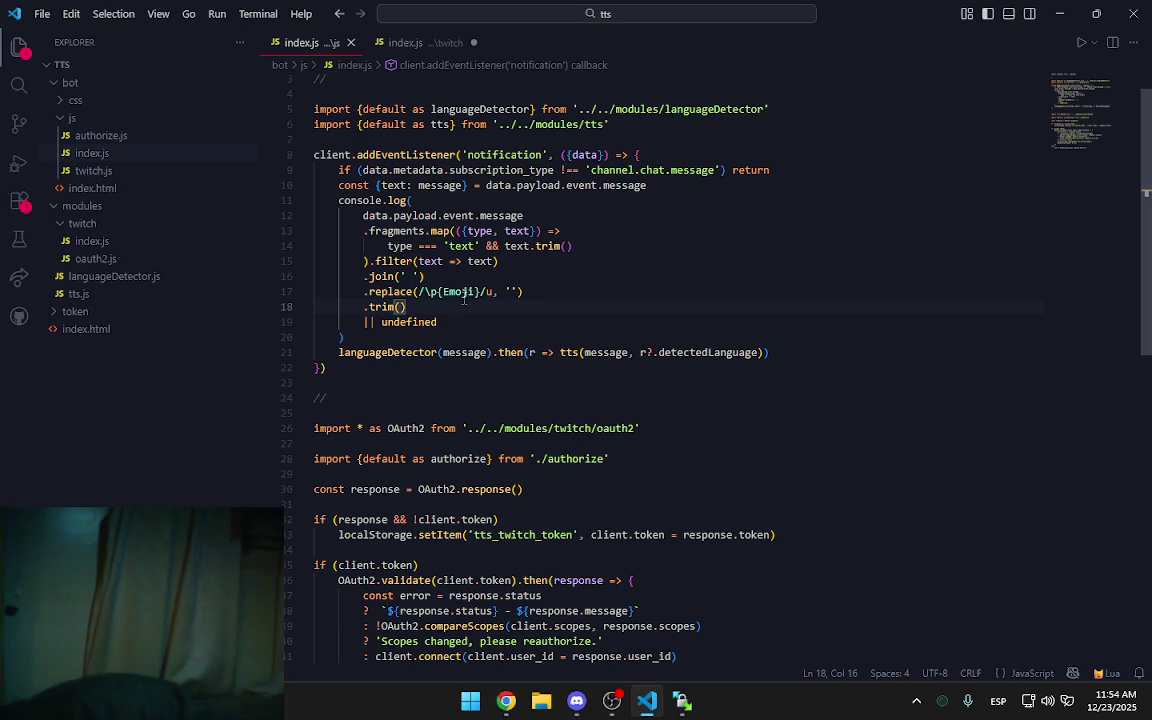
pyautogui.click(576, 700)
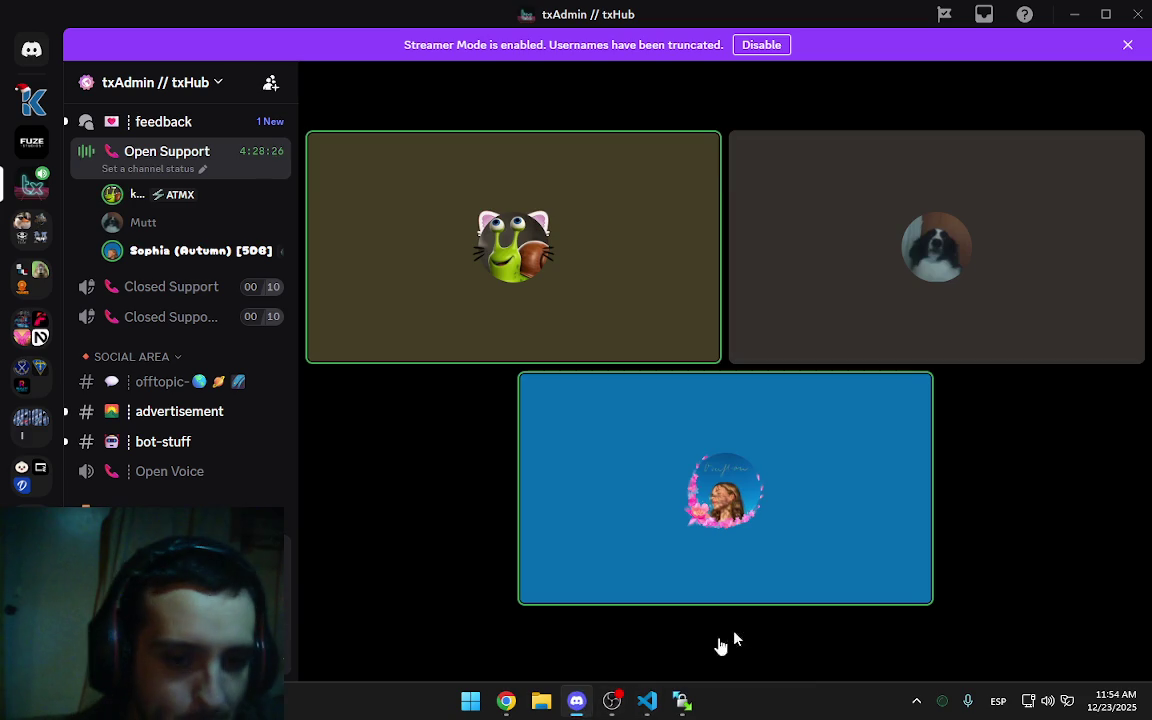
pyautogui.click(506, 700)
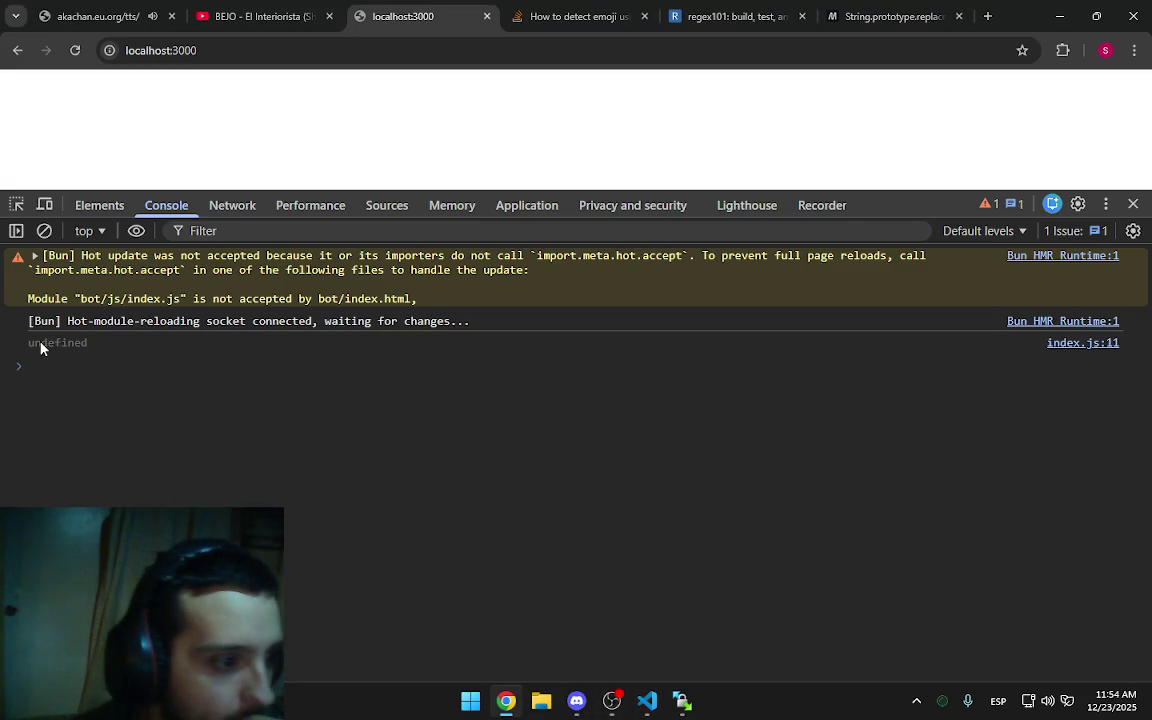
# Step: Compare the kaomoji chat message in OBS with the symbol line logged in the console
pyautogui.click(643, 716)
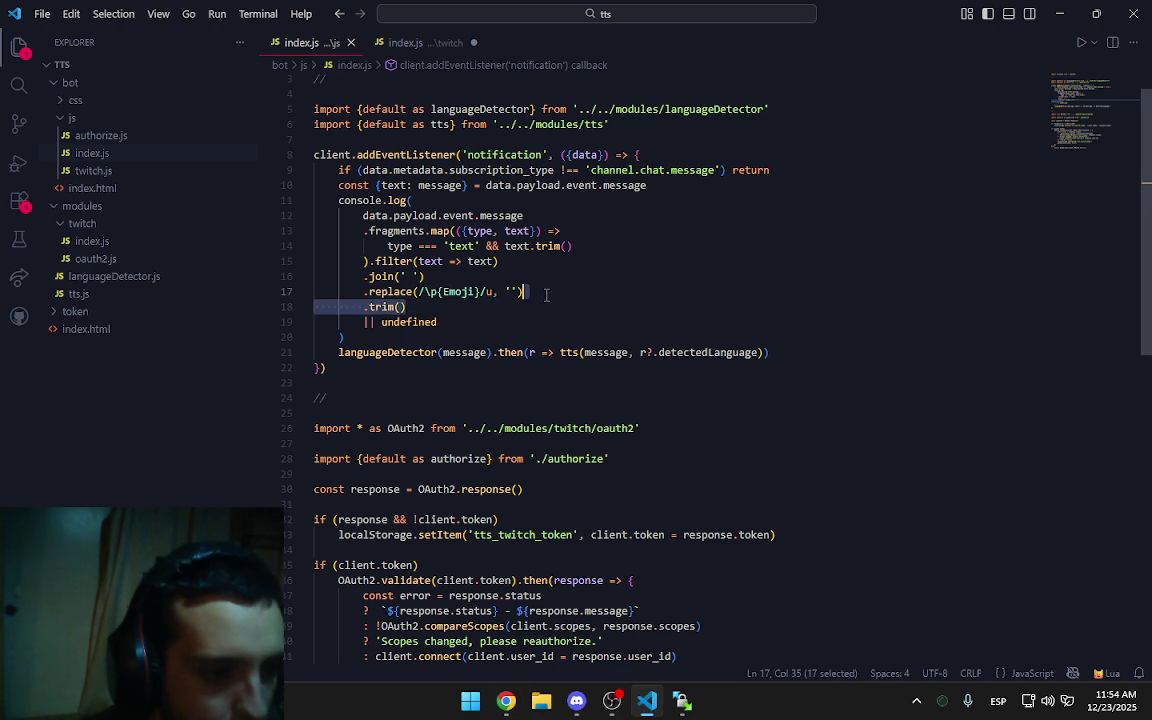
pyautogui.click(617, 712)
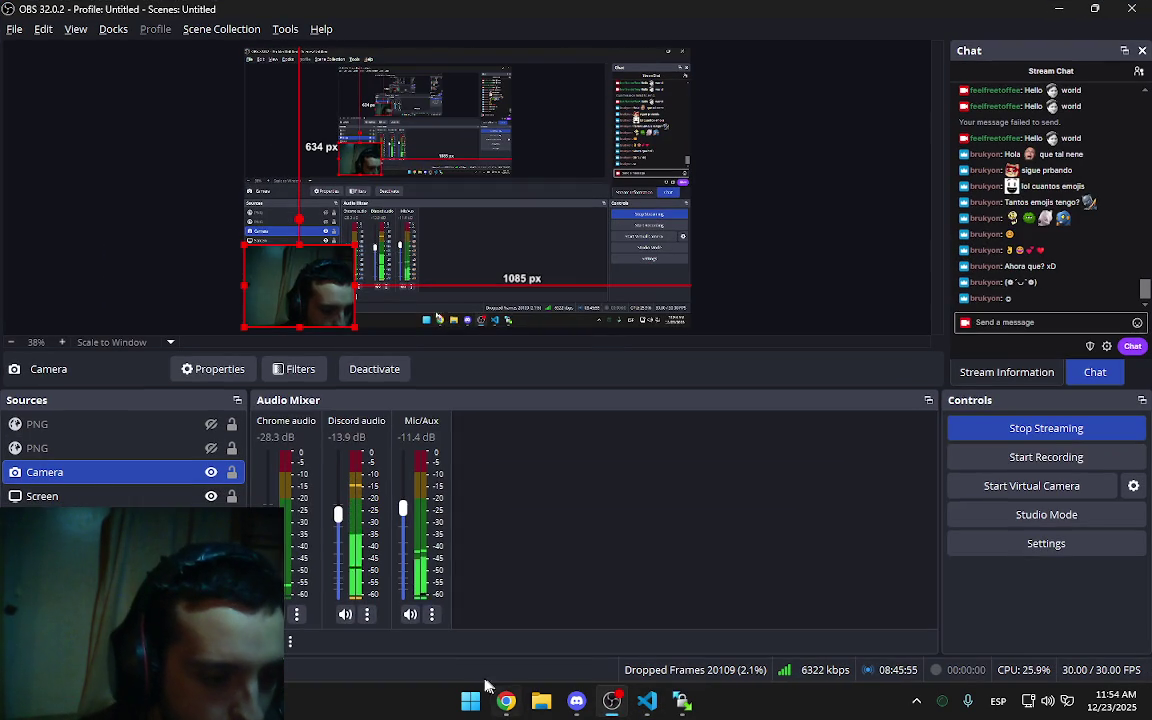
pyautogui.moveTo(576, 698)
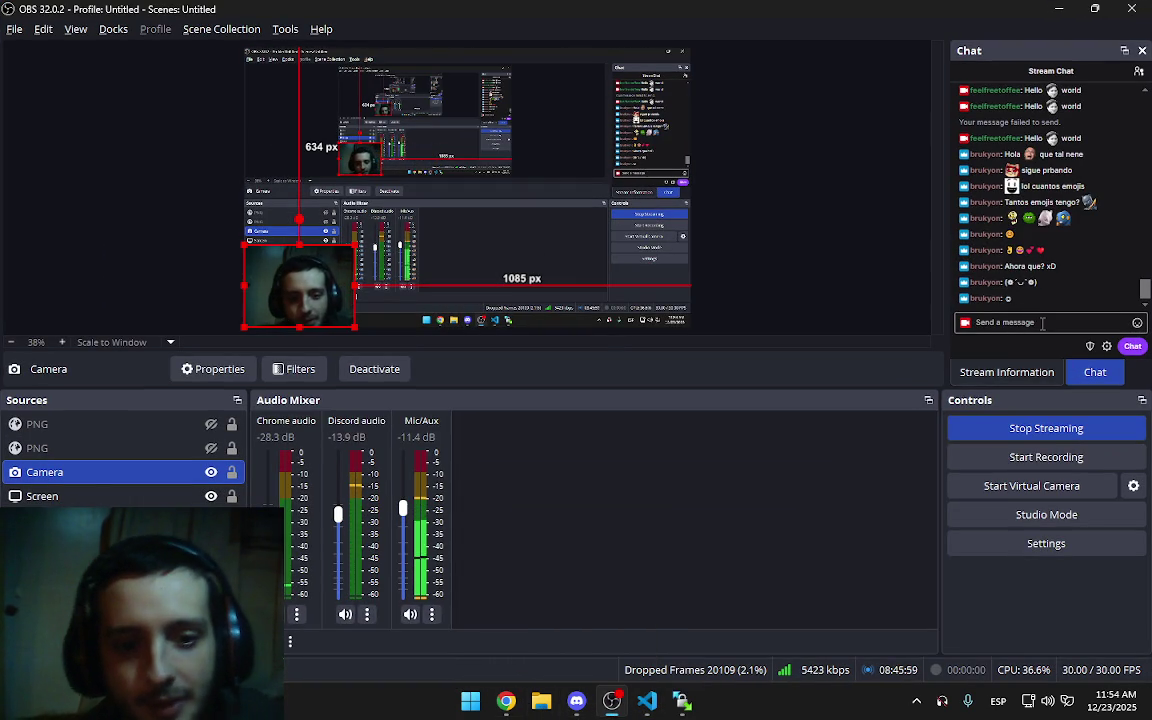
pyautogui.click(506, 700)
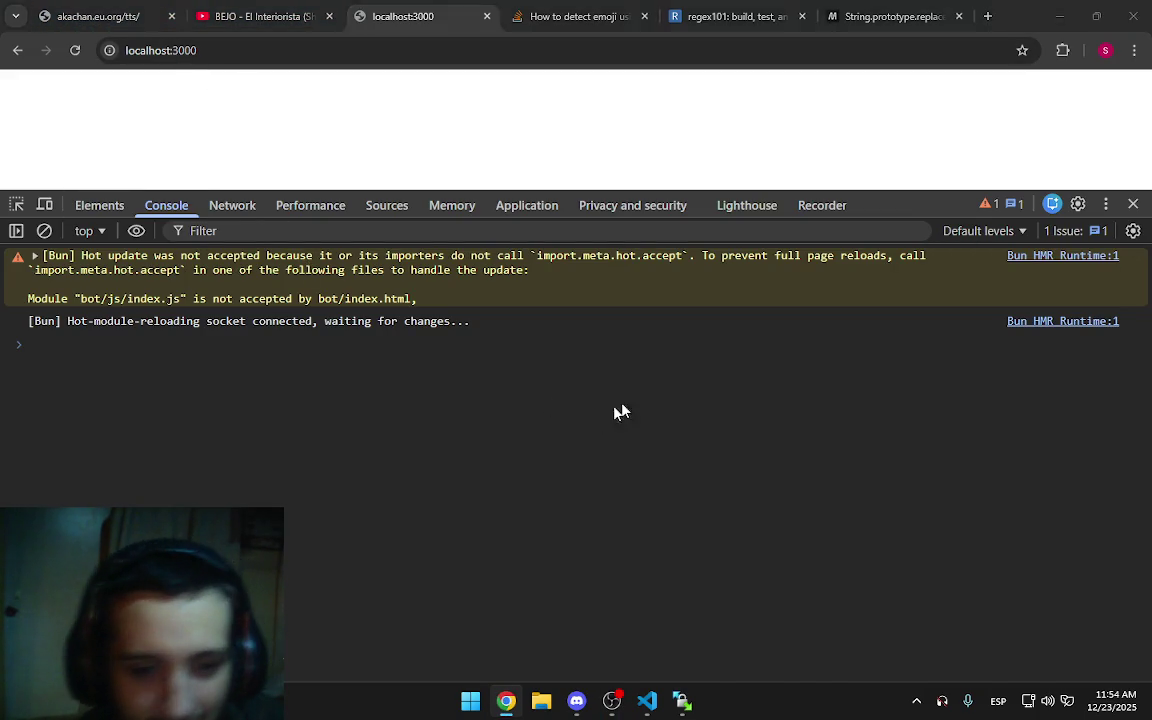
pyautogui.hotkey('alt', 'Tab')
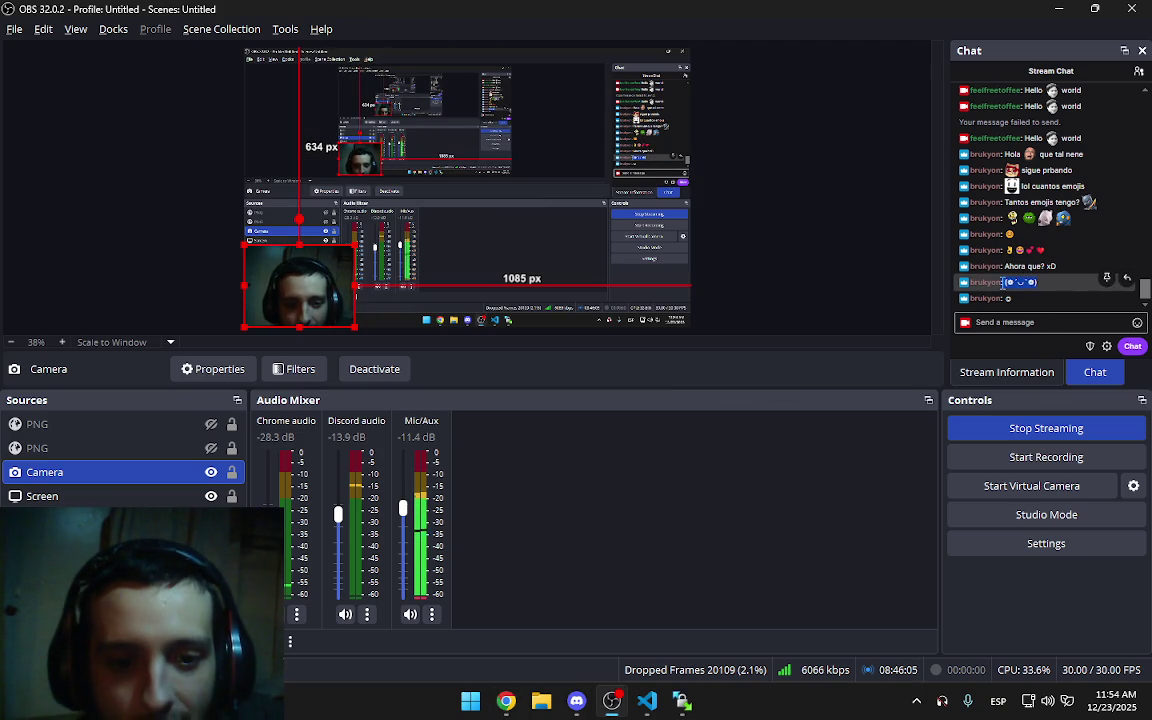
pyautogui.click(1003, 282)
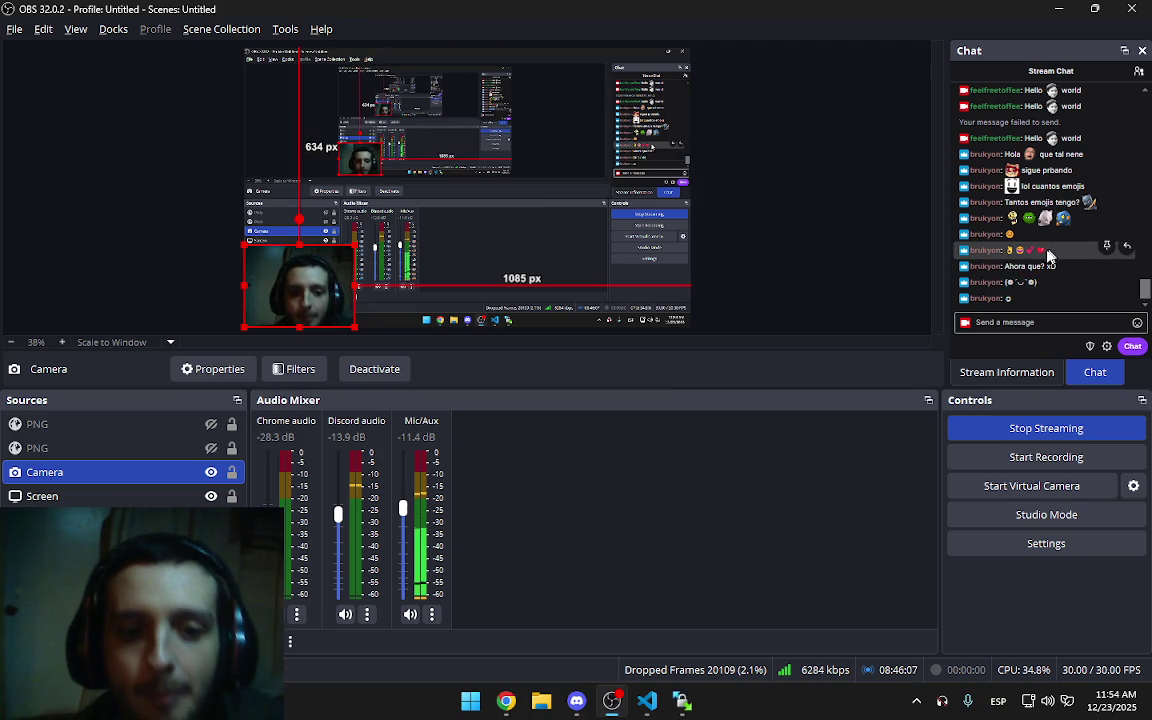
pyautogui.hotkey('alt', 'Tab')
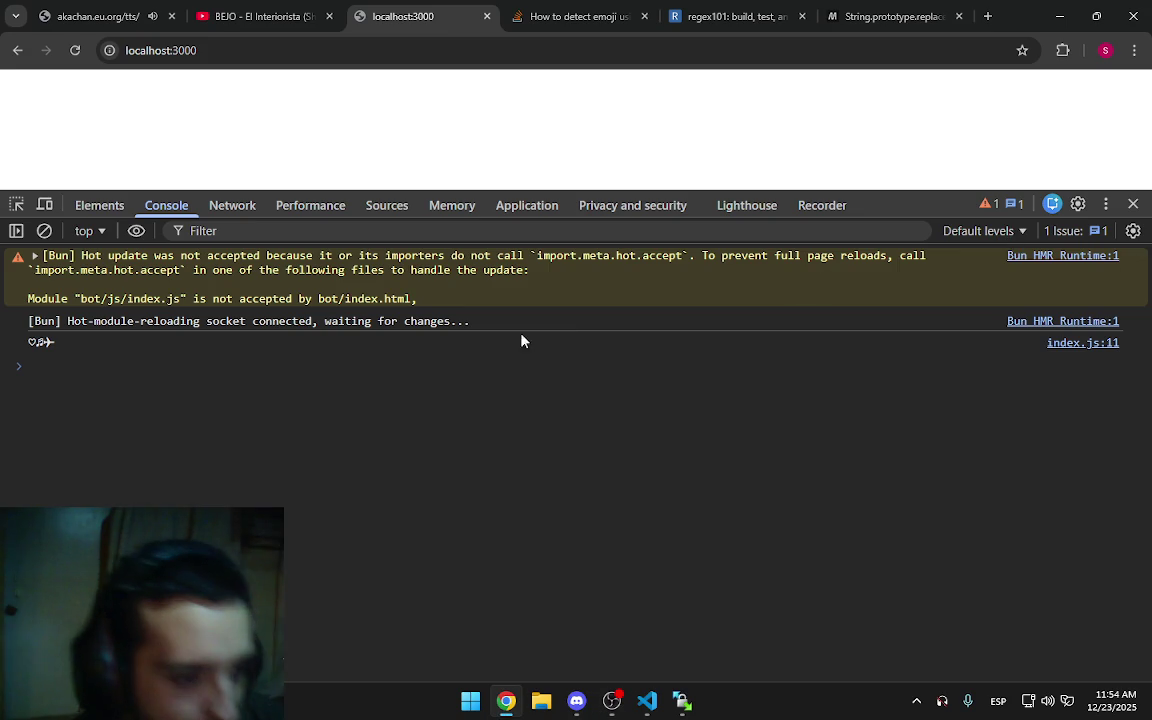
pyautogui.moveTo(28, 342); pyautogui.dragTo(46, 343)
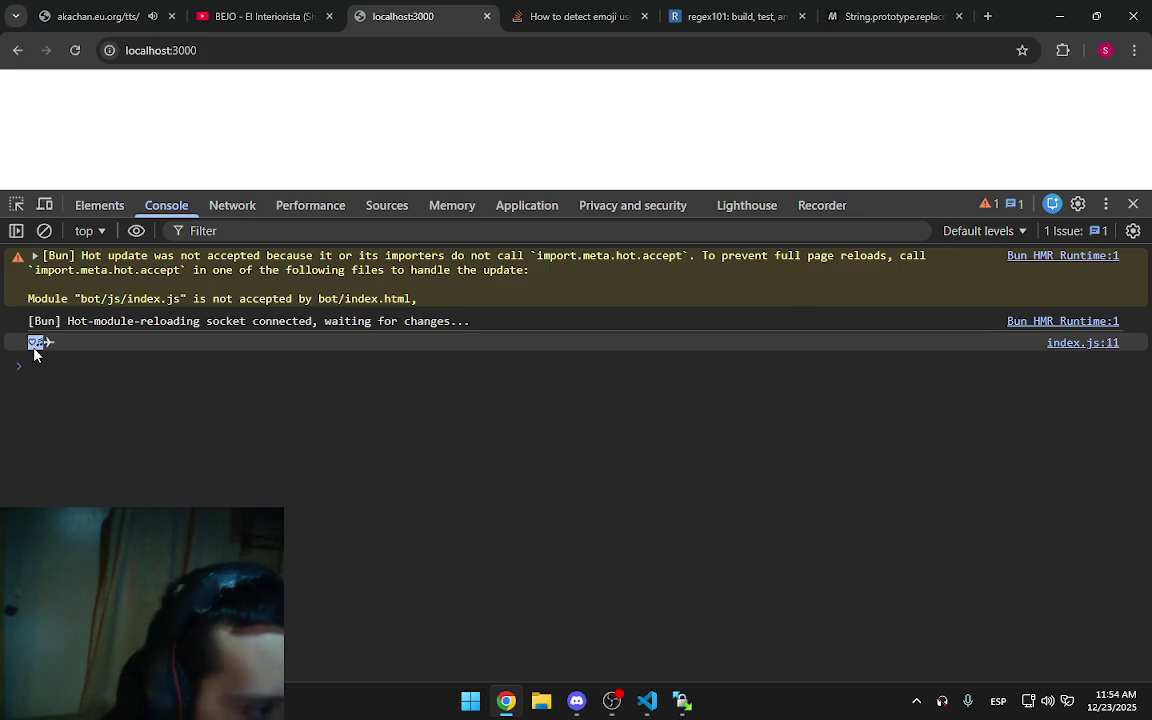
# Step: Send a new chat message in OBS and confirm the console logs it, including xD
pyautogui.hotkey('alt', 'Tab')
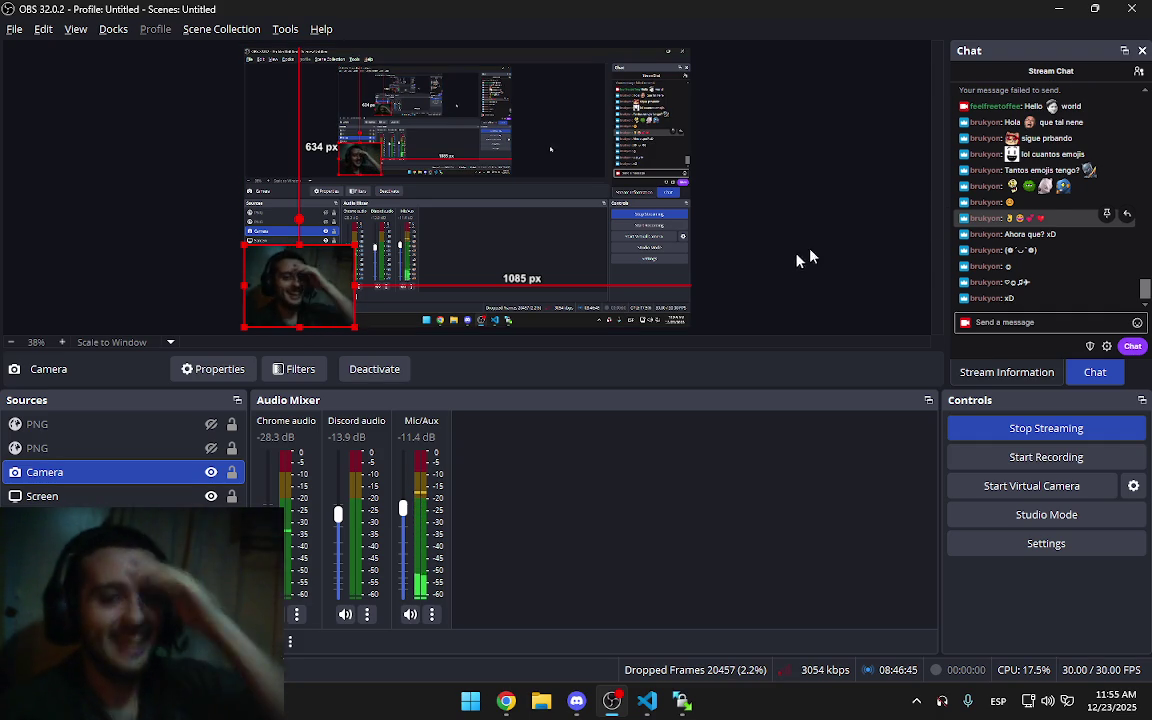
pyautogui.click(997, 322)
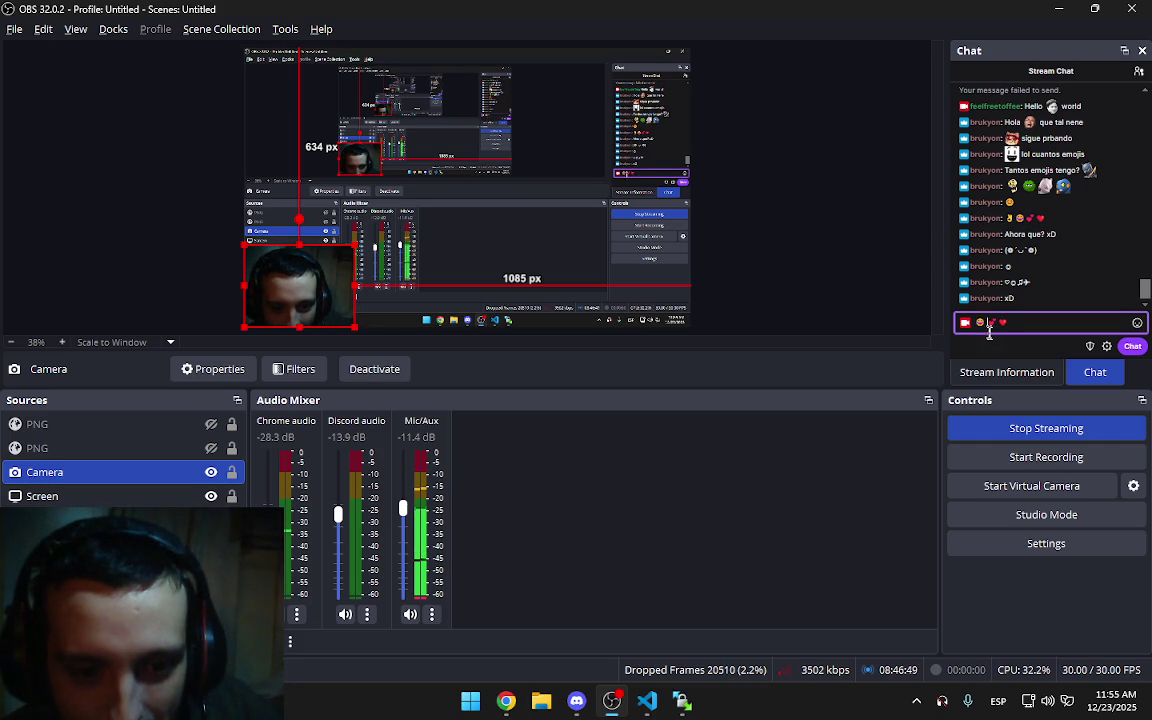
pyautogui.hotkey('alt', 'Tab')
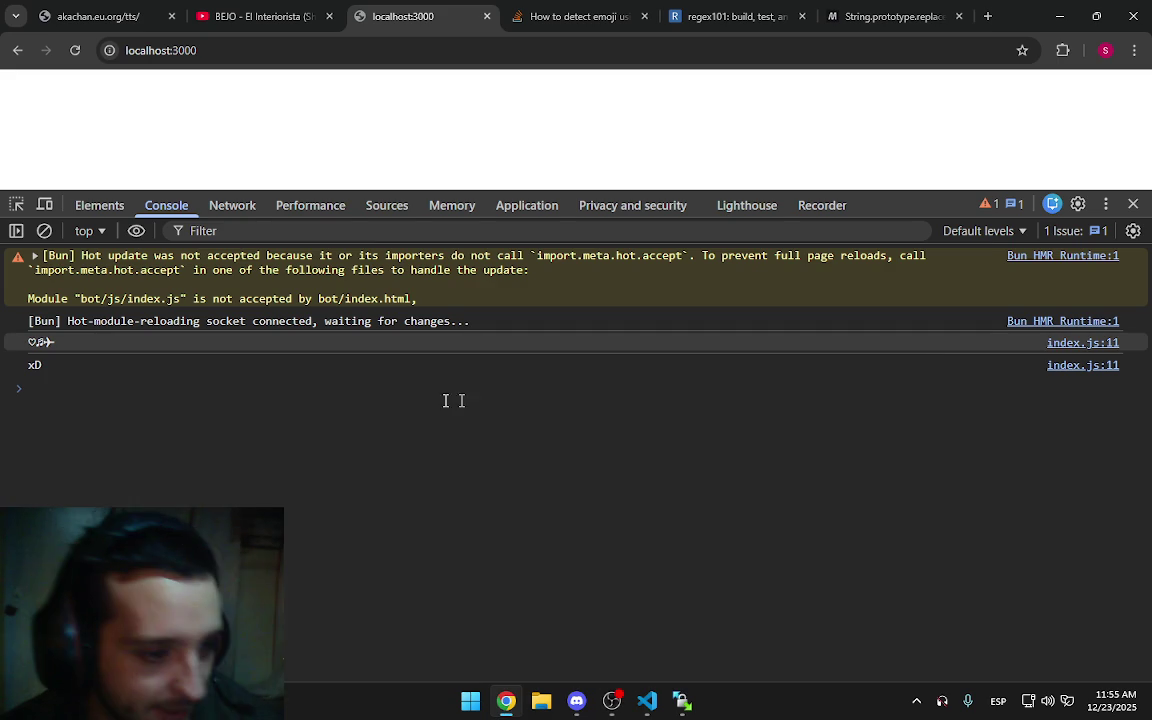
pyautogui.click(32, 400)
pyautogui.hotkey('alt', 'Tab')
pyautogui.hotkey('alt', 'Tab')
pyautogui.hotkey('alt', 'Tab')
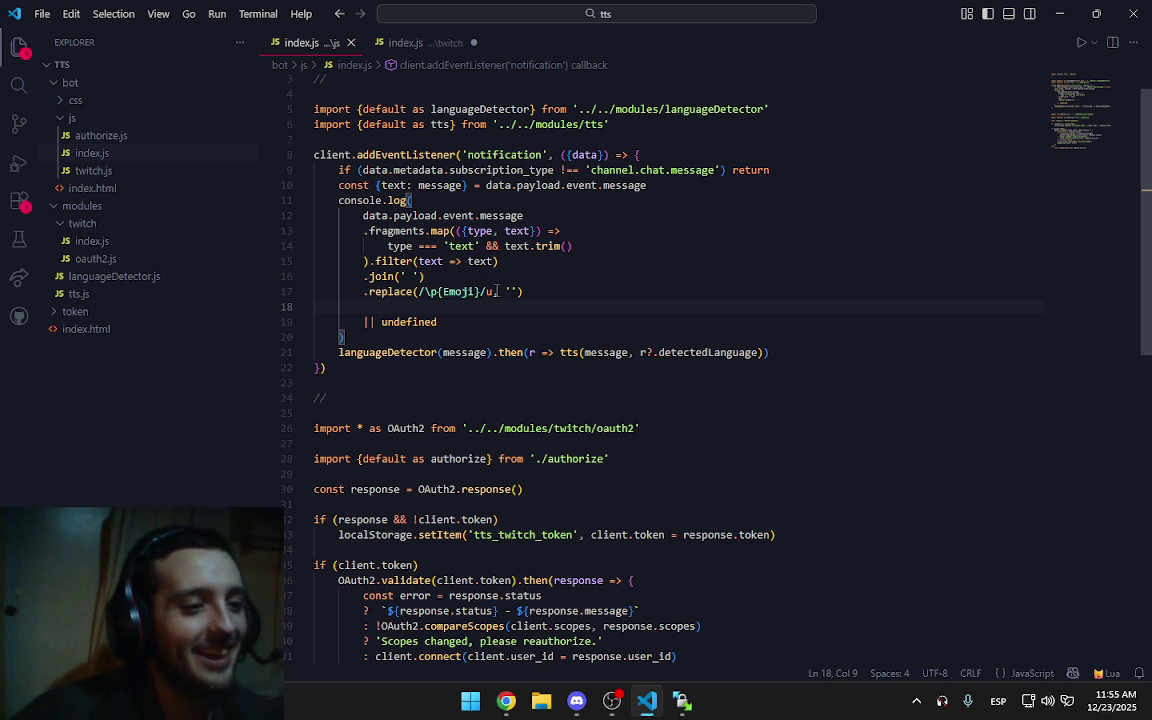
# Step: Minimize VS Code to reveal Chrome and go to the regex101 tab
pyautogui.hotkey('alt', 'Tab')
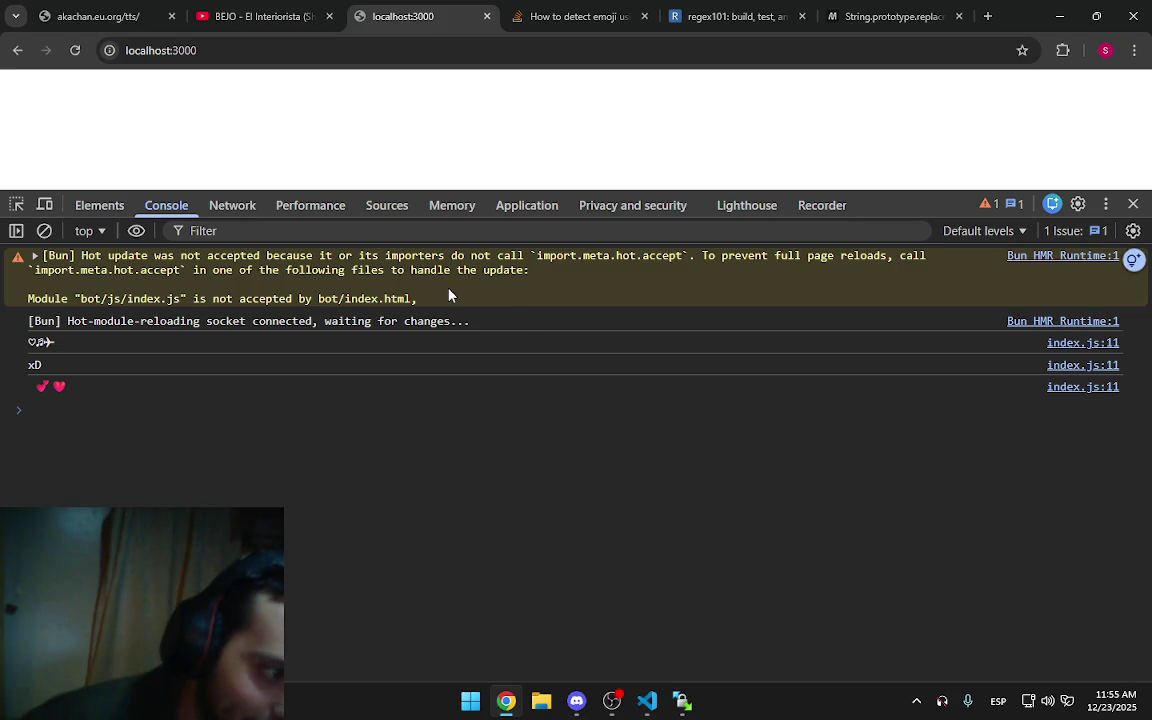
pyautogui.click(645, 710)
pyautogui.click(645, 710)
pyautogui.moveTo(624, 705)
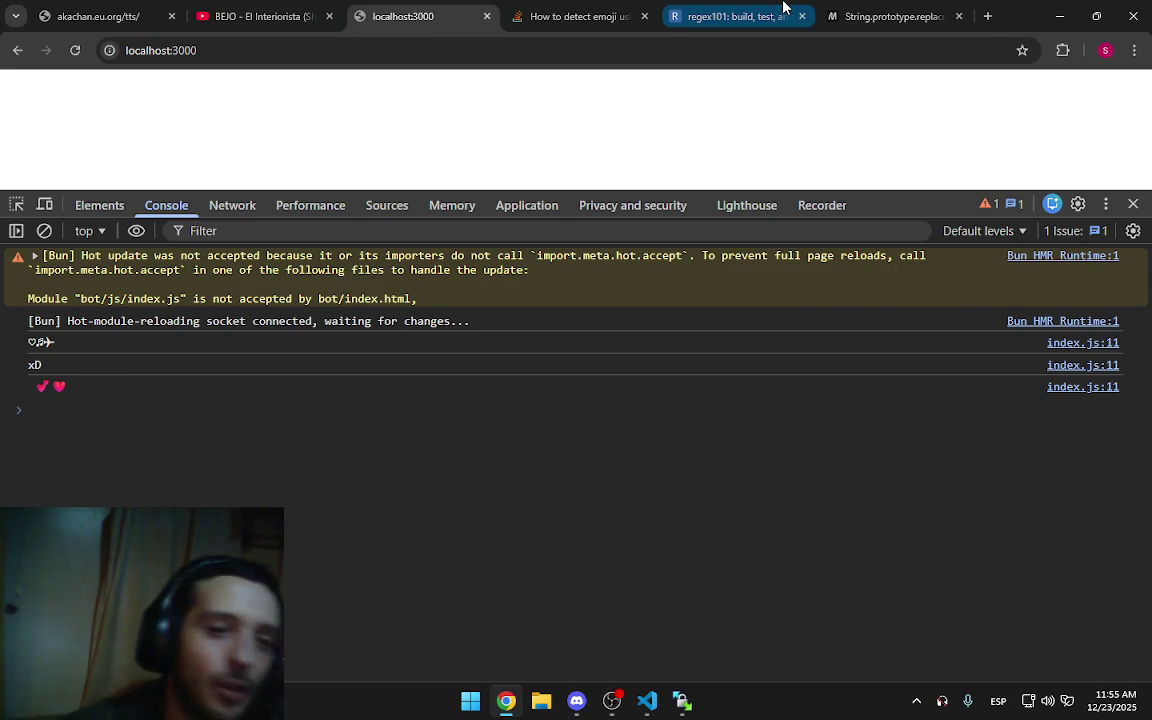
pyautogui.click(735, 16)
# Step: Clear the \p{Emoji} pattern and untick the unicode flag
pyautogui.press('BackSpace')
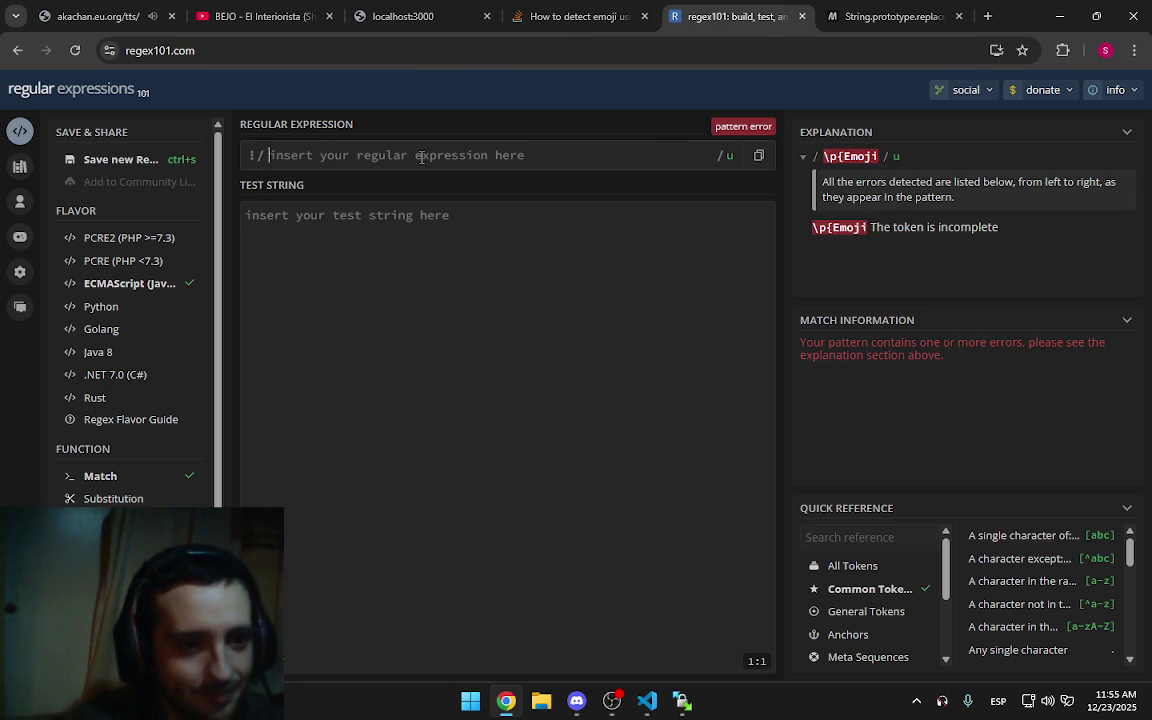
pyautogui.click(731, 157)
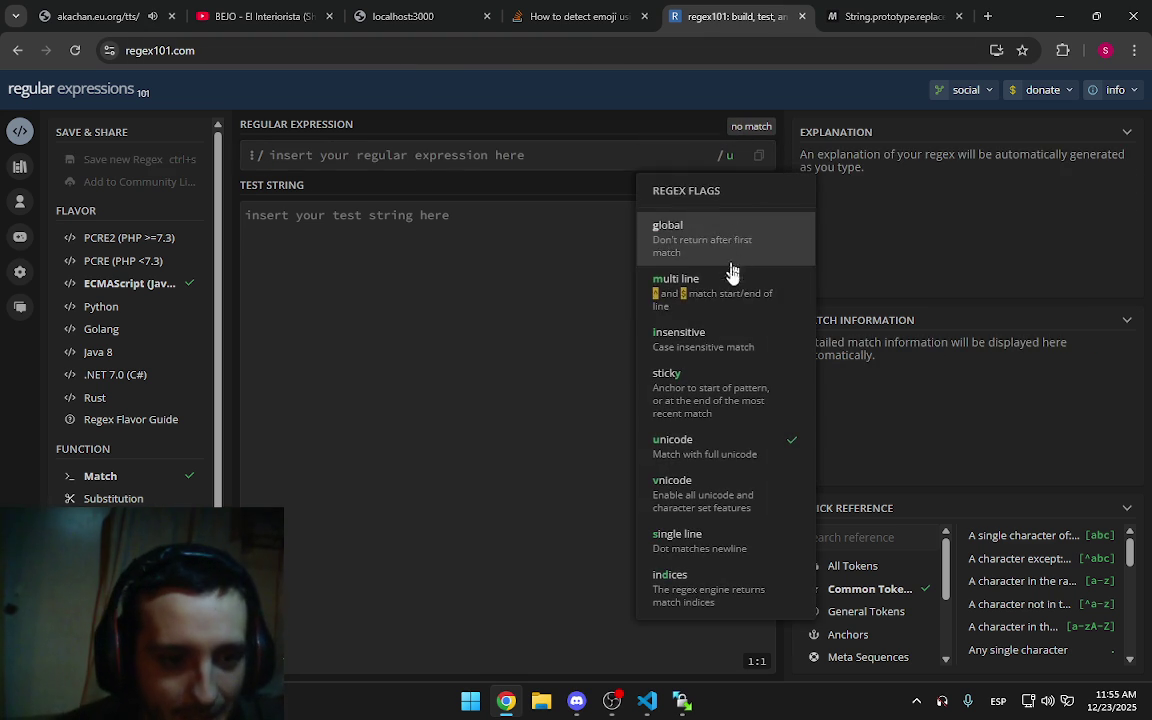
pyautogui.click(745, 447)
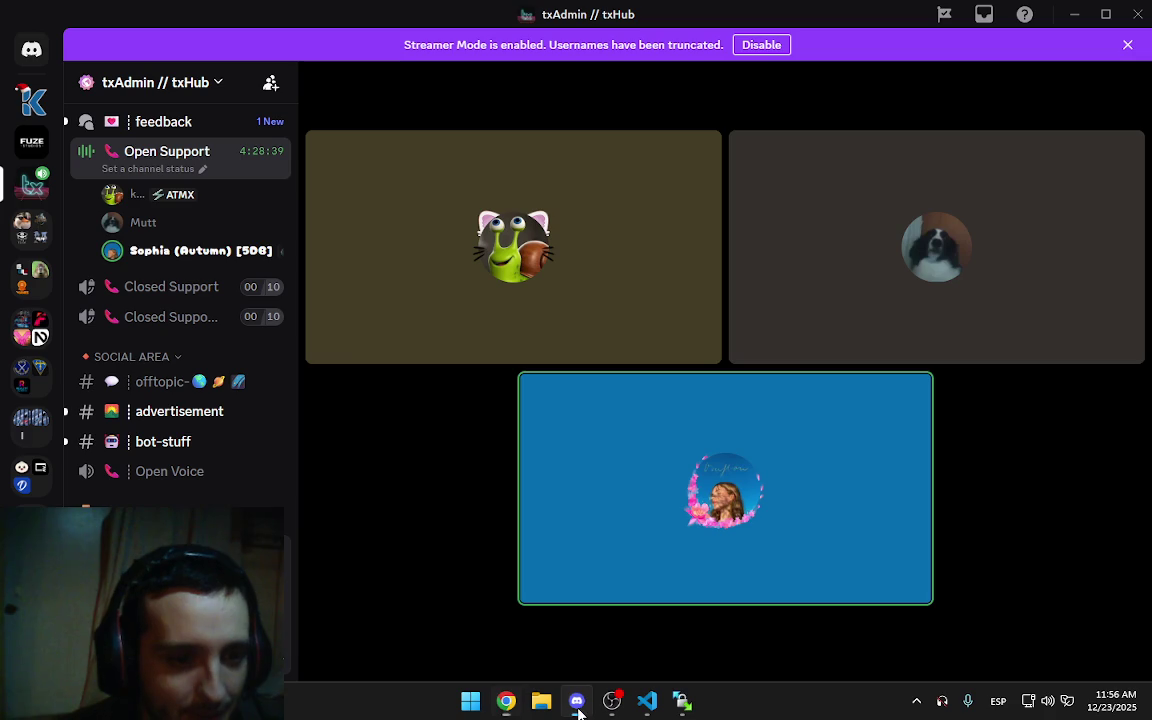
pyautogui.click(576, 701)
pyautogui.click(576, 701)
pyautogui.click(387, 160)
# Step: Type the character class [a-zA-Z0-9] into the regex field
pyautogui.write('[a-')
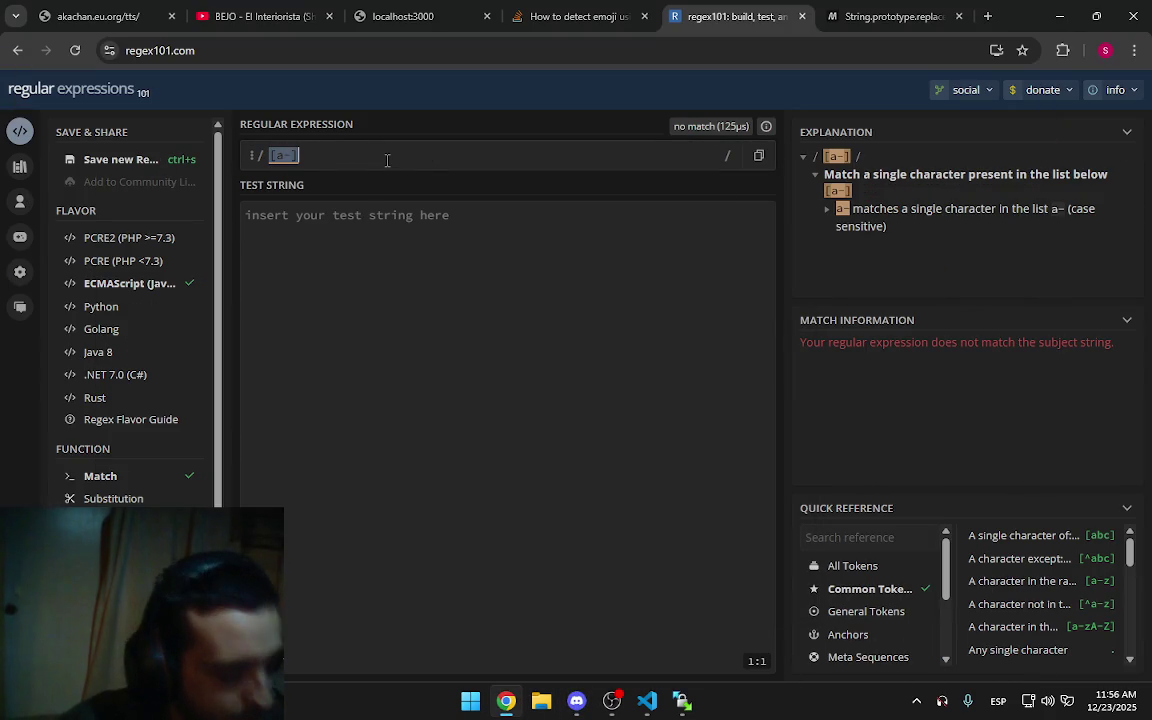
pyautogui.write('\\w')
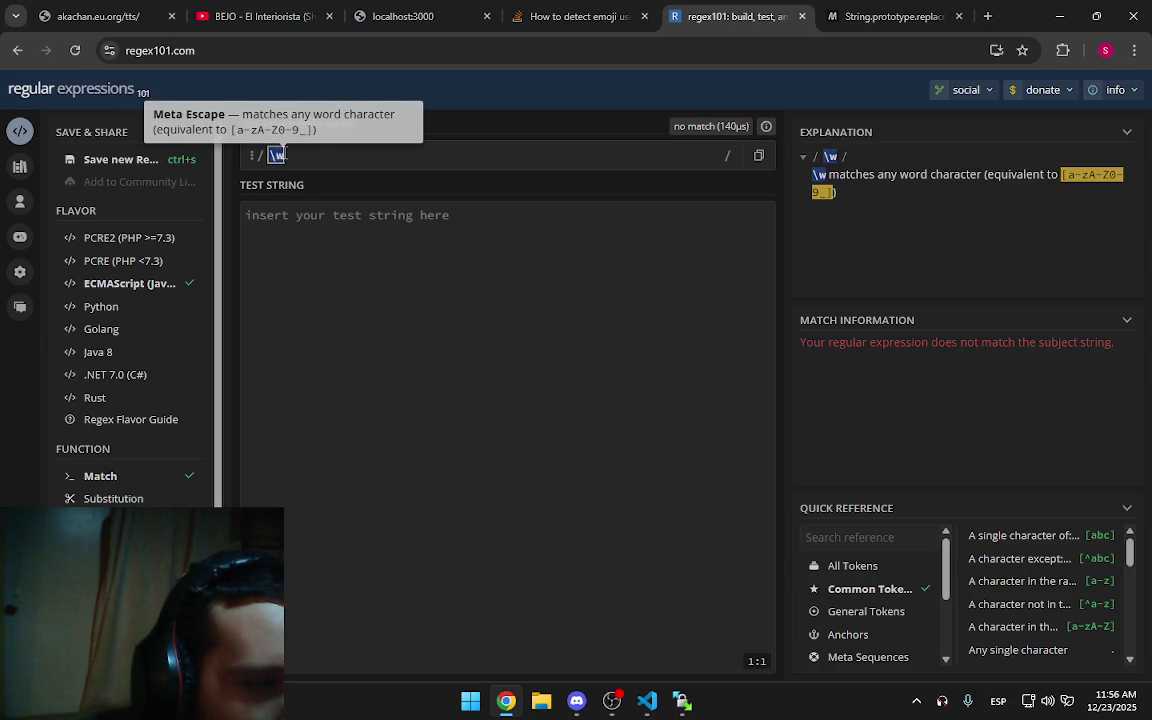
pyautogui.press('BackSpace')
pyautogui.press('BackSpace')
pyautogui.write('[a-Z')
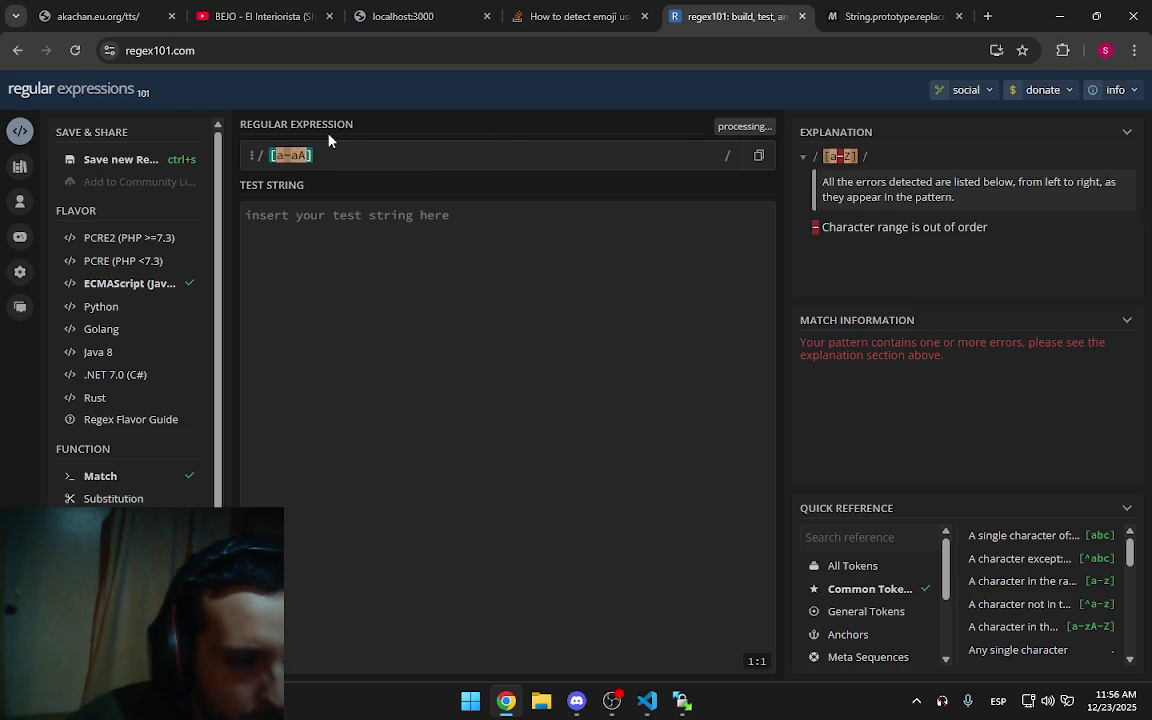
pyautogui.press('BackSpace')
pyautogui.press('BackSpace')
pyautogui.write('zA-Z')
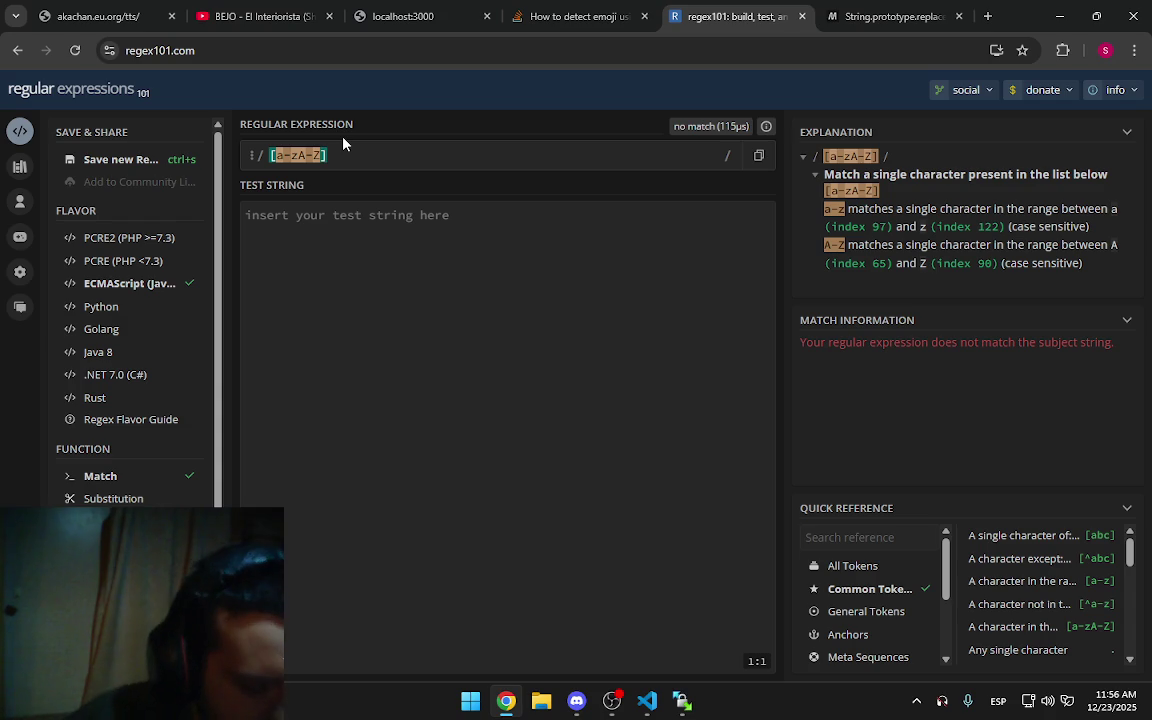
pyautogui.write('0')
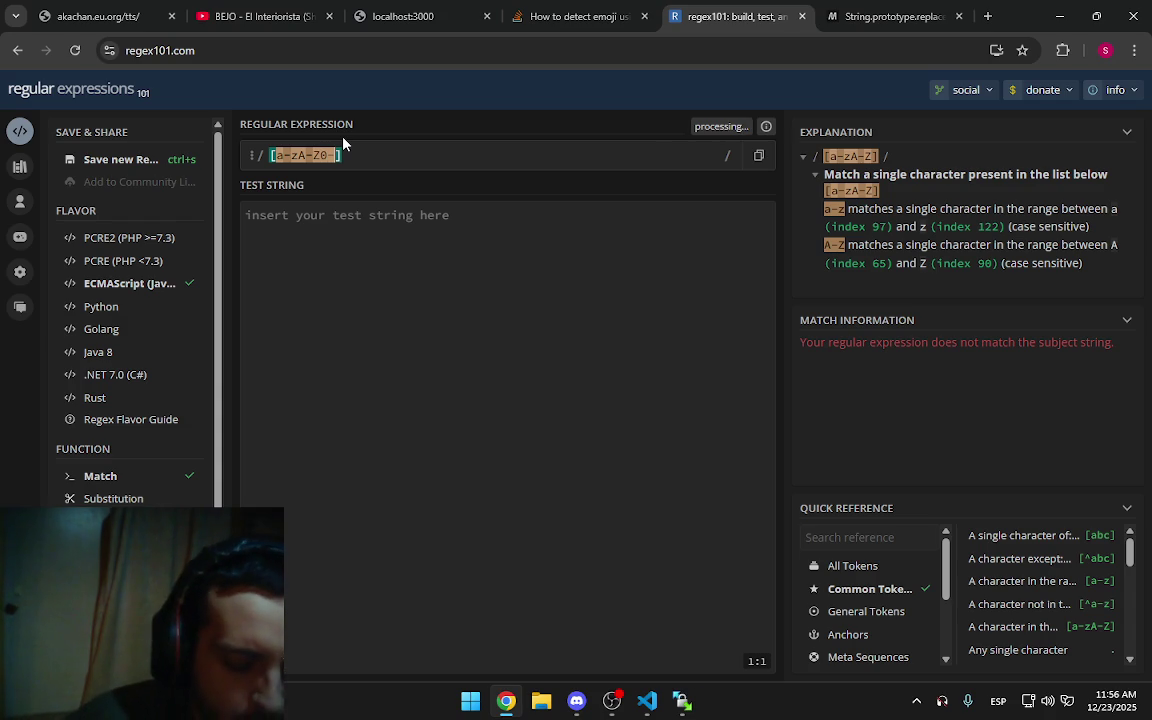
pyautogui.write('-9')
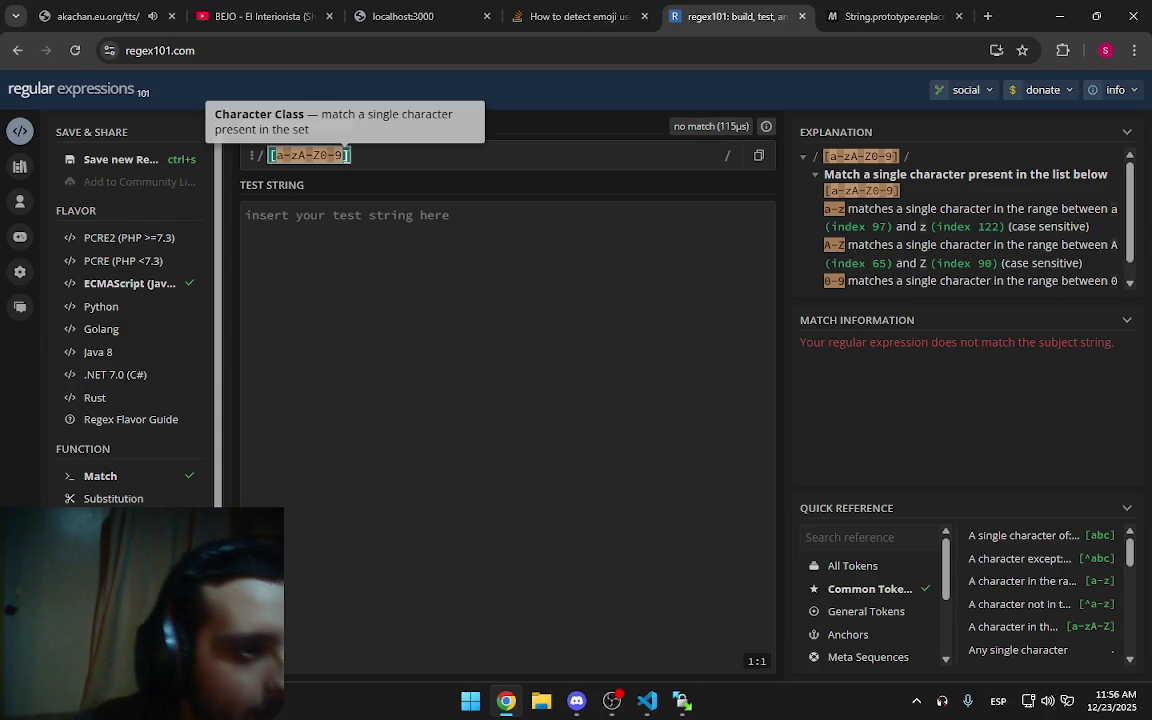
# Step: Select and copy all the chat messages from OBS to use as test text
pyautogui.click(443, 236)
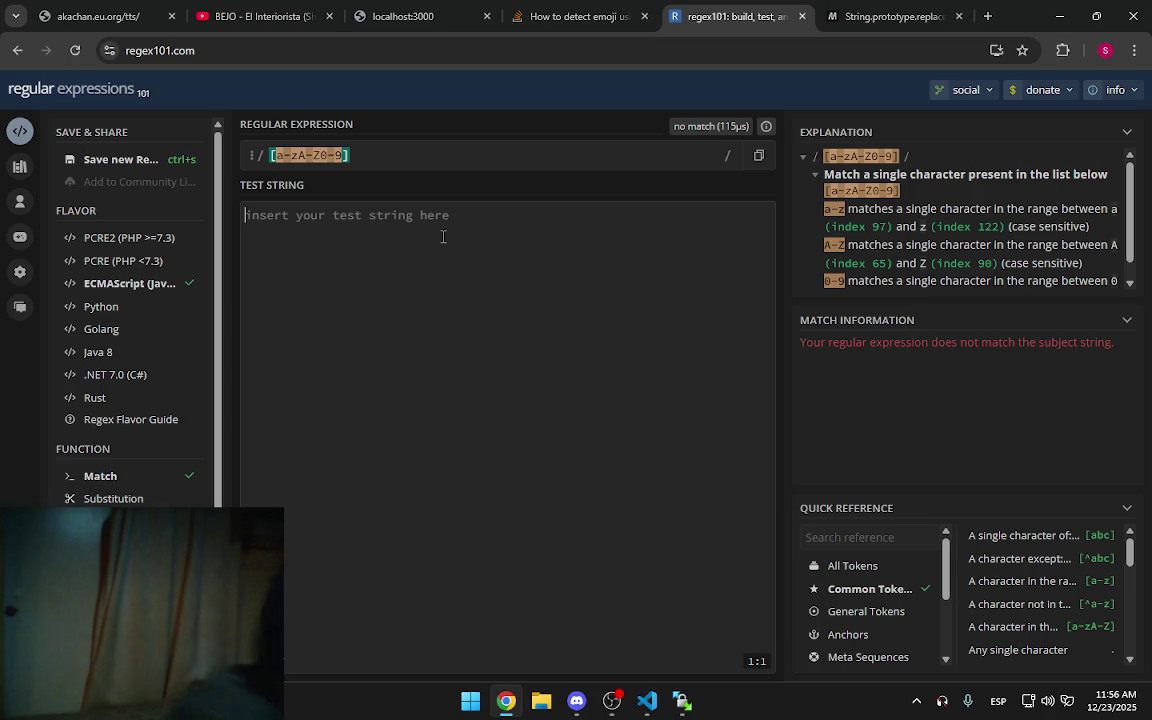
pyautogui.hotkey('alt', 'Tab')
pyautogui.hotkey('alt', 'Tab')
pyautogui.hotkey('alt', 'Tab')
pyautogui.hotkey('alt', 'Tab')
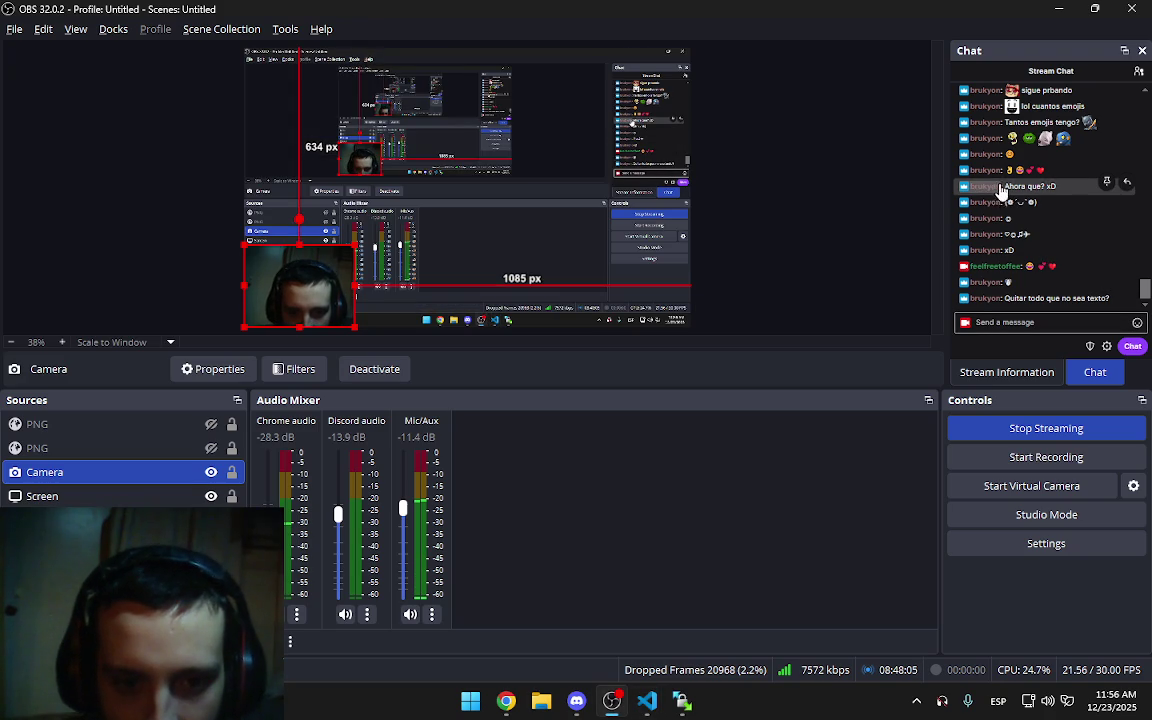
pyautogui.moveTo(1028, 92); pyautogui.dragTo(1113, 319)
pyautogui.hotkey('alt', 'Tab')
pyautogui.hotkey('alt', 'Tab')
pyautogui.hotkey('alt', 'Tab')
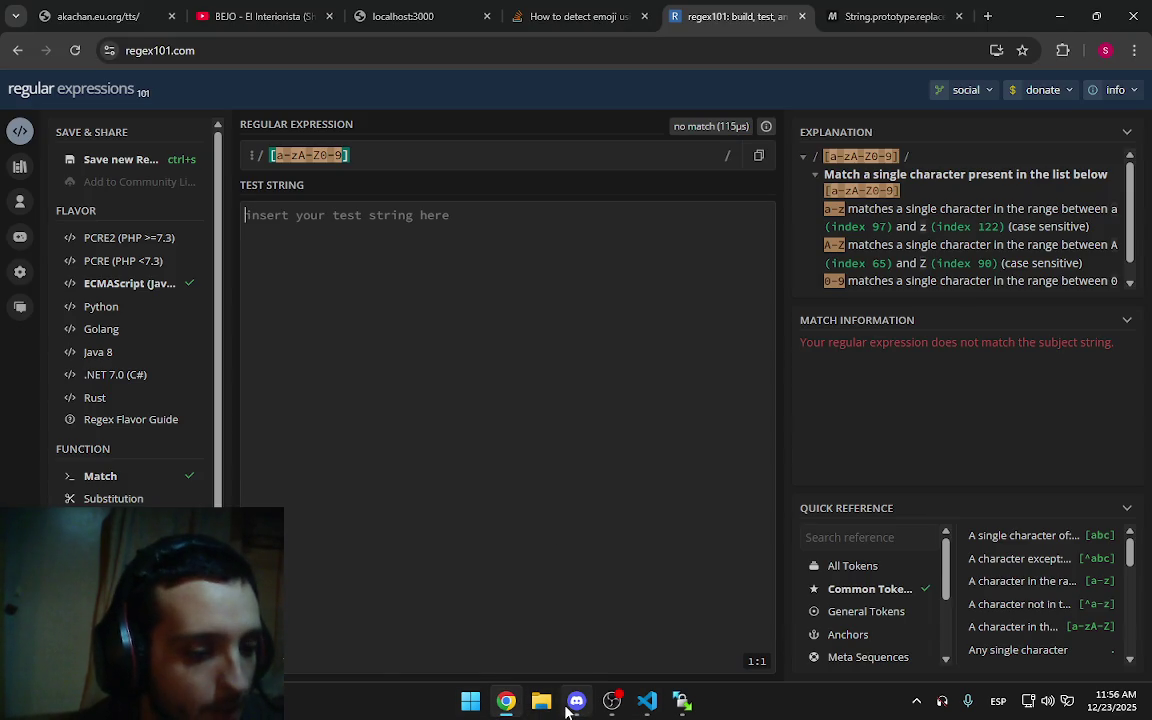
# Step: Paste the chat transcript as the test string, leaving multi line off
pyautogui.moveTo(576, 700)
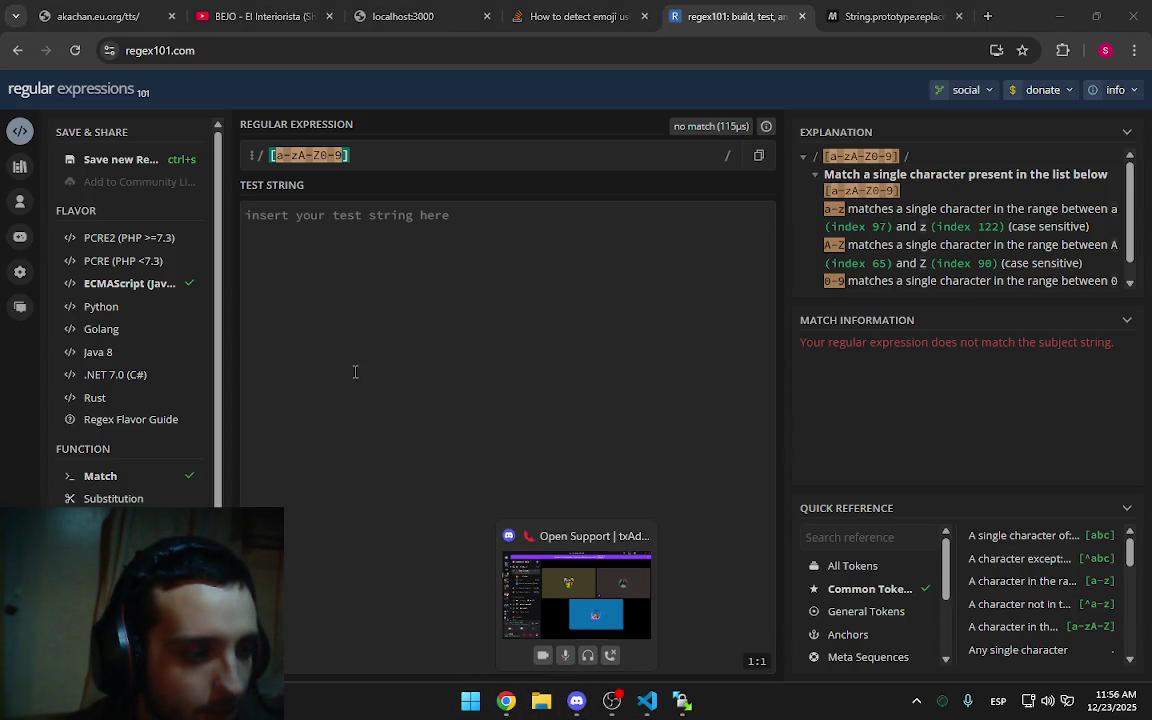
pyautogui.click(375, 278)
pyautogui.hotkey('ctrl', 'v')
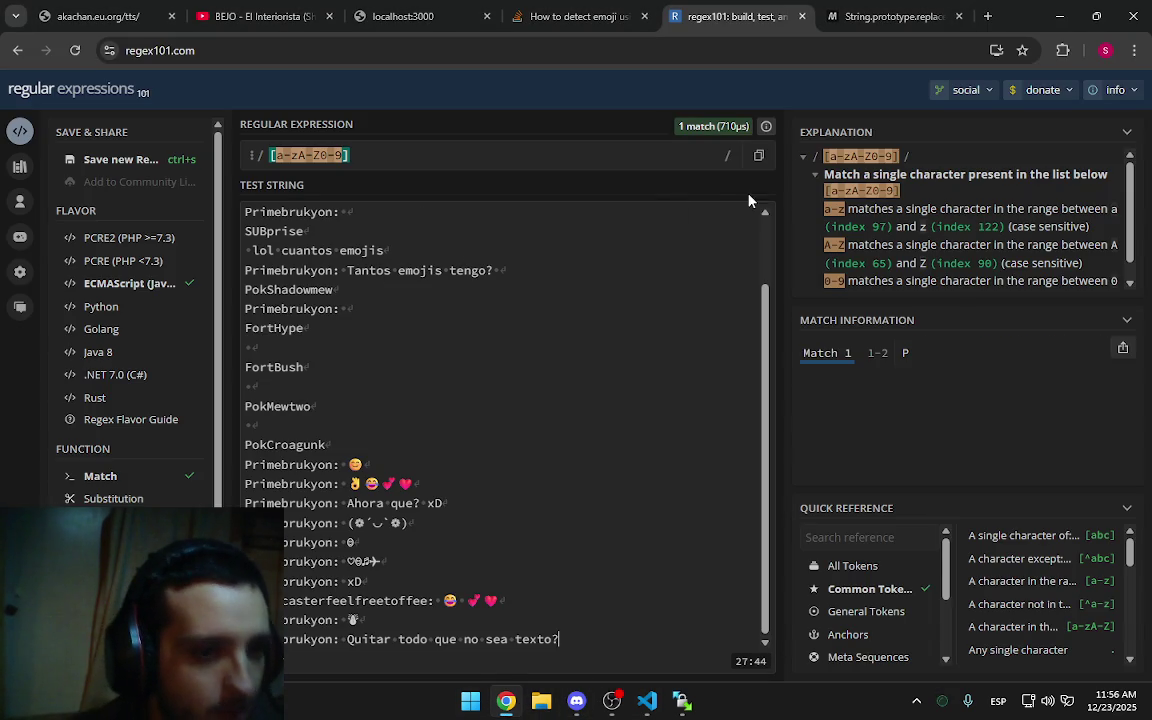
pyautogui.click(727, 155)
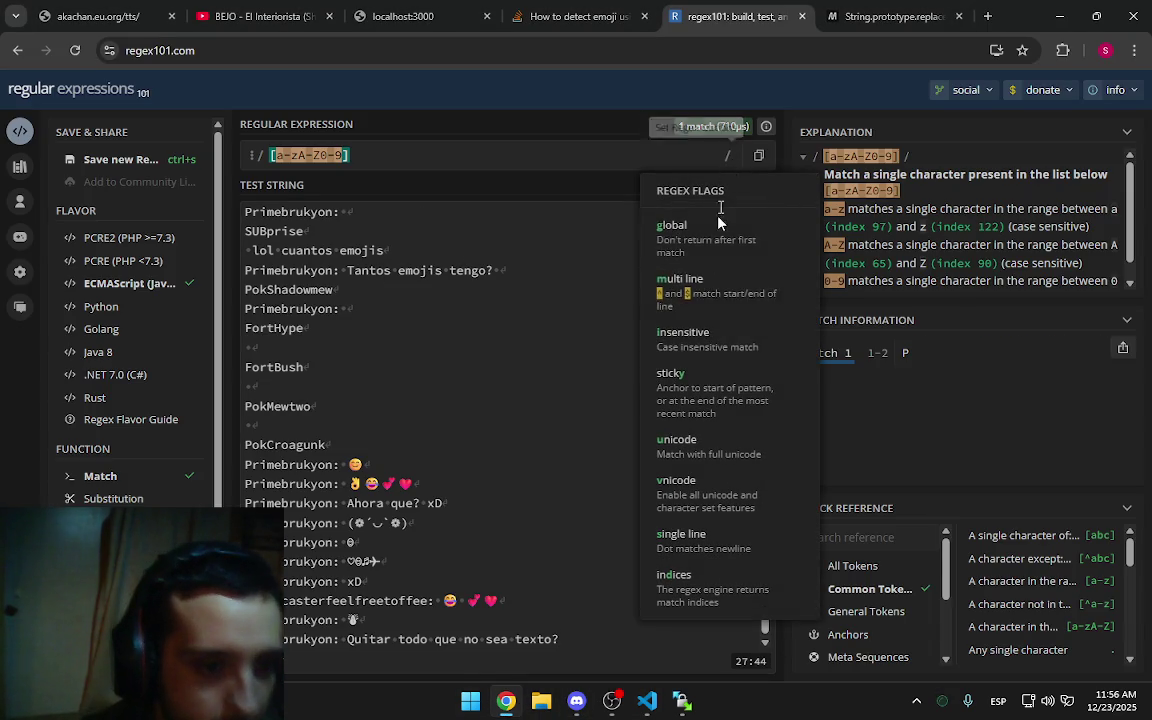
pyautogui.click(725, 300)
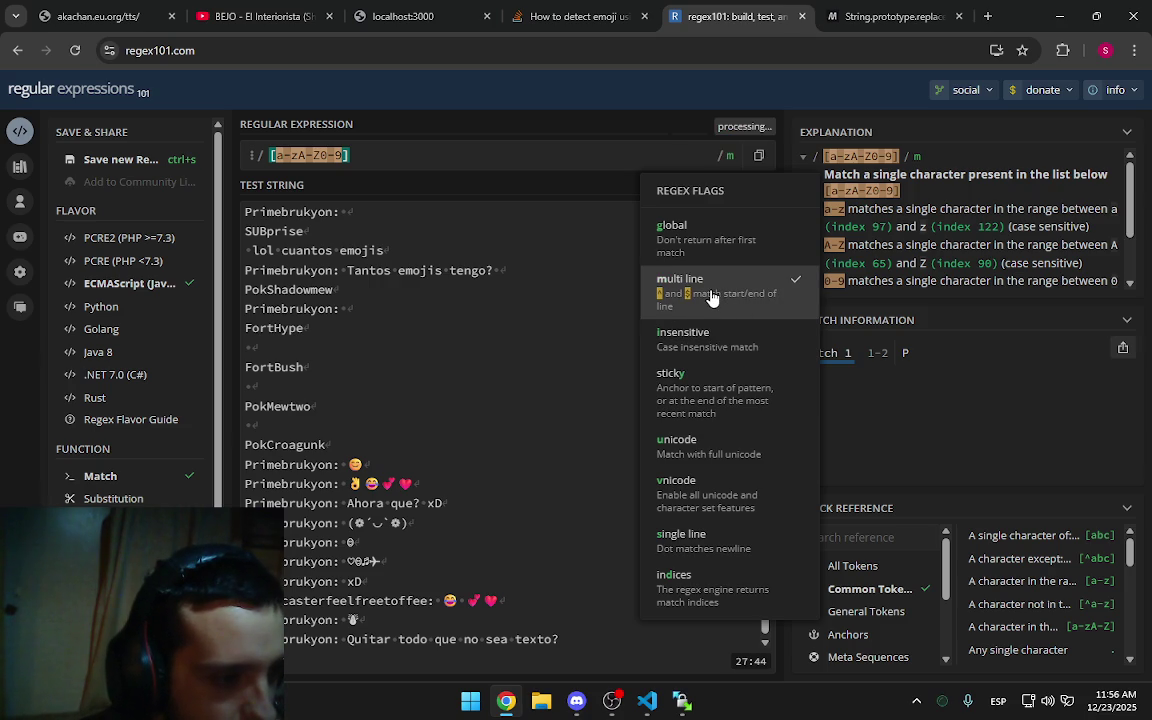
pyautogui.click(712, 298)
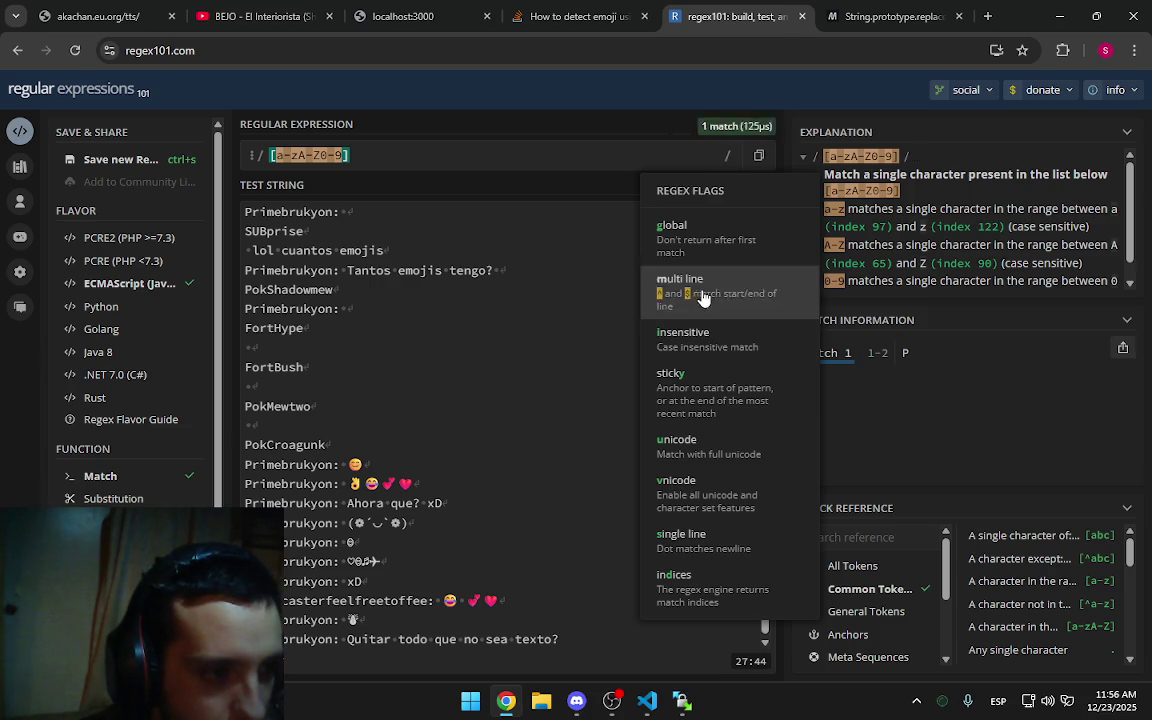
pyautogui.click(445, 162)
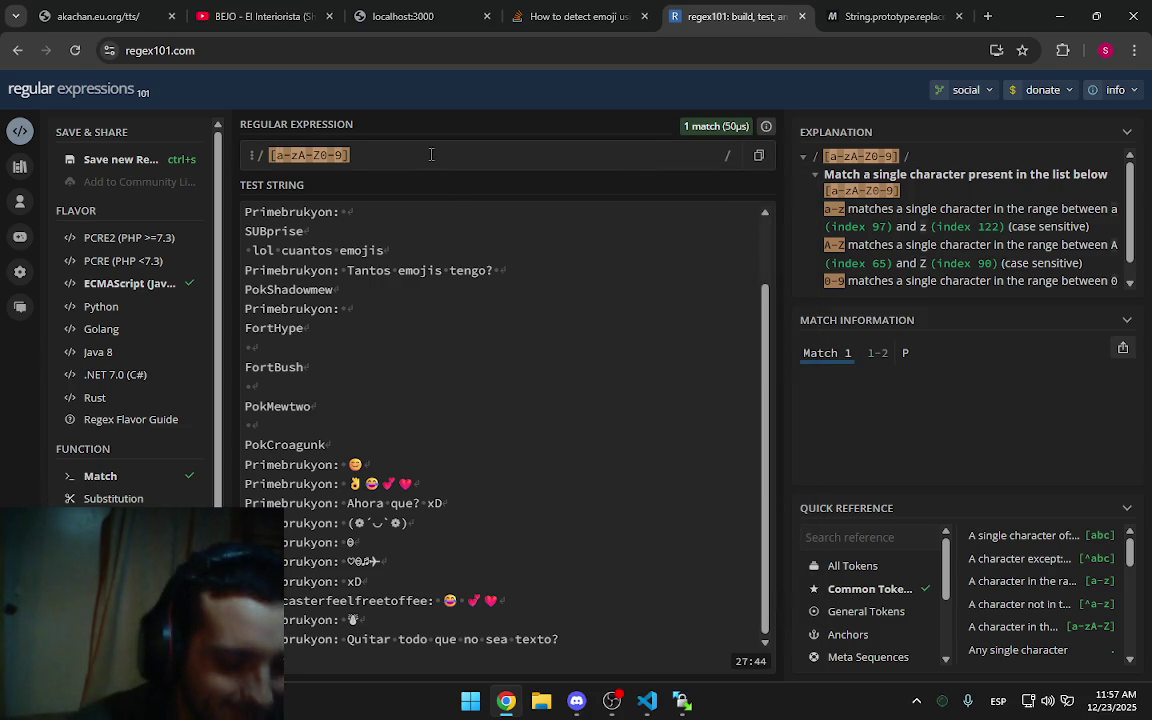
# Step: Rewrite the pattern as the negated class [^a-zA-Z0-9]+
pyautogui.write('.+')
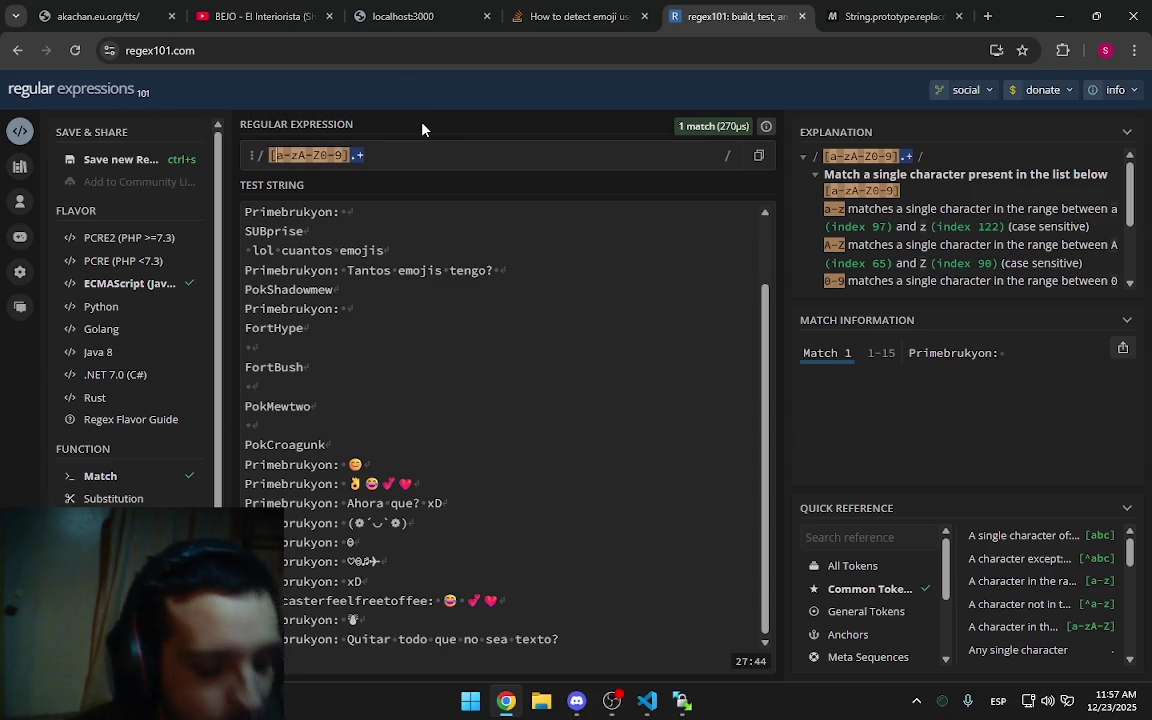
pyautogui.write('^')
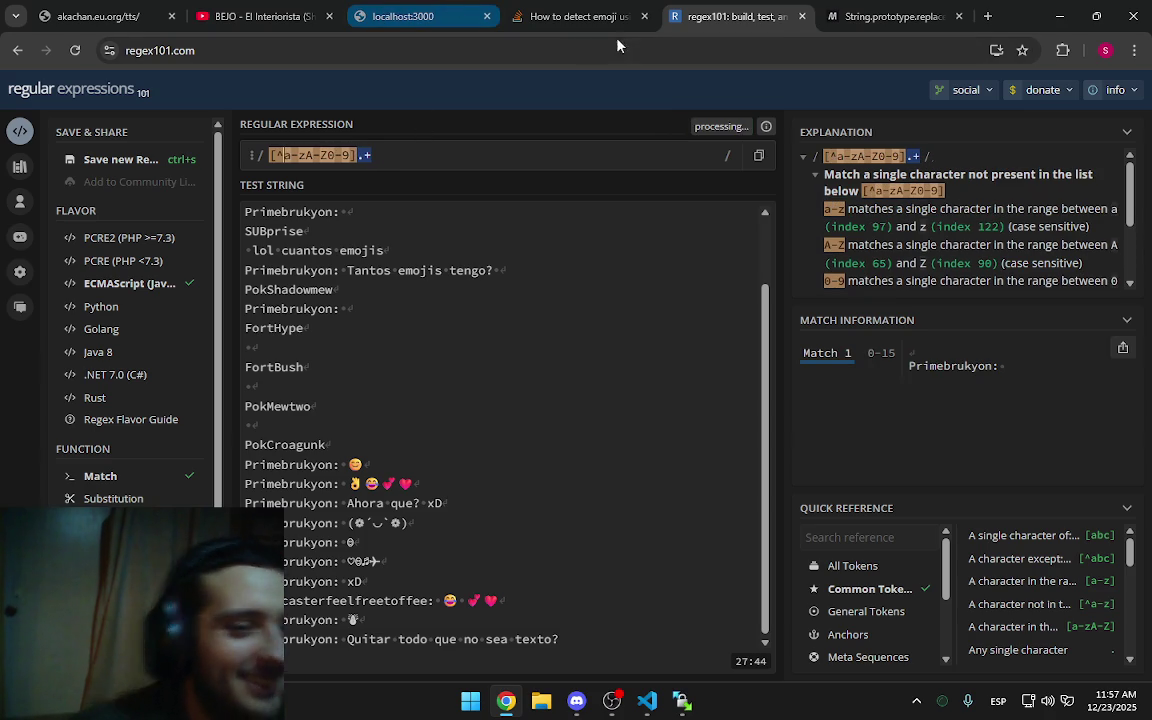
pyautogui.click(727, 155)
pyautogui.click(373, 155)
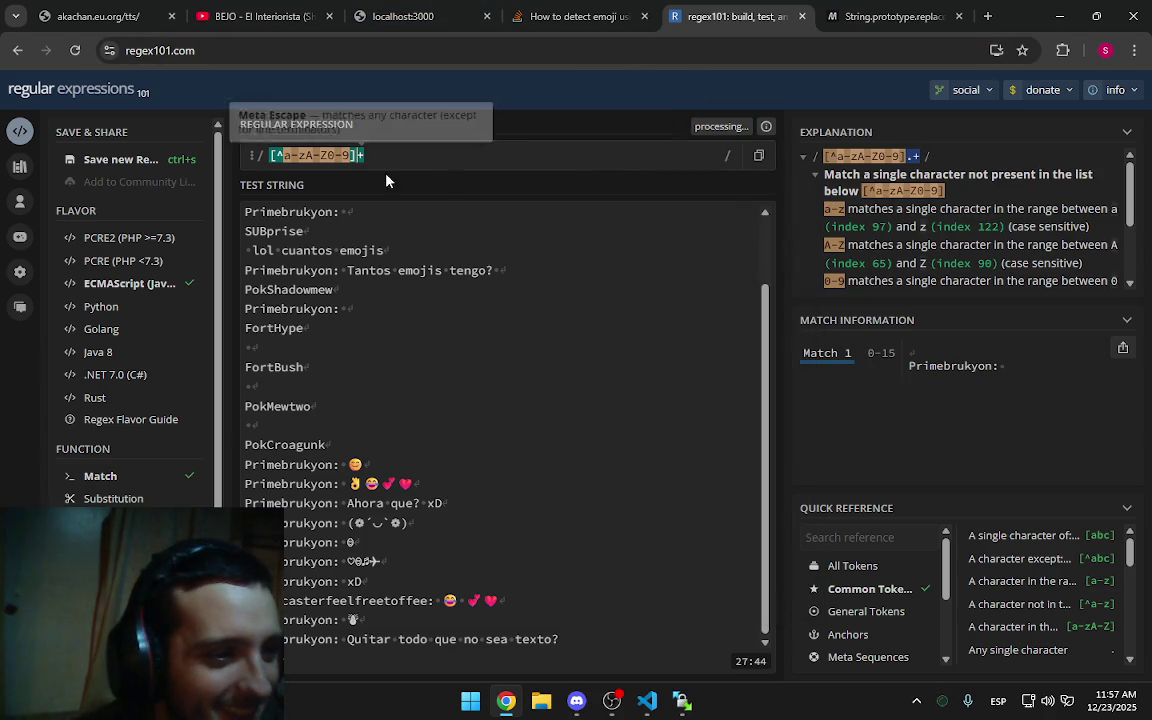
pyautogui.press('Left')
pyautogui.press('BackSpace')
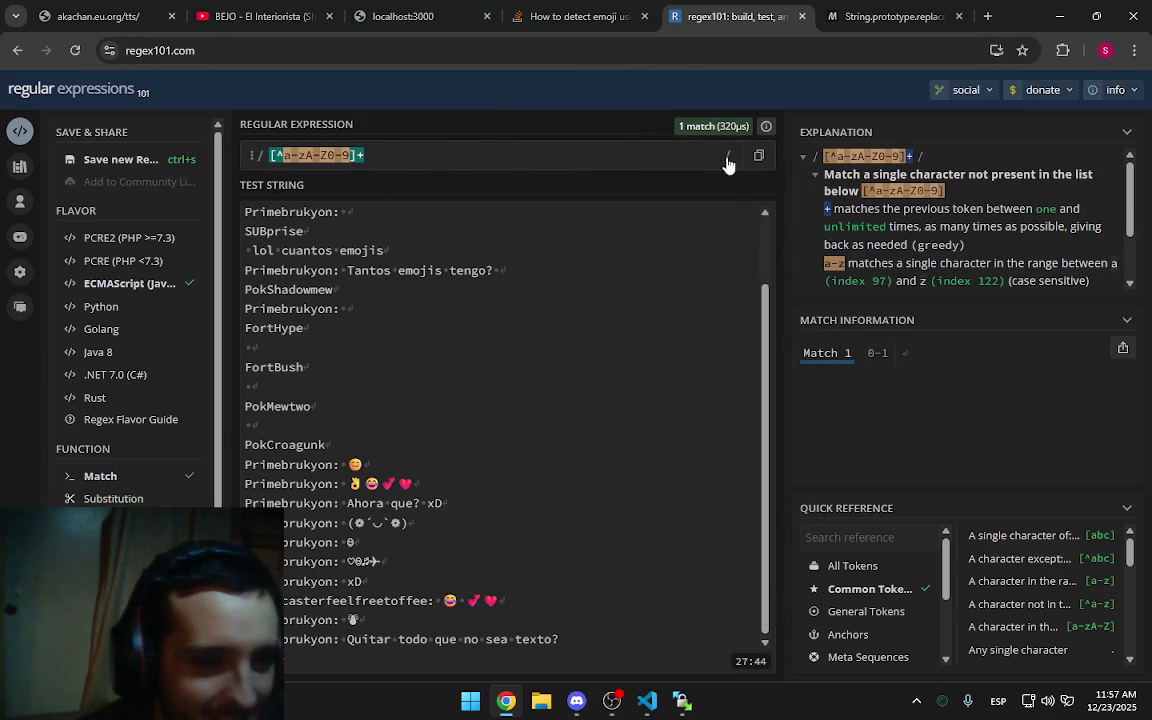
# Step: Turn on the global flag with multi line off, giving 40 matches
pyautogui.click(727, 155)
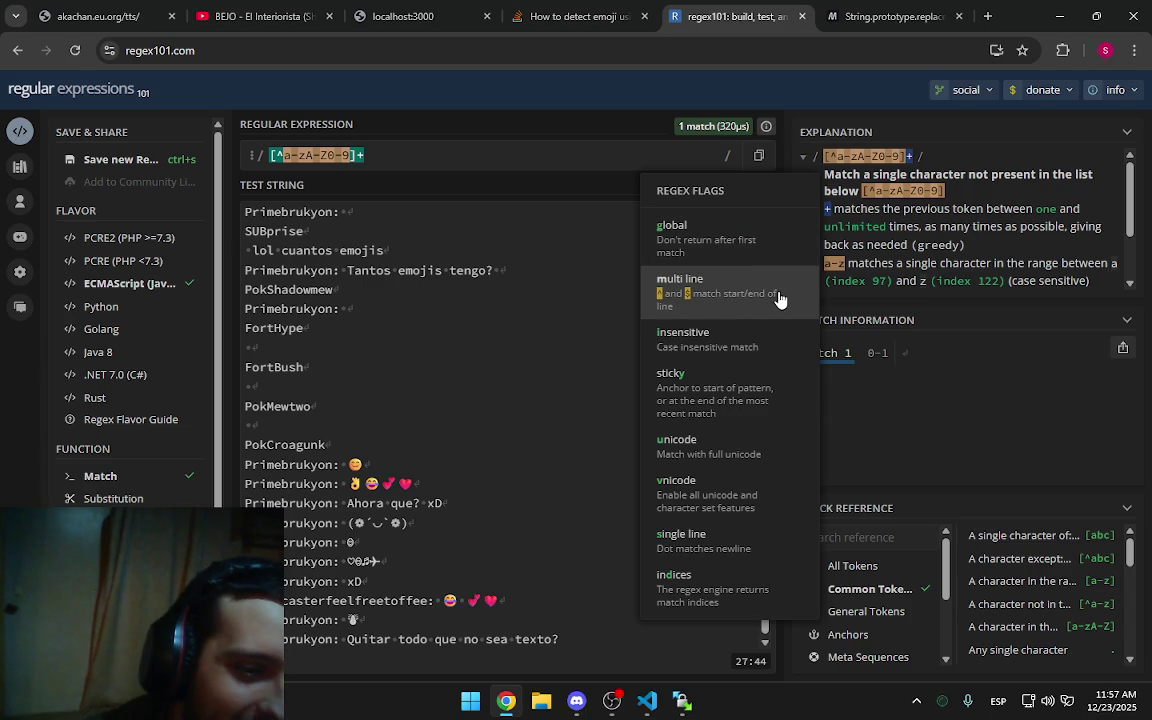
pyautogui.click(779, 300)
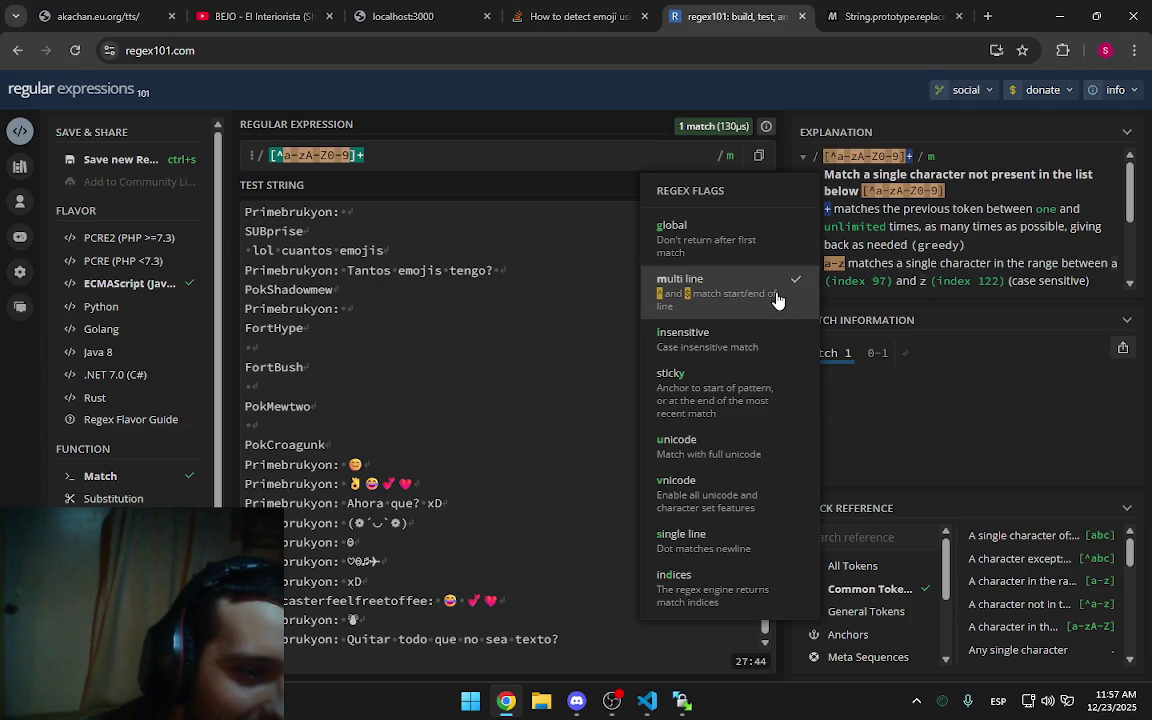
pyautogui.click(725, 158)
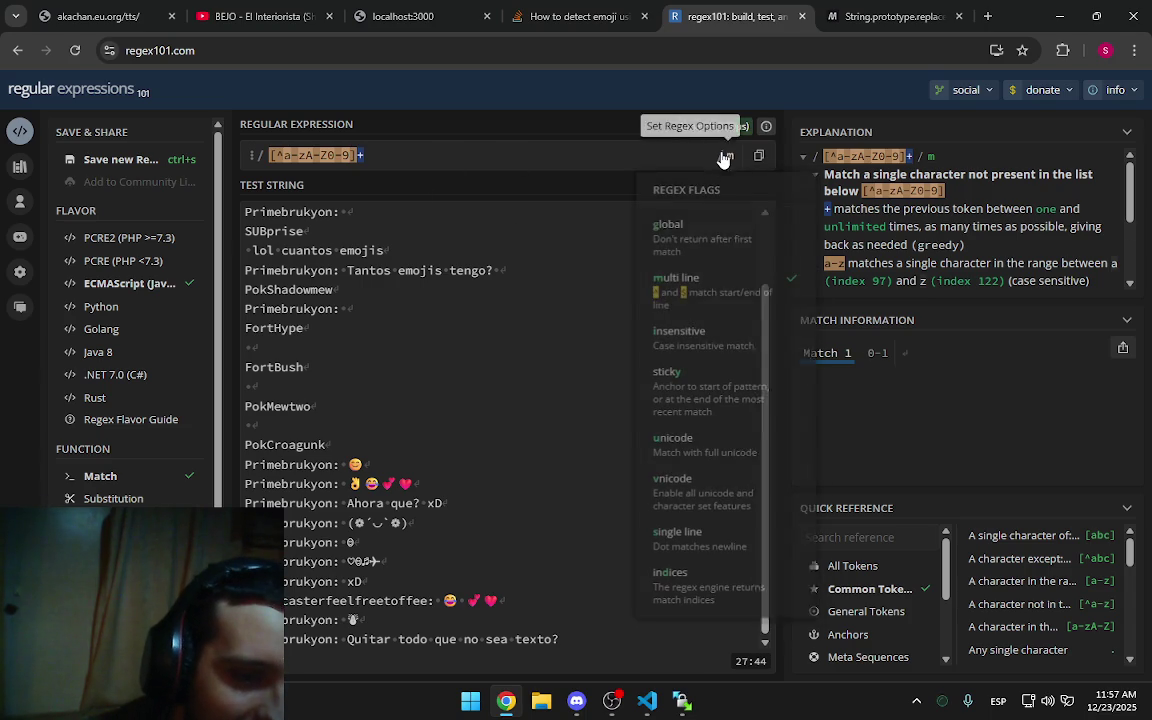
pyautogui.click(779, 300)
pyautogui.click(700, 235)
pyautogui.click(424, 183)
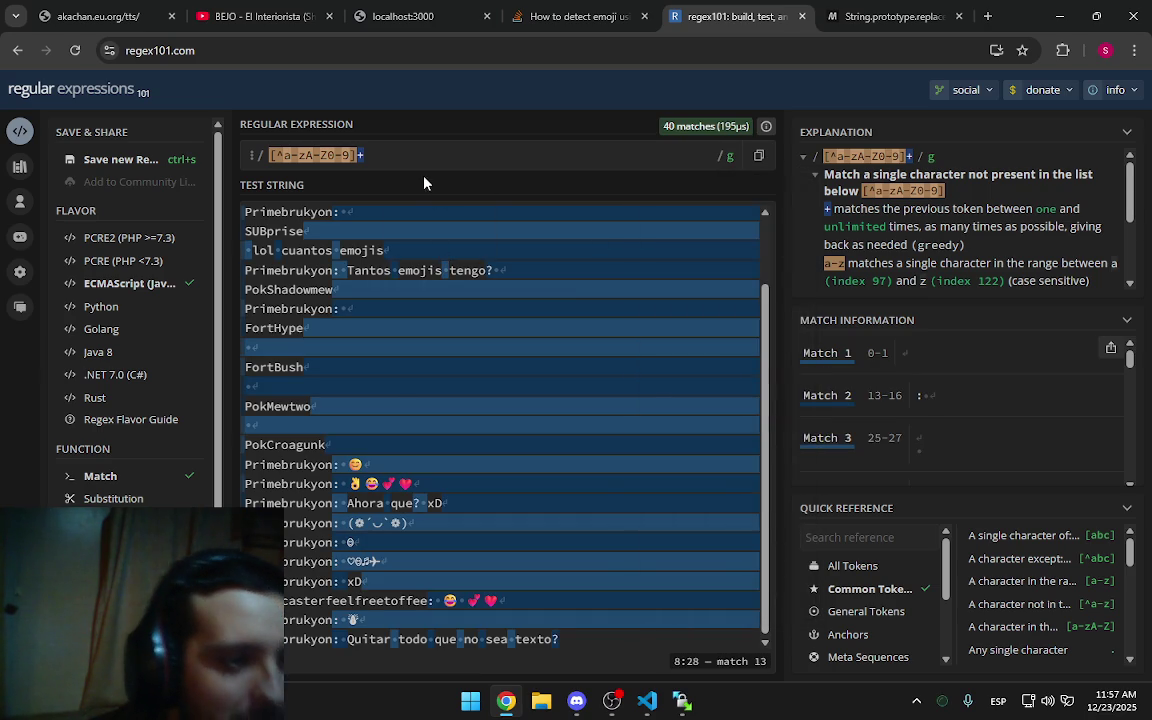
# Step: Try .replaceAll on line 17 and look up its MDN reference
pyautogui.hotkey('alt', 'Tab')
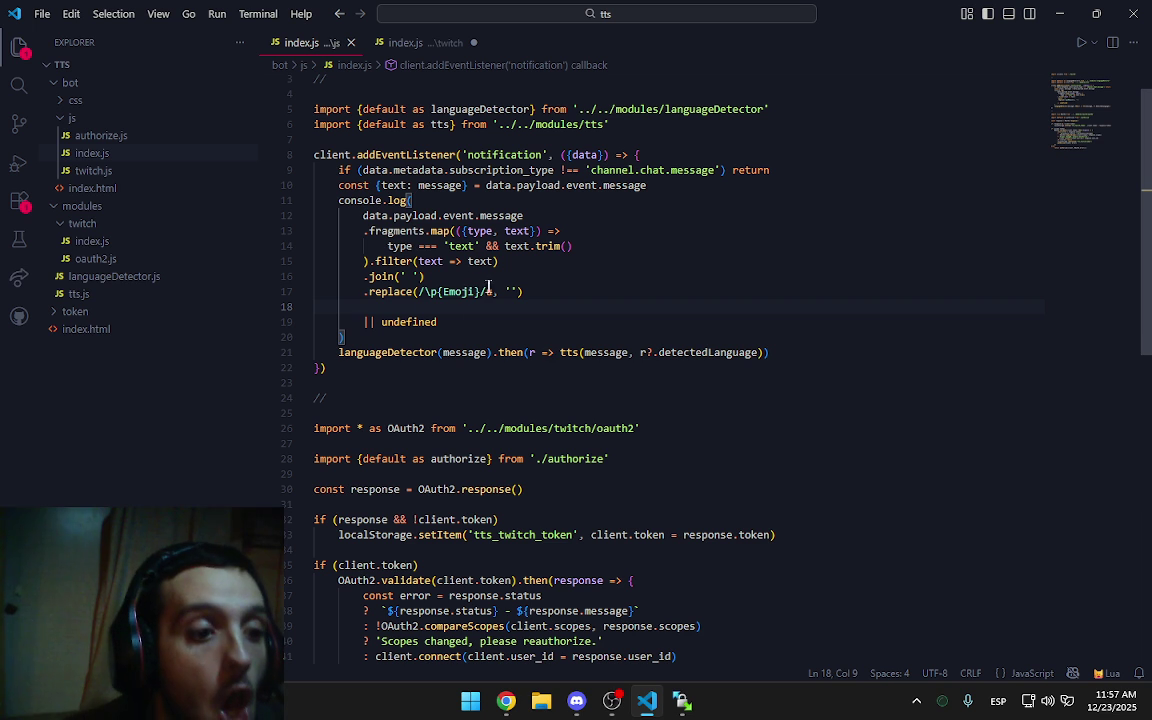
pyautogui.click(493, 291)
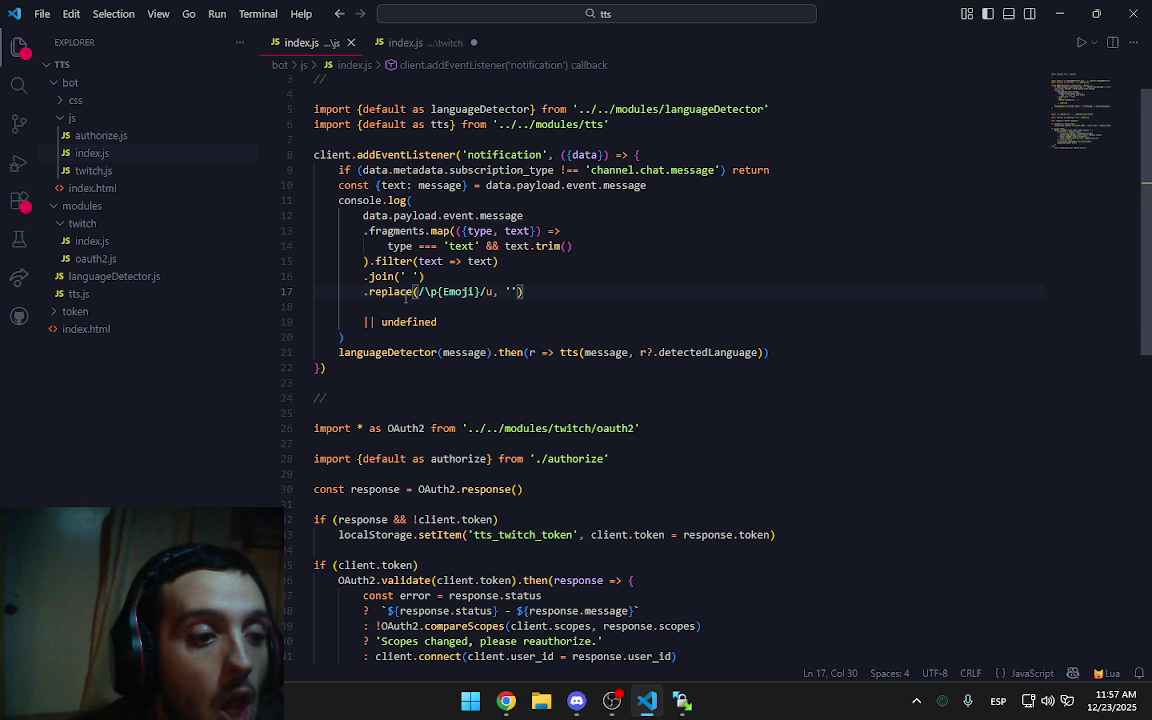
pyautogui.click(414, 291)
pyautogui.write('All')
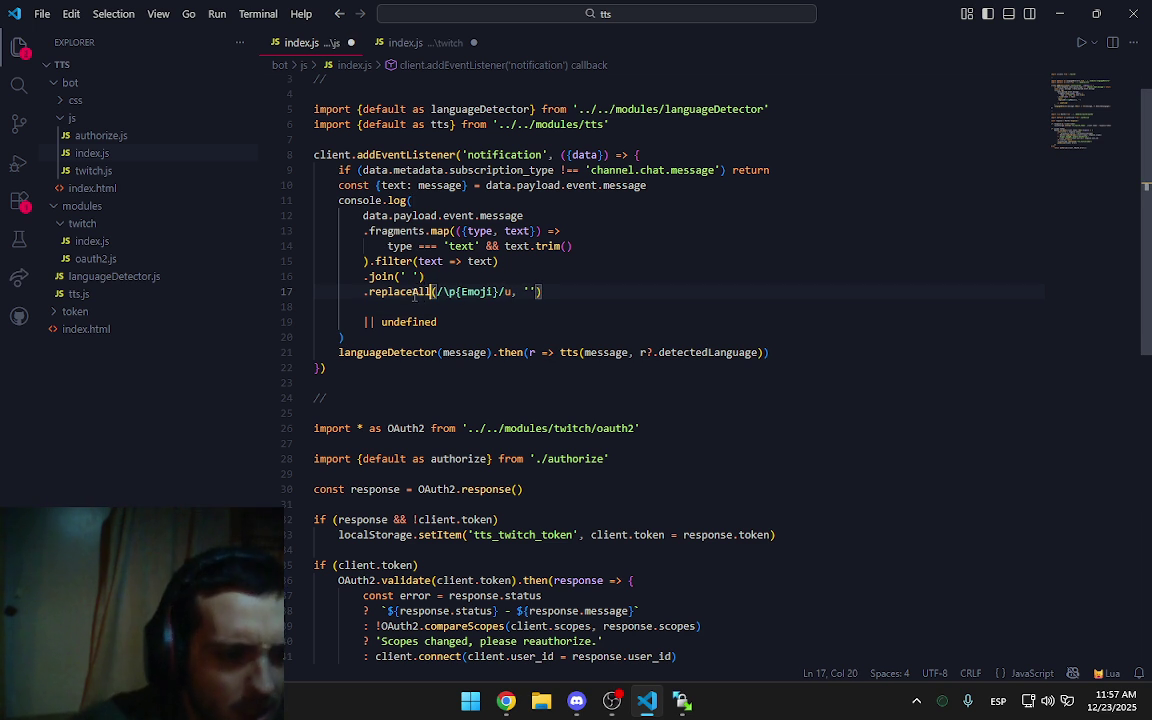
pyautogui.doubleClick(425, 291)
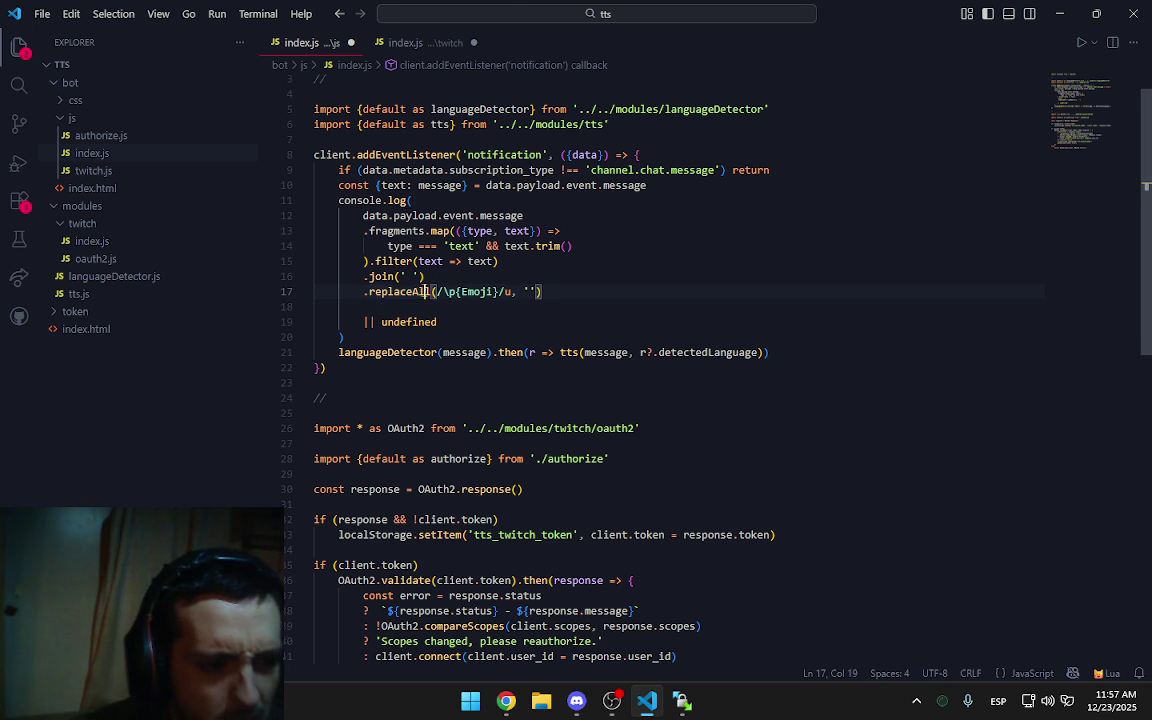
pyautogui.hotkey('alt', 'Tab')
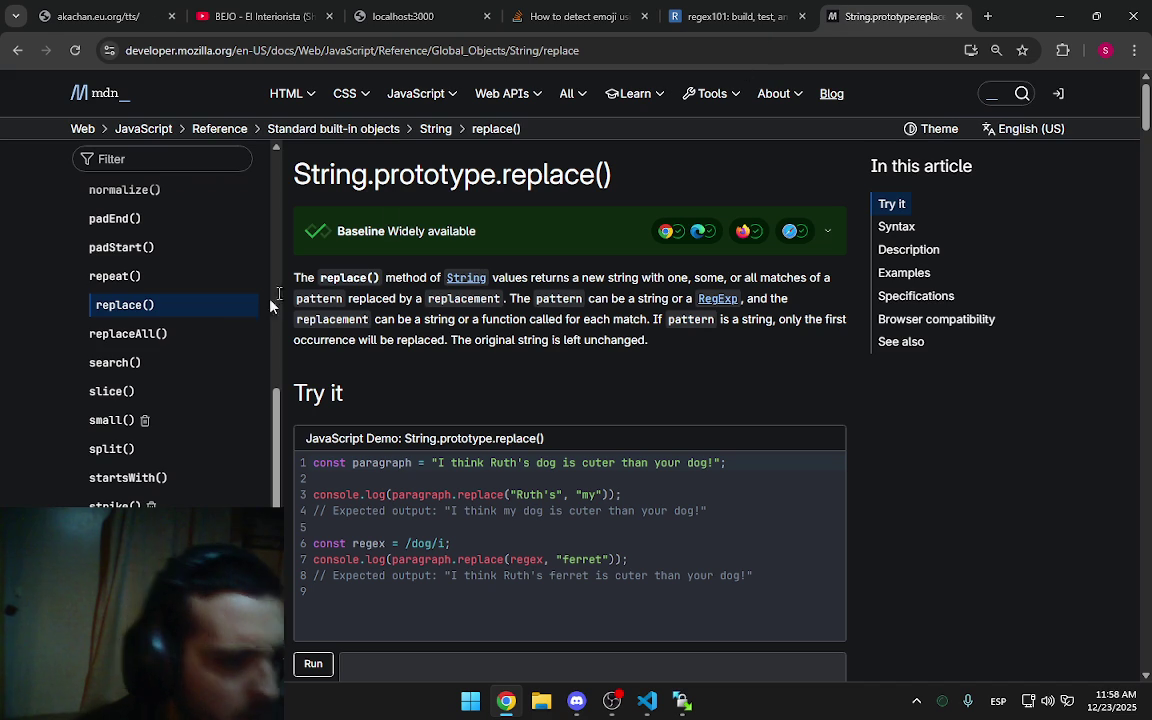
pyautogui.click(147, 334)
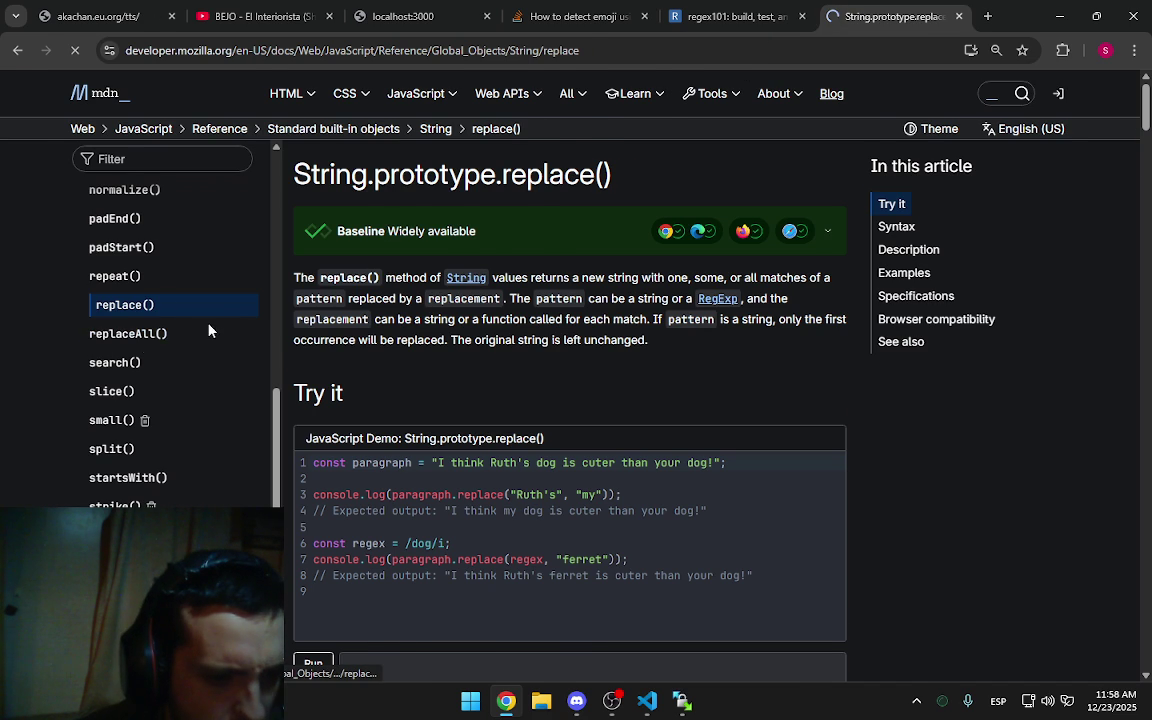
# Step: Revert line 17 to .replace and go to the localhost:3000 console
pyautogui.hotkey('alt', 'Tab')
pyautogui.write('replace')
pyautogui.press('End')
pyautogui.hotkey('alt', 'Tab')
pyautogui.hotkey('ctrl', '3')
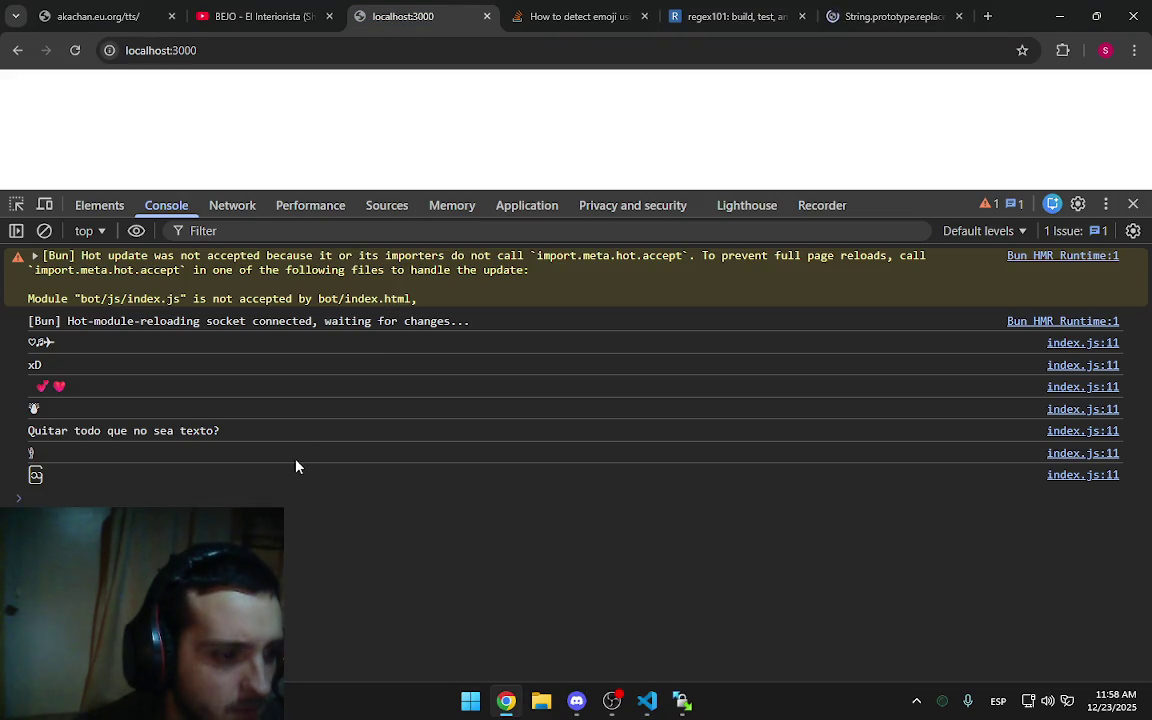
# Step: Run ''.replace(/\p{Emoji}/u, '') on a string of heart emojis in the console
pyautogui.write("'")
pyautogui.hotkey('ctrl', 'v')
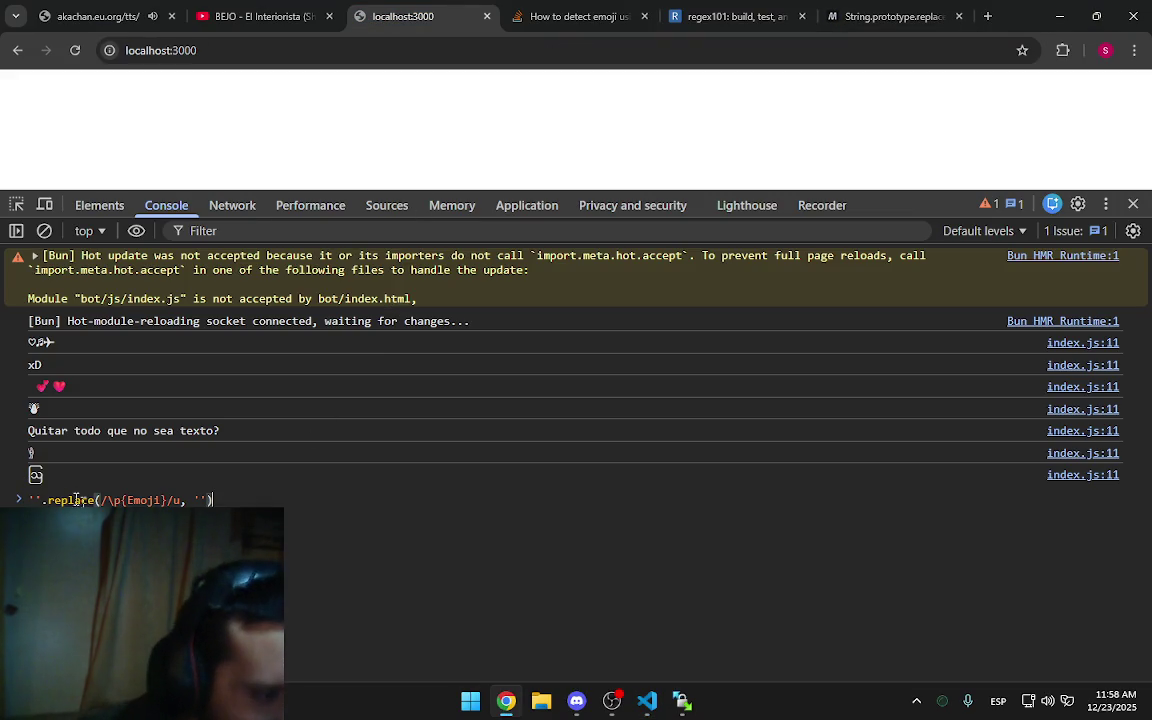
pyautogui.moveTo(75, 387); pyautogui.dragTo(28, 387)
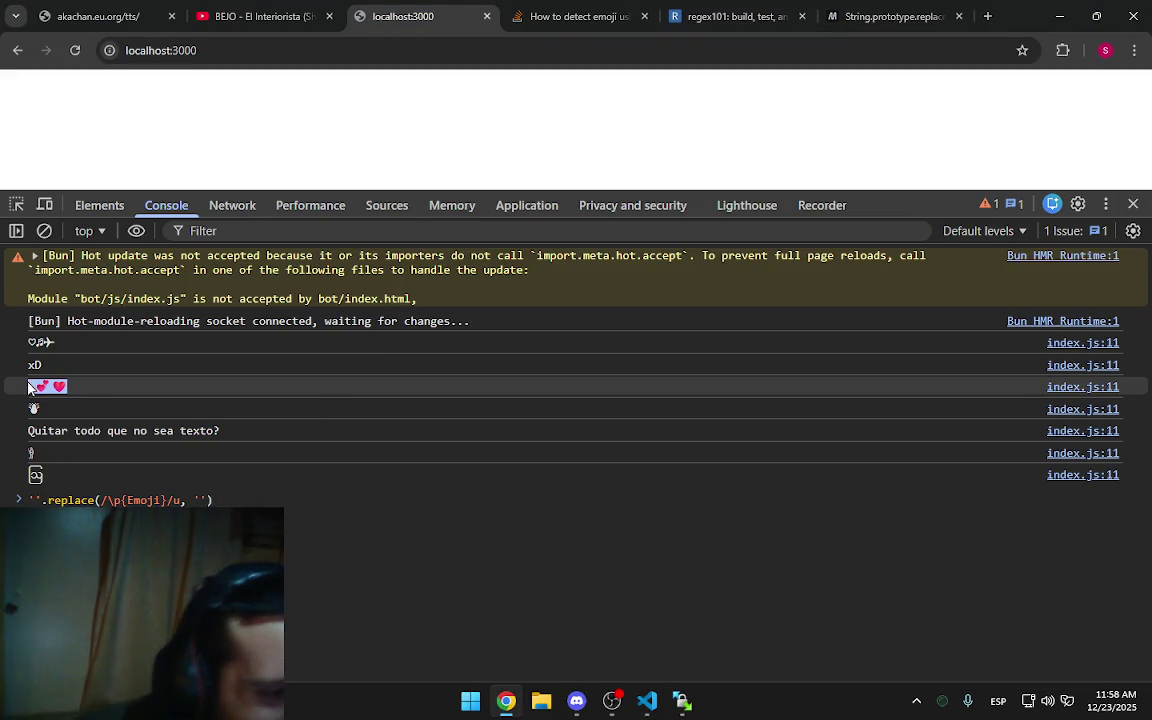
pyautogui.click(197, 500)
pyautogui.hotkey('ctrl', 'v')
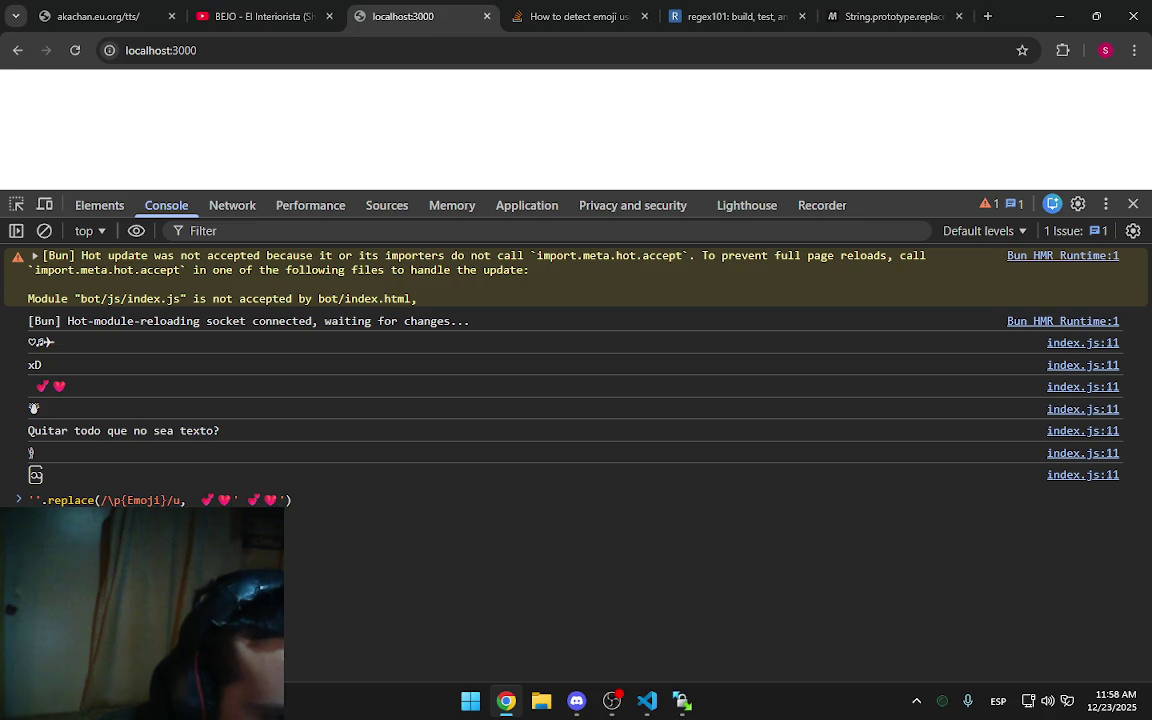
pyautogui.hotkey('ctrl', 'z')
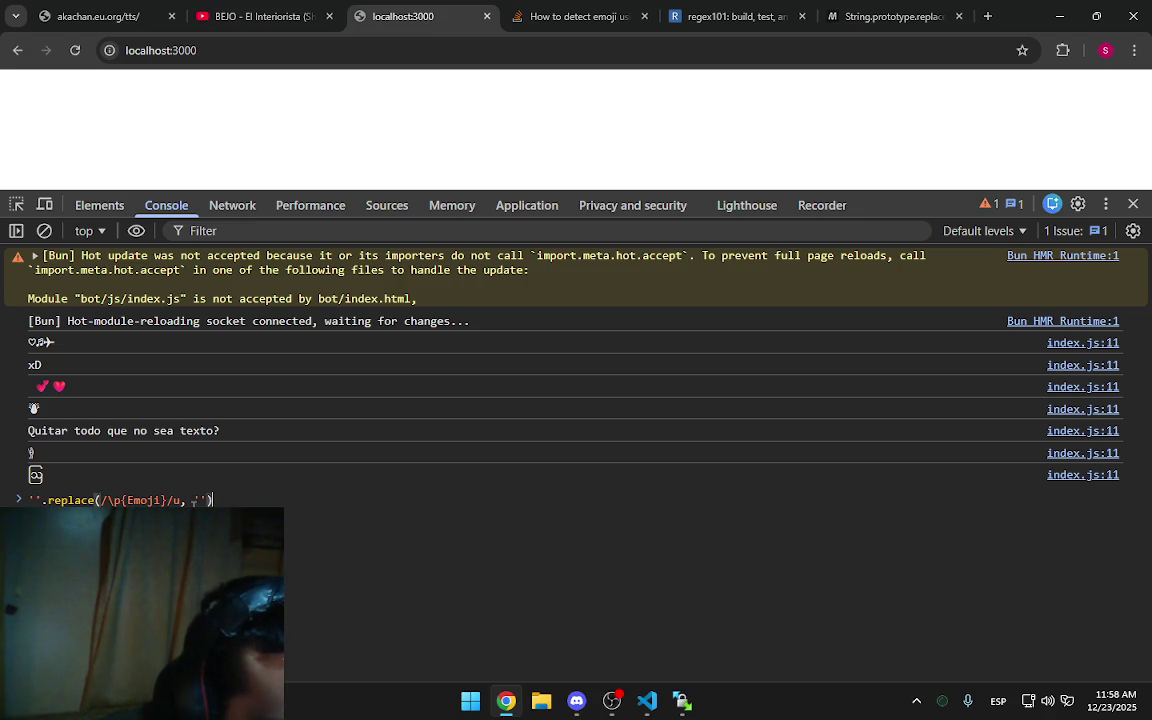
pyautogui.hotkey('ctrl', 'v')
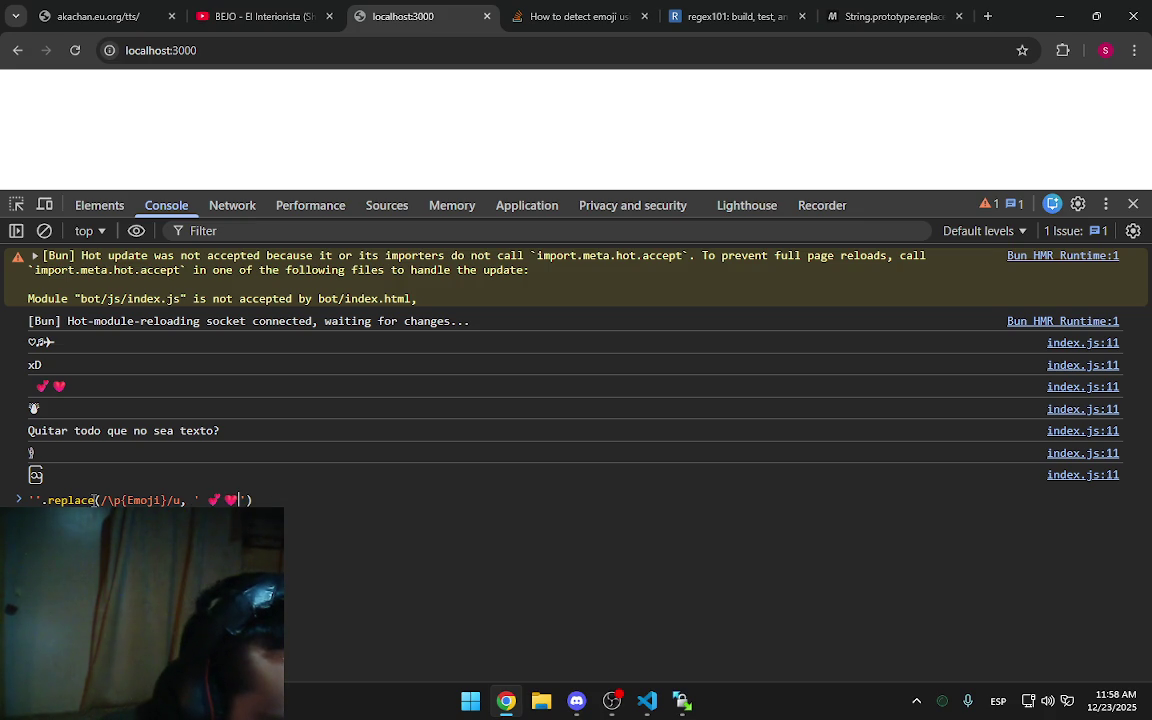
pyautogui.write('❤️')
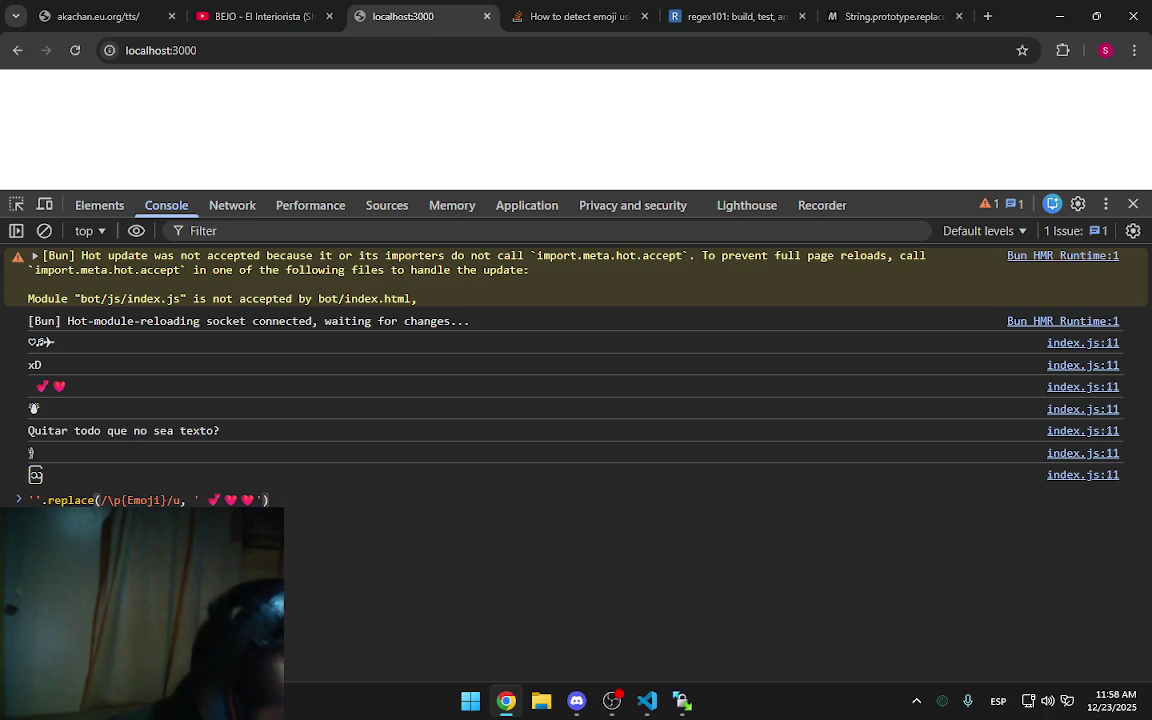
pyautogui.press('Return')
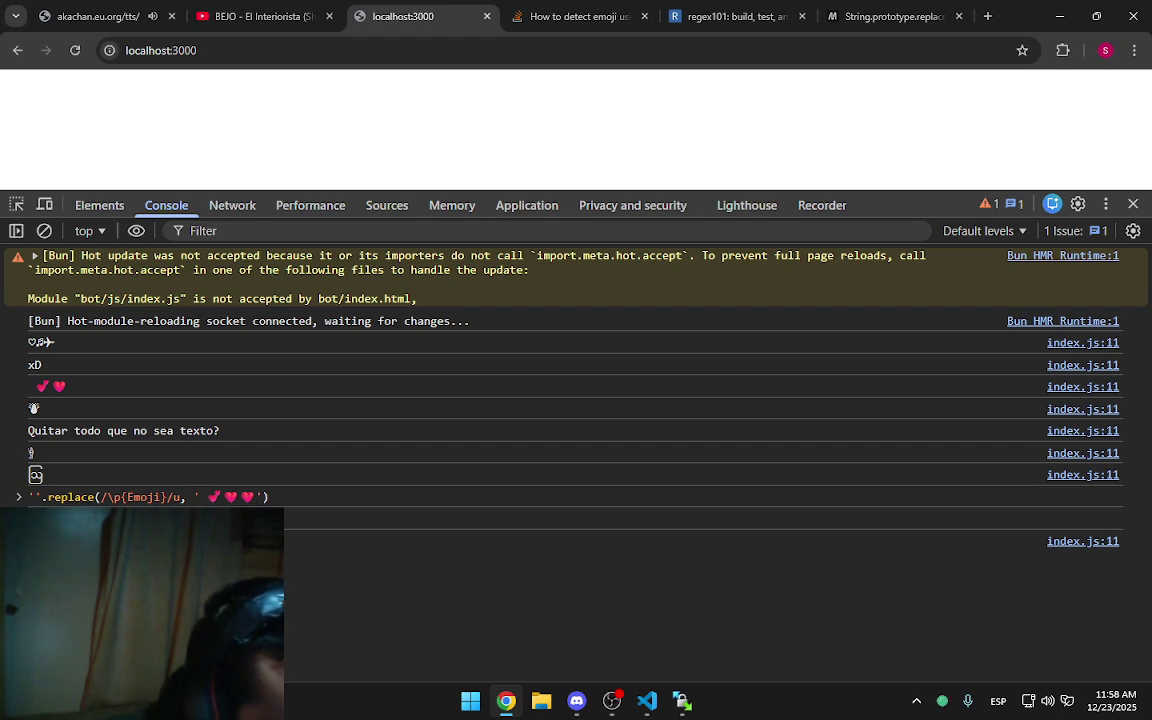
pyautogui.click(612, 704)
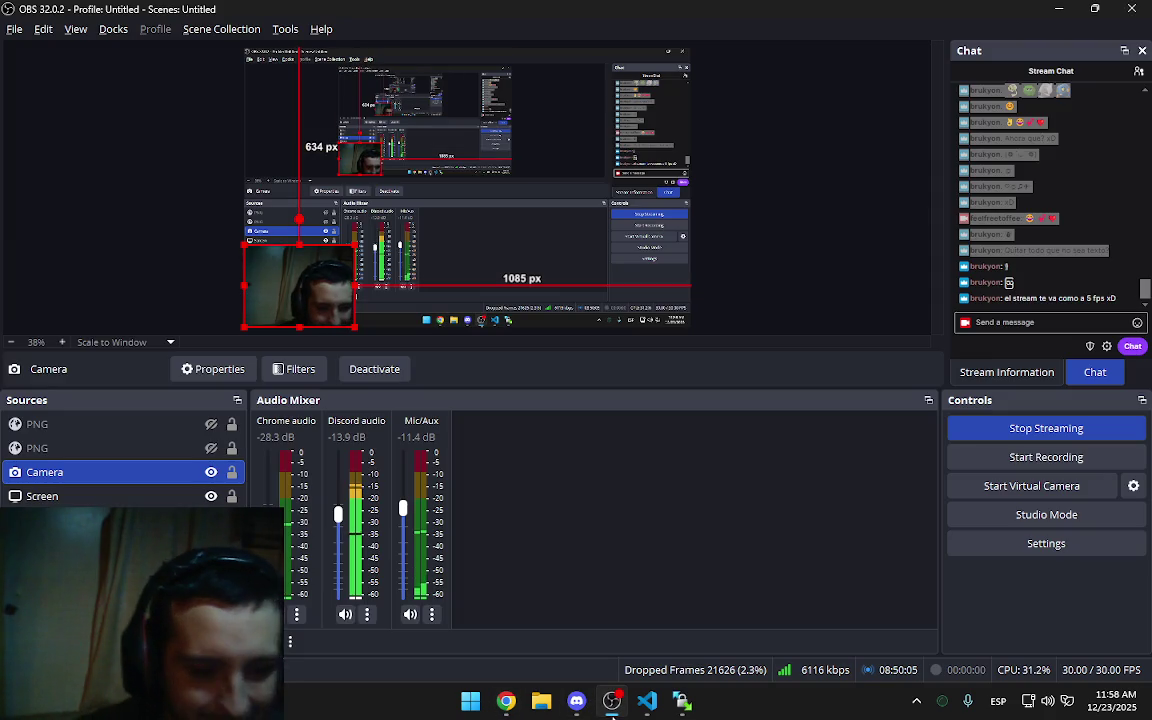
# Step: Glance at the OBS stream preview and chat, then return to the Chrome console
pyautogui.moveTo(589, 712)
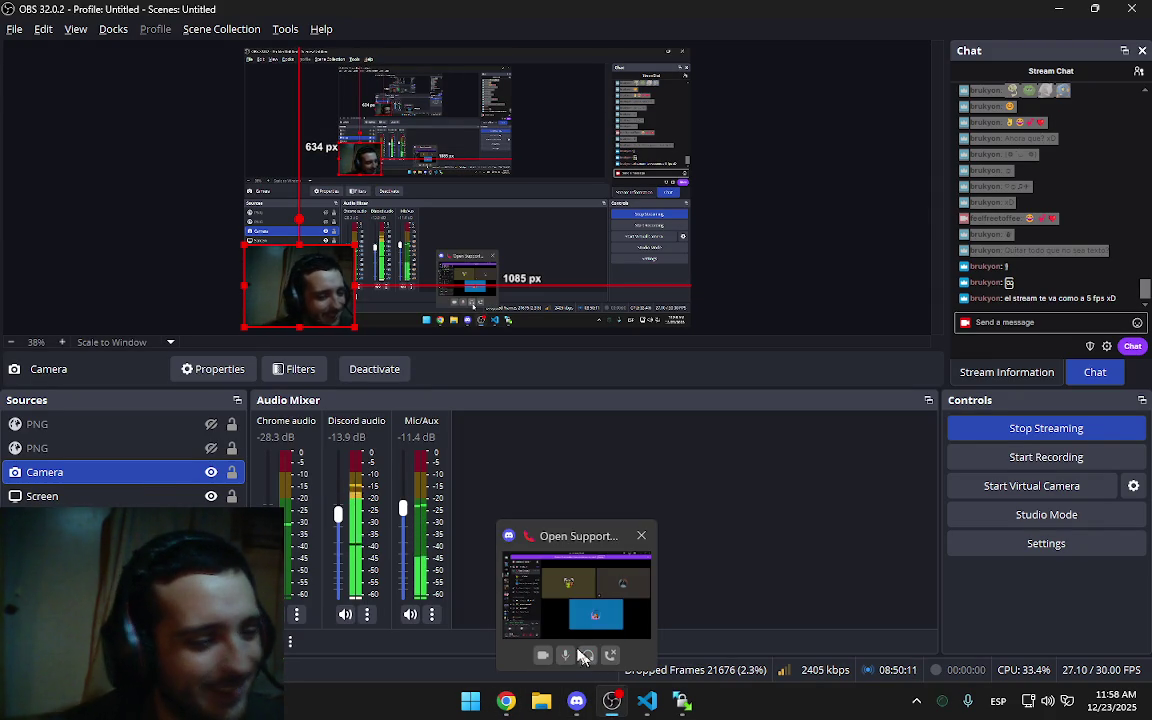
pyautogui.hotkey('alt', 'Tab')
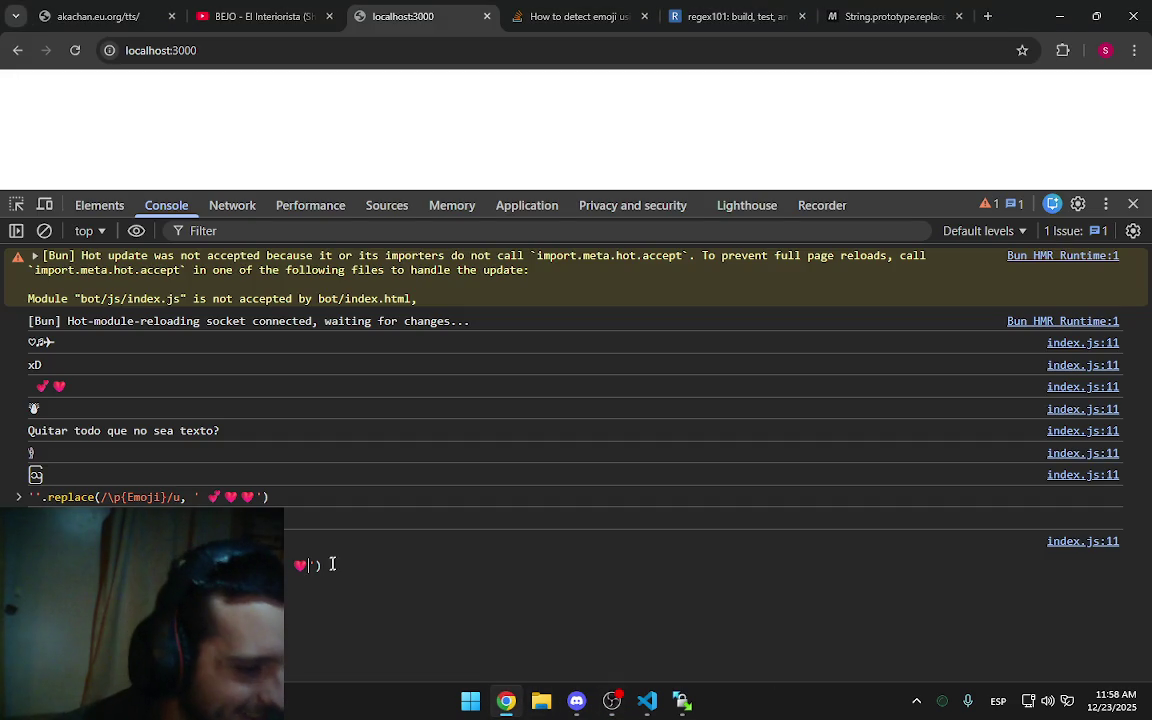
# Step: Recall the earlier emoji replace test at the console prompt for editing
pyautogui.press('Return')
pyautogui.press('Up')
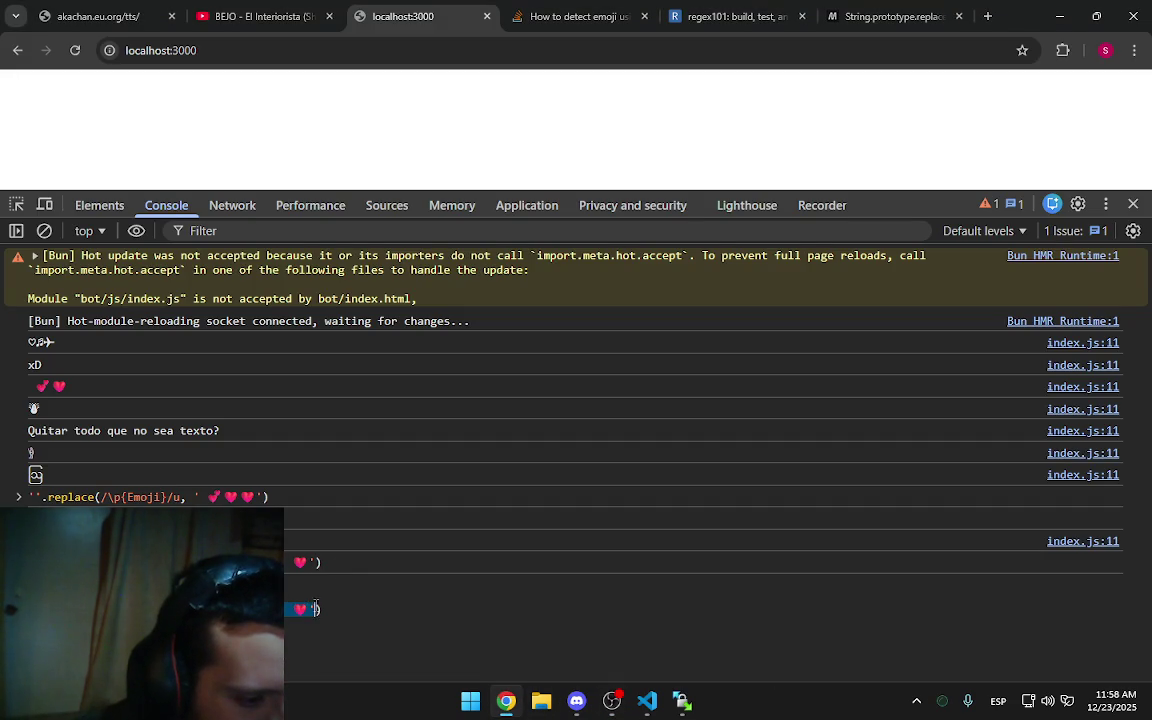
pyautogui.press('Down')
pyautogui.press('Up')
pyautogui.press('Up')
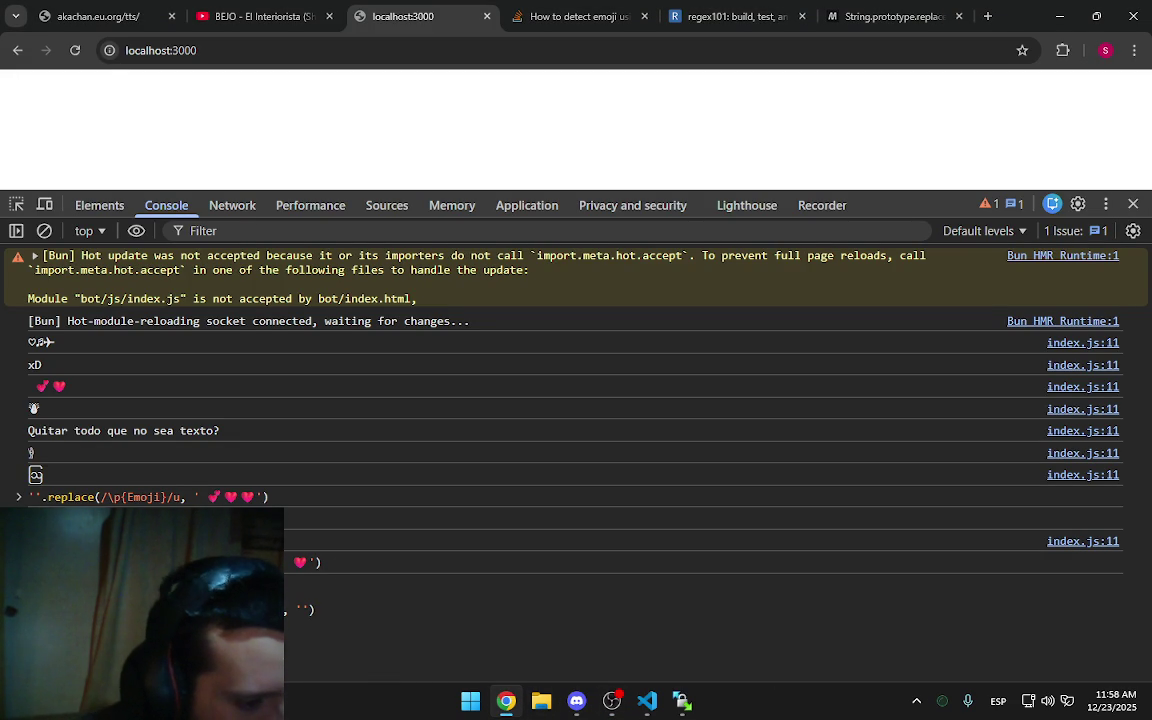
pyautogui.click(295, 609)
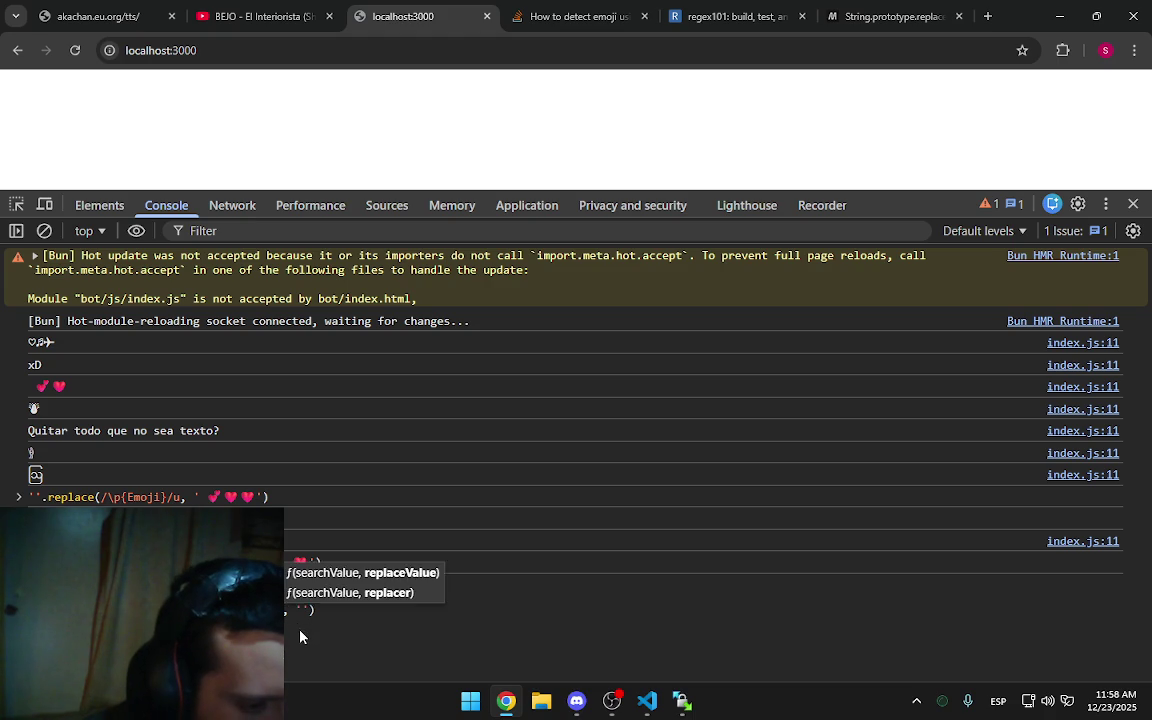
# Step: Add the g flag so line 17 uses /\p{Emoji}/ug, and save index.js
pyautogui.click(647, 700)
pyautogui.click(495, 291)
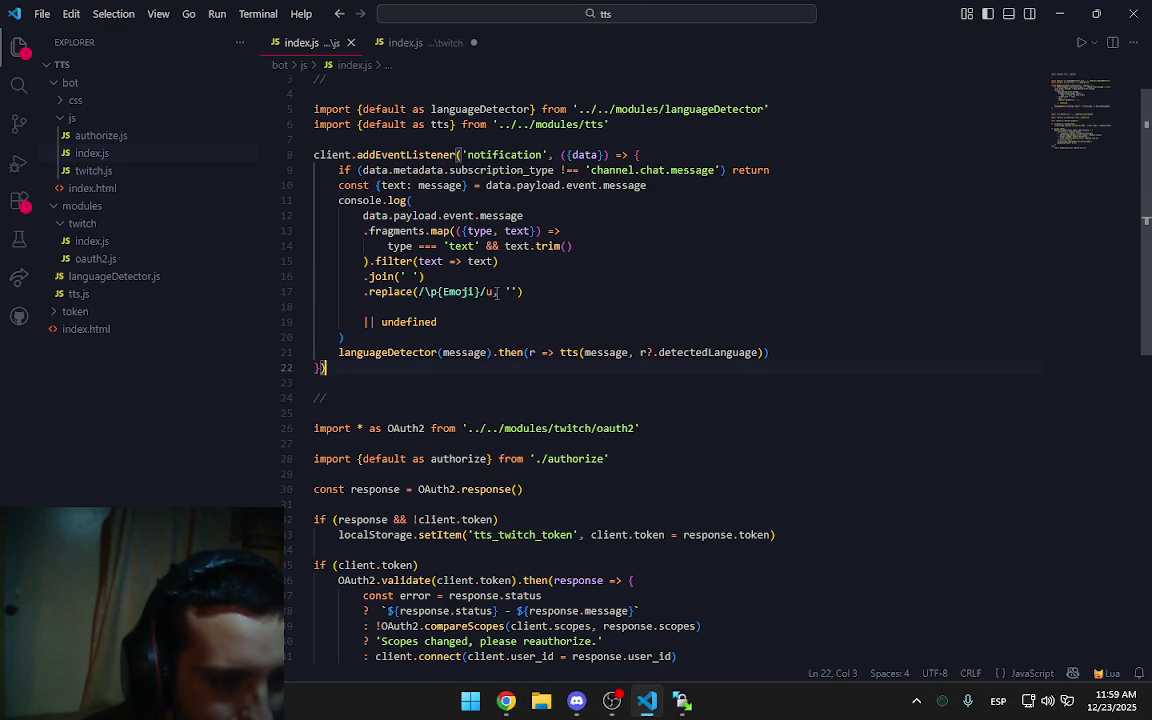
pyautogui.write('g')
pyautogui.hotkey('ctrl', 's')
pyautogui.hotkey('alt', 'Tab')
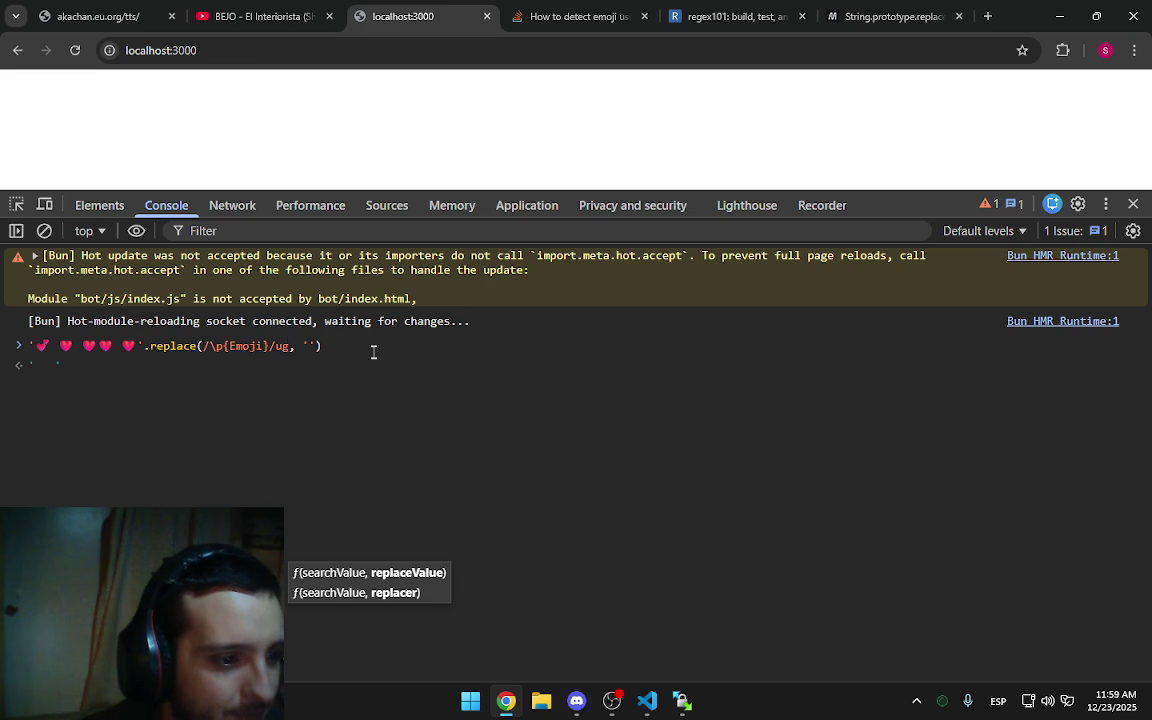
pyautogui.click(950, 10)
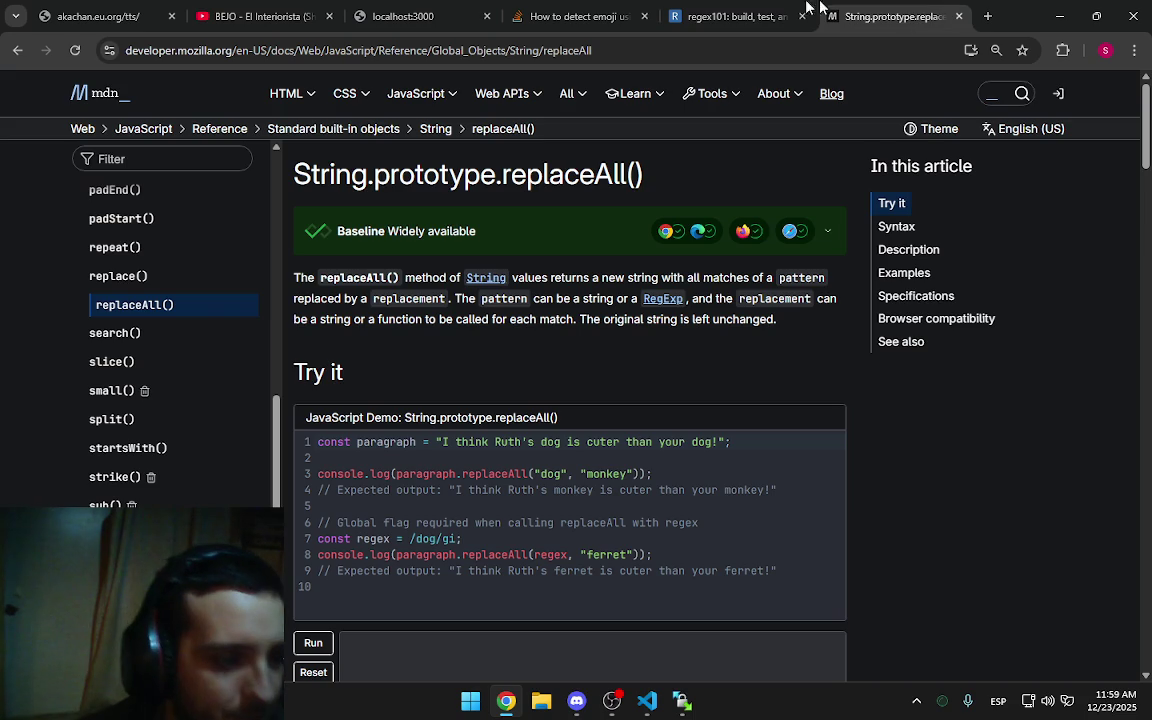
pyautogui.click(728, 16)
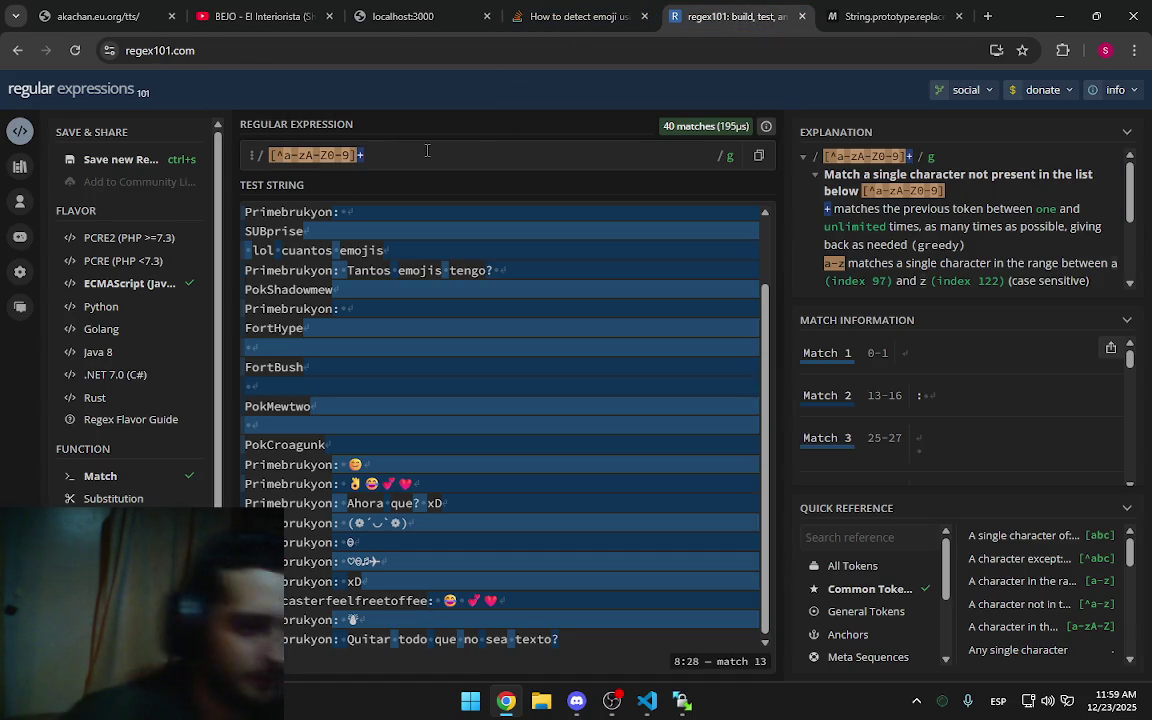
# Step: Search regex101's quick reference for backslash tokens and edit the pattern to [^\s]+
pyautogui.click(886, 540)
pyautogui.write('\\')
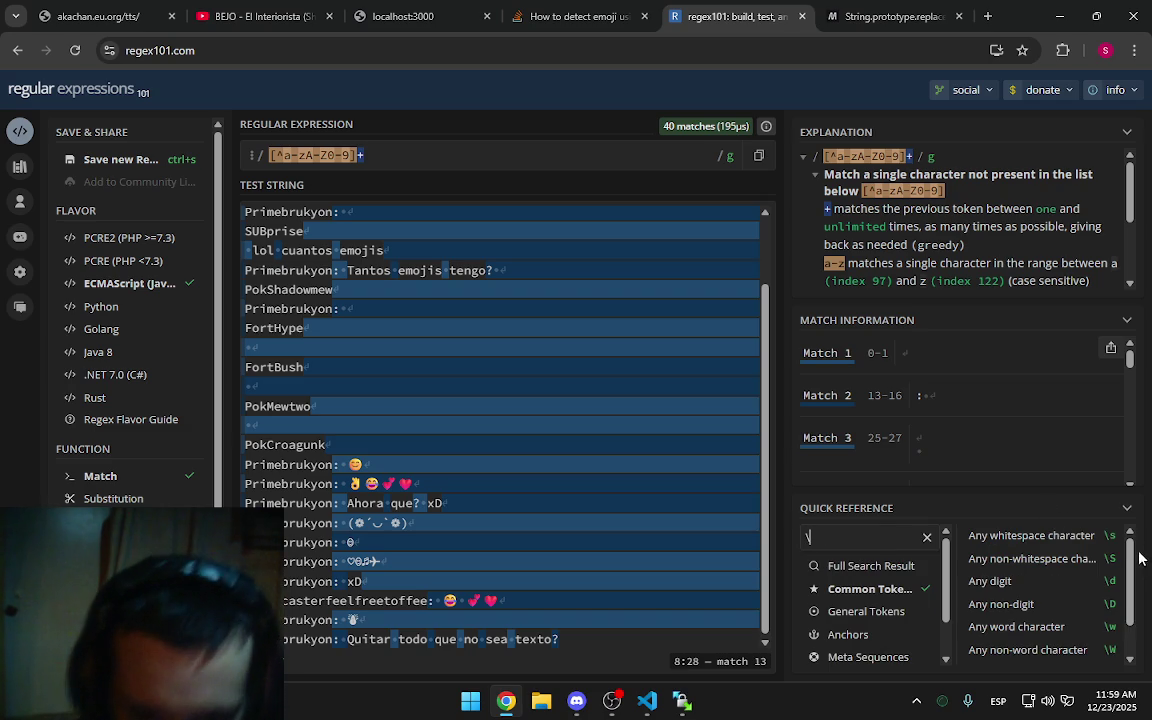
pyautogui.scroll(-2, 1113, 584)
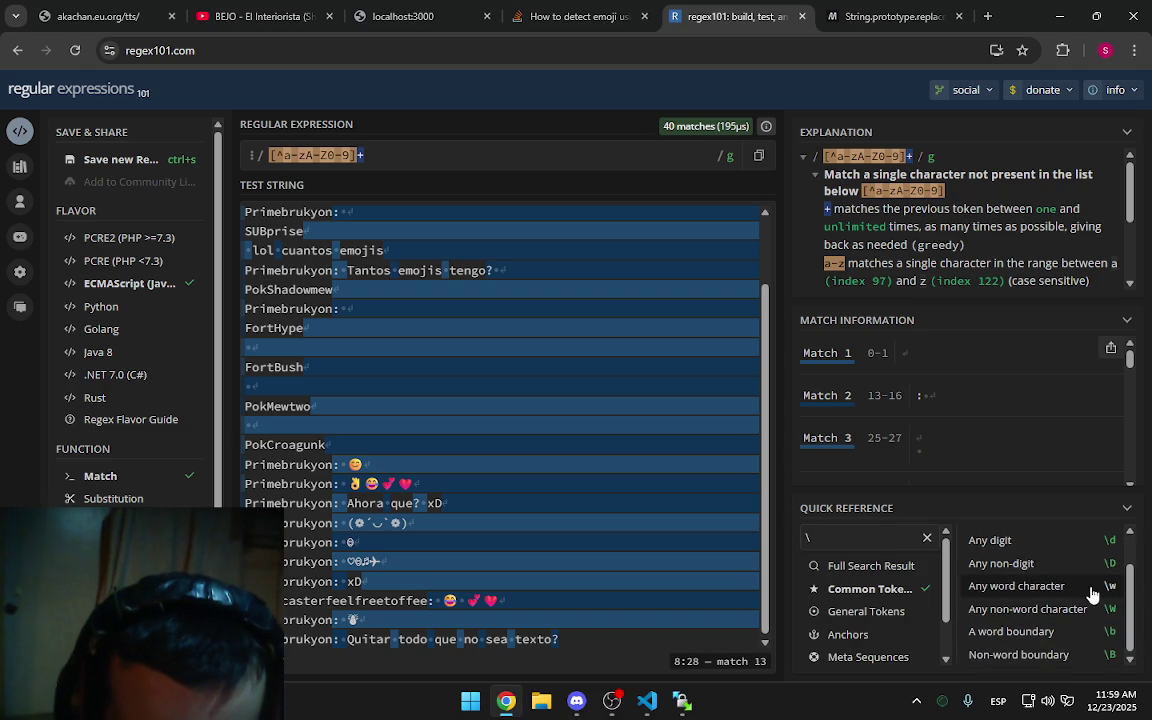
pyautogui.scroll(2, 1133, 648)
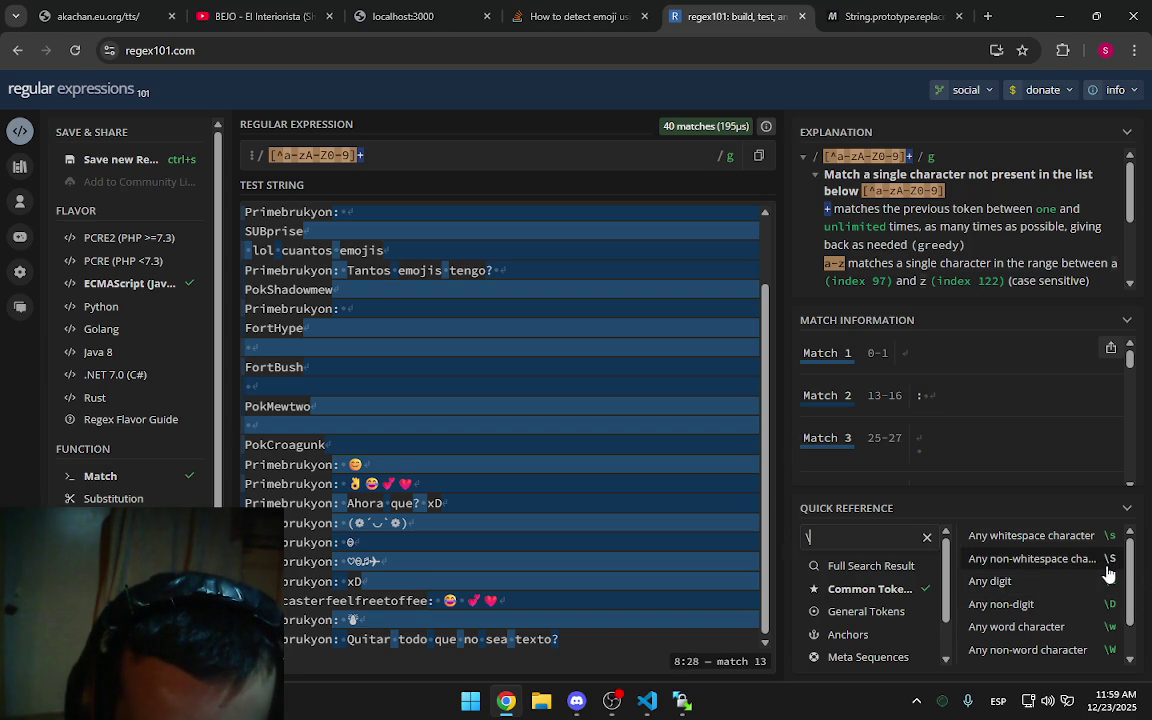
pyautogui.hotkey('ctrl', 'z')
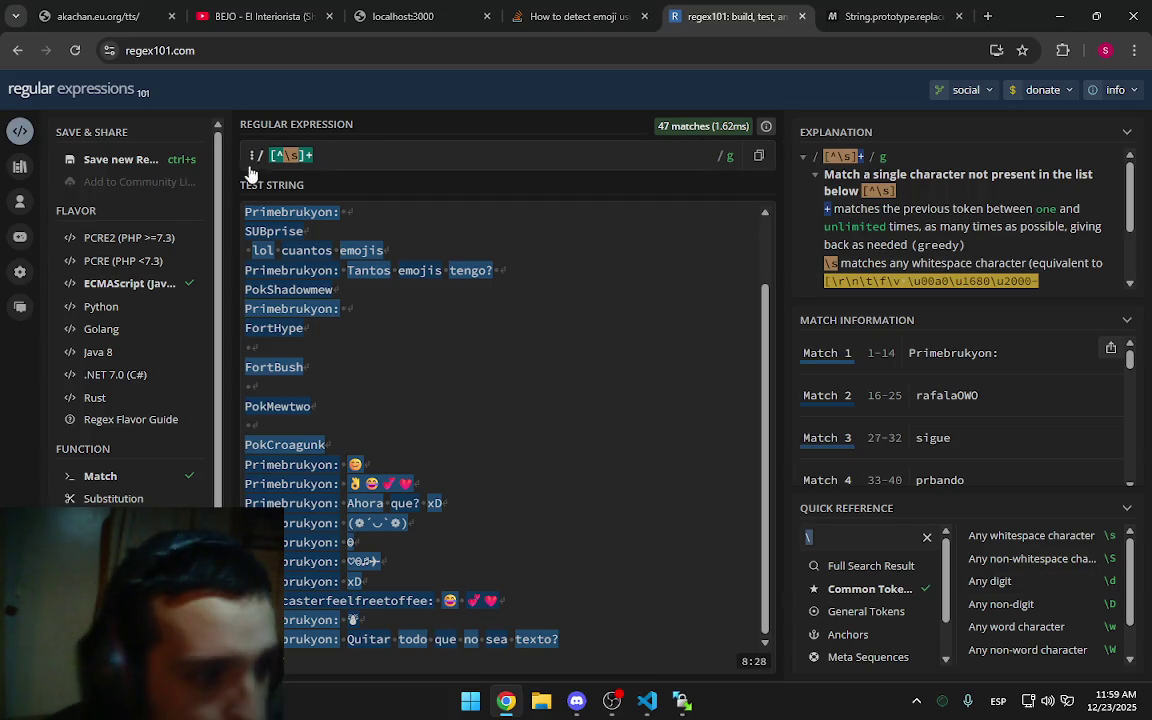
pyautogui.click(295, 155)
pyautogui.press('BackSpace')
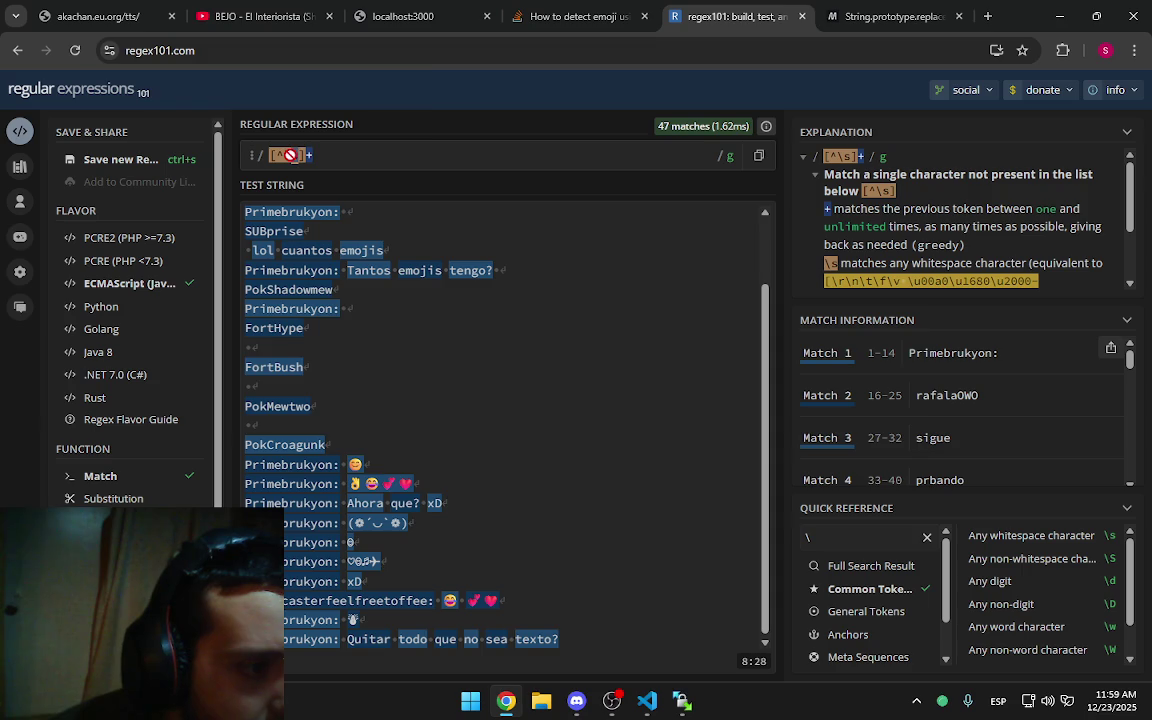
# Step: Make the regex exclude word characters and whitespace ([^\w\s]+), trying {0,2} then {2} inside the class
pyautogui.write('w')
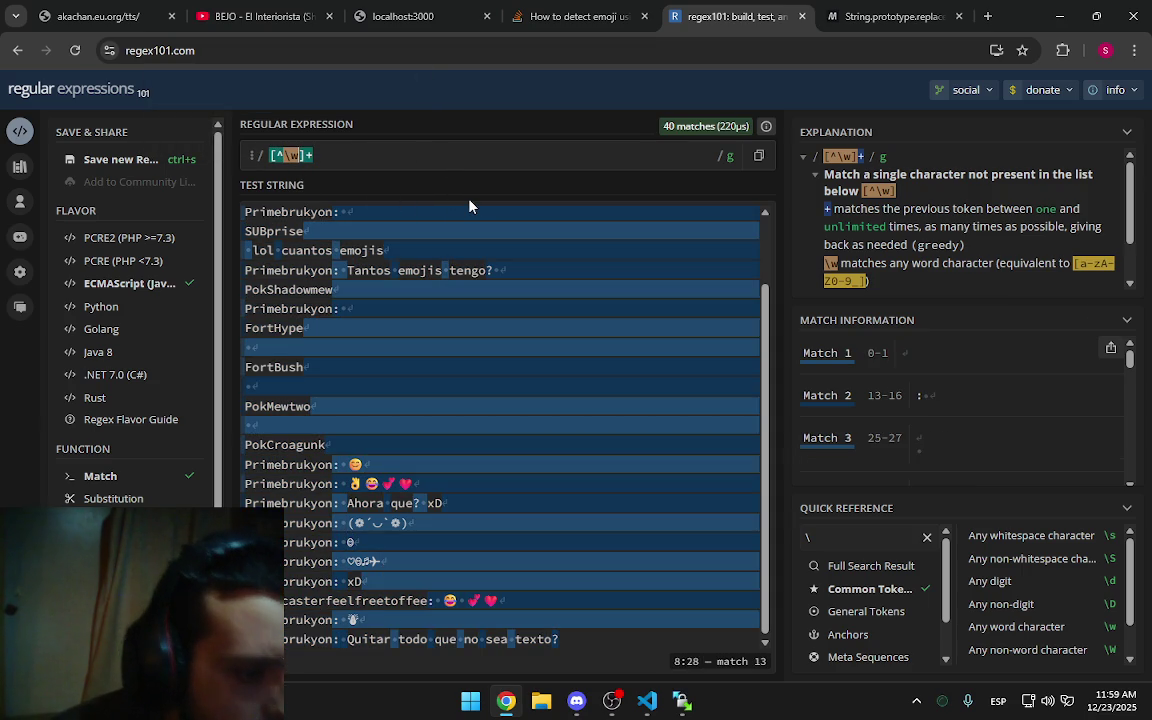
pyautogui.write('\\s')
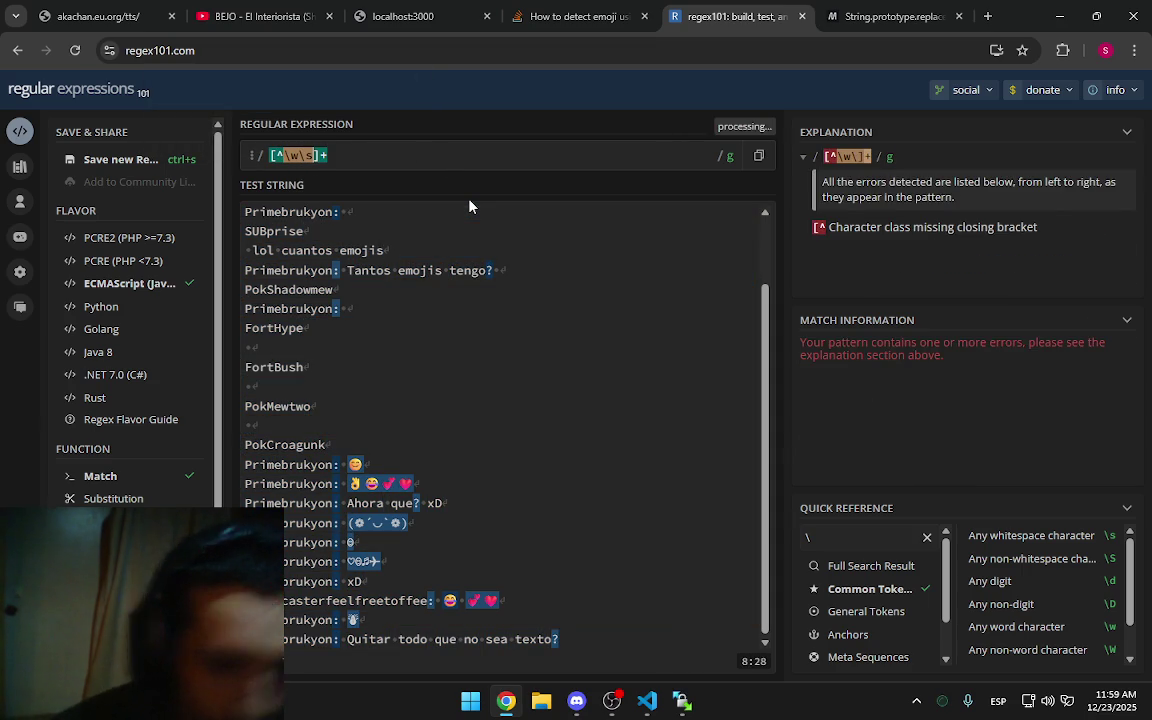
pyautogui.scroll(-2, 1130, 600)
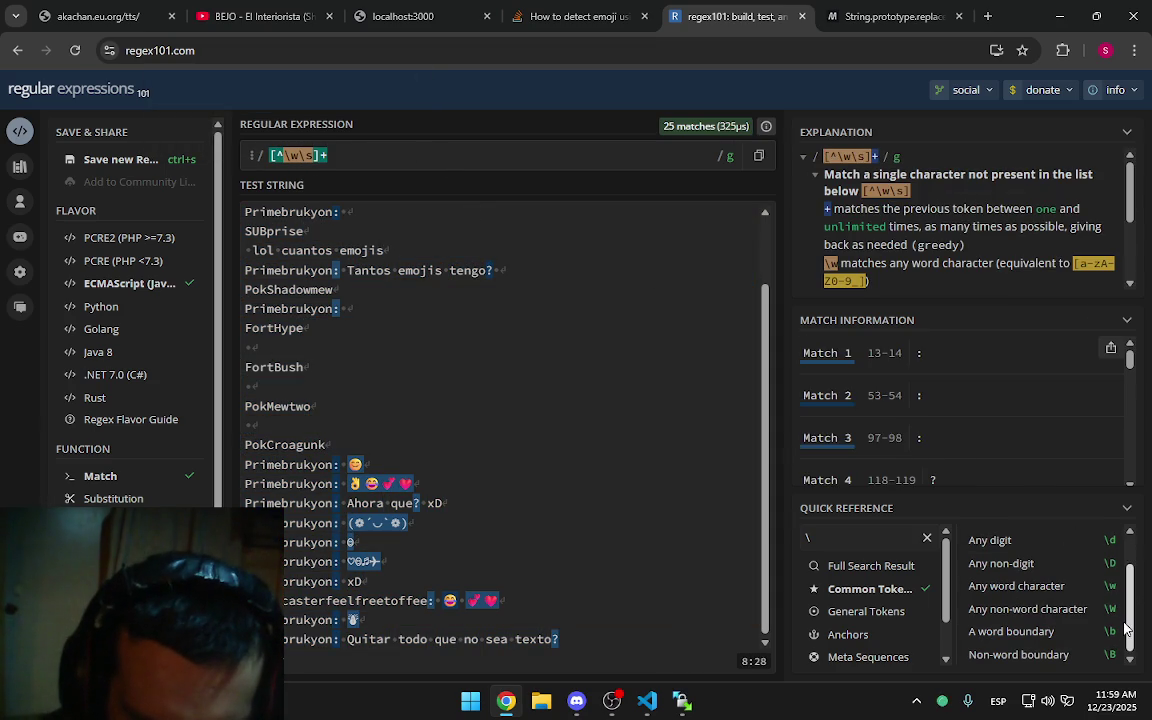
pyautogui.scroll(2, 1127, 636)
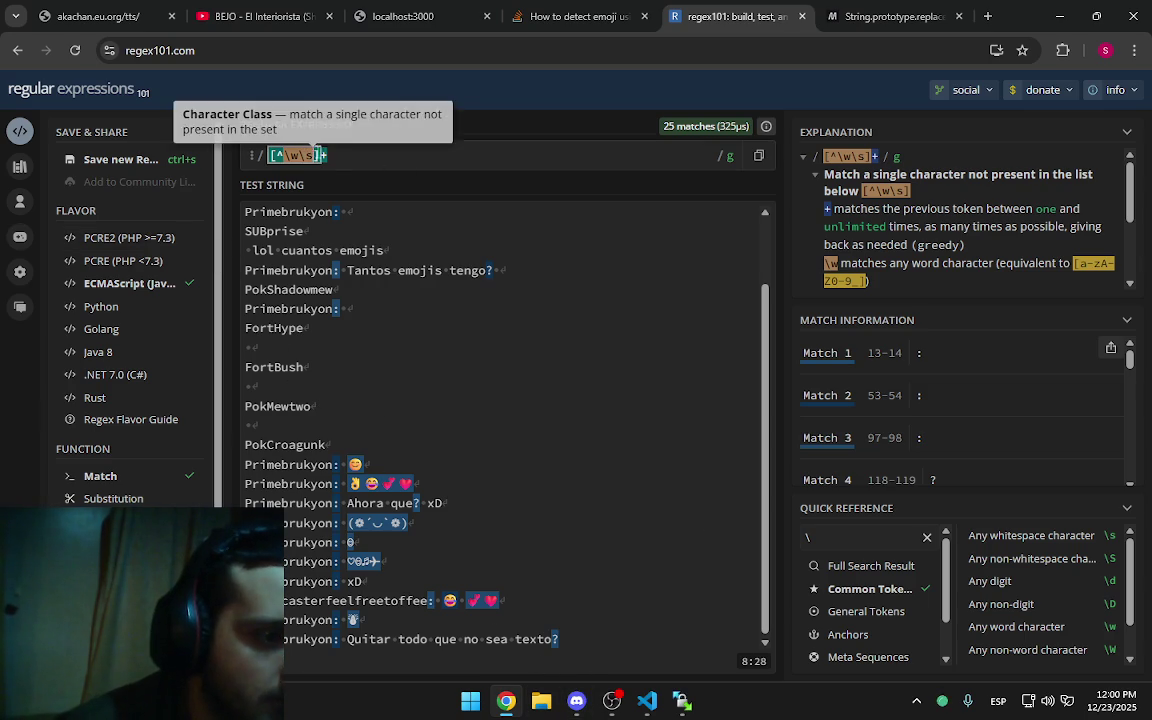
pyautogui.write('}')
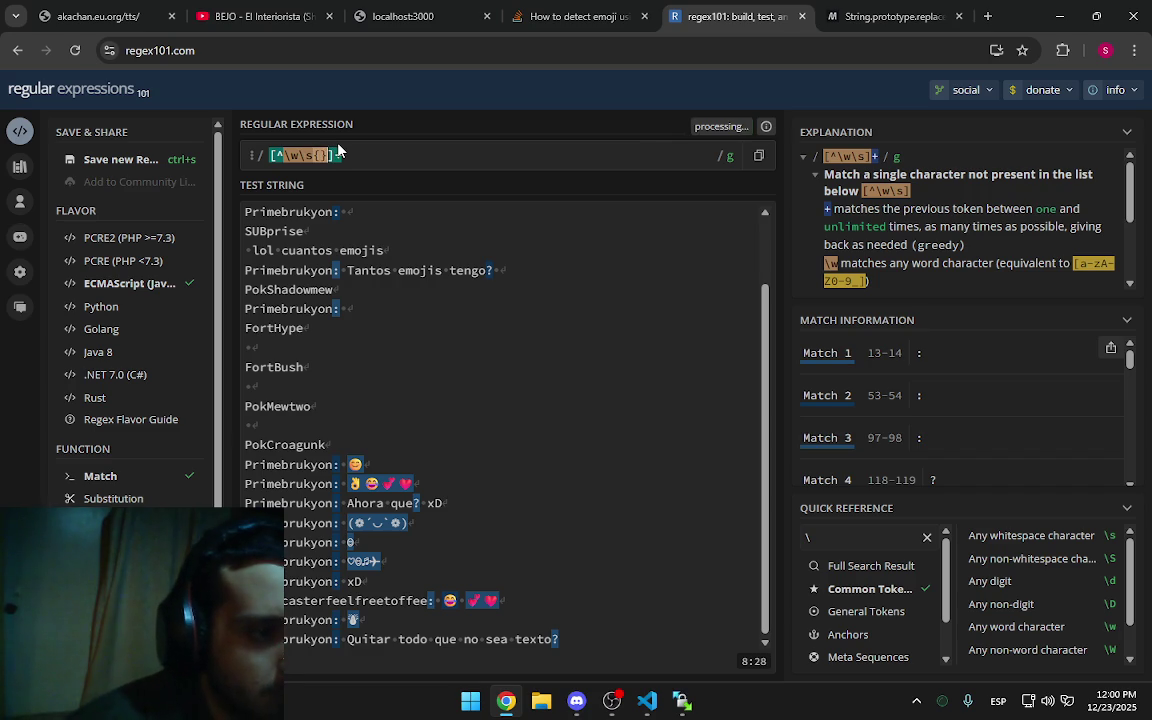
pyautogui.write('0,2')
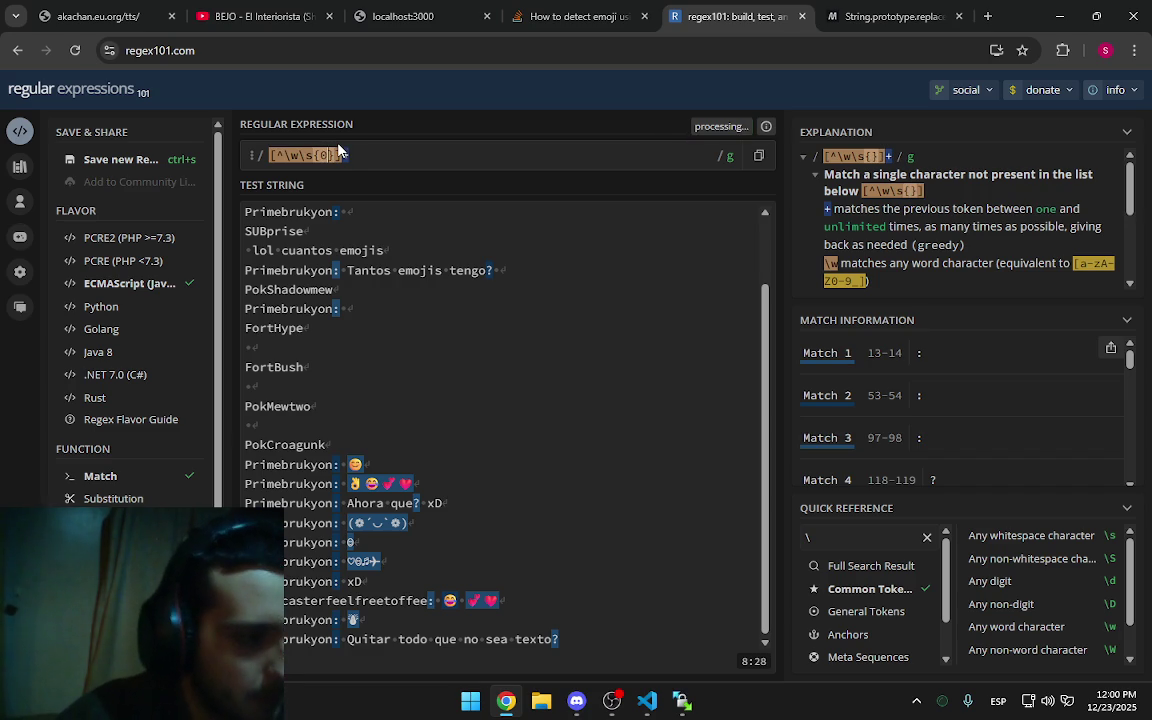
pyautogui.press('BackSpace')
pyautogui.press('BackSpace')
pyautogui.press('BackSpace')
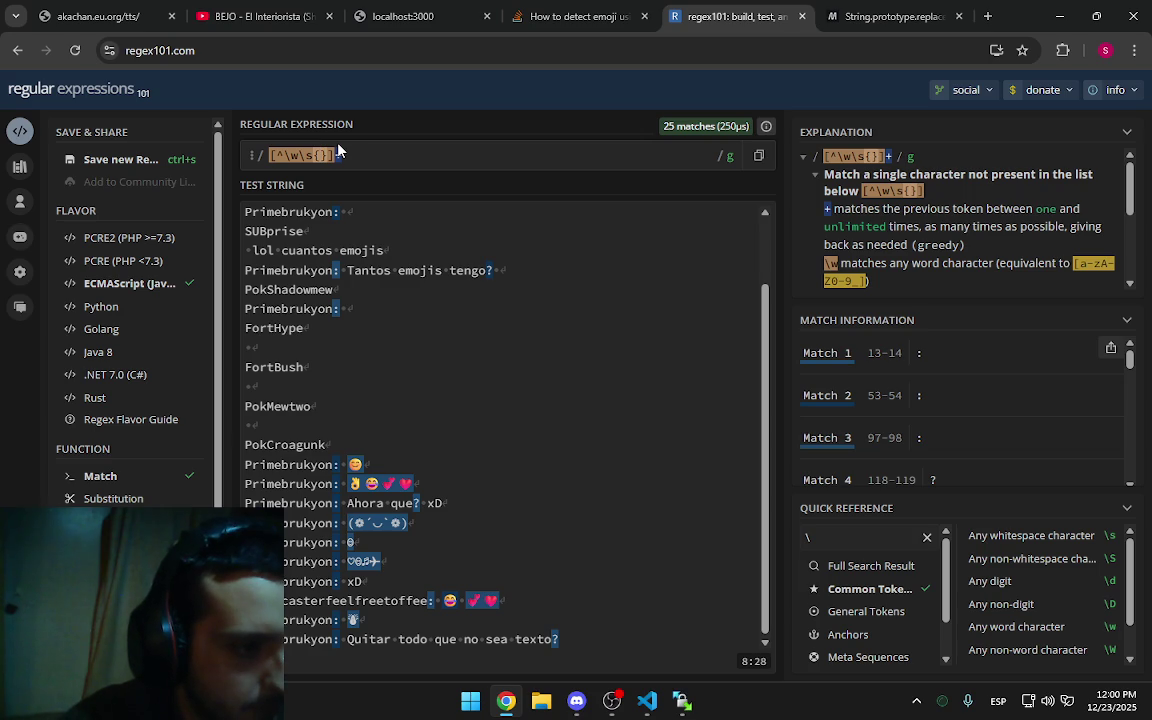
pyautogui.write('2')
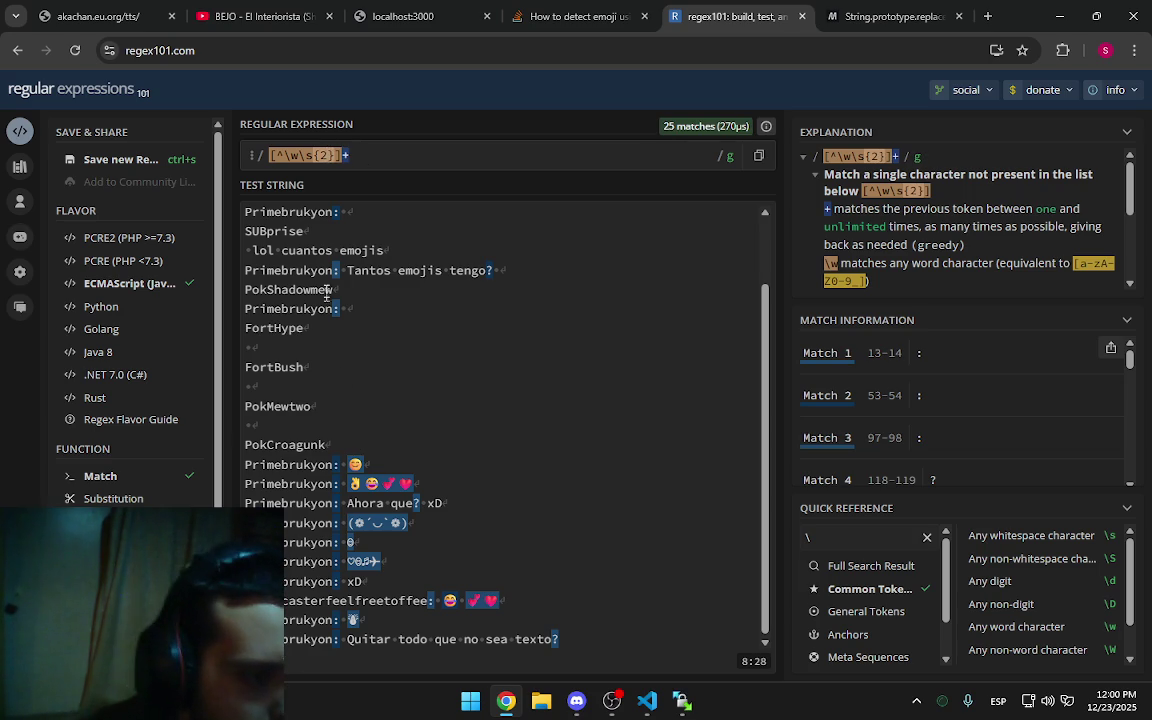
# Step: Add a space after 'Tantos' in the test string and change the quantifier to {1}, giving 25 matches
pyautogui.click(396, 270)
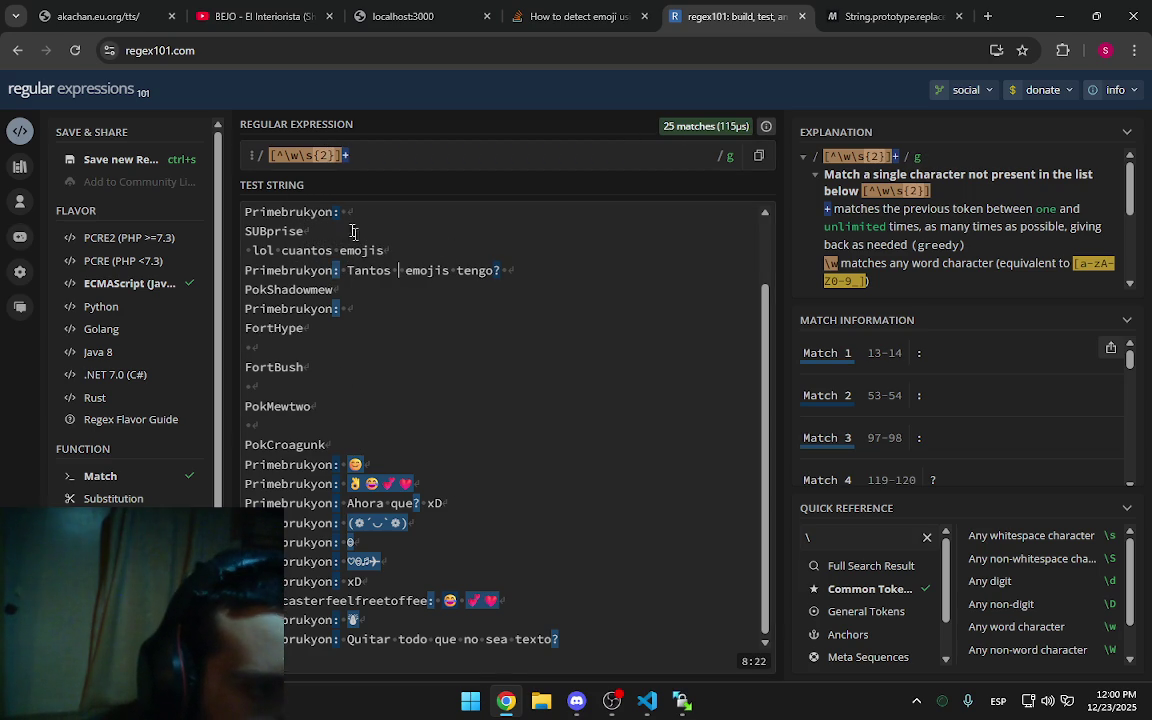
pyautogui.moveTo(307, 153)
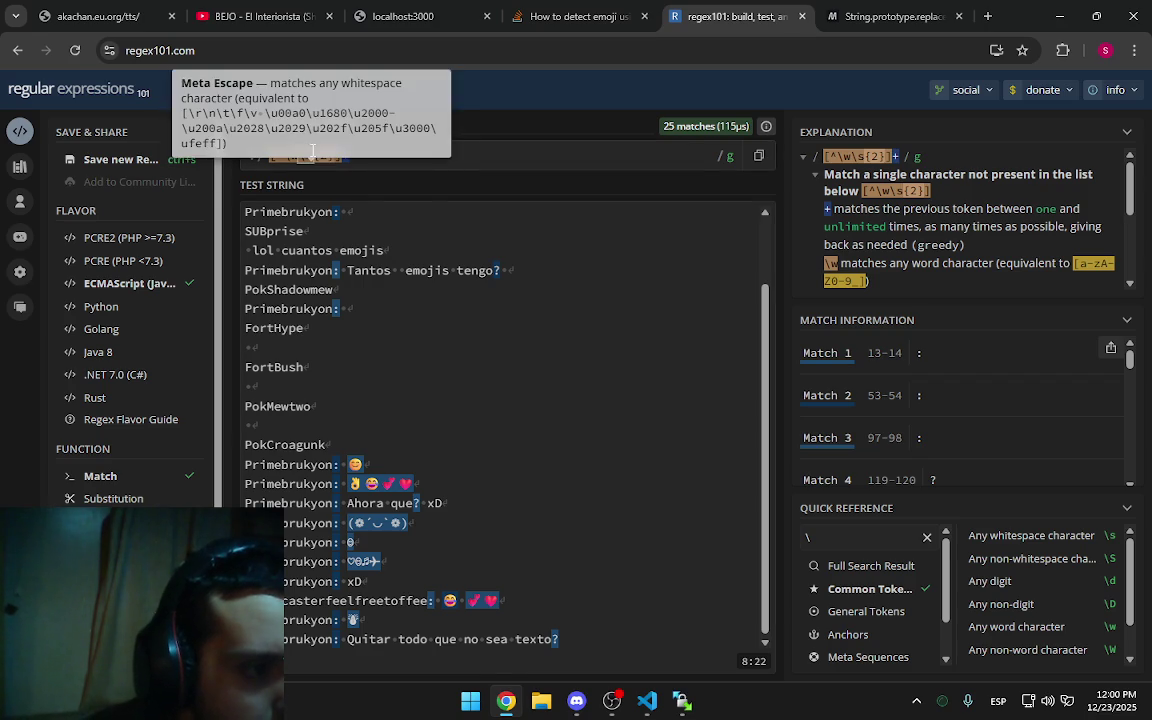
pyautogui.click(330, 155)
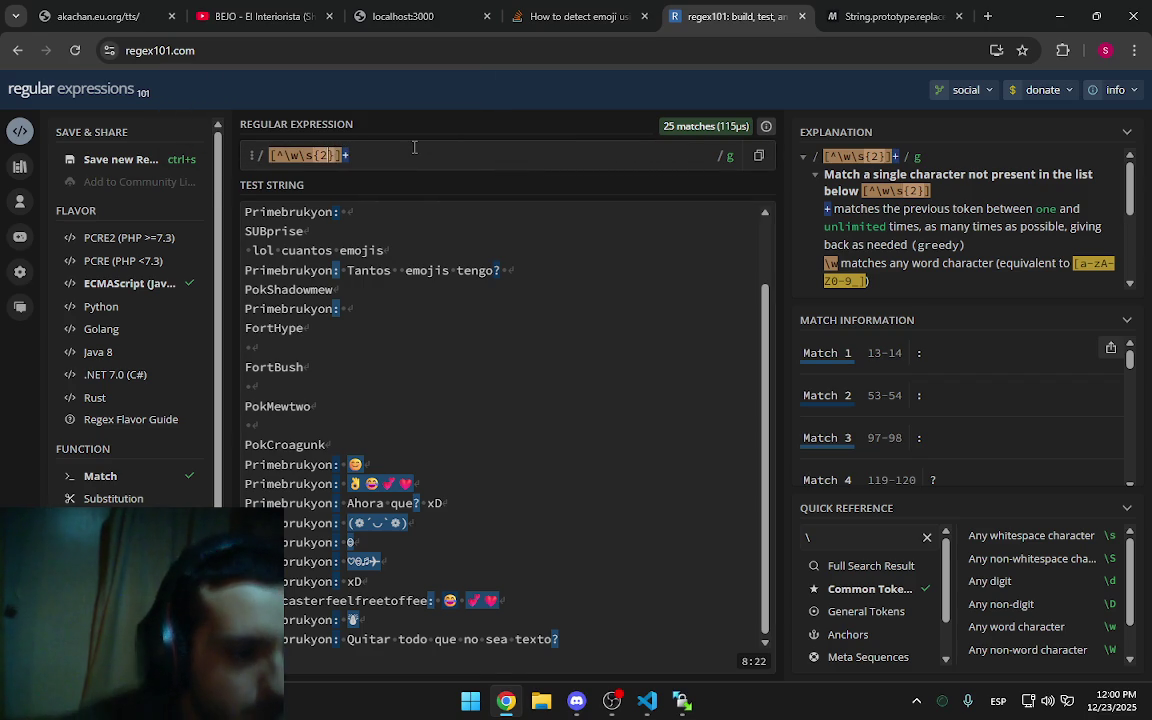
pyautogui.press('BackSpace')
pyautogui.write('1')
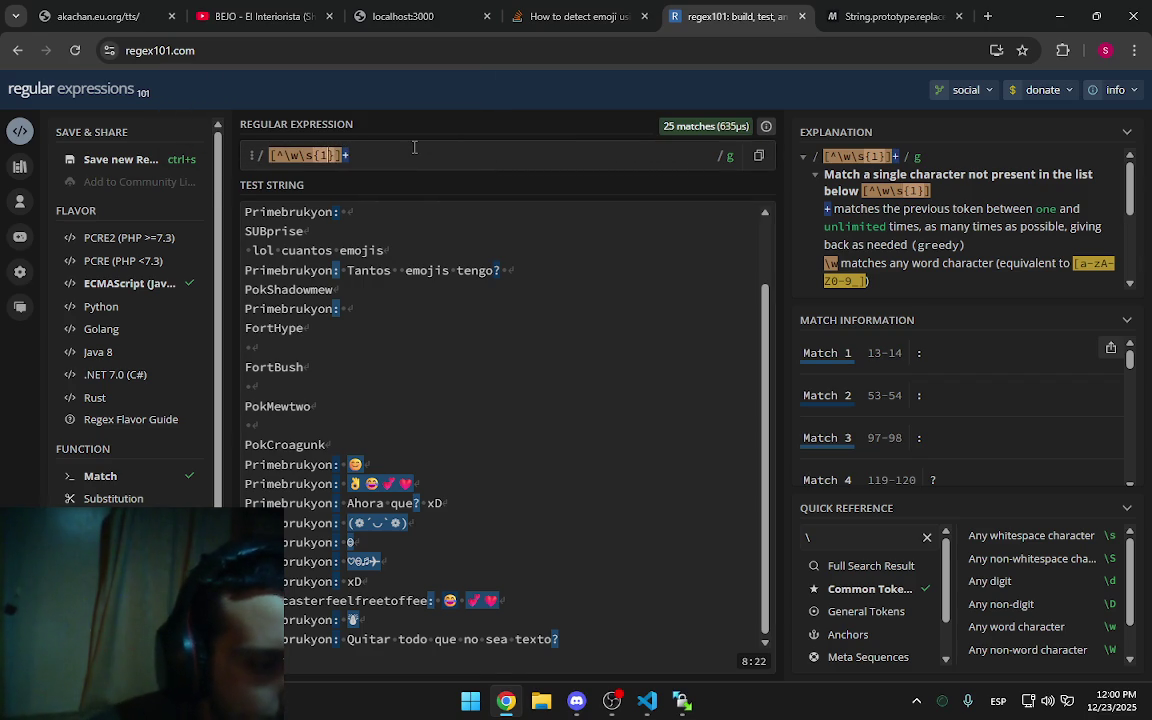
pyautogui.click(578, 708)
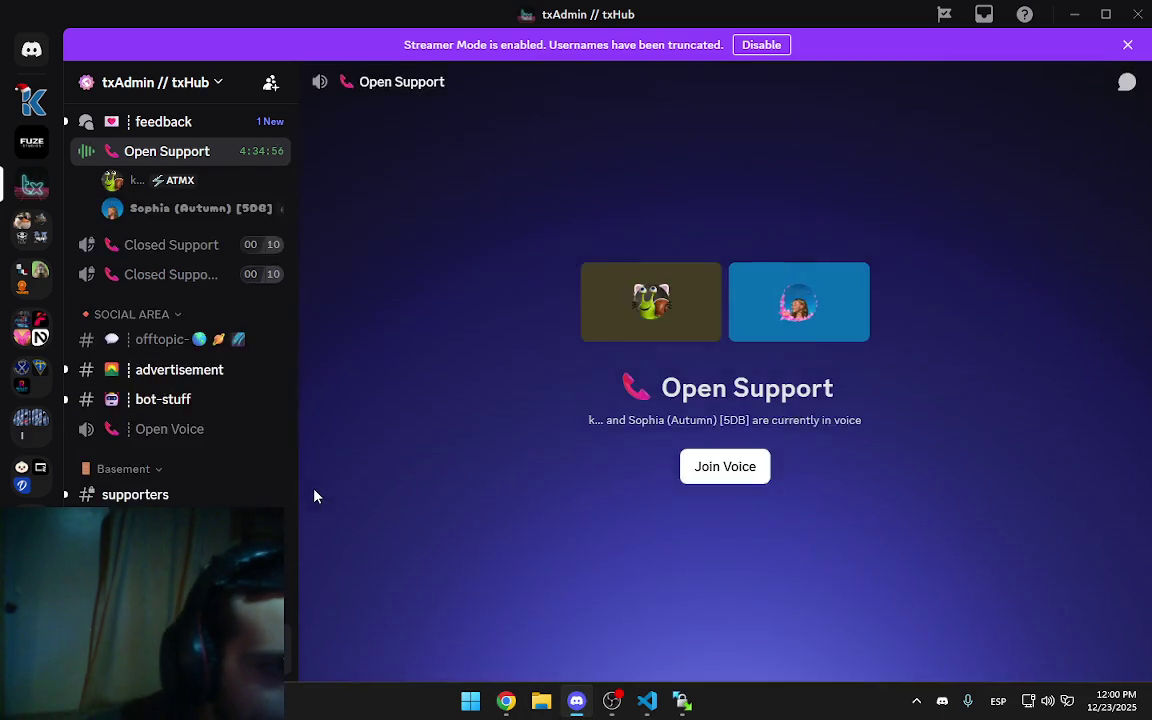
# Step: Start the BEJO - El Interiorista (Short Film) video playing on YouTube
pyautogui.hotkey('alt', 'Tab')
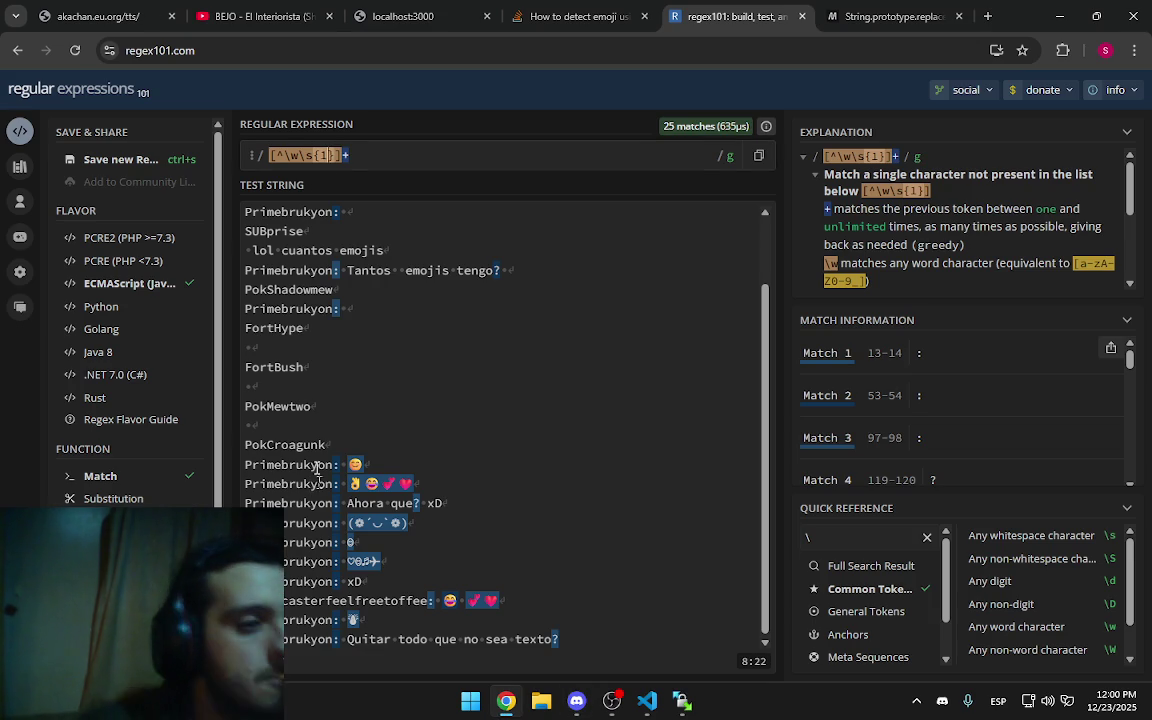
pyautogui.click(255, 16)
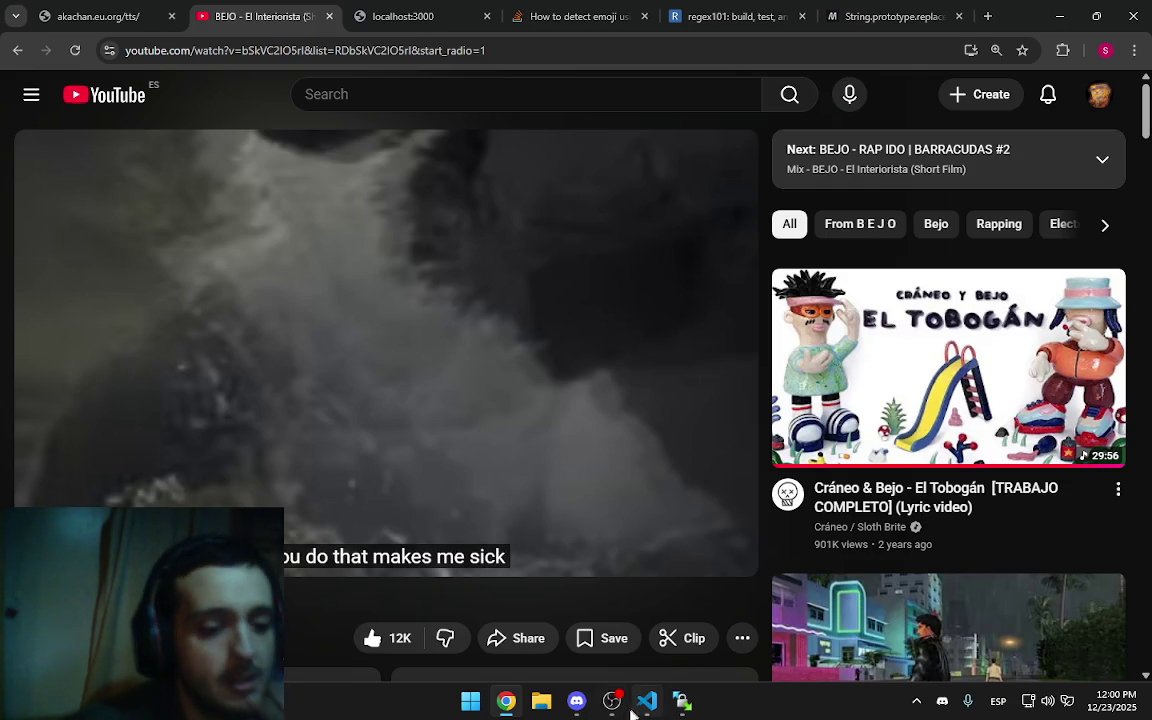
pyautogui.click(612, 702)
pyautogui.click(608, 692)
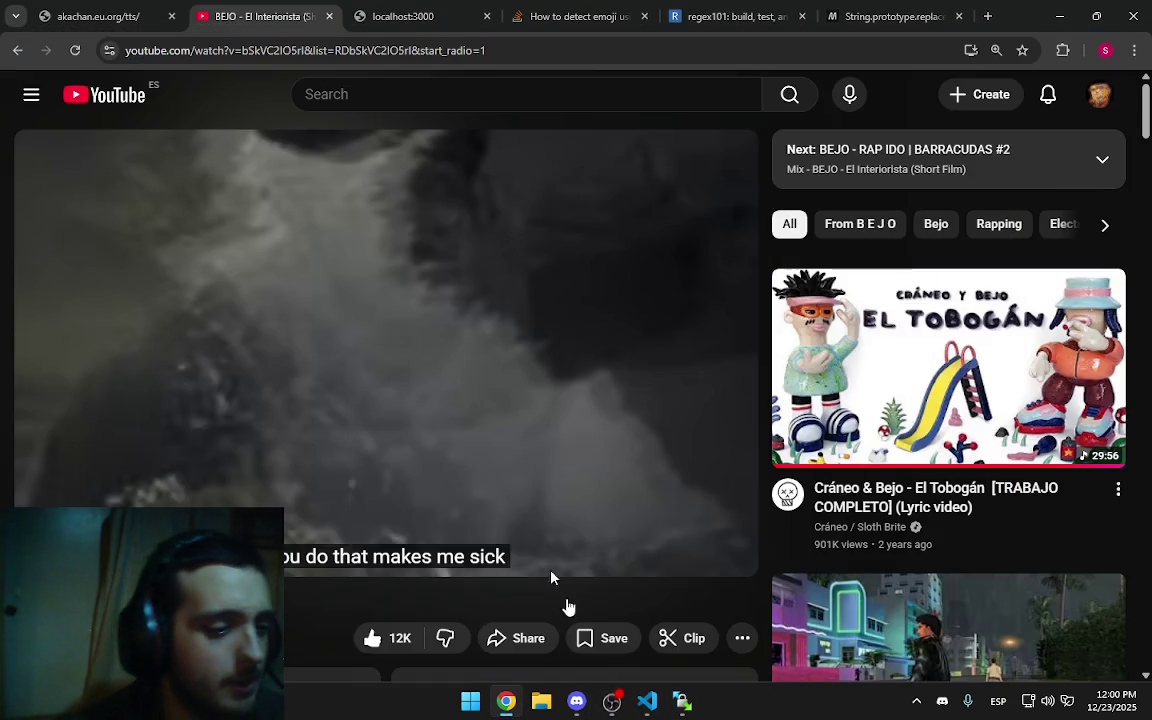
pyautogui.click(393, 12)
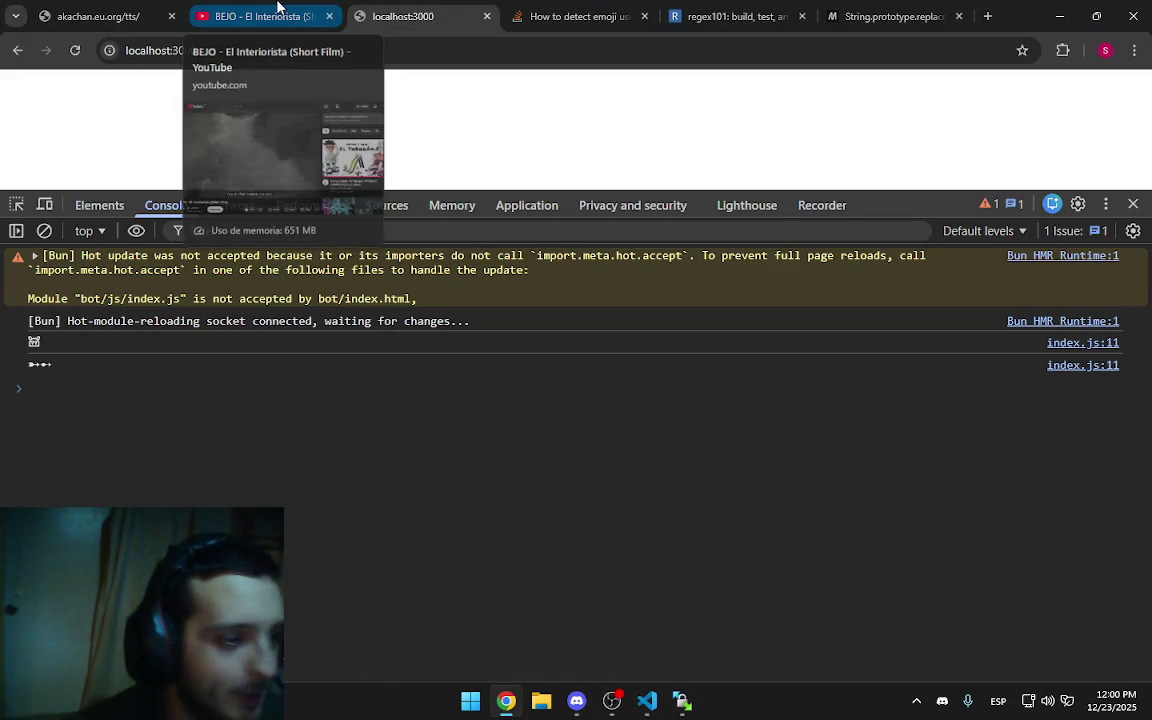
pyautogui.click(278, 12)
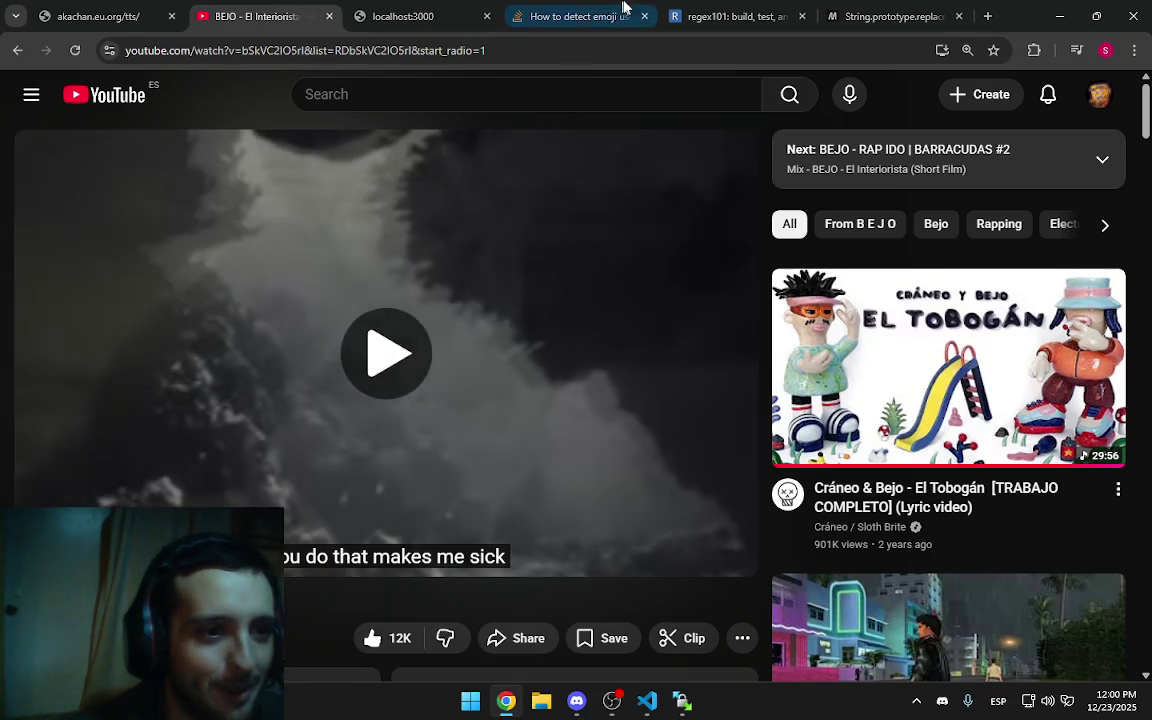
pyautogui.click(247, 328)
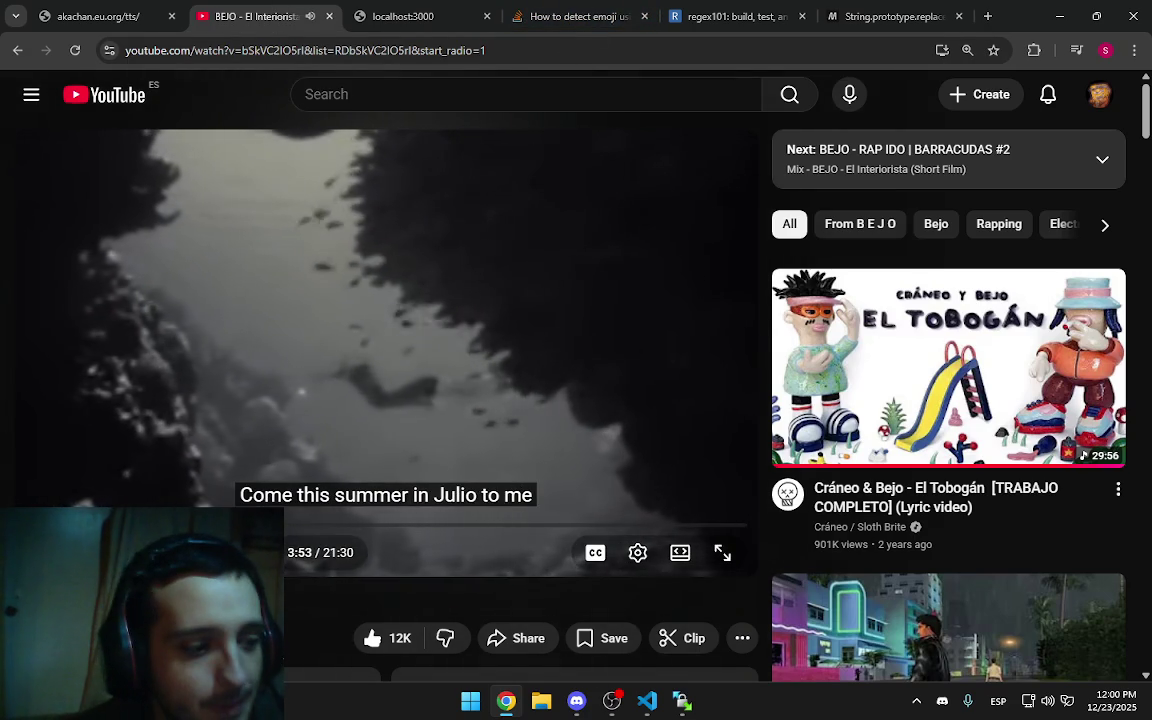
# Step: Back in regex101, delete the {1} quantifier to simplify the pattern toward [^\w\s]+
pyautogui.click(880, 16)
pyautogui.click(730, 8)
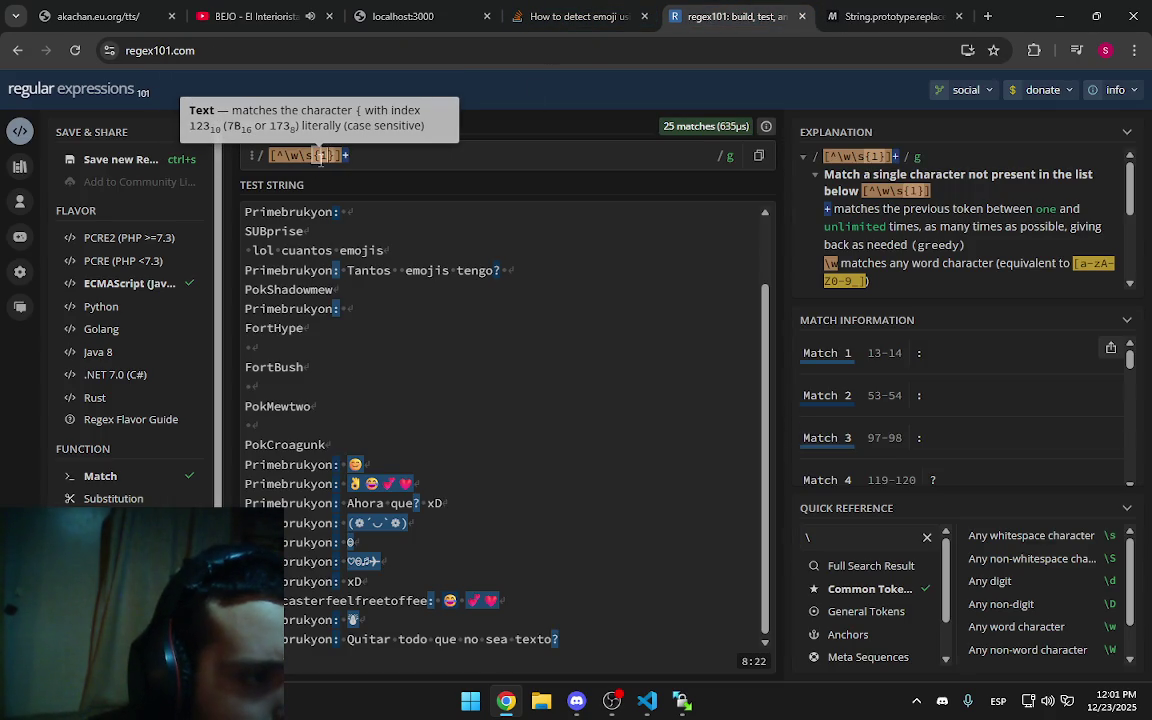
pyautogui.press('BackSpace')
pyautogui.press('BackSpace')
pyautogui.press('BackSpace')
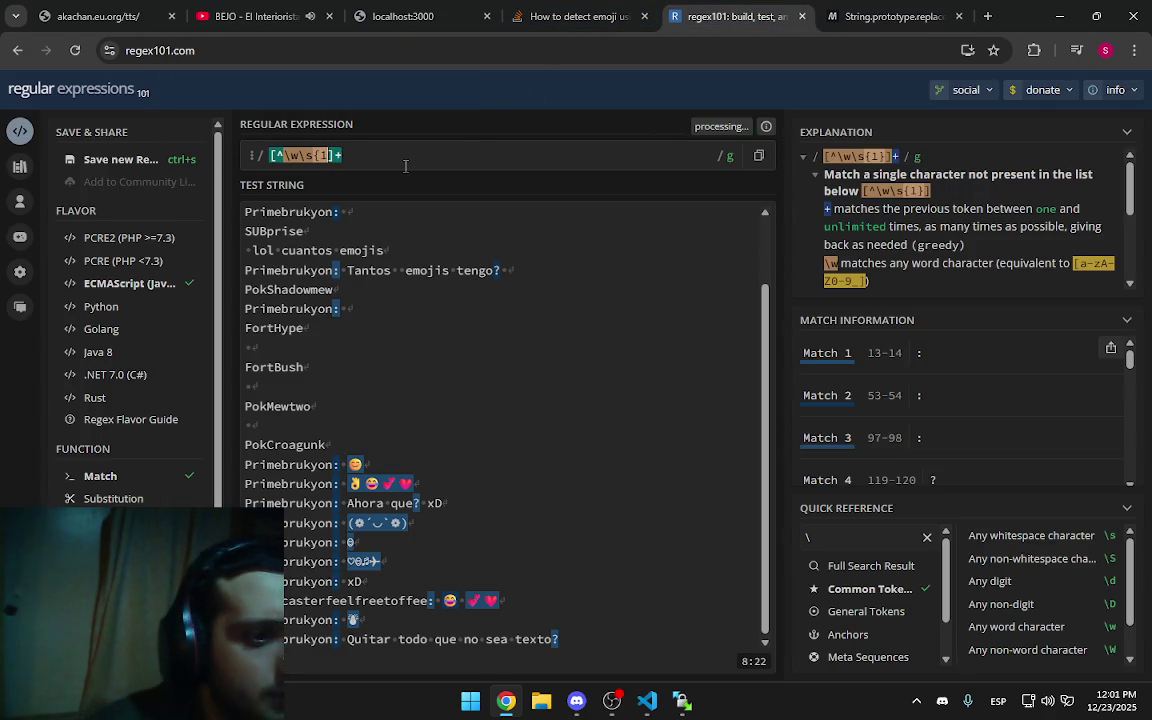
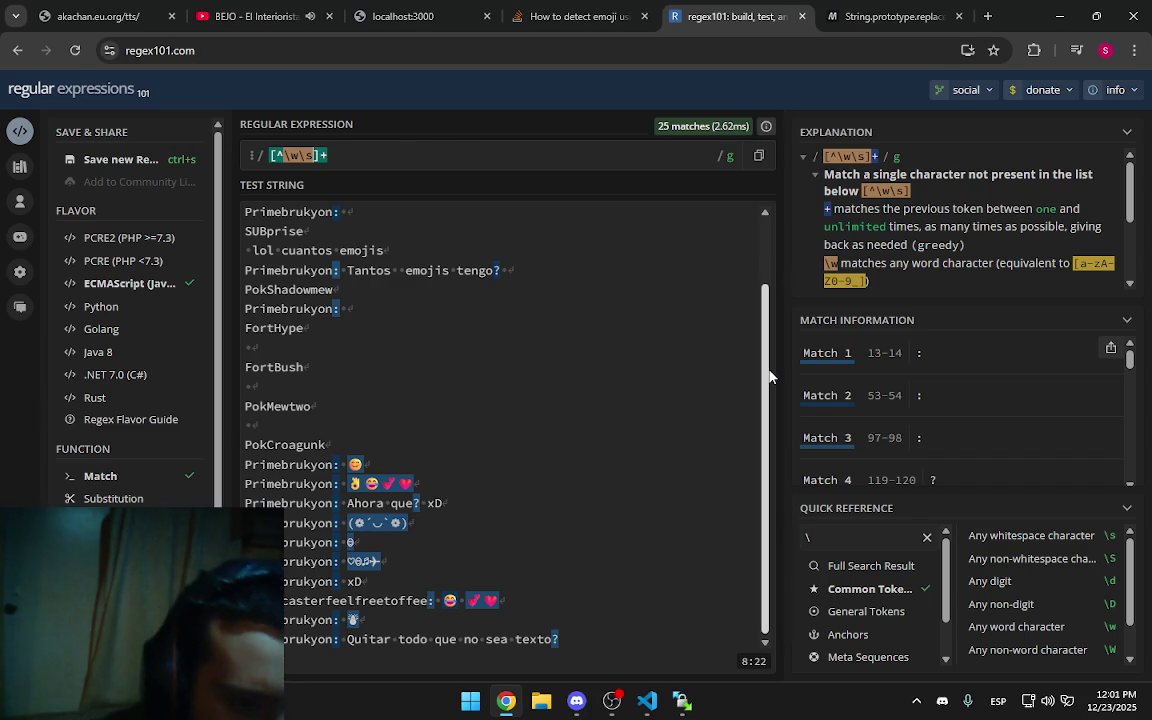
# Step: Add : and ¿? to the negated character class so the pattern reads [^\w\s:¿?]+
pyautogui.write(':')
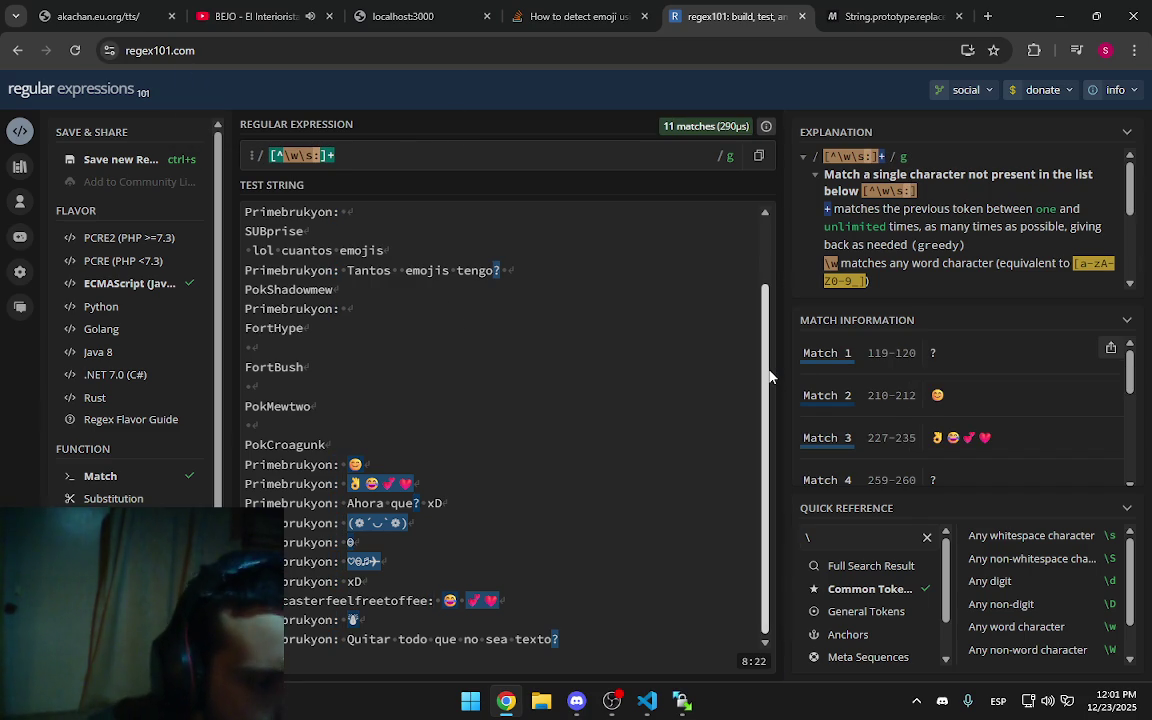
pyautogui.moveTo(769, 408); pyautogui.dragTo(769, 425)
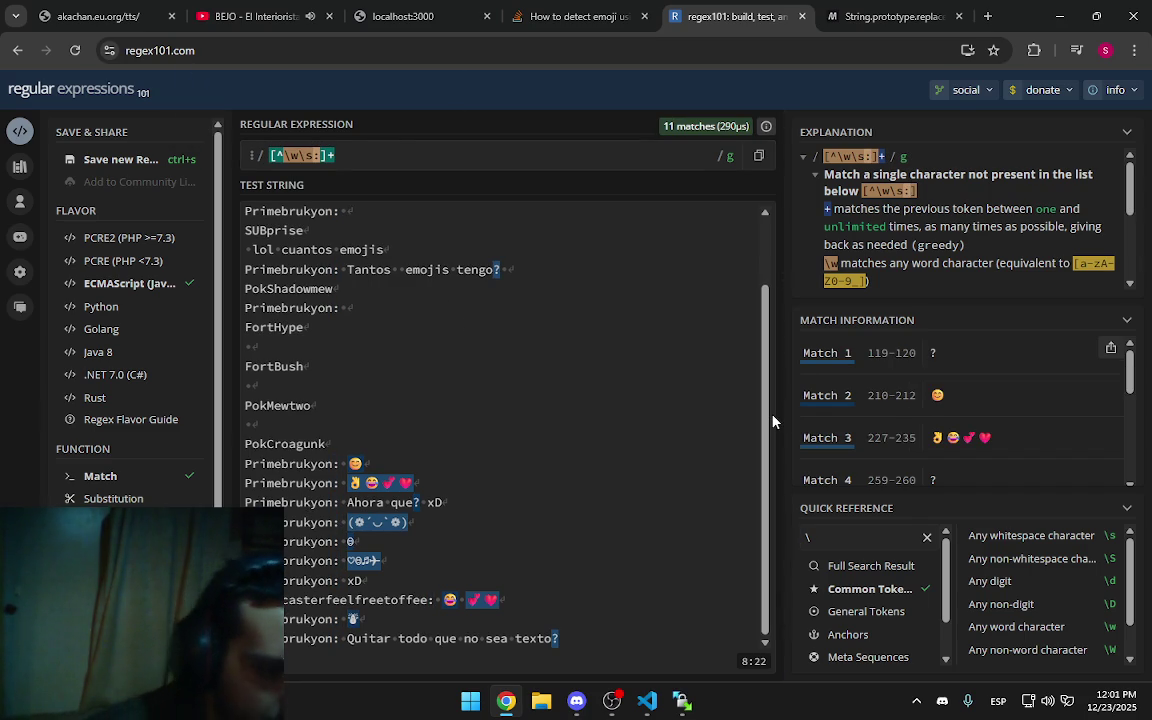
pyautogui.click(473, 289)
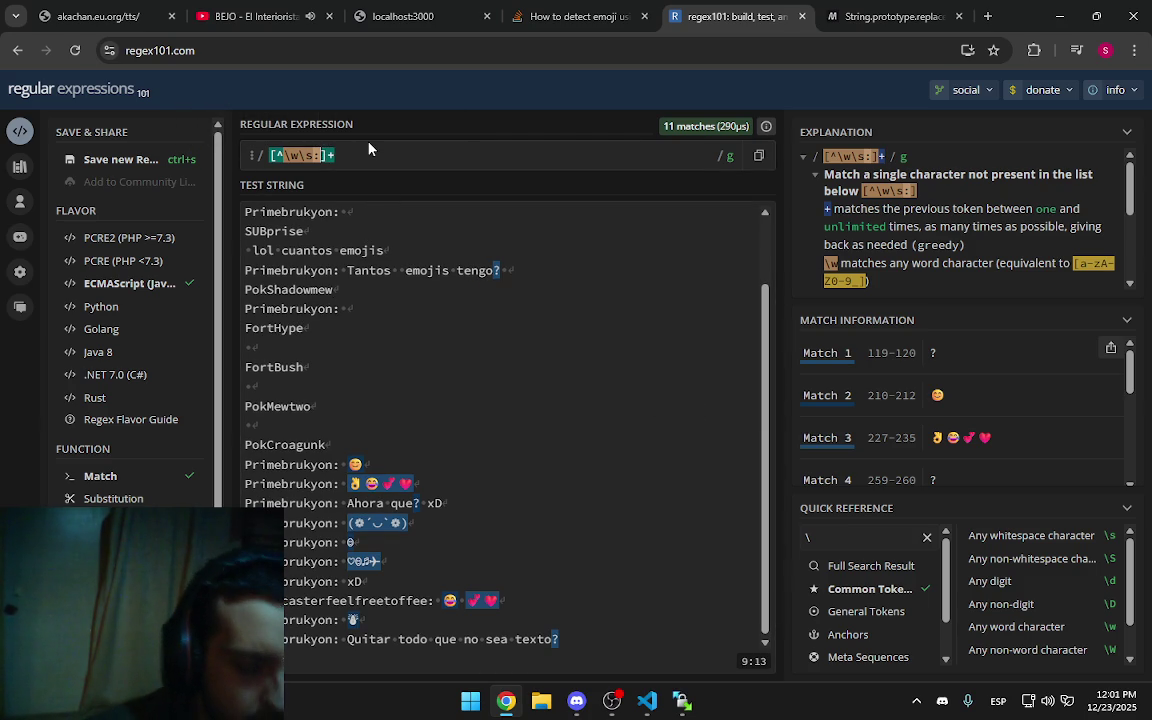
pyautogui.write('¿?')
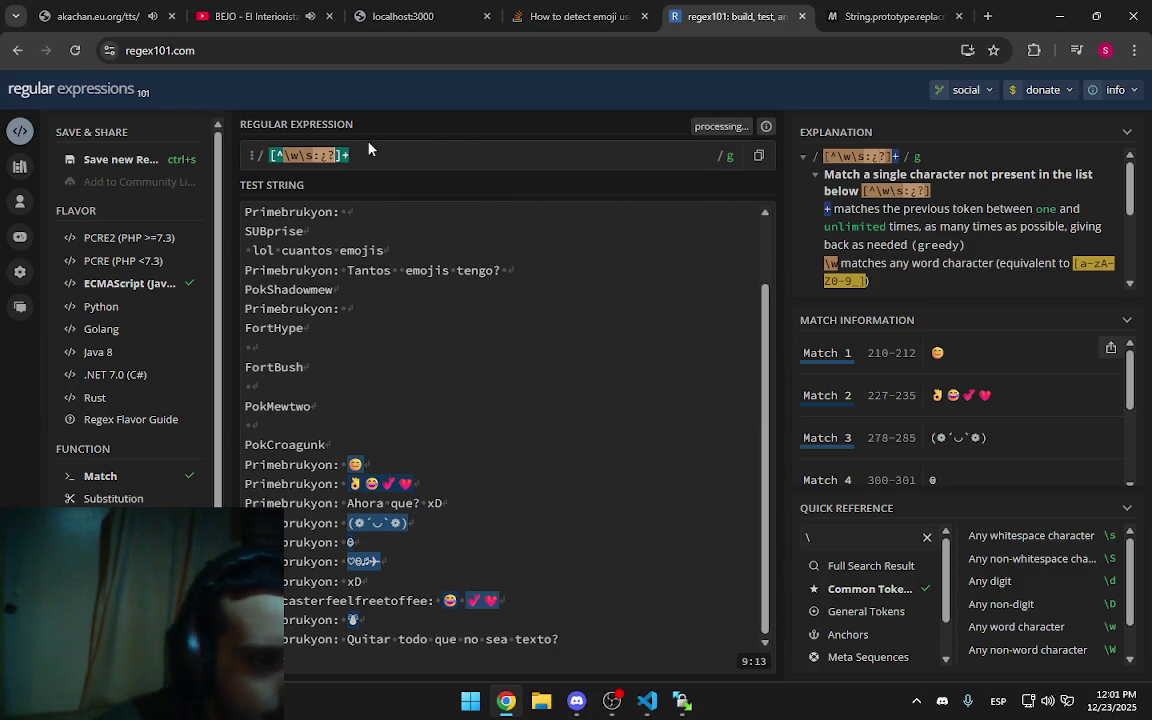
# Step: Go through Discord to OBS Studio and open the piliapp symbol link posted in the stream chat
pyautogui.click(576, 700)
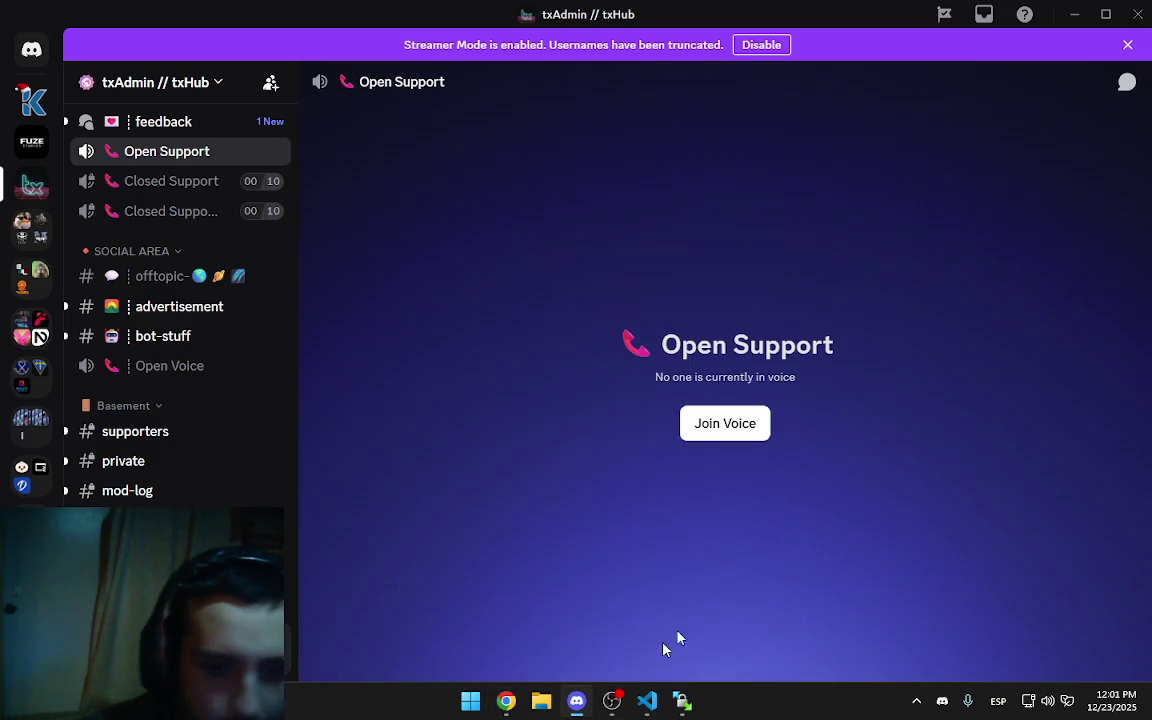
pyautogui.click(612, 700)
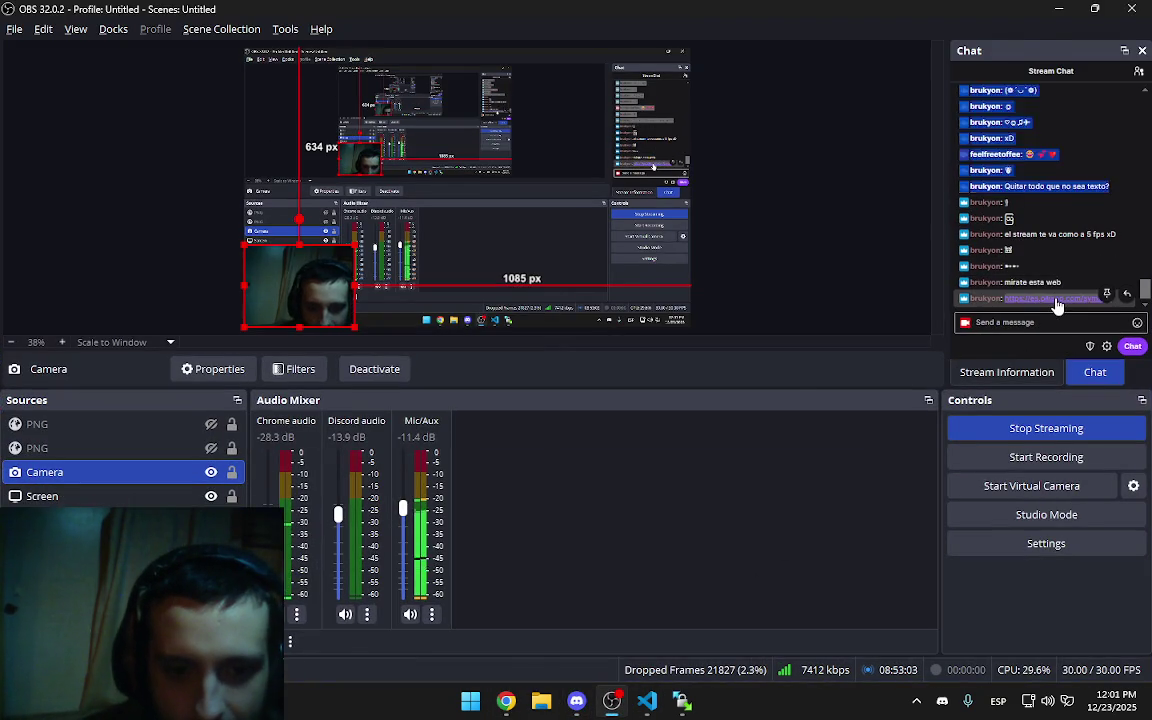
pyautogui.click(1057, 299)
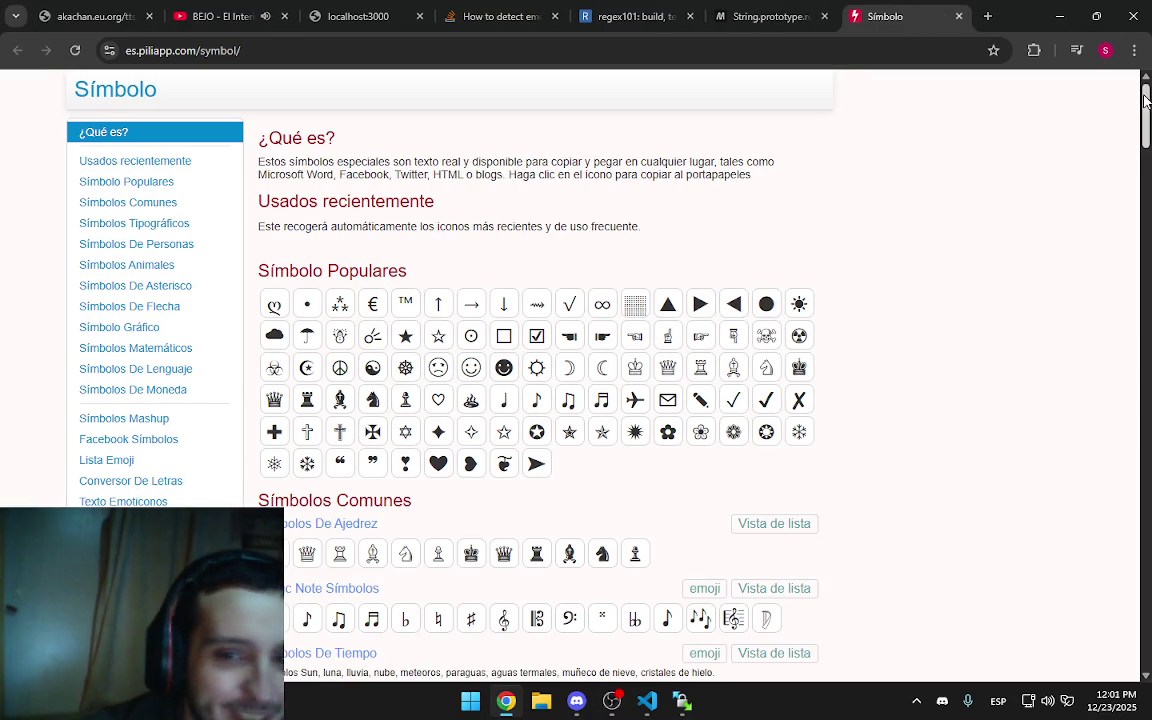
# Step: Find the Signos De Puntuación section on PiliApp Symbol and copy the interrobang ‽
pyautogui.scroll(-3, 1147, 97)
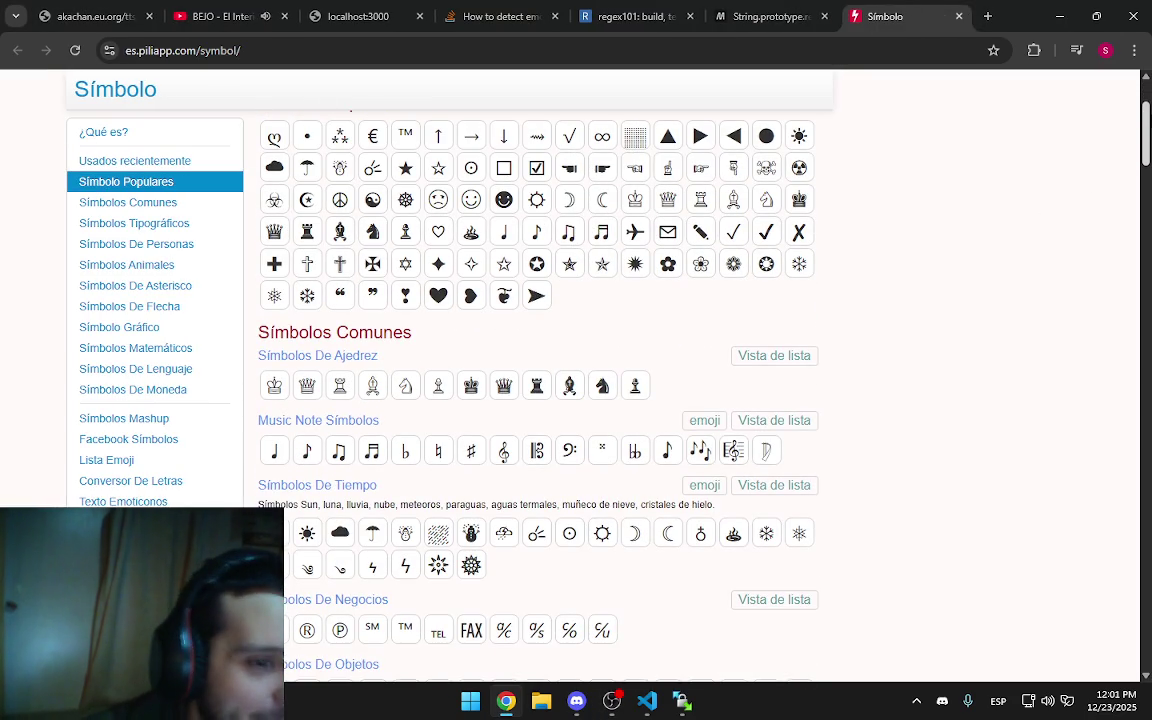
pyautogui.scroll(2, 540, 400)
pyautogui.scroll(-1, 540, 400)
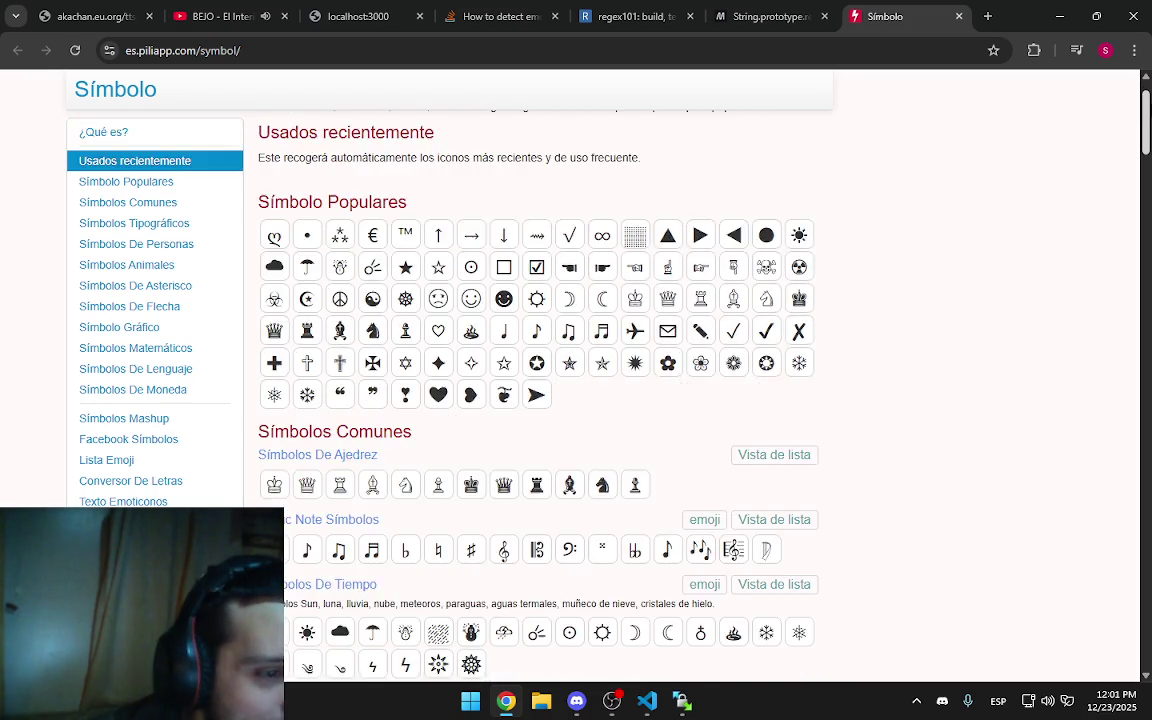
pyautogui.scroll(1, 540, 400)
pyautogui.scroll(-4, 540, 400)
pyautogui.scroll(-15, 540, 400)
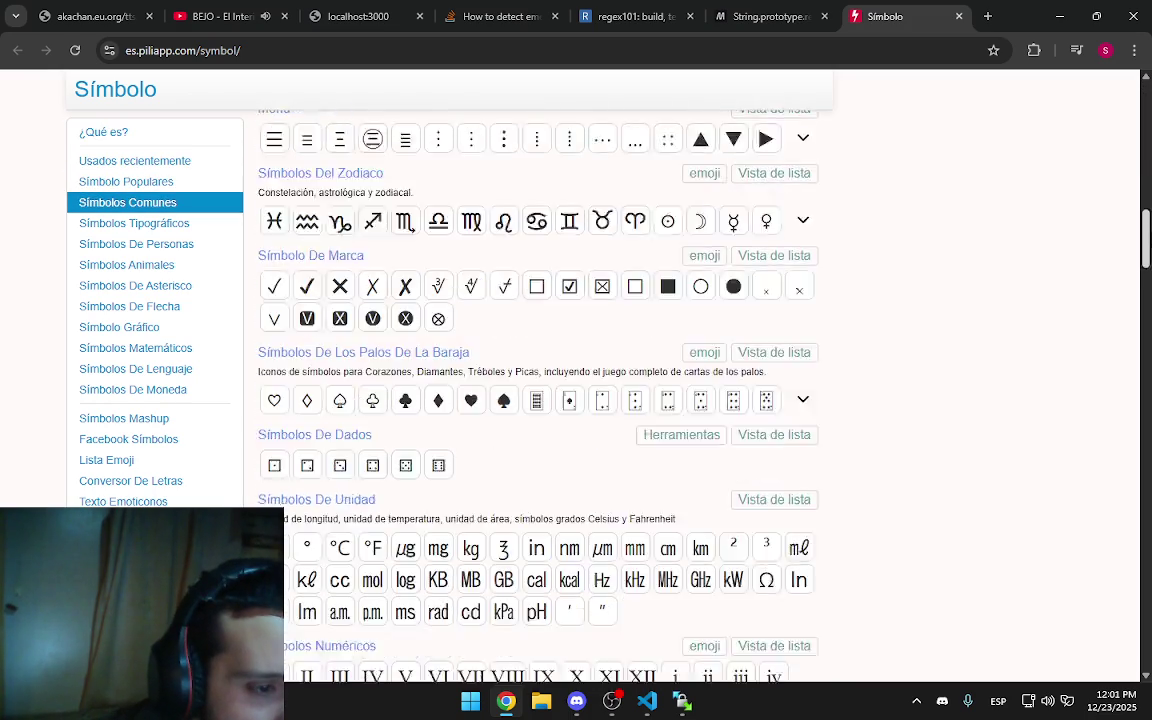
pyautogui.scroll(10, 540, 400)
pyautogui.scroll(-3, 540, 400)
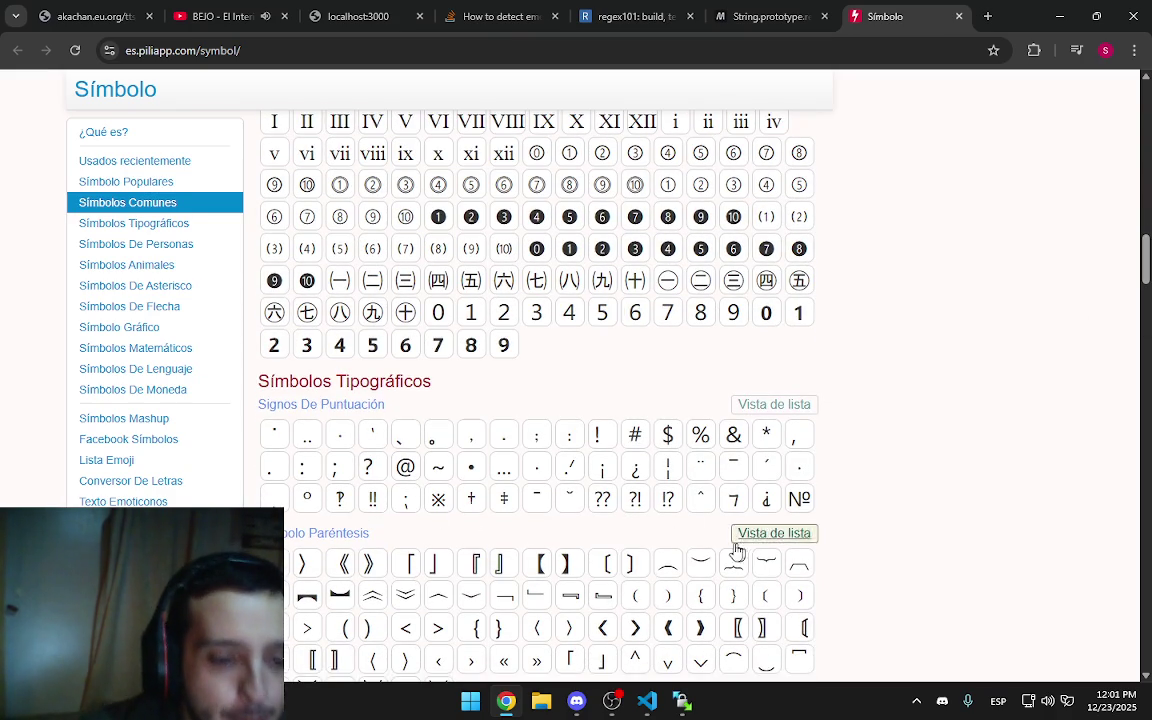
pyautogui.rightClick(334, 478)
pyautogui.press('Escape')
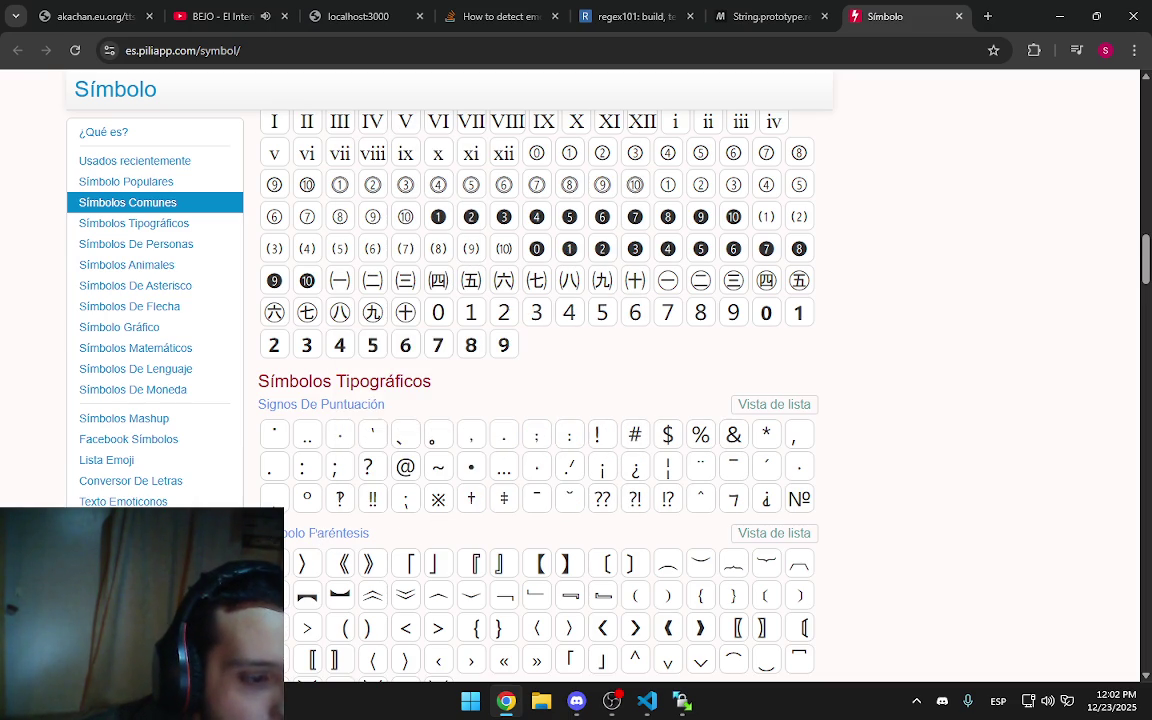
pyautogui.click(336, 510)
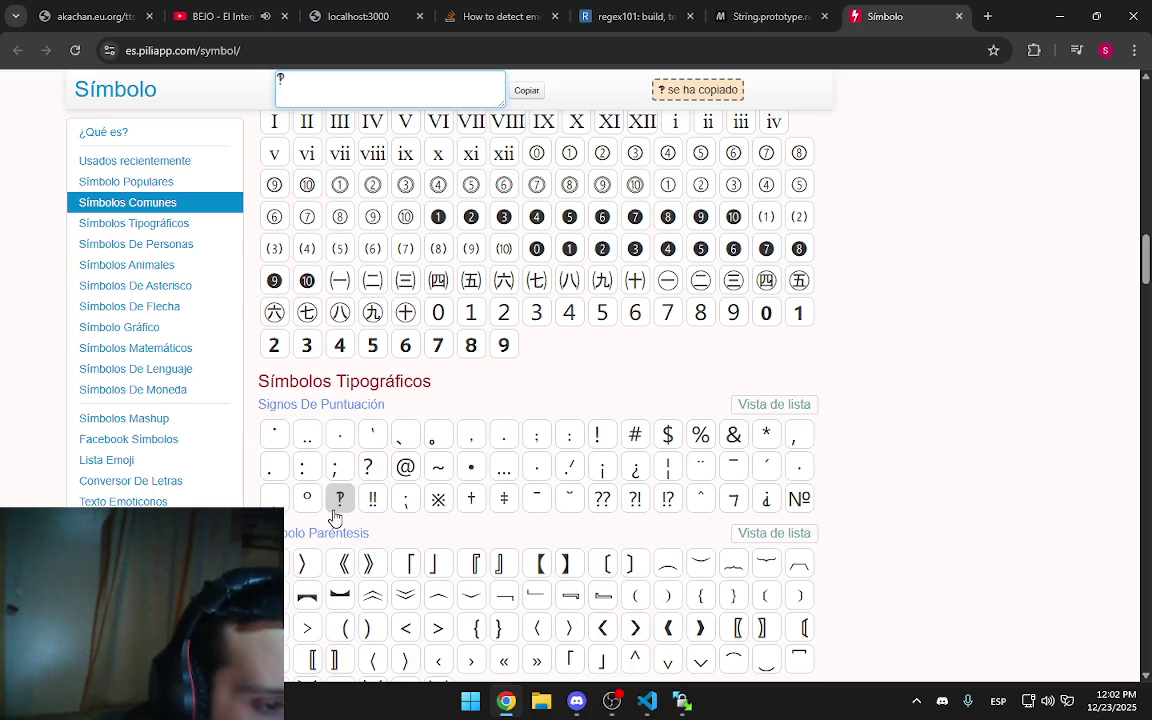
# Step: Post a message of repeated ‽ interrobang symbols to the OBS stream chat
pyautogui.hotkey('alt', 'Tab')
pyautogui.click(1033, 321)
pyautogui.write('‽')
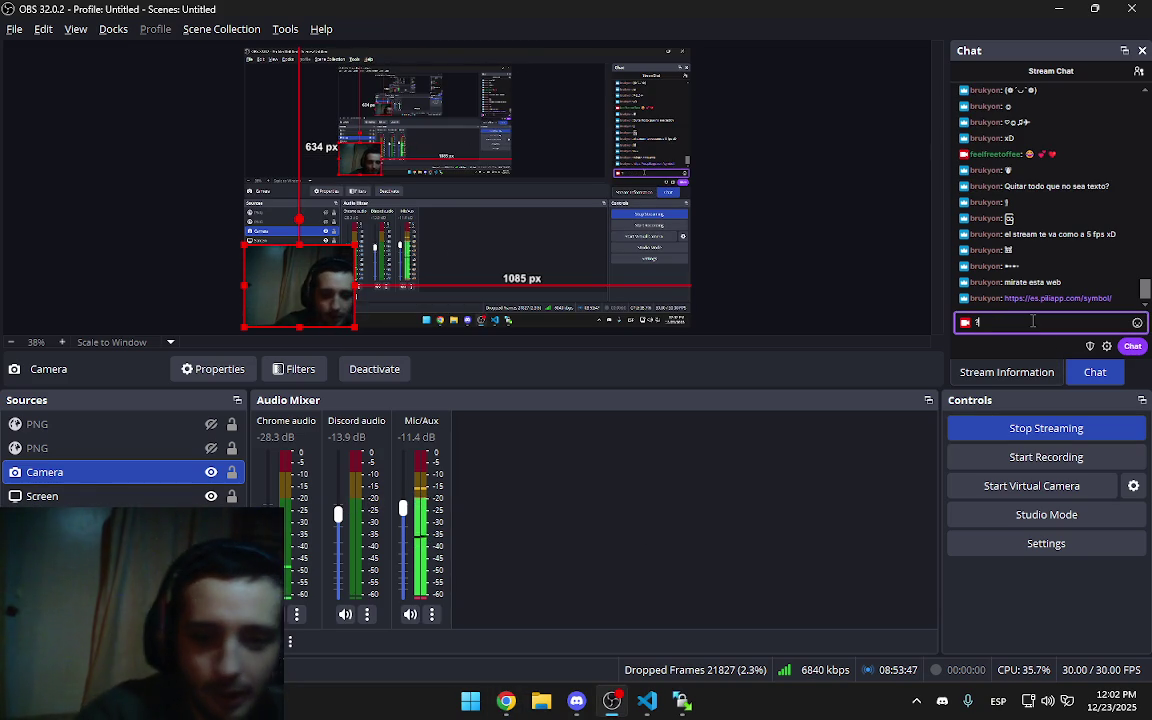
pyautogui.hotkey('ctrl', 'v')
pyautogui.hotkey('ctrl', 'v')
pyautogui.hotkey('ctrl', 'v')
pyautogui.press('Return')
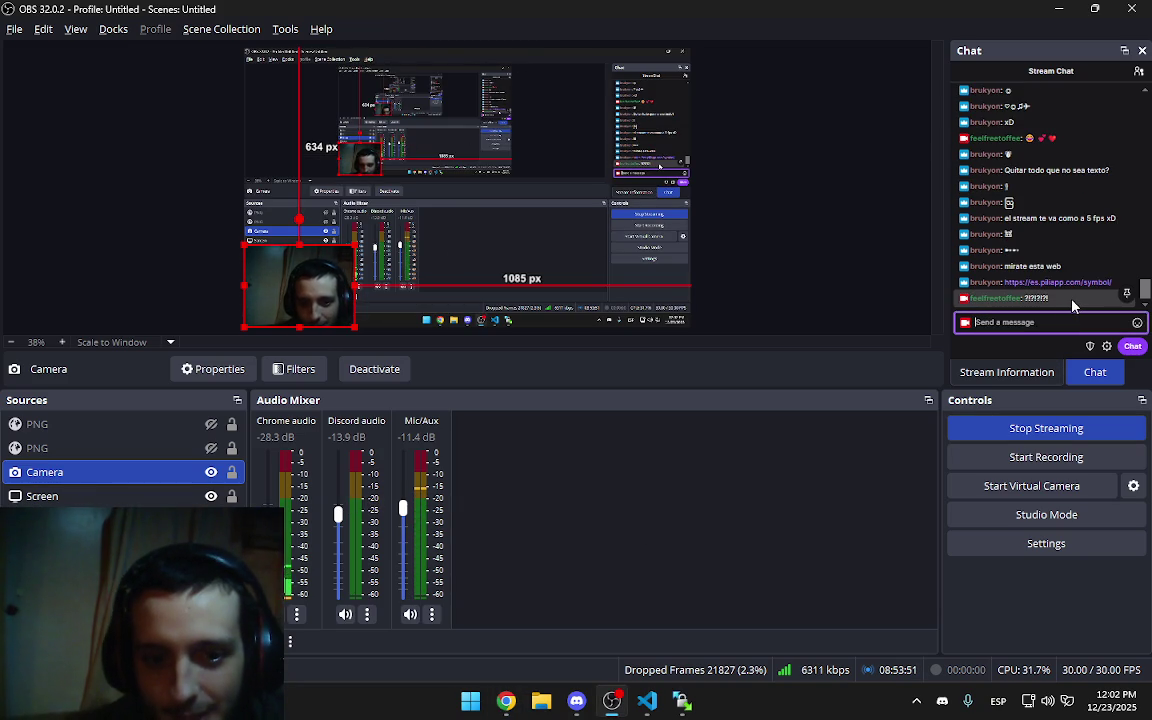
# Step: After glancing back at the symbol page, send a single ? message to the chat
pyautogui.hotkey('alt', 'Tab')
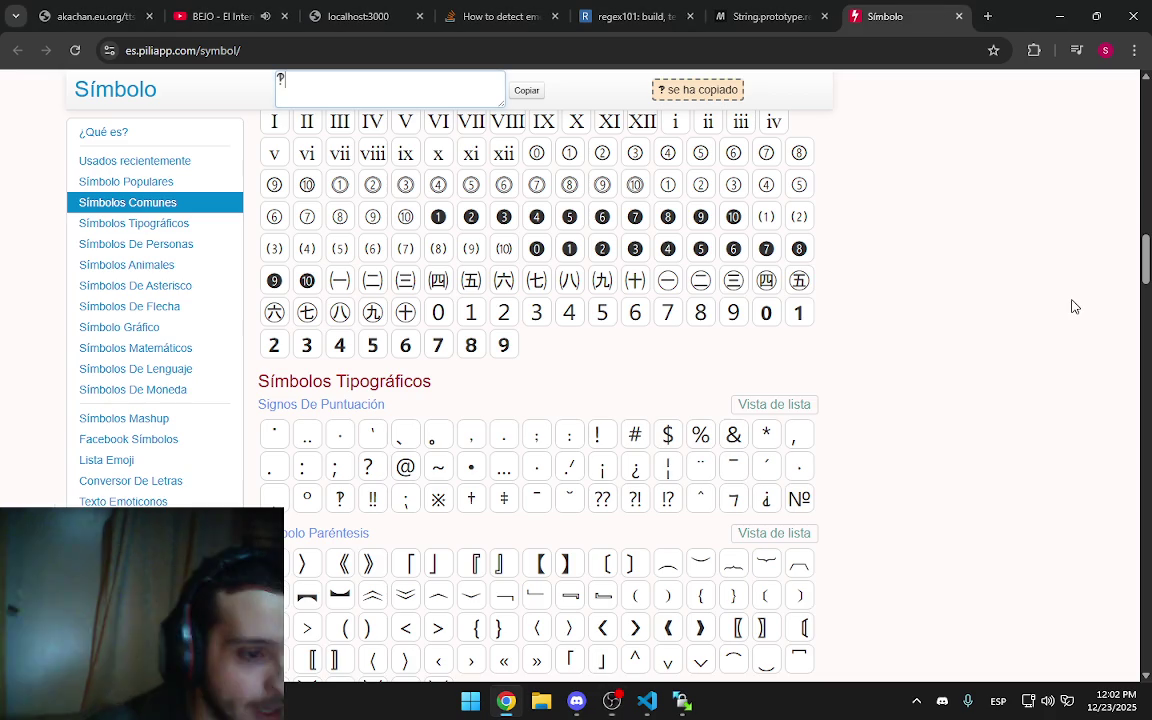
pyautogui.hotkey('alt', 'Tab')
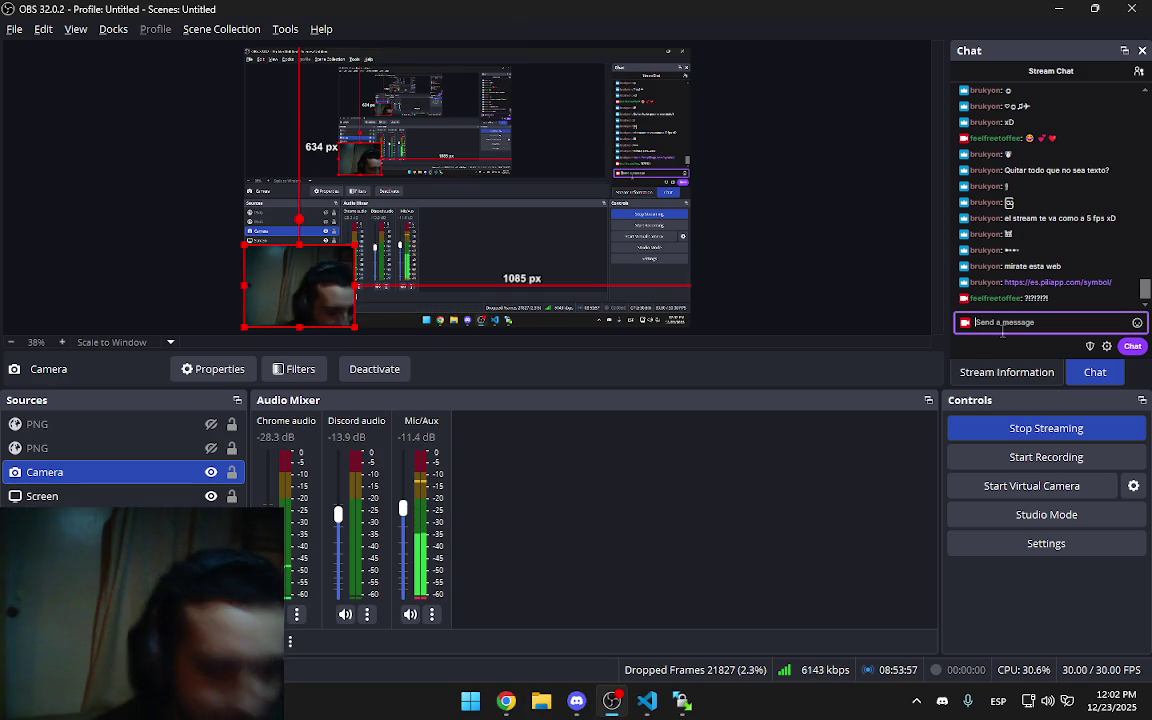
pyautogui.hotkey('alt', 'Tab')
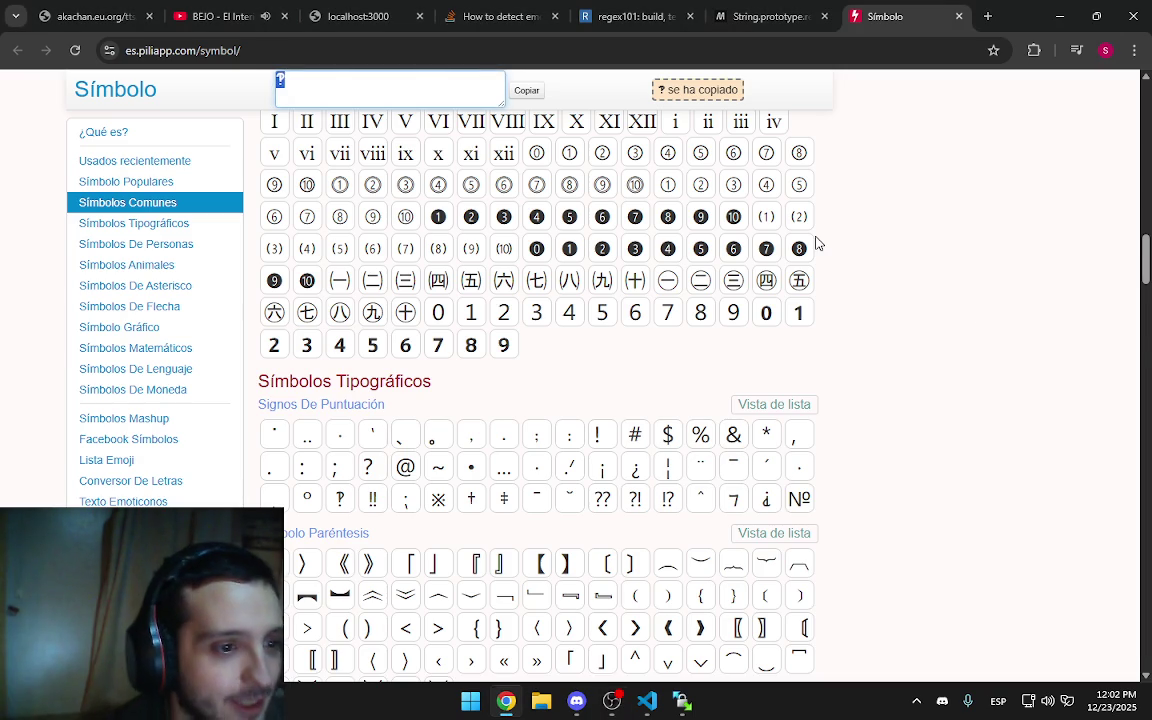
pyautogui.hotkey('alt', 'Tab')
pyautogui.click(1047, 323)
pyautogui.write('?')
pyautogui.press('Return')
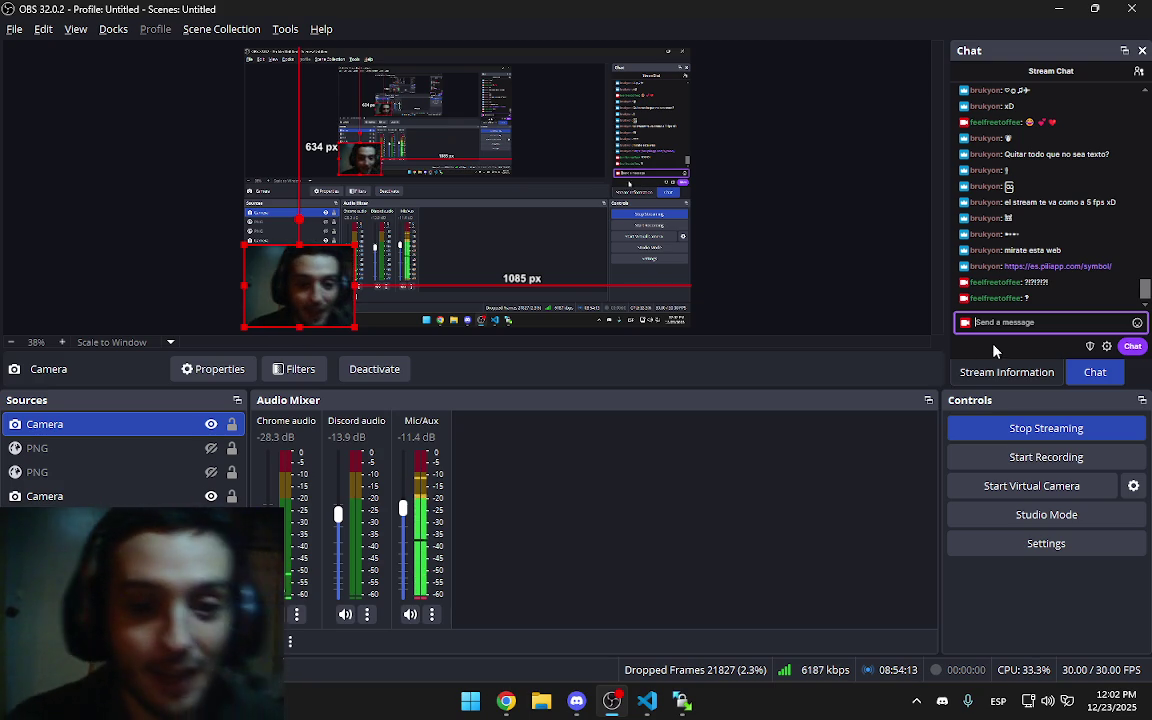
# Step: Return to the PiliApp symbol page in Chrome, scroll through it, and start a new tab
pyautogui.click(506, 701)
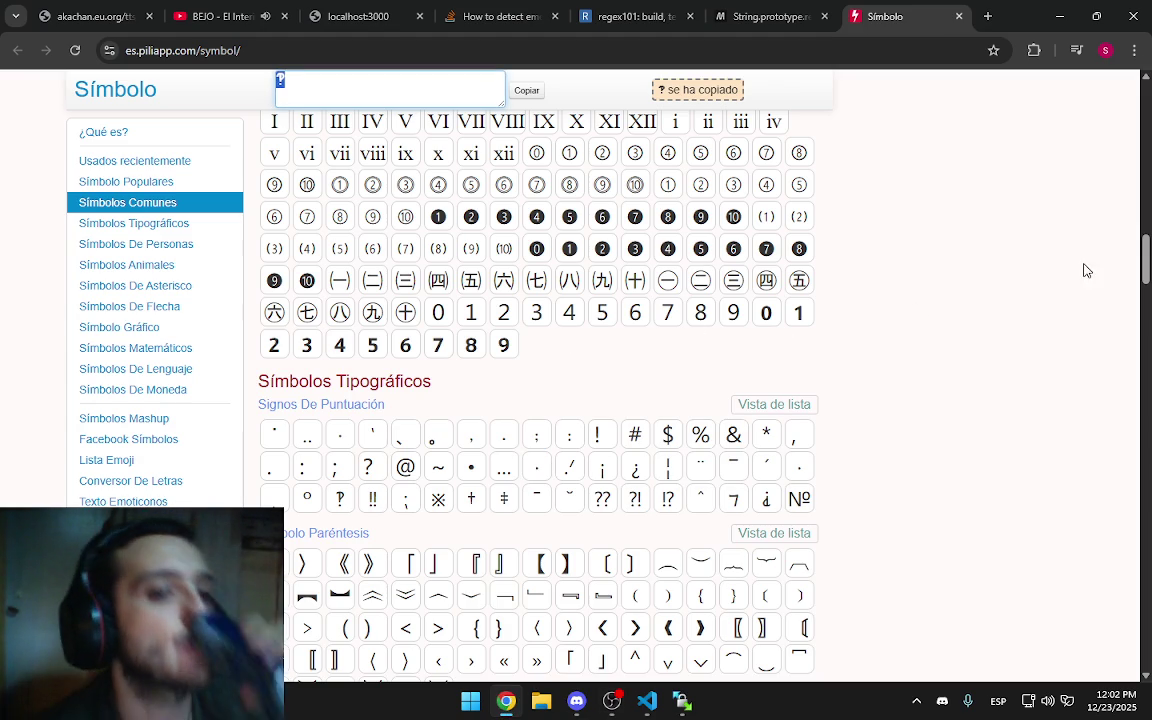
pyautogui.scroll(-2, 1148, 263)
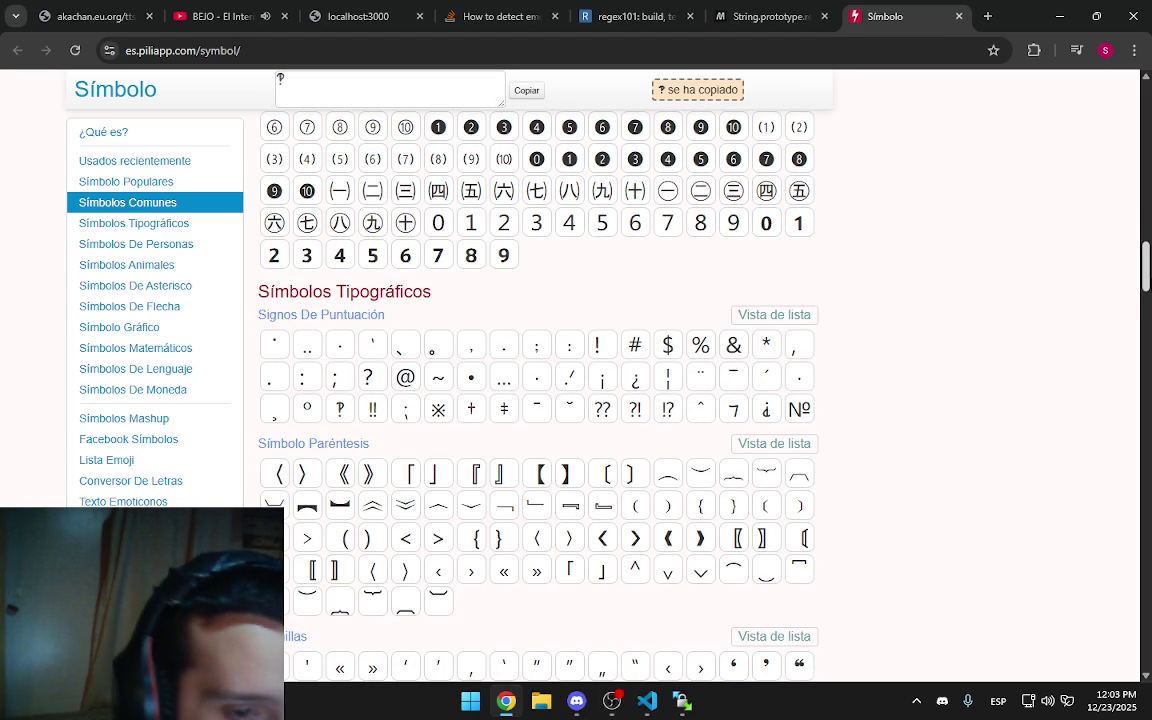
pyautogui.scroll(-1, 1032, 250)
pyautogui.scroll(1, 1032, 250)
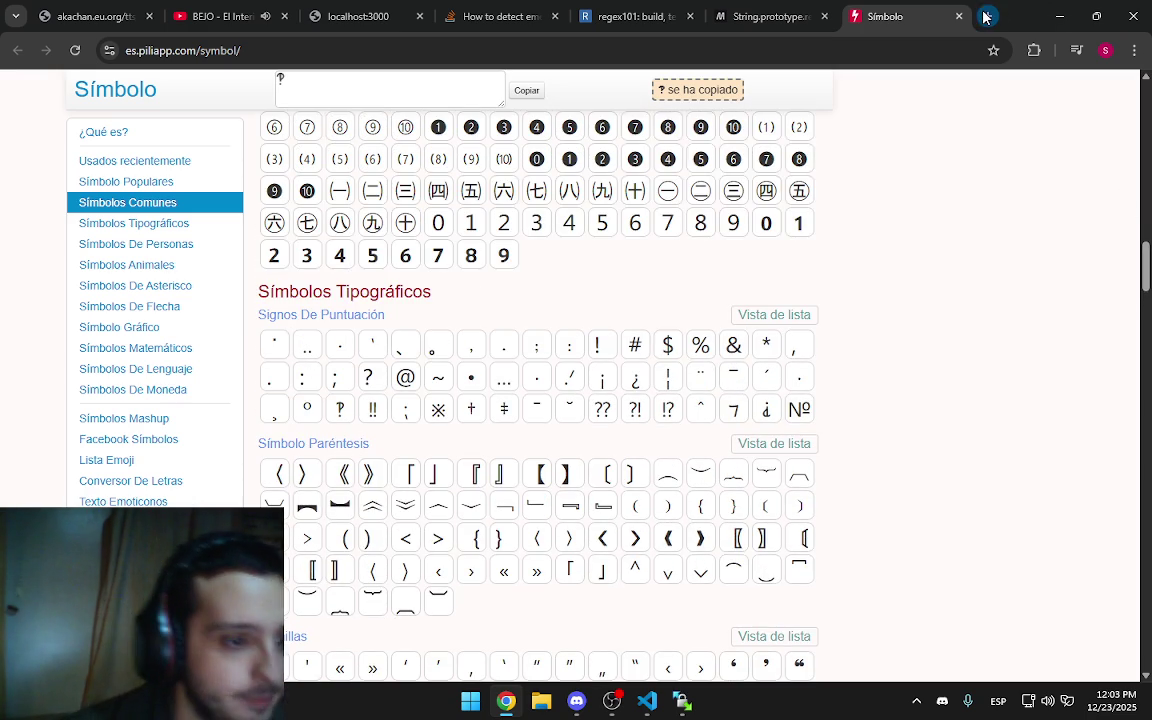
pyautogui.click(985, 17)
# Step: Google 'puntuation symbols regex' and open the Stack Overflow 'Regular Expressions on Punctuation' question
pyautogui.write('punti')
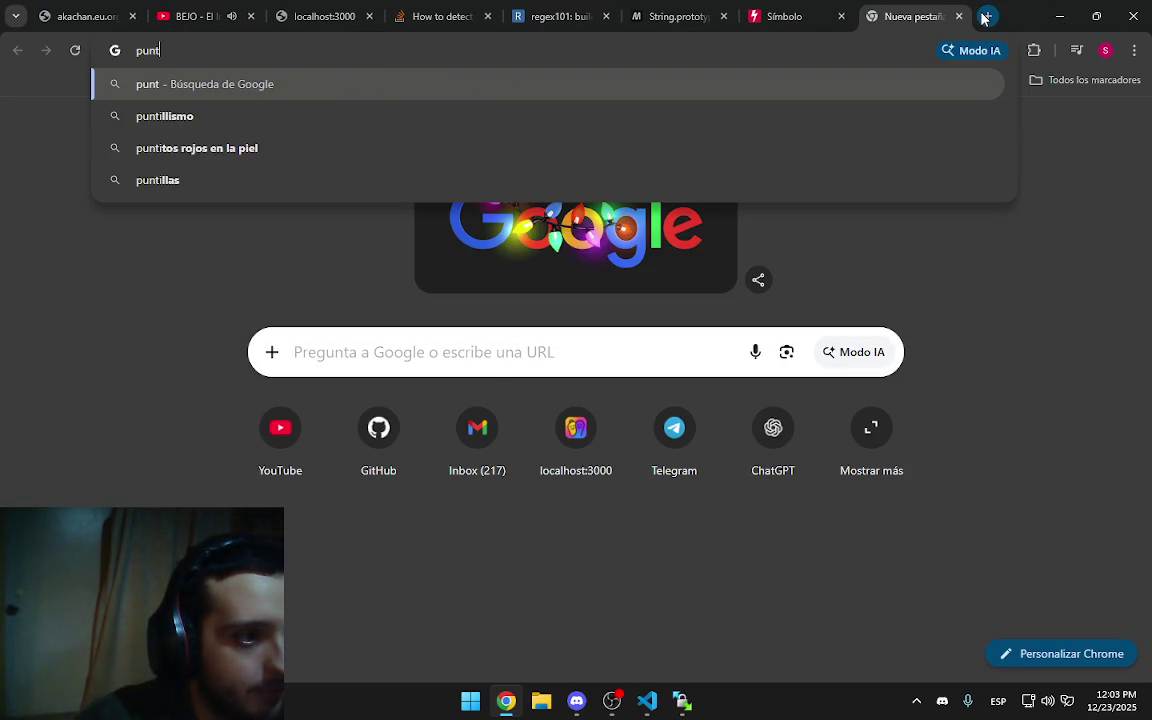
pyautogui.press('BackSpace')
pyautogui.write('uation sy')
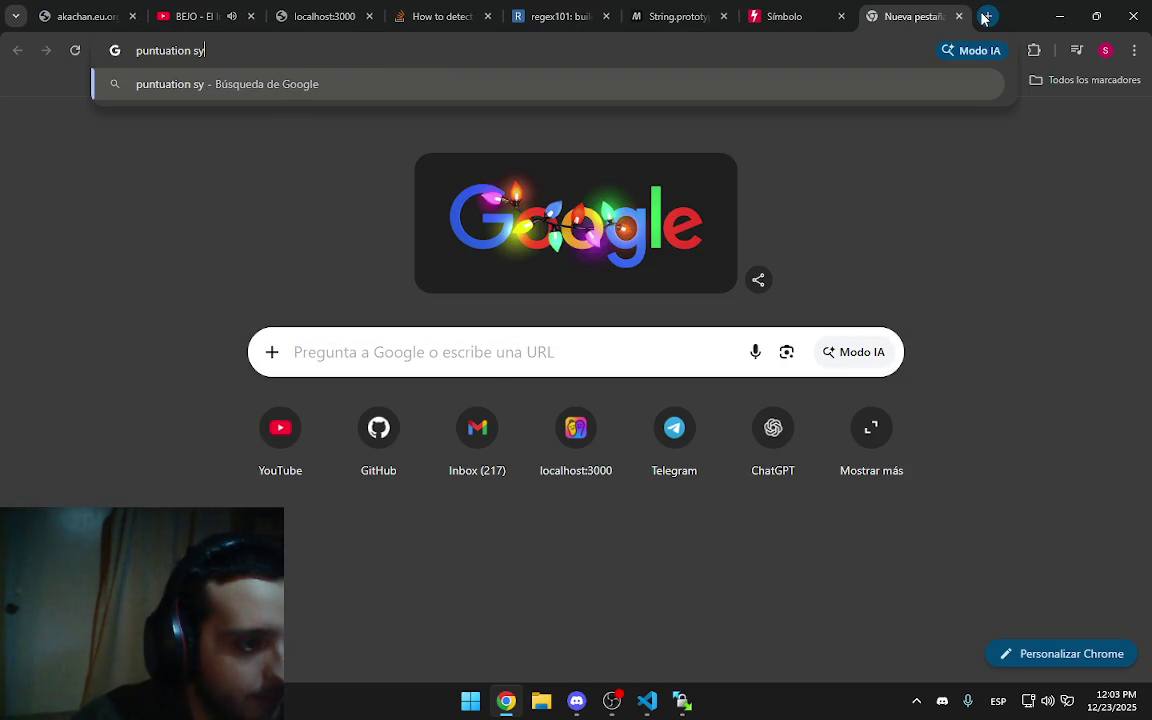
pyautogui.write('mbols regex')
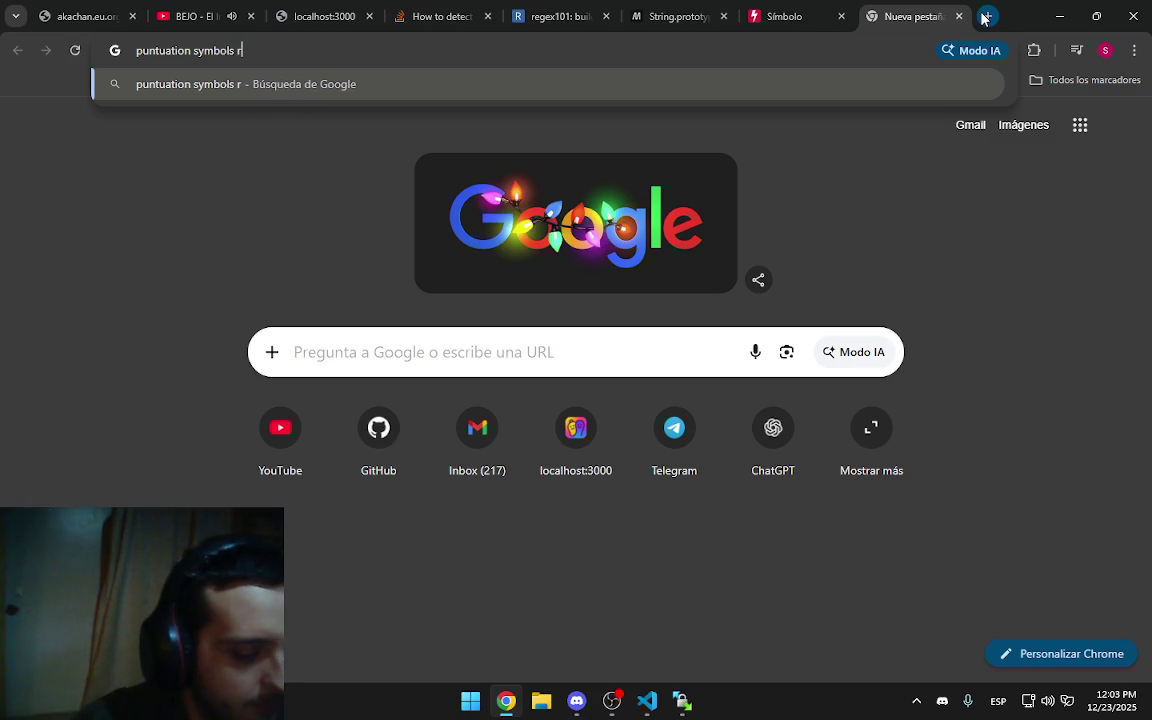
pyautogui.press('Return')
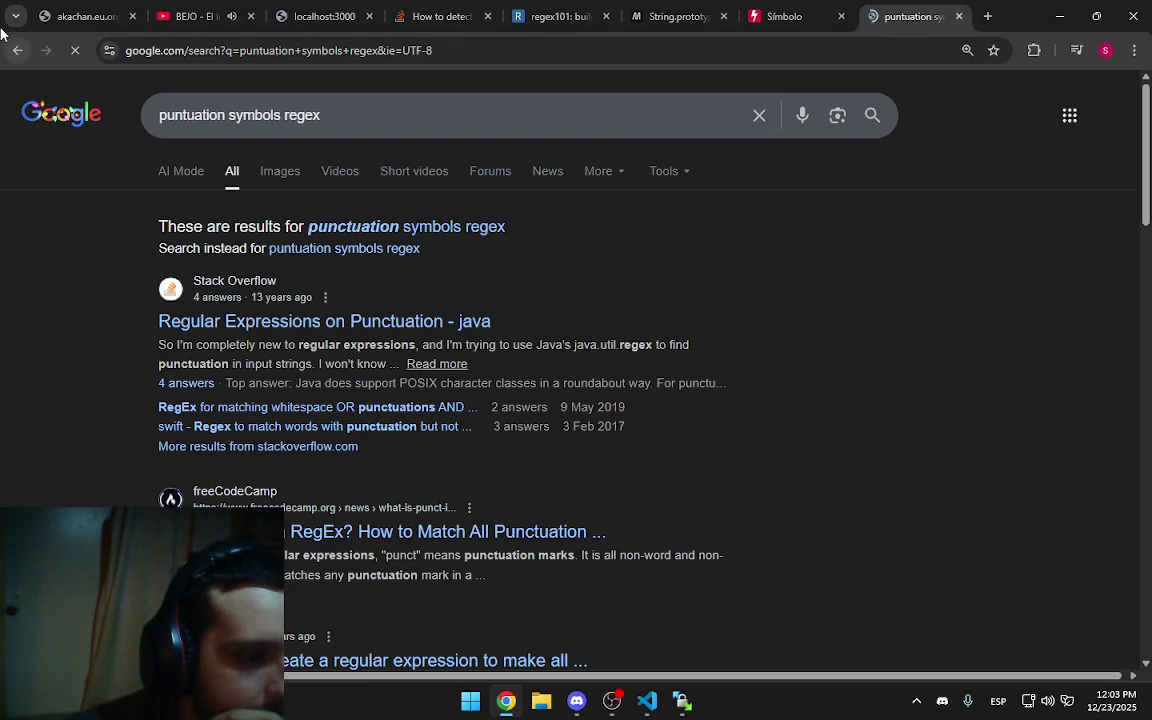
pyautogui.click(329, 320)
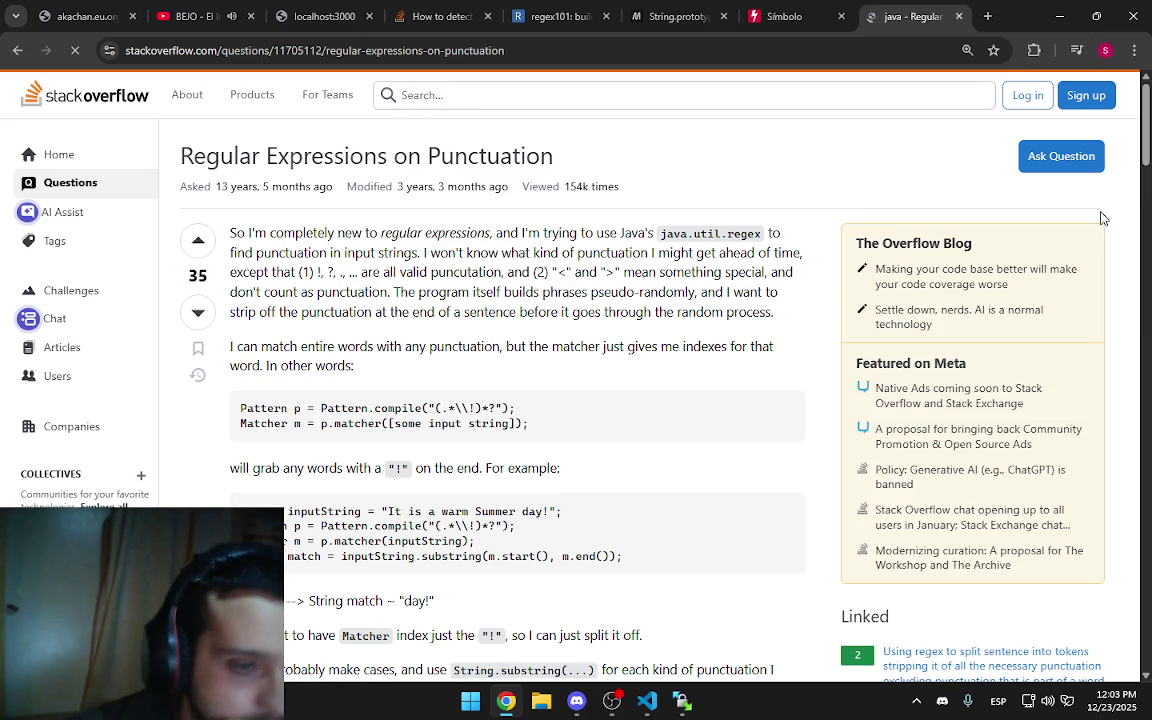
# Step: Paste \p{Punct} from the answer over :¿? so the pattern reads [^\w\s\p{Punct}]+
pyautogui.scroll(-7, 490, 400)
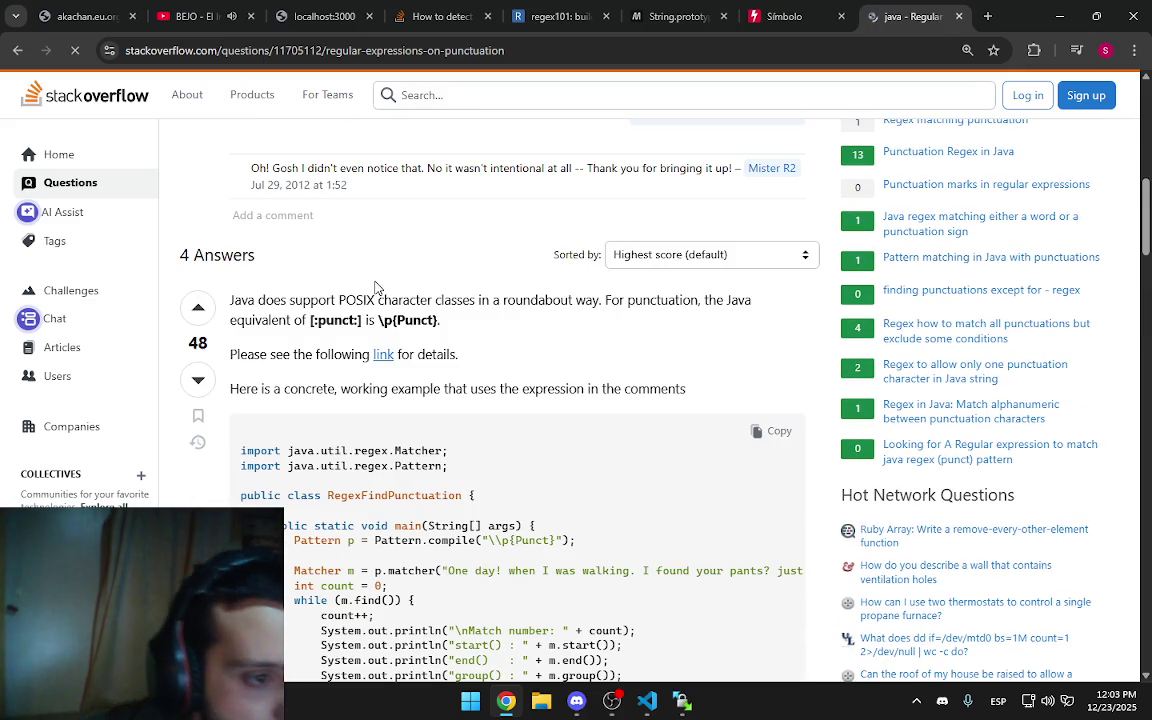
pyautogui.moveTo(377, 320)
pyautogui.mouseDown()
pyautogui.moveTo(441, 330)
pyautogui.moveTo(377, 320)
pyautogui.mouseUp()
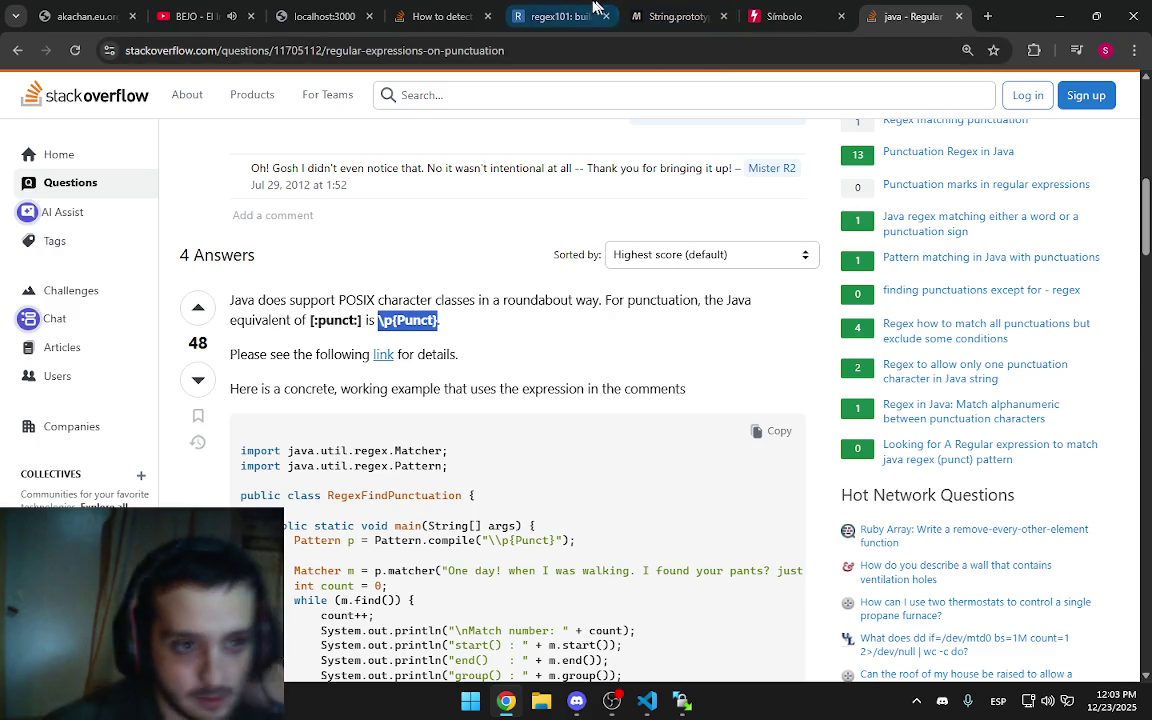
pyautogui.click(560, 16)
pyautogui.moveTo(338, 155); pyautogui.dragTo(312, 155)
pyautogui.hotkey('ctrl', 'v')
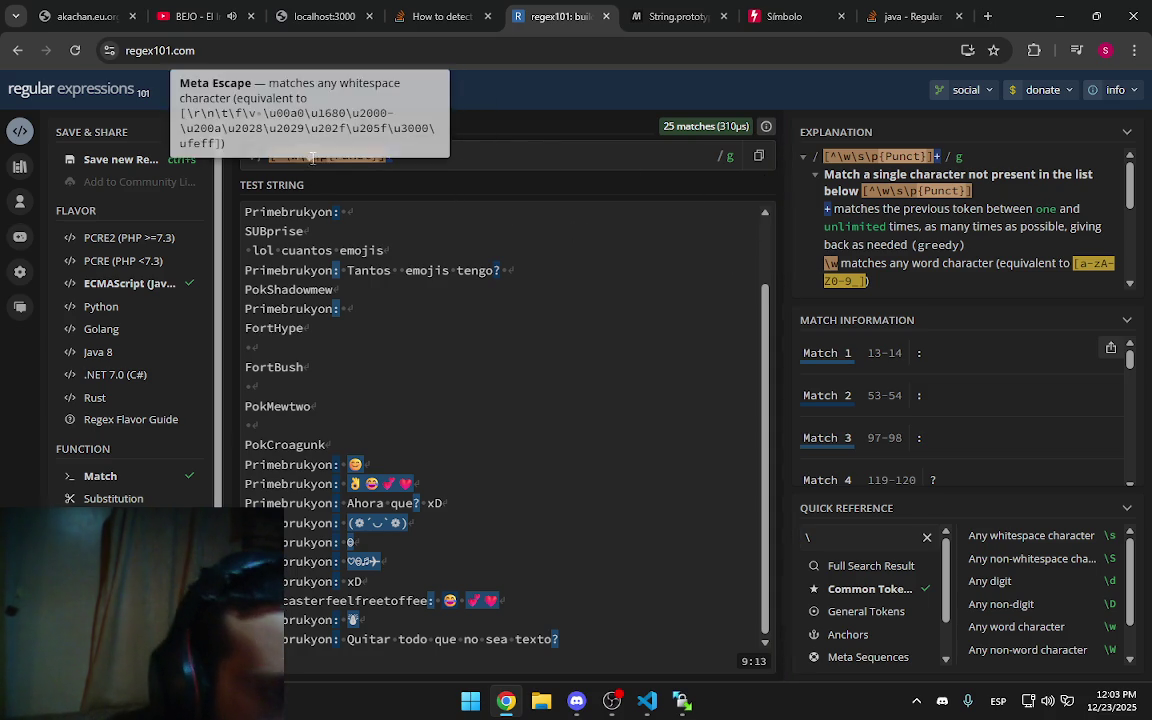
# Step: Rewrite the pattern as [^\w\s]+|\p{Punct}, moving \p{Punct} out into its own alternative
pyautogui.moveTo(313, 155); pyautogui.dragTo(376, 155)
pyautogui.press('BackSpace')
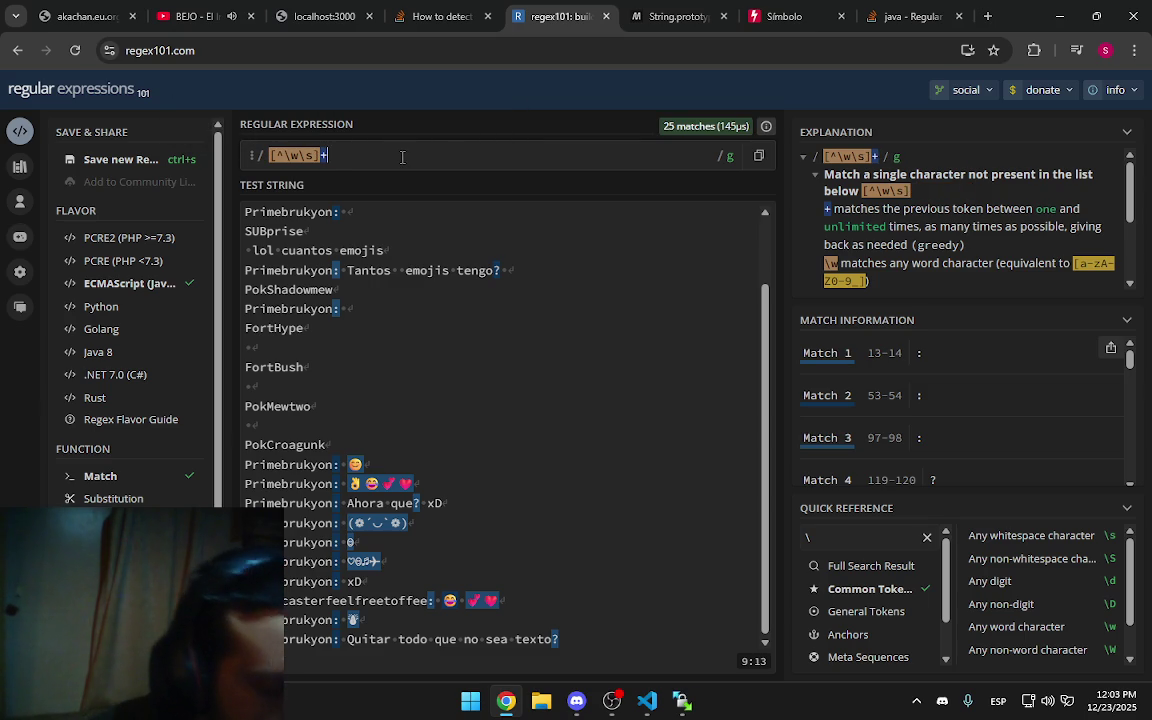
pyautogui.write('|\\p{Punct}')
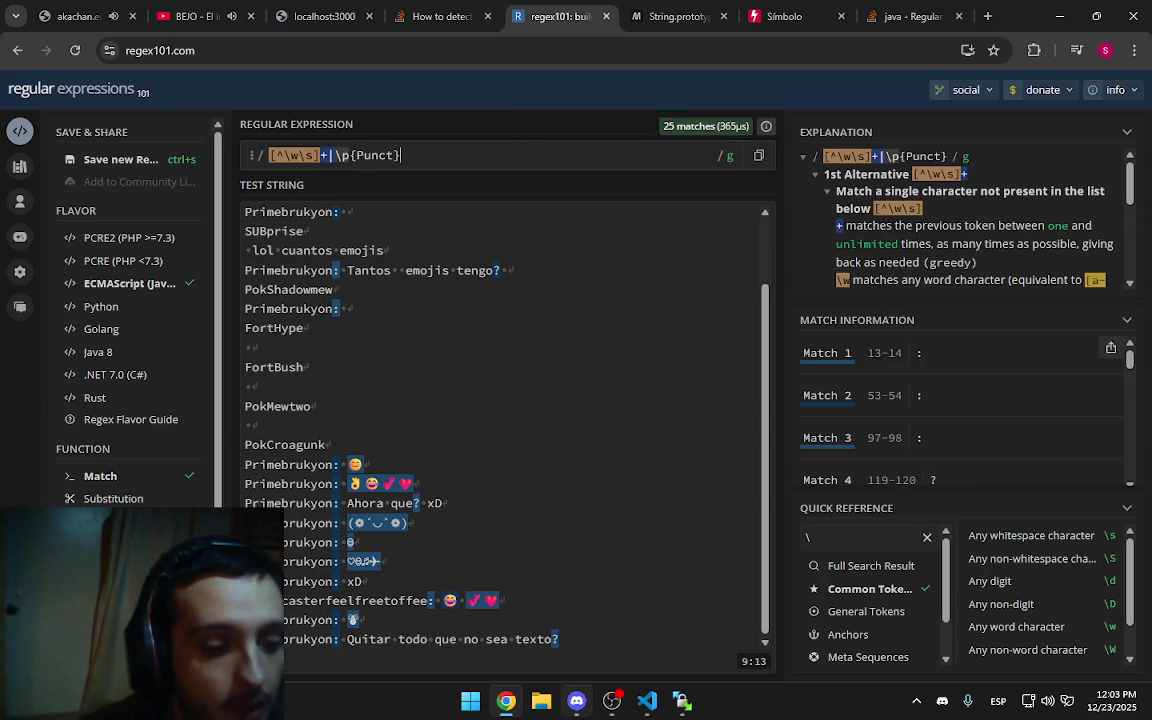
pyautogui.click(611, 701)
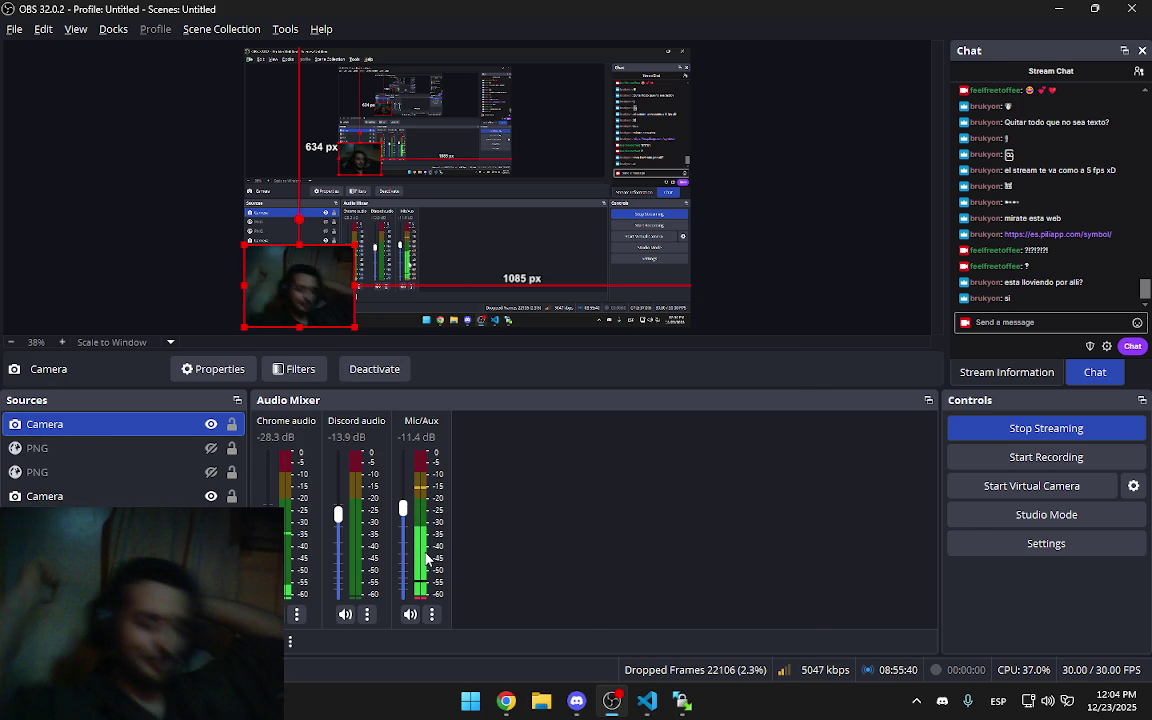
pyautogui.hotkey('alt', 'Tab')
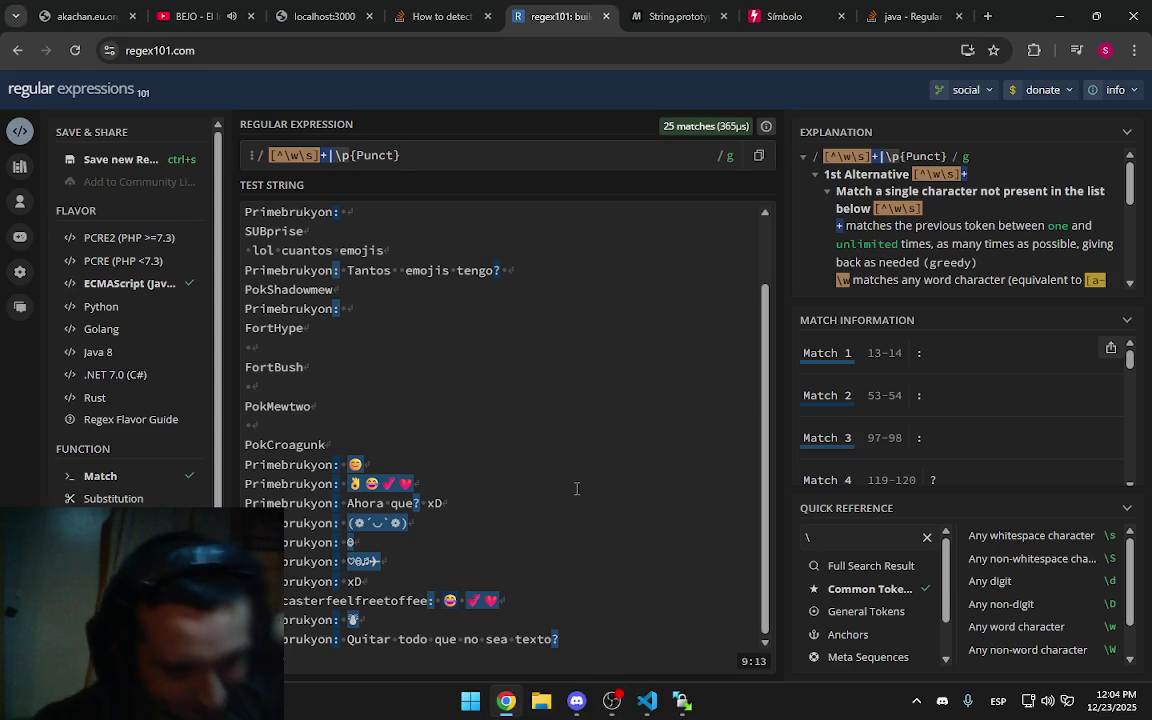
pyautogui.click(338, 155)
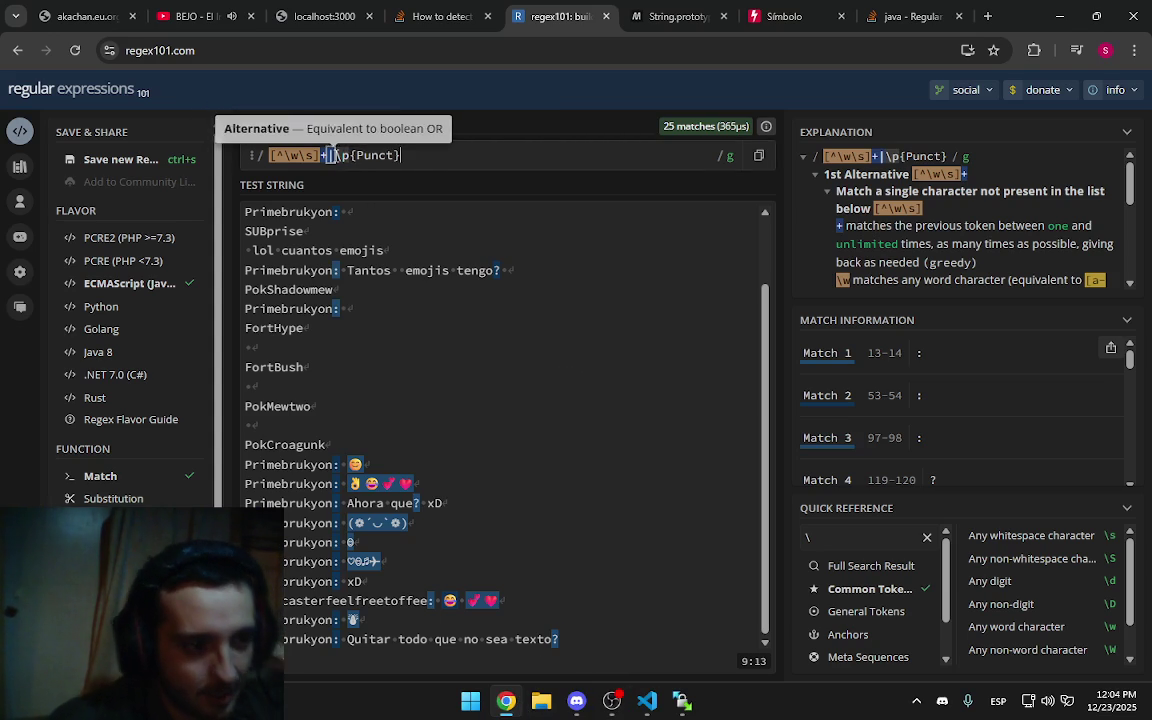
pyautogui.write('|')
pyautogui.click(988, 16)
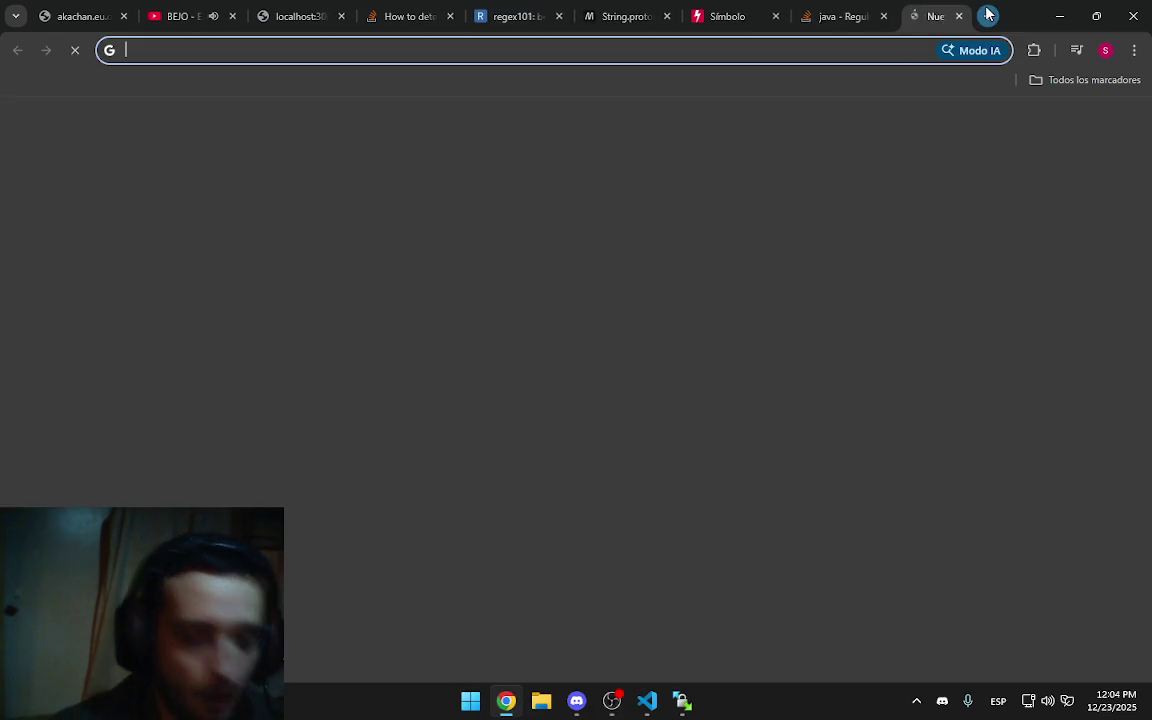
pyautogui.write('or regex')
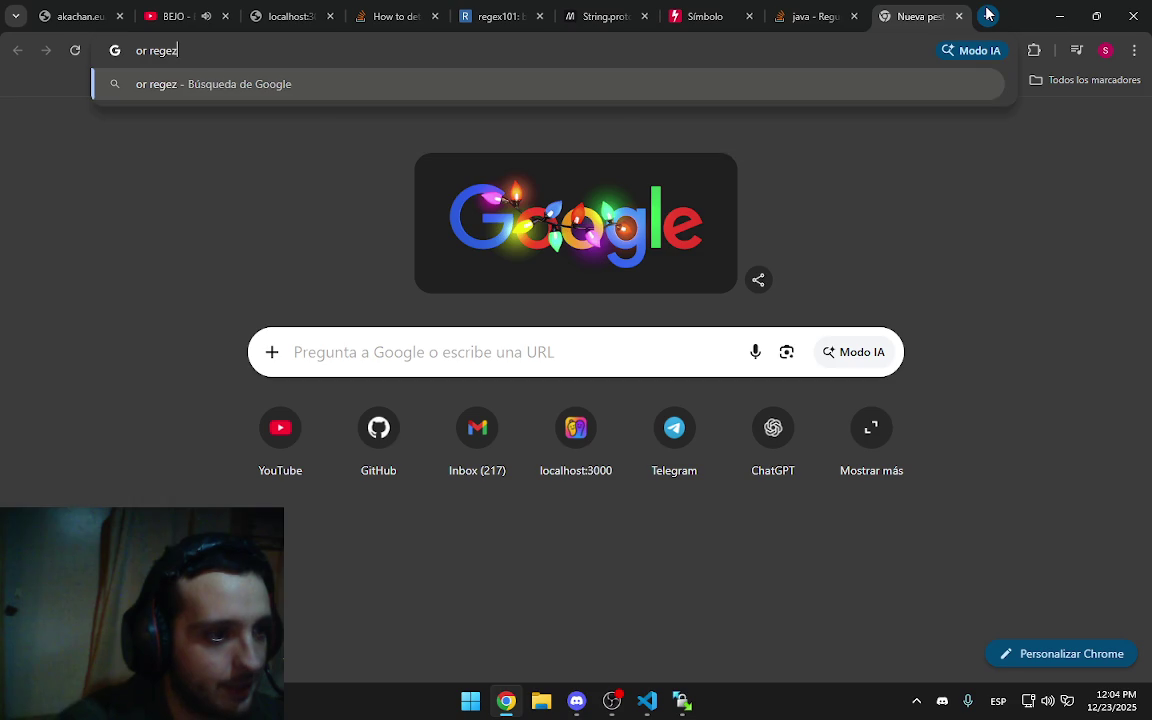
pyautogui.press('Return')
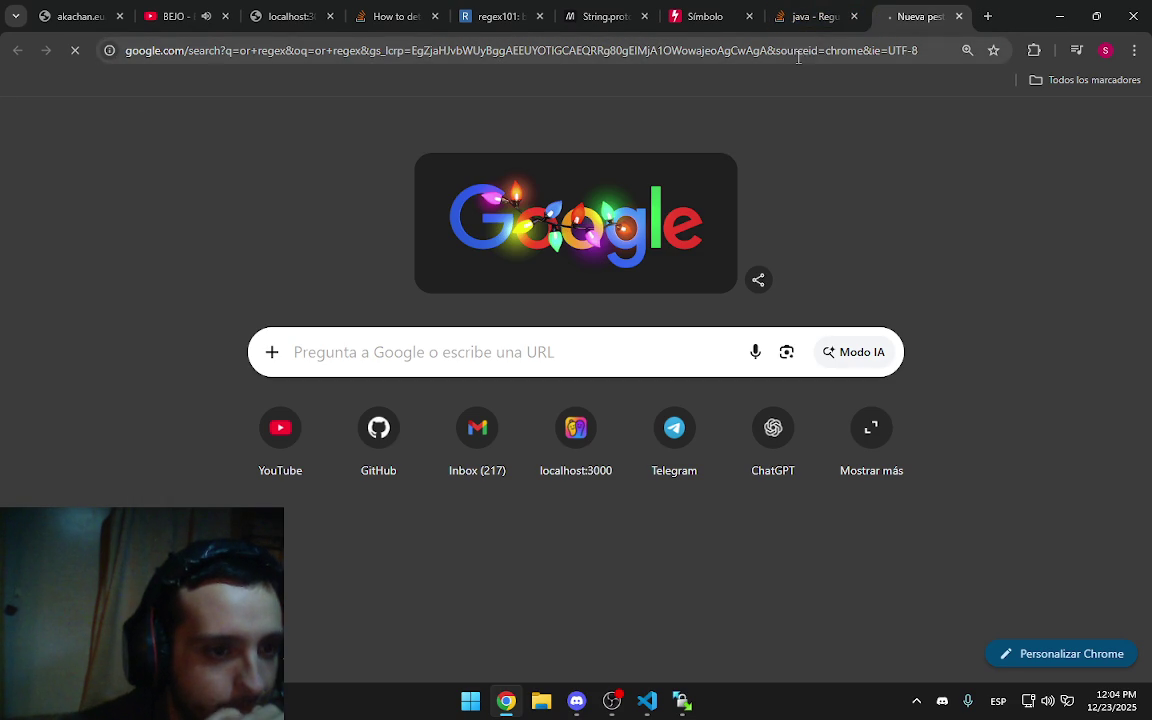
pyautogui.click(961, 16)
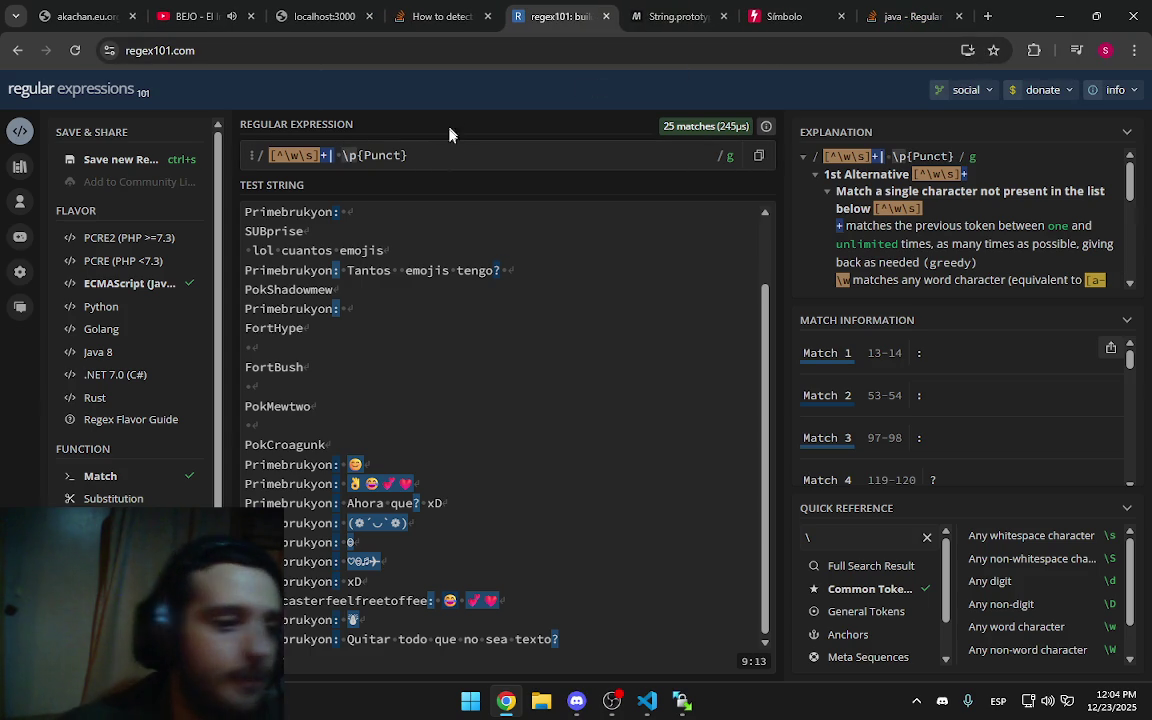
# Step: Append + to \p{Punct}, close the Java punctuation answer tab, and bring up index.js in VS Code
pyautogui.write('+')
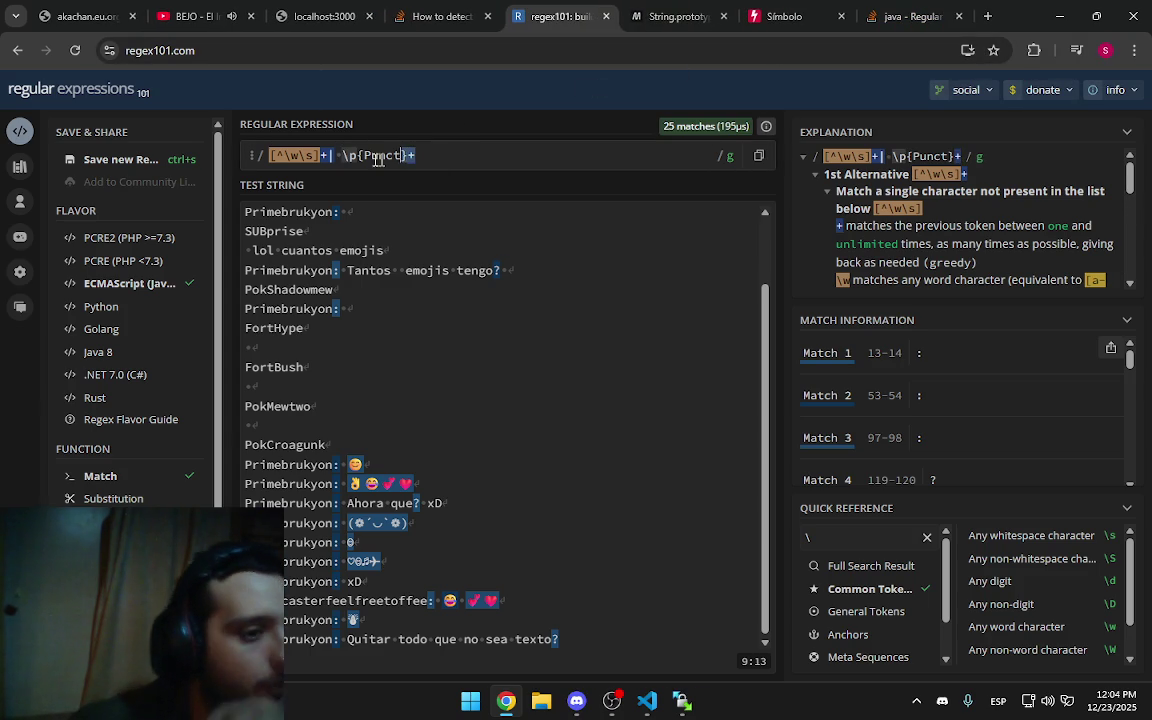
pyautogui.click(785, 12)
pyautogui.click(905, 16)
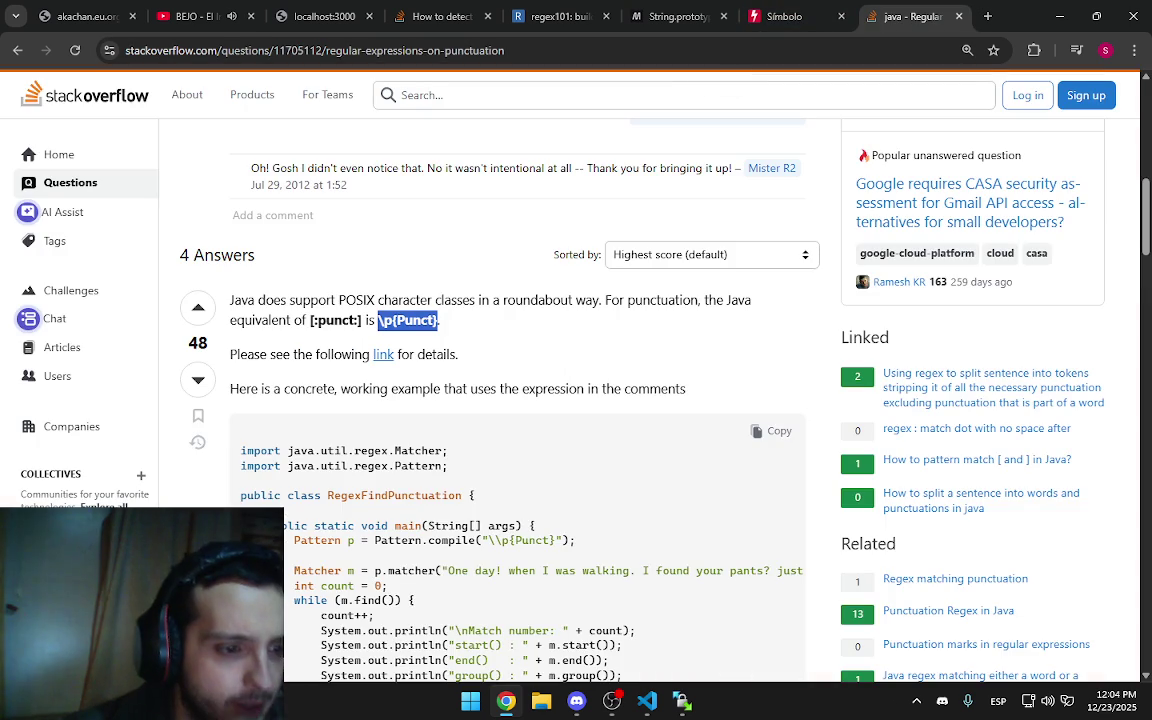
pyautogui.hotkey('ctrl', 'w')
pyautogui.hotkey('alt', 'Tab')
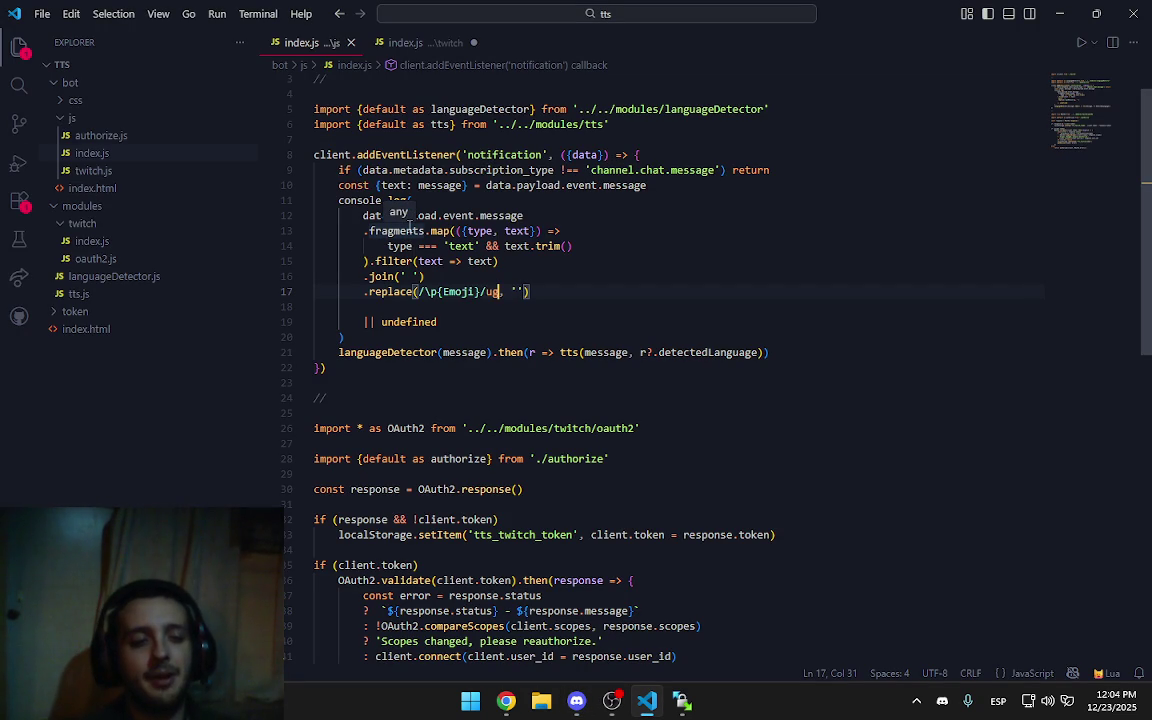
# Step: Return to Chrome and close the Símbolo symbols tab, revealing the MDN replaceAll() page
pyautogui.hotkey('alt', 'Tab')
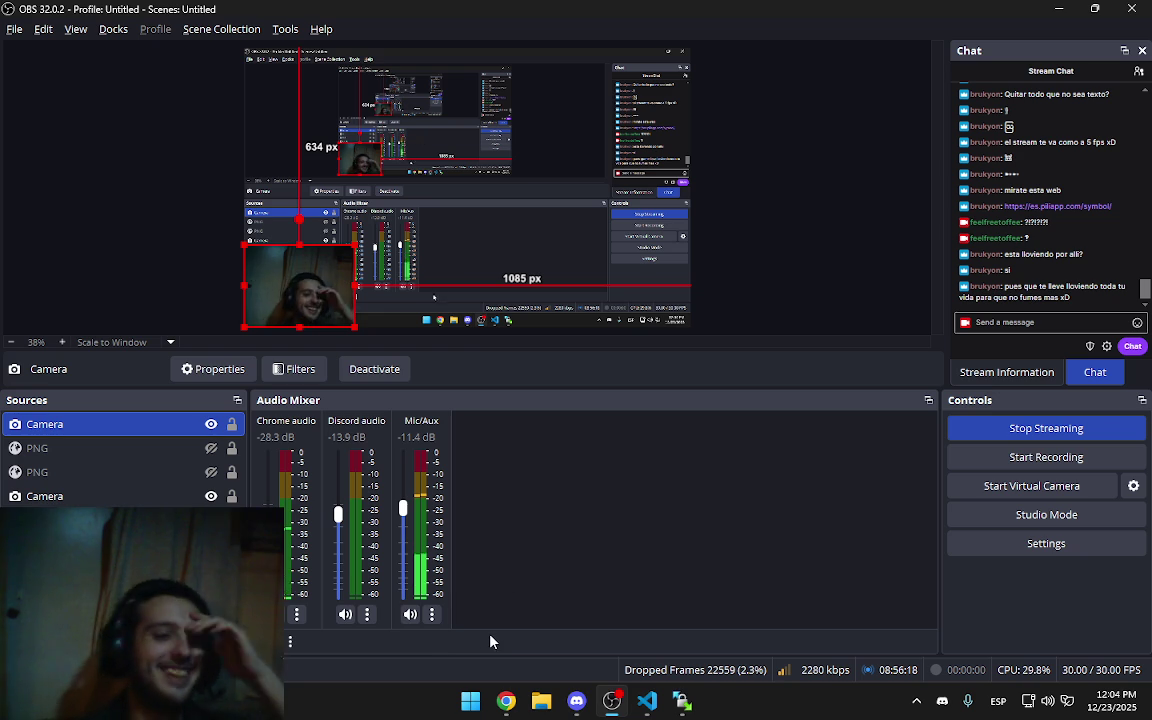
pyautogui.click(506, 700)
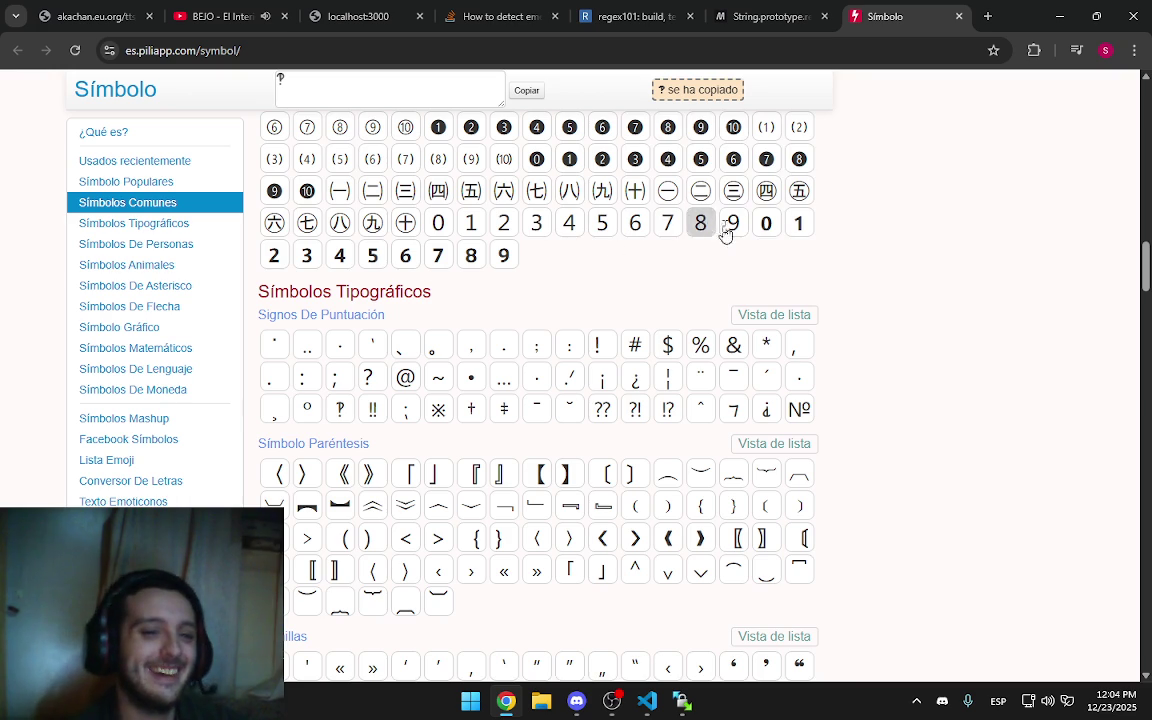
pyautogui.hotkey('ctrl', 'w')
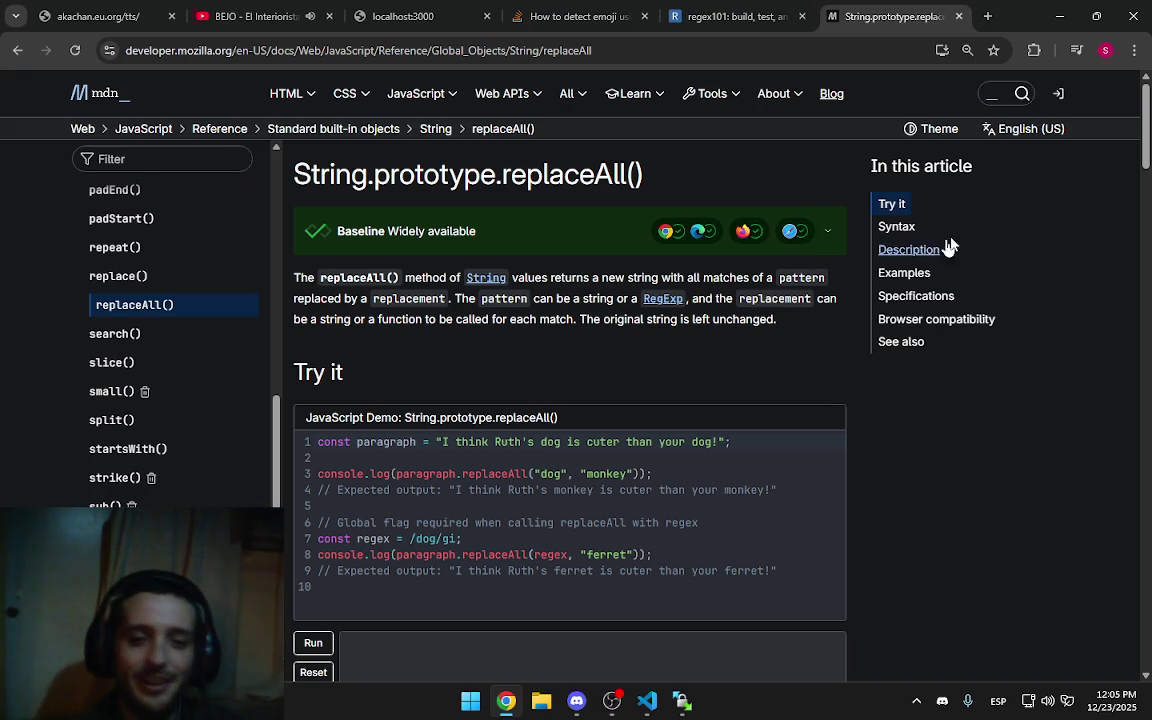
# Step: Close the MDN tab and trim the regex101 pattern down to \p{Punct} alone
pyautogui.hotkey('ctrl', 'w')
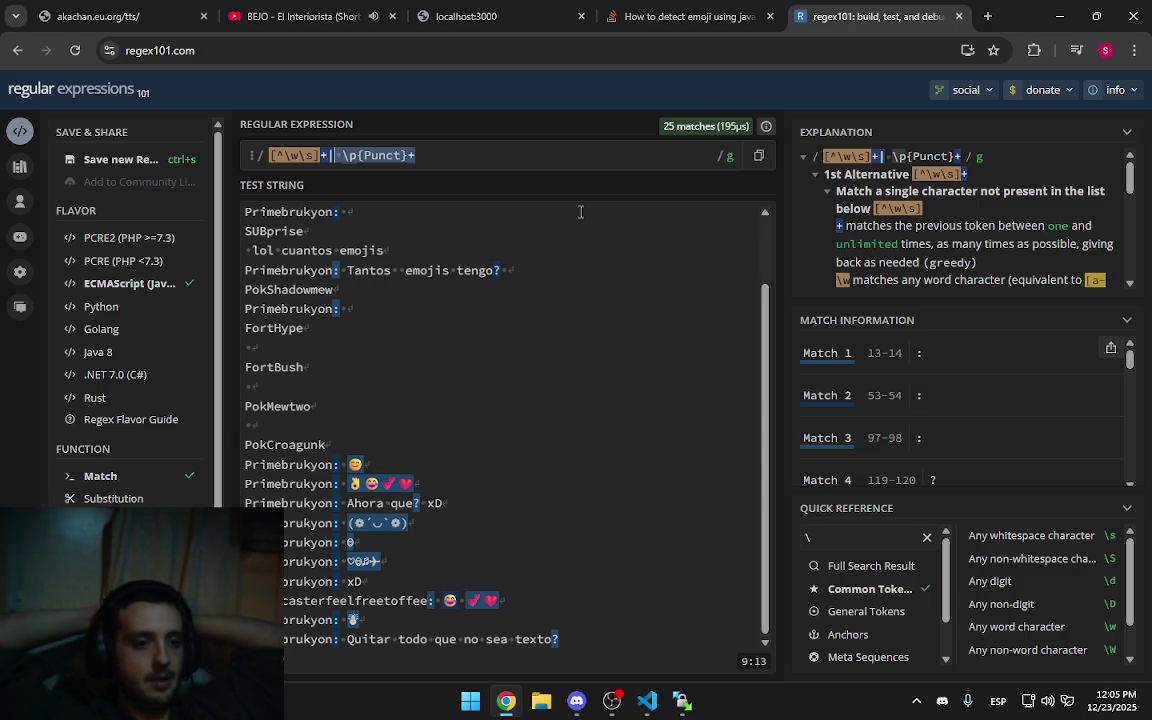
pyautogui.hotkey('shift', 'Left')
pyautogui.hotkey('shift', 'Left')
pyautogui.hotkey('shift', 'Left')
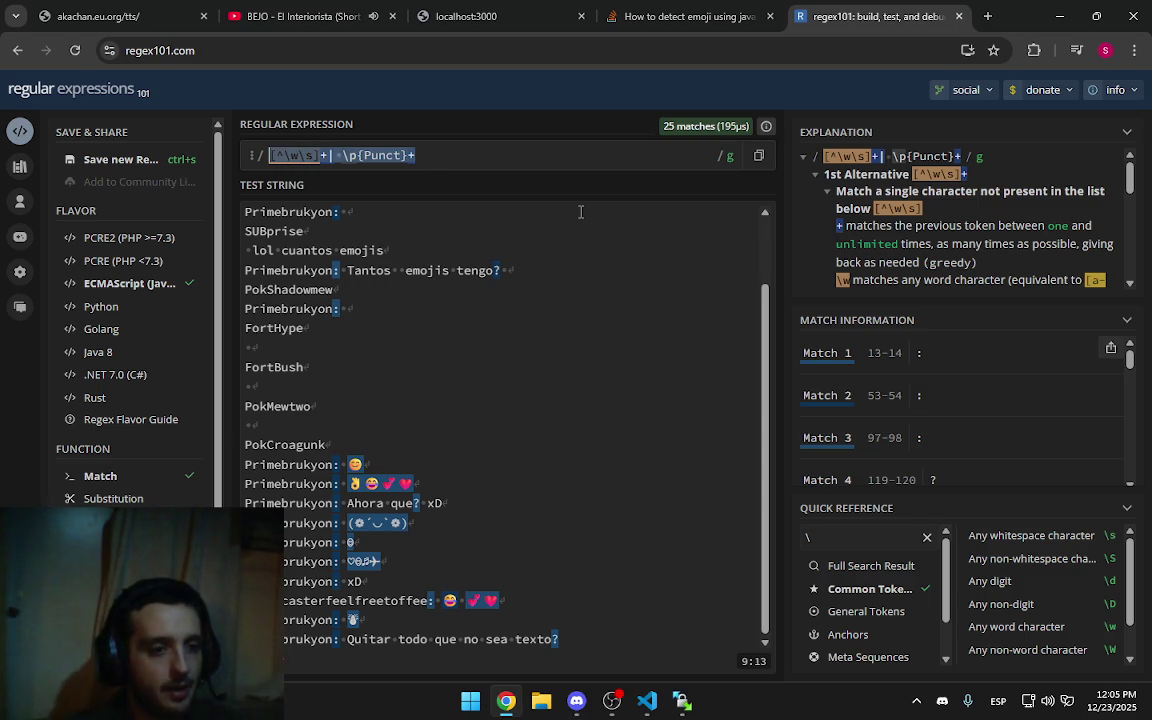
pyautogui.hotkey('ctrl', 'x')
pyautogui.hotkey('ctrl', 'v')
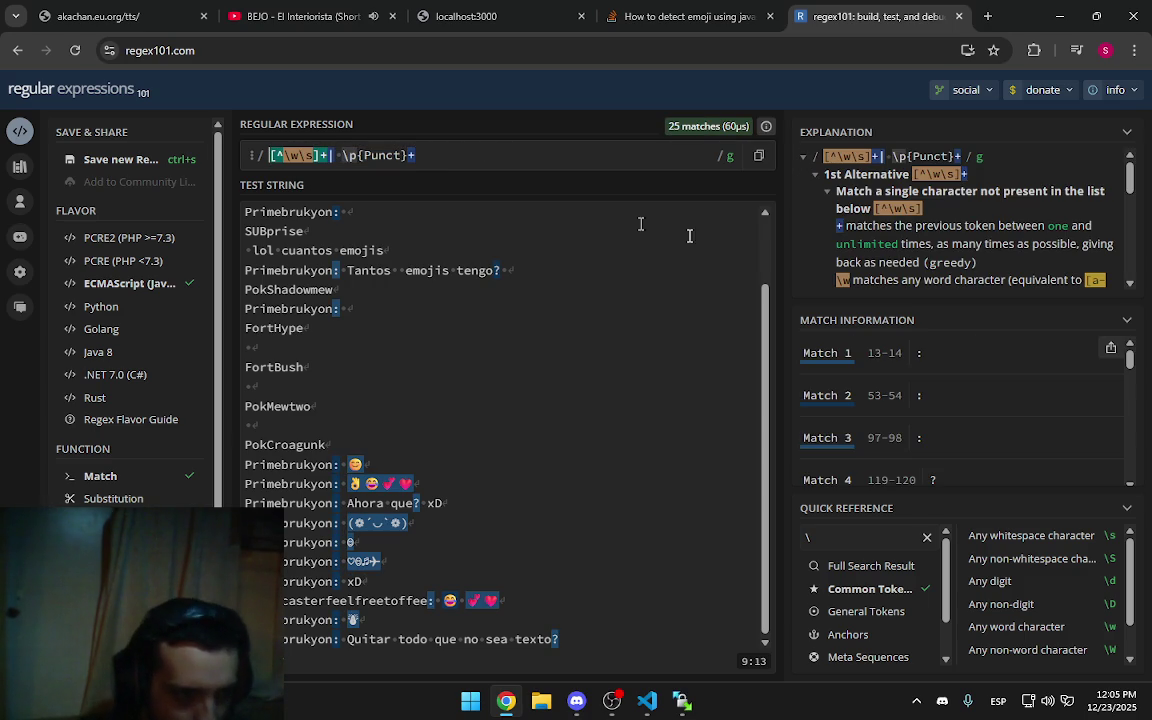
pyautogui.press('BackSpace')
pyautogui.press('End')
pyautogui.press('BackSpace')
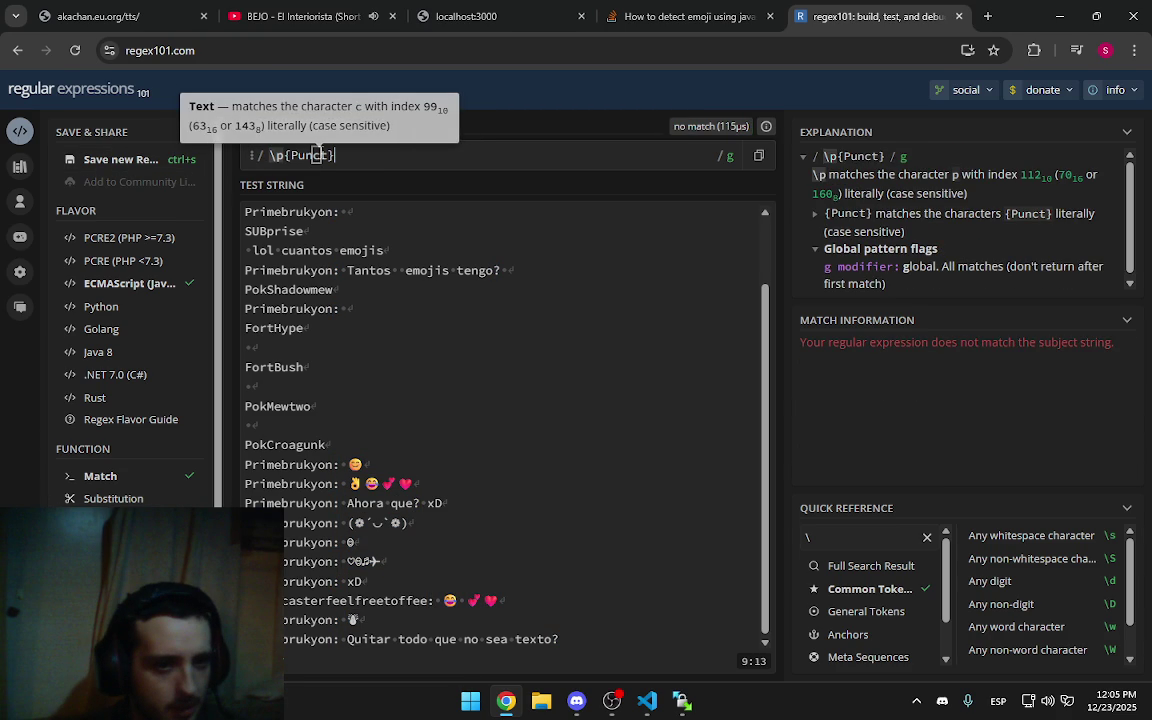
# Step: Compare against the code editor, then begin a new search for 'js punctuation'
pyautogui.click(637, 705)
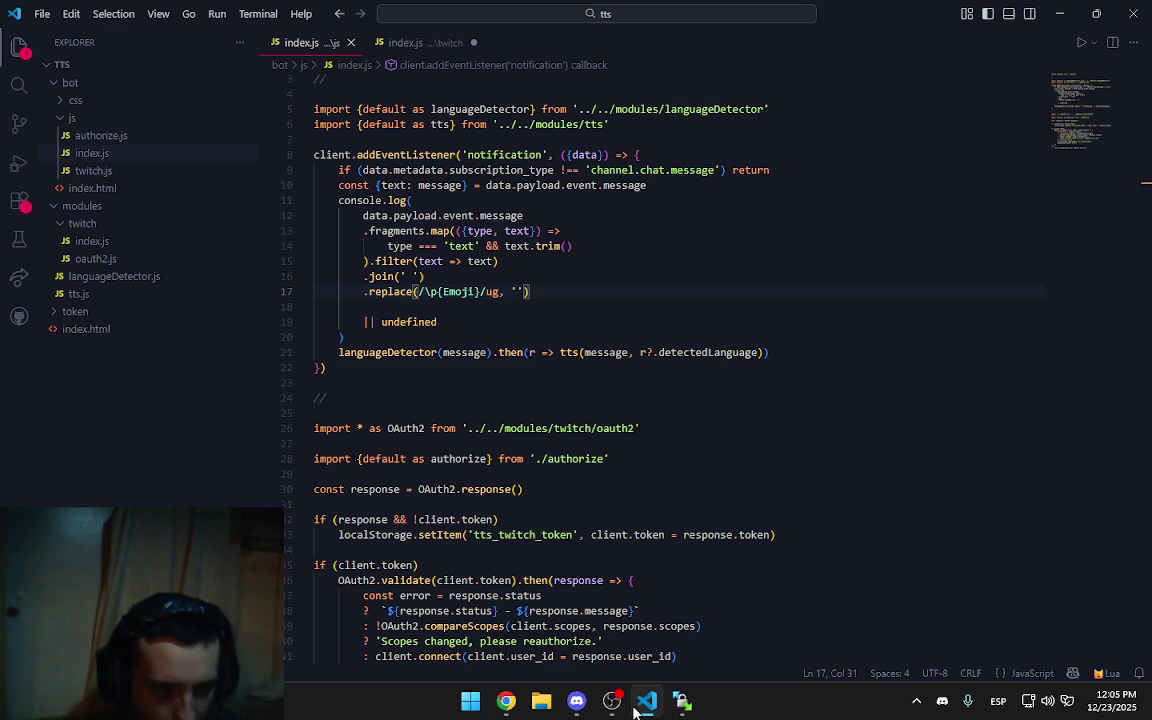
pyautogui.click(637, 705)
pyautogui.click(637, 705)
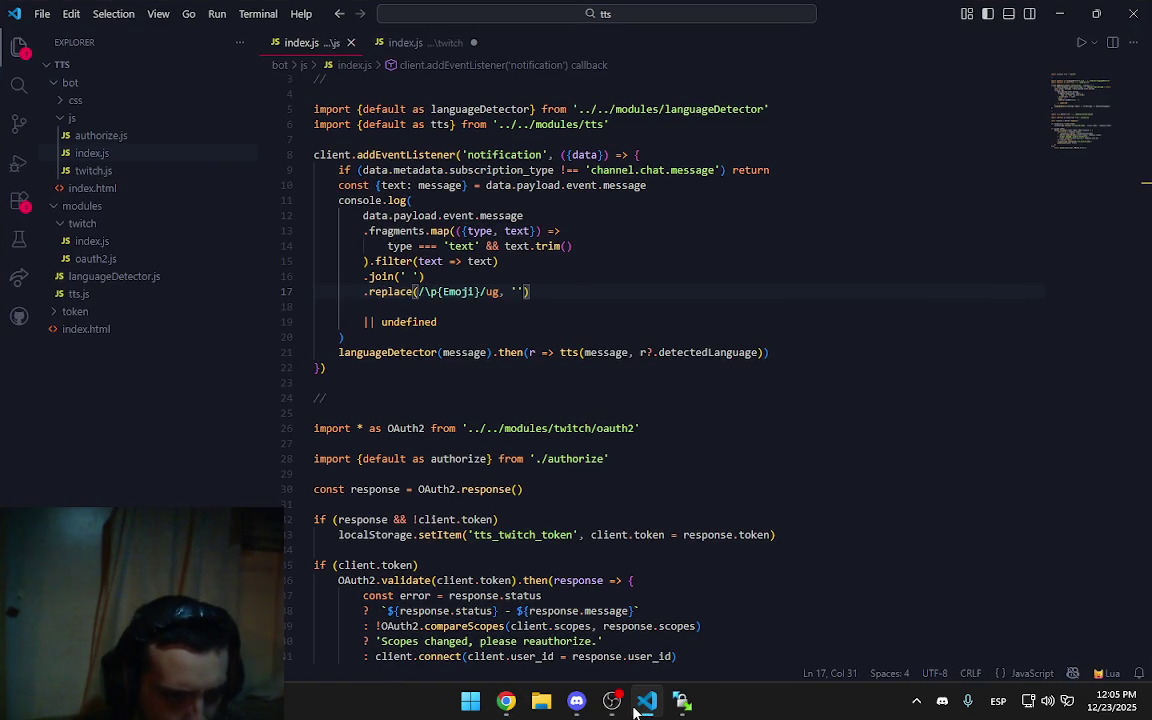
pyautogui.click(637, 705)
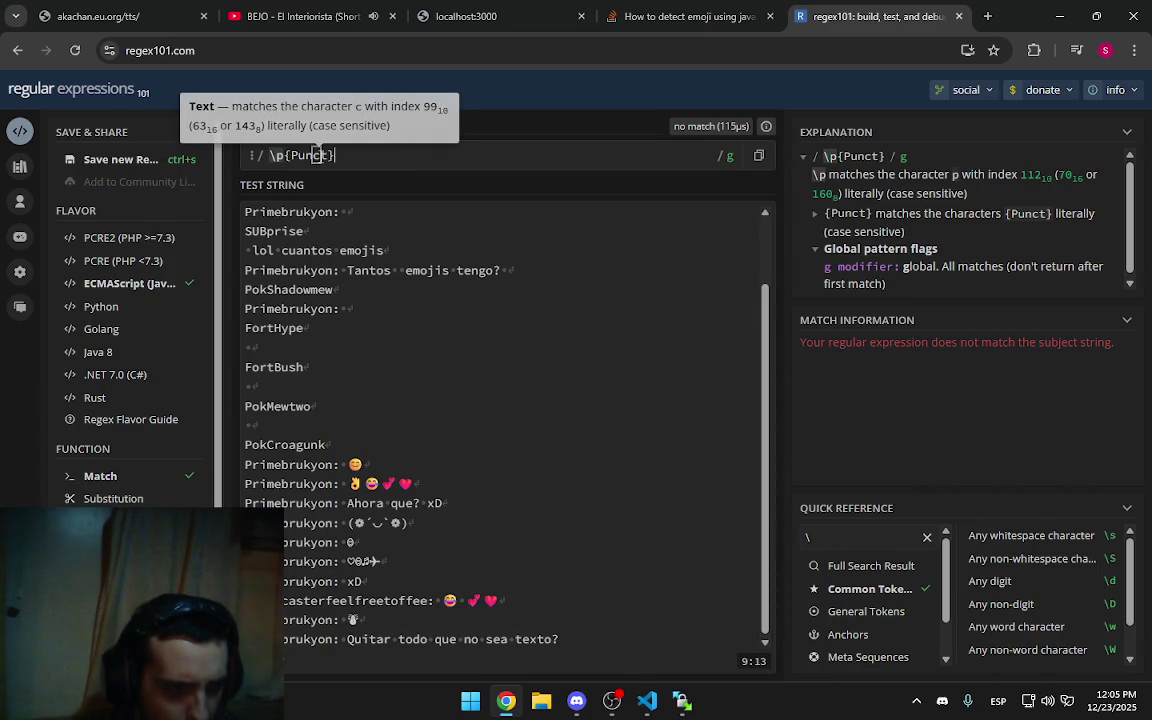
pyautogui.write('mo')
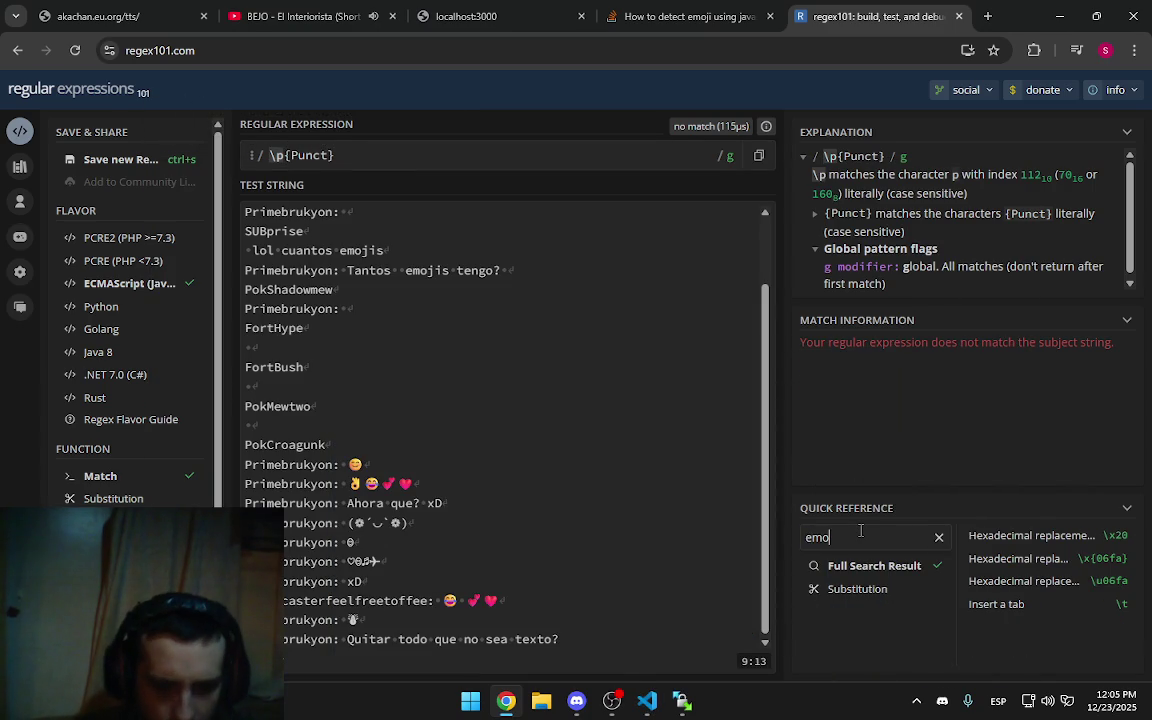
pyautogui.write('ji')
pyautogui.hotkey('ctrl', 't')
pyautogui.write('js punctuation')
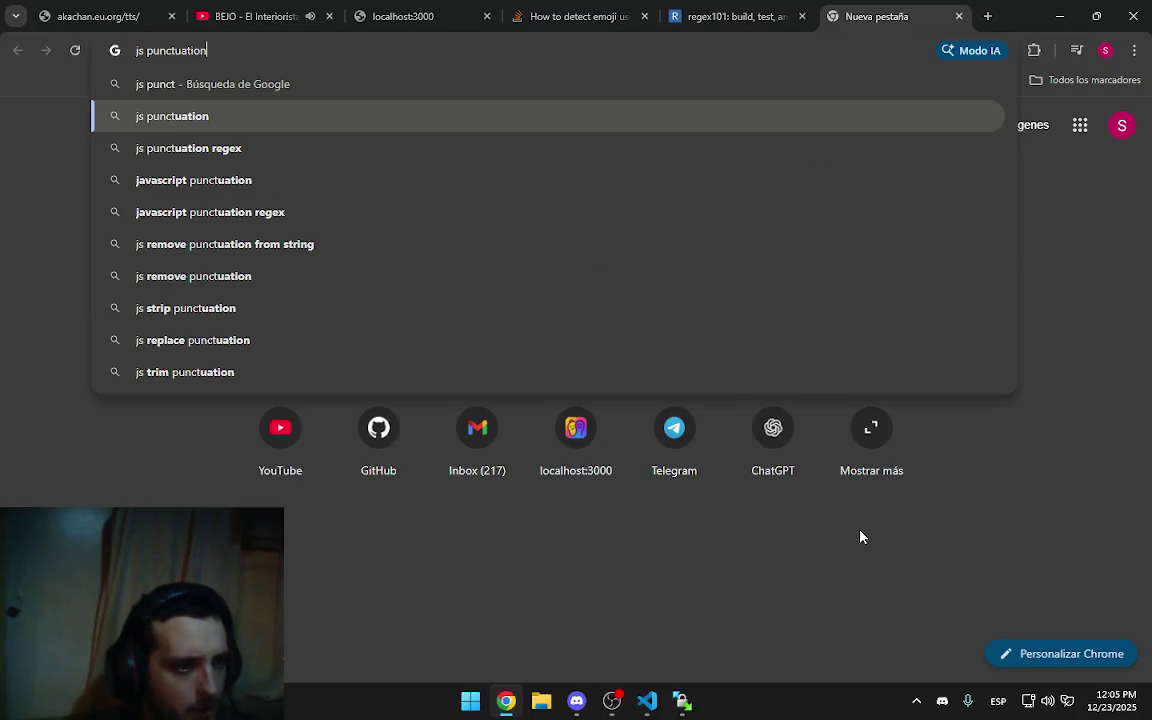
# Step: Search 'js punctuation regex', open the Stack Overflow strip-punctuation question, and highlight \s+ in an answer
pyautogui.press('Down')
pyautogui.press('Return')
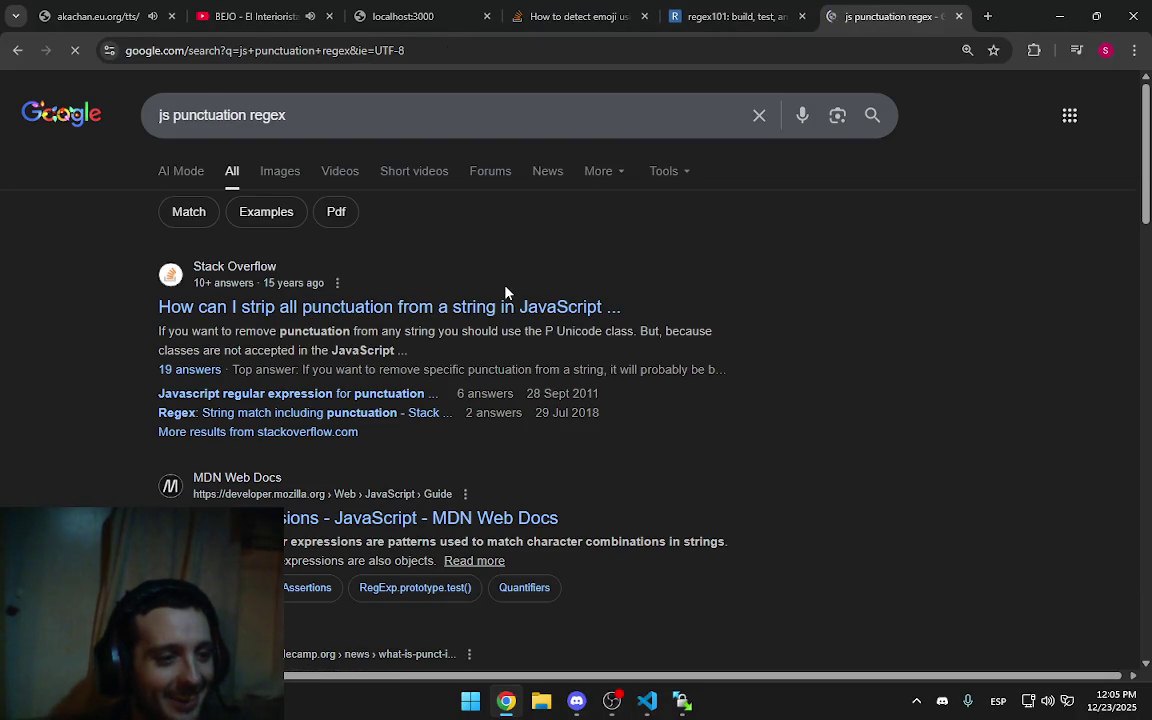
pyautogui.click(489, 305)
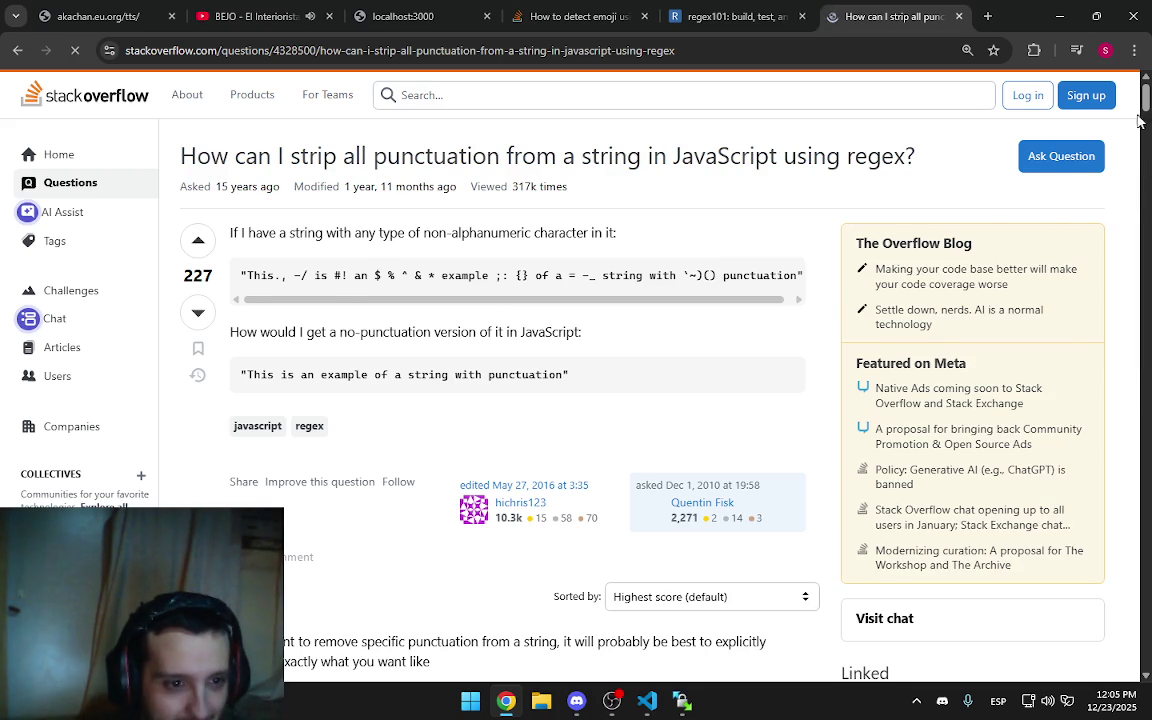
pyautogui.scroll(-5, 1148, 118)
pyautogui.scroll(1, 1147, 120)
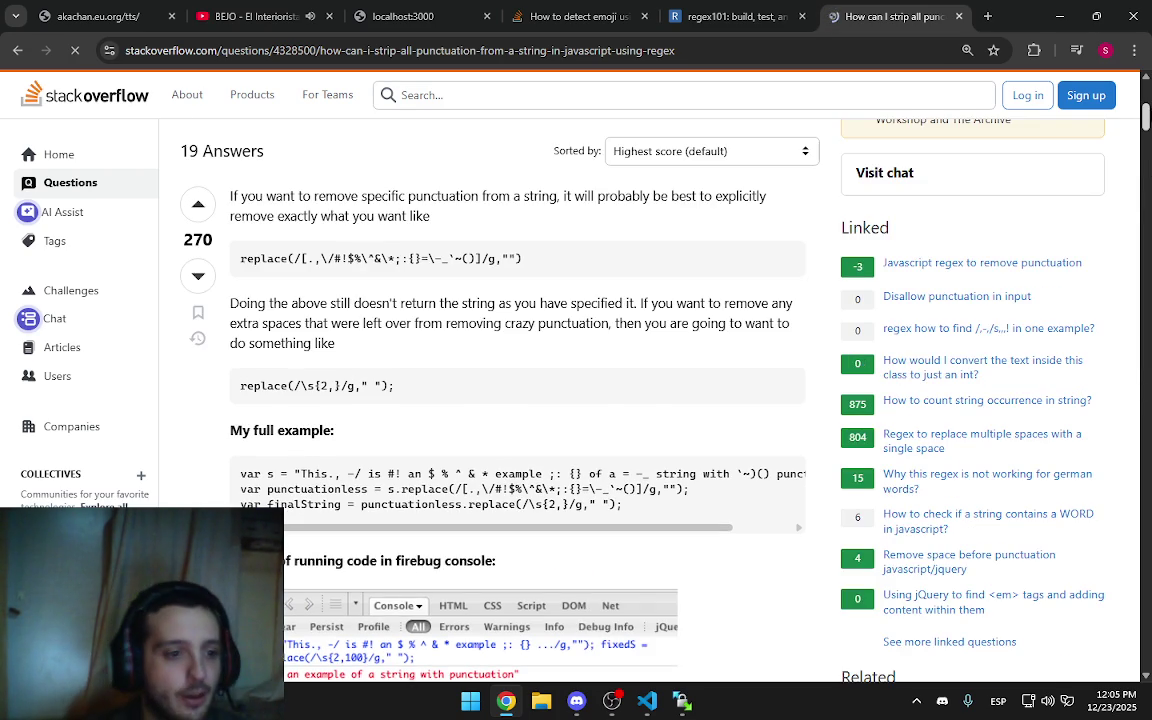
pyautogui.scroll(-1, 1147, 120)
pyautogui.moveTo(1147, 120); pyautogui.dragTo(1147, 162)
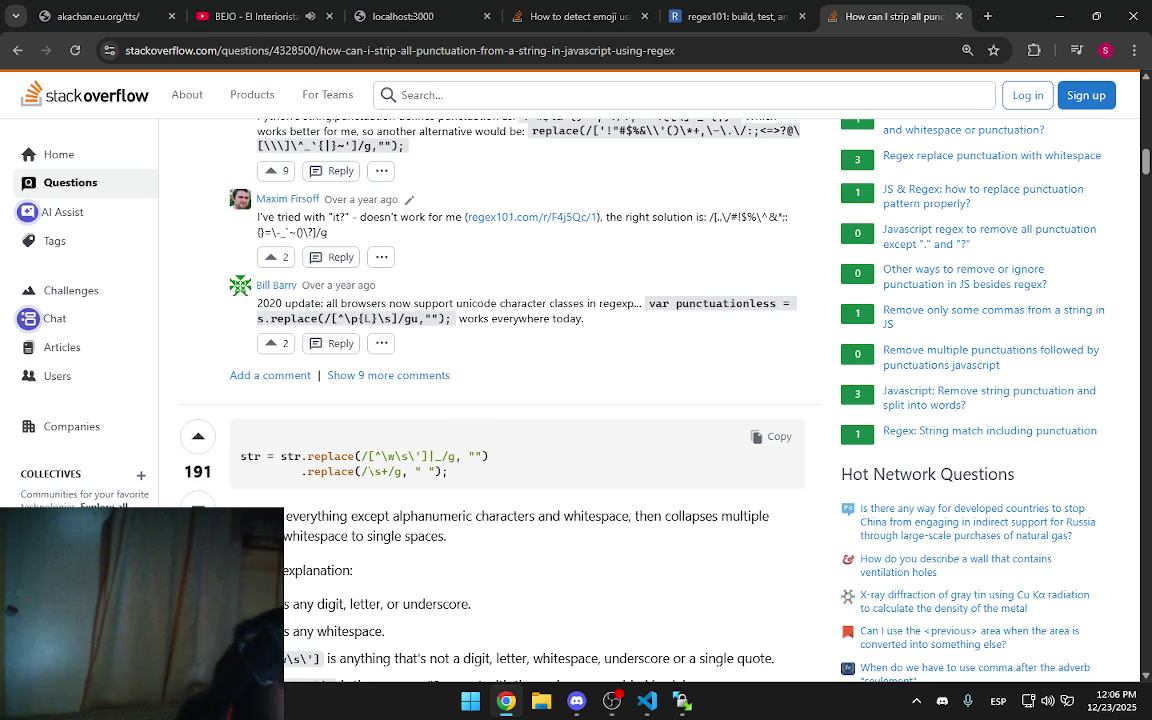
pyautogui.moveTo(367, 471); pyautogui.dragTo(378, 471)
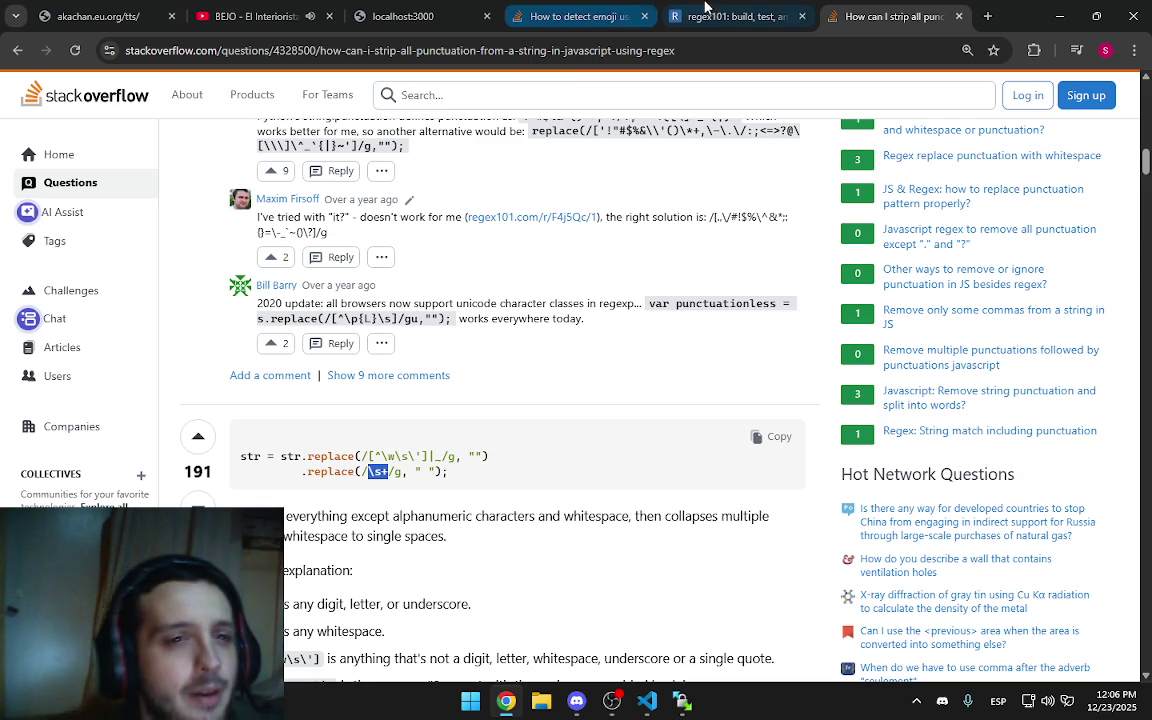
# Step: Try the whitespace pattern \s+ in regex101 and select the double space between 'Tantos' and 'emojis'
pyautogui.click(735, 16)
pyautogui.click(347, 154)
pyautogui.hotkey('ctrl', 'a')
pyautogui.hotkey('ctrl', 'v')
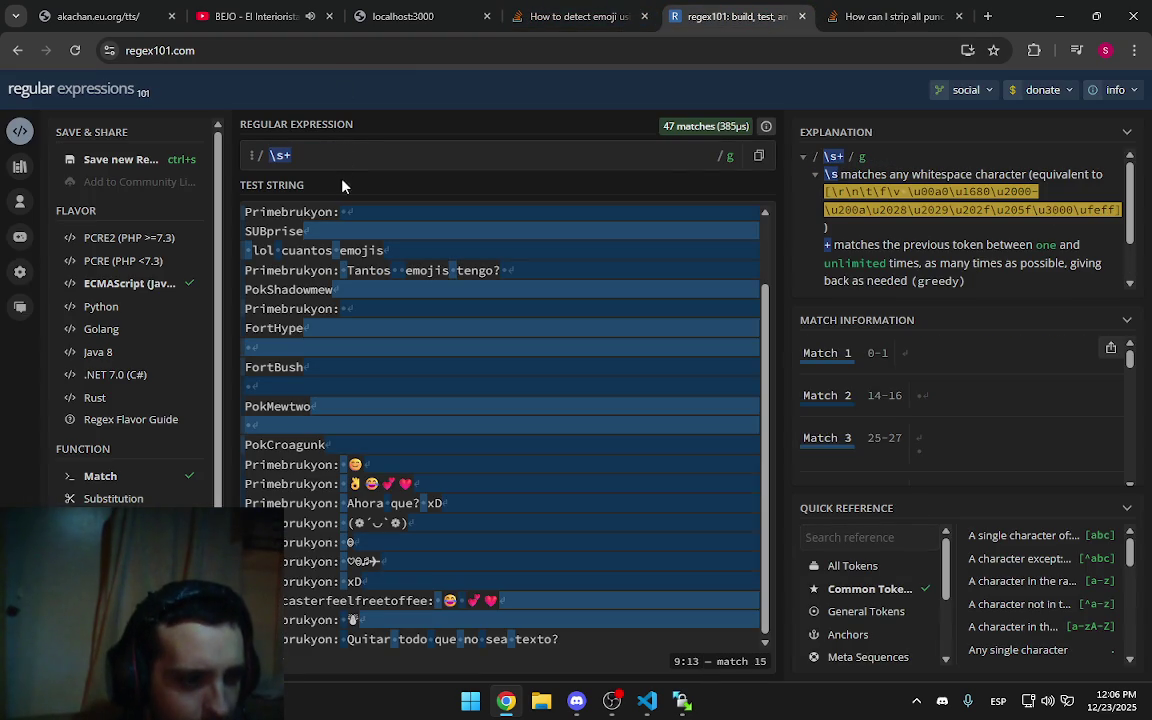
pyautogui.click(403, 272)
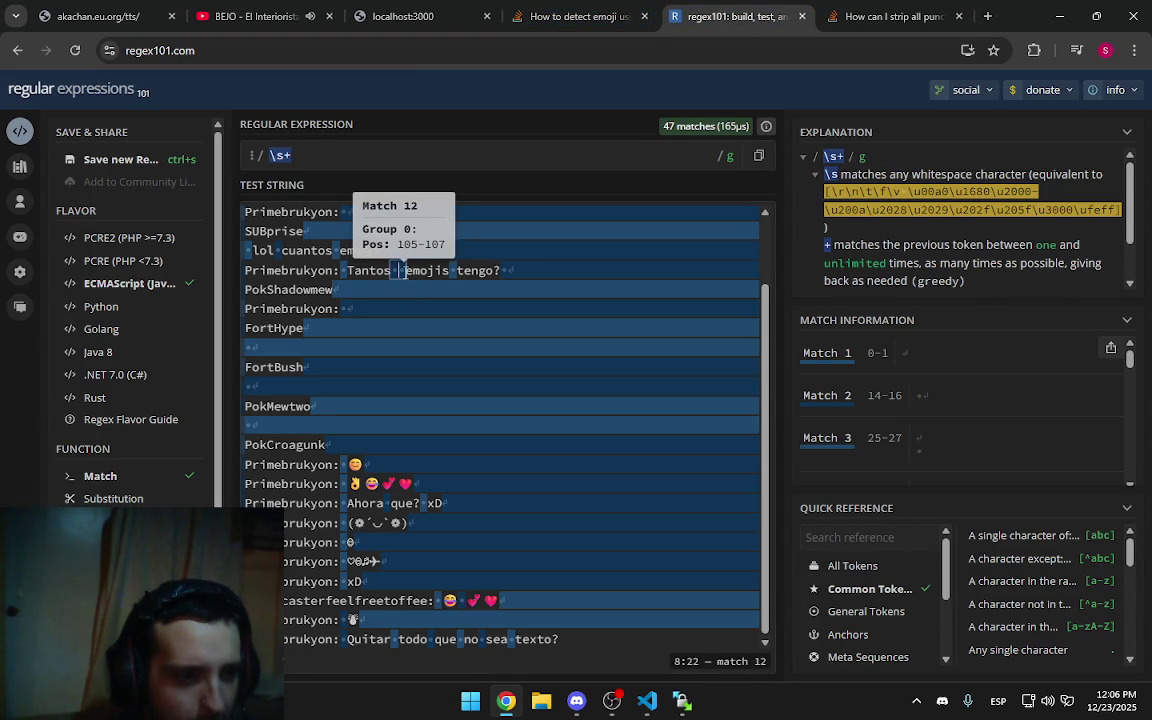
pyautogui.doubleClick(403, 272)
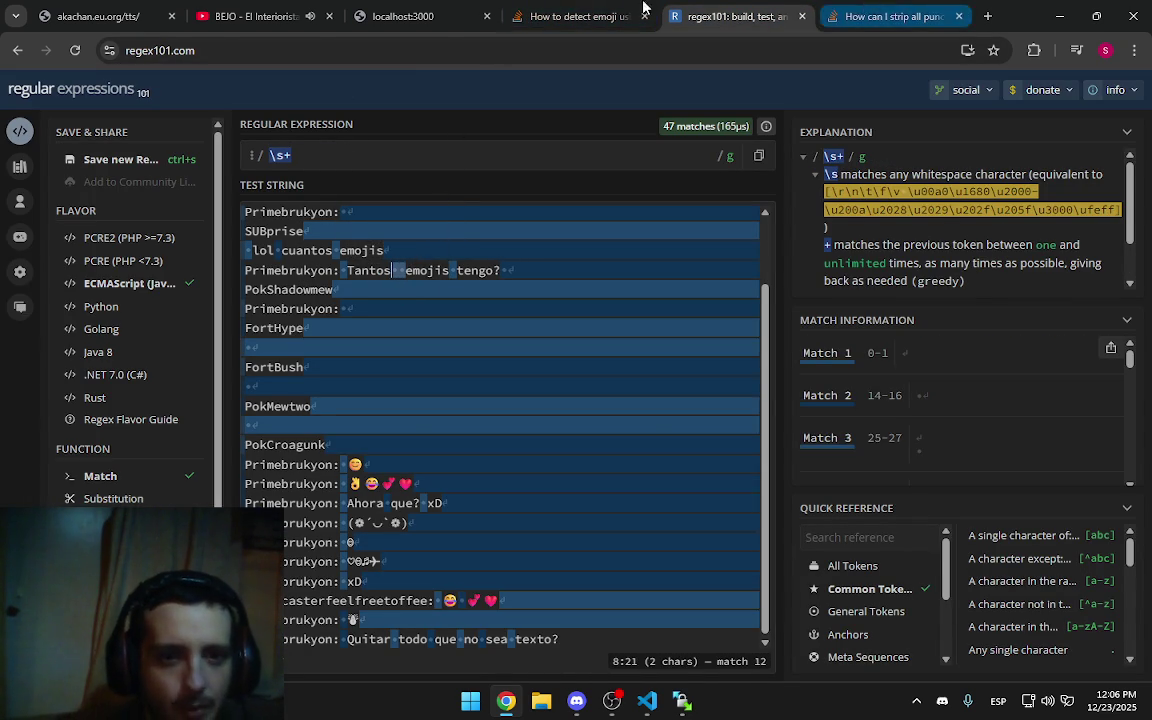
# Step: Move to the Stack Overflow punctuation-stripping question and scroll through its answers
pyautogui.click(580, 16)
pyautogui.click(890, 14)
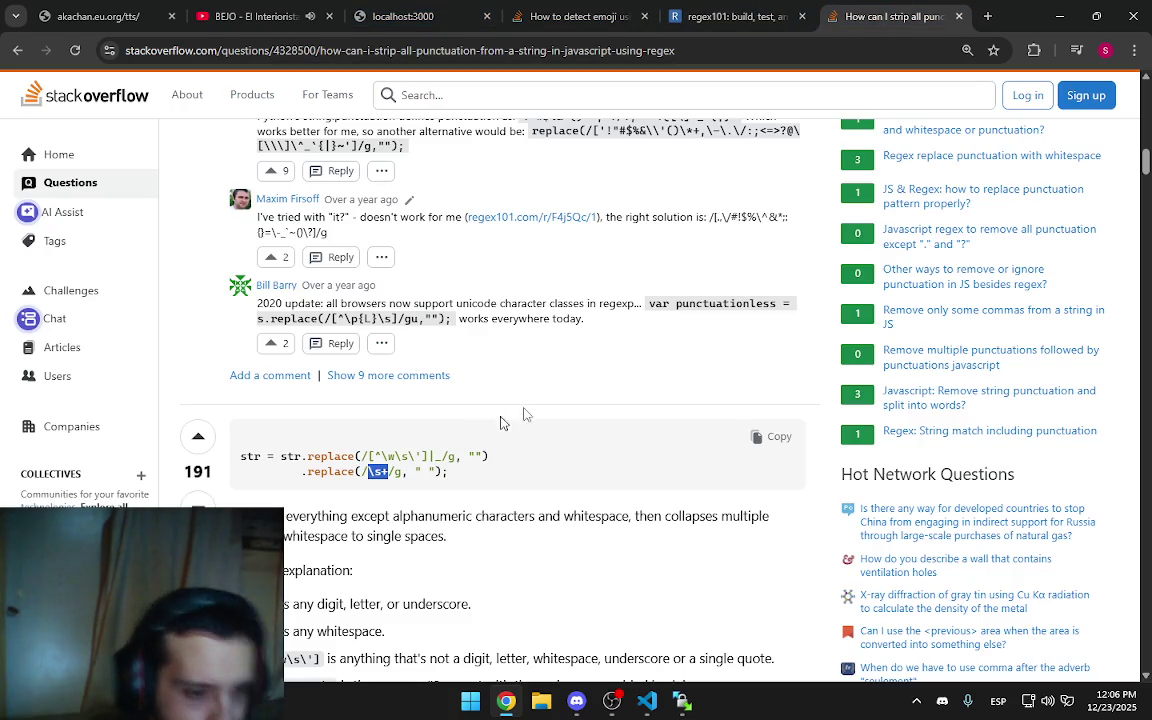
pyautogui.click(614, 375)
pyautogui.scroll(-1, 614, 375)
pyautogui.scroll(-2, 617, 375)
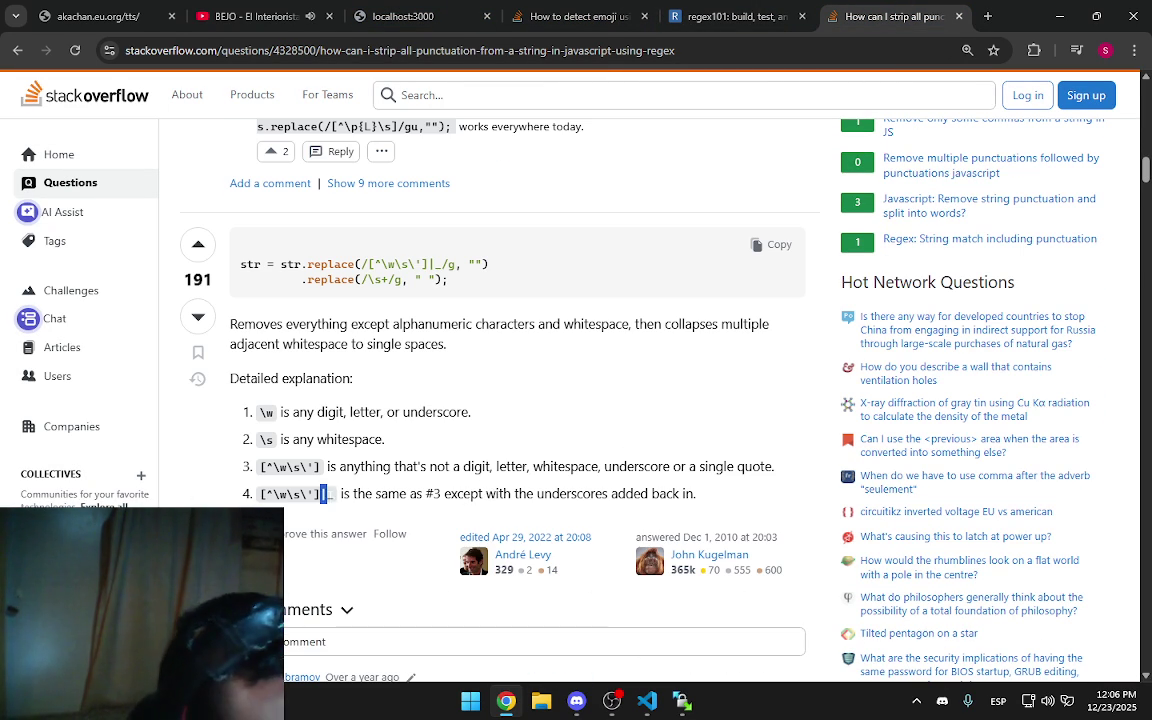
# Step: Paste [^\w\s]+|\p{Punct}+ as the pattern, then replace \p{Punct}+ with _
pyautogui.click(735, 16)
pyautogui.click(405, 155)
pyautogui.hotkey('ctrl', 'a')
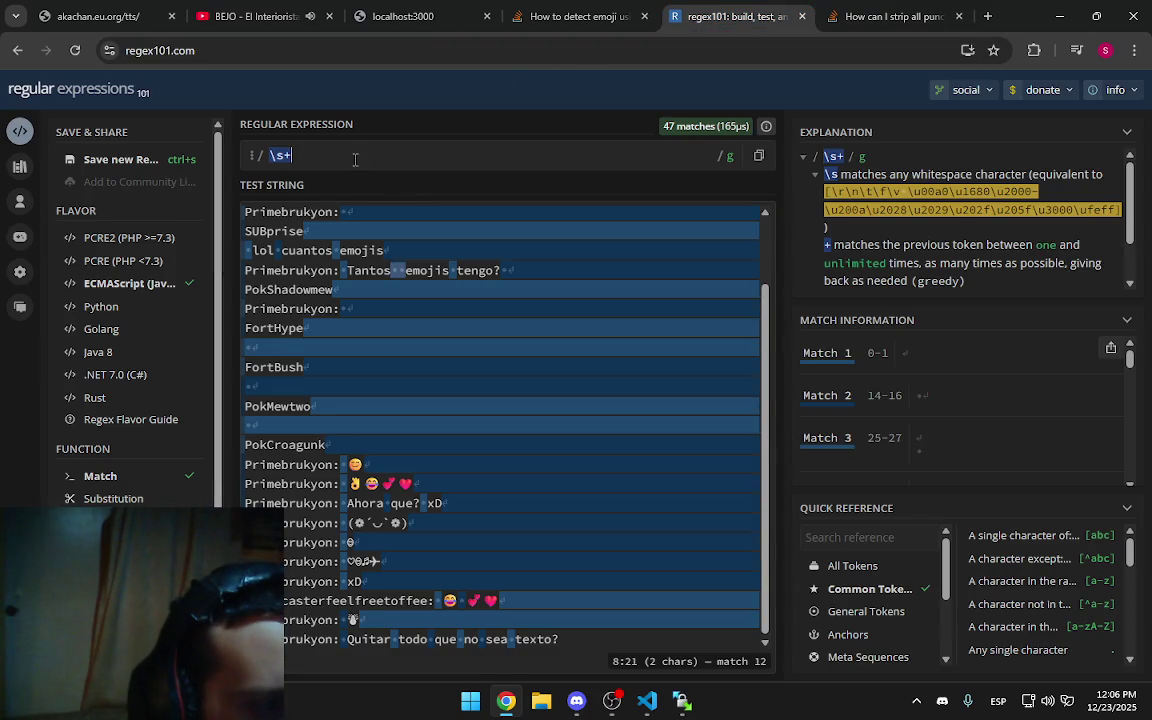
pyautogui.hotkey('ctrl', 'v')
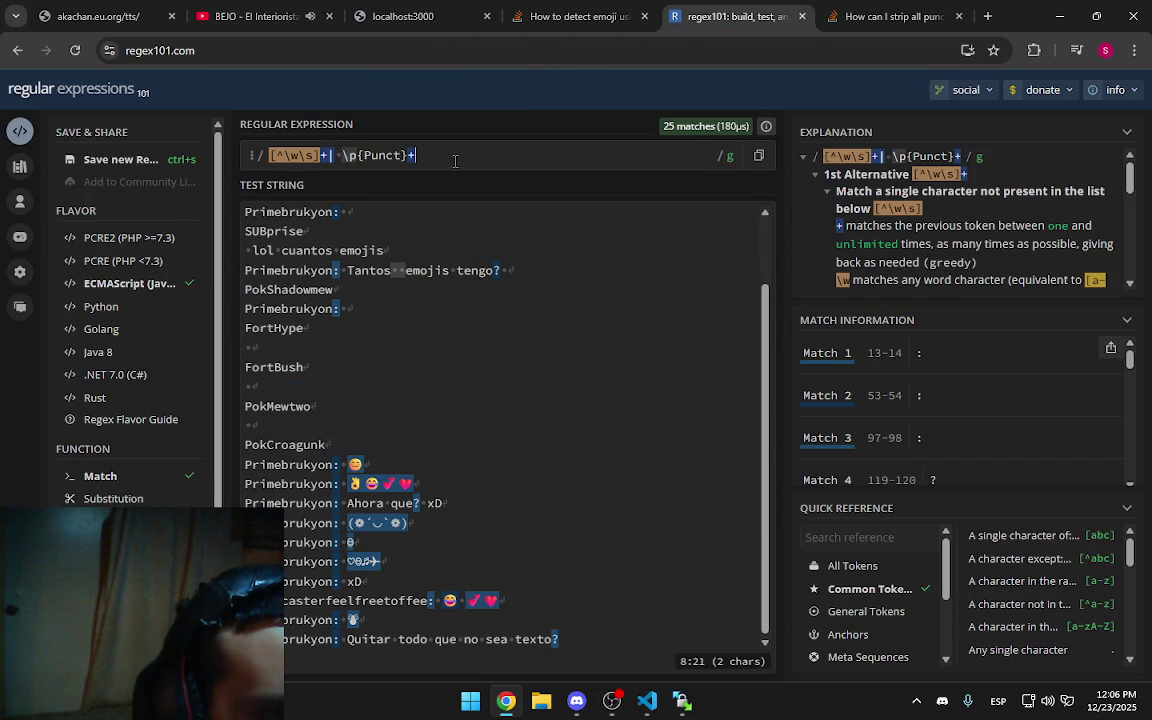
pyautogui.press('BackSpace')
pyautogui.press('BackSpace')
pyautogui.press('BackSpace')
pyautogui.write('_')
# Step: Add an underscore after 'emojis' in the test text and show All Tokens in Quick Reference
pyautogui.click(425, 250)
pyautogui.write('_')
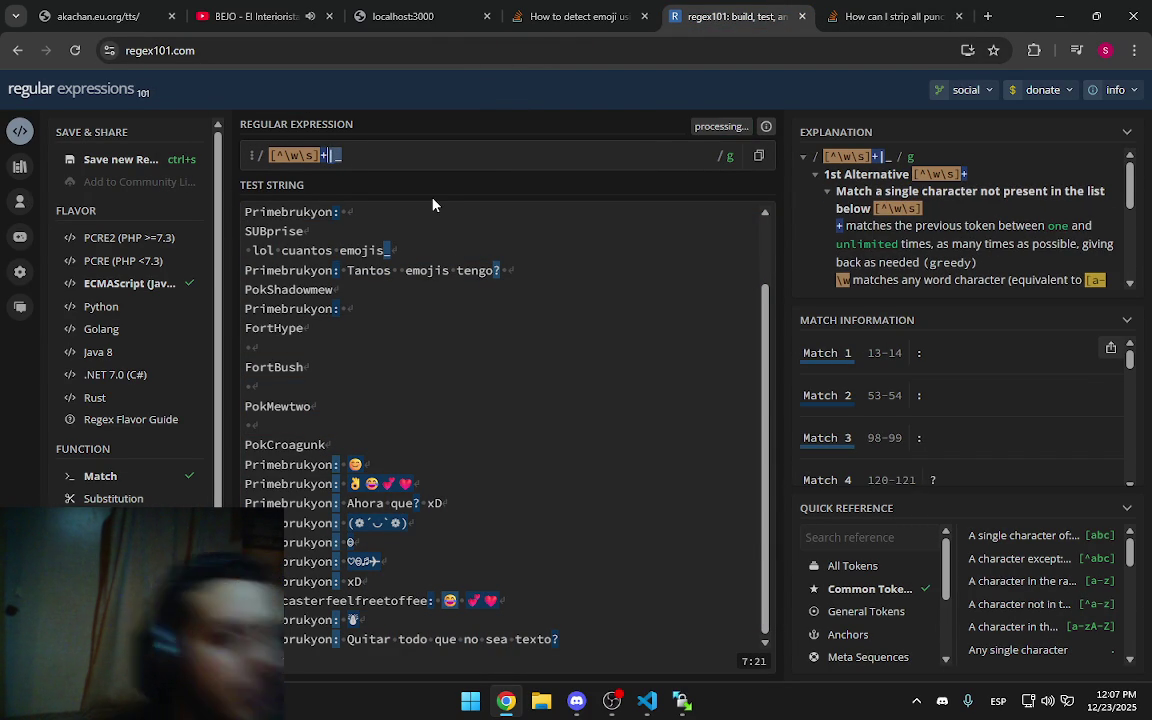
pyautogui.moveTo(306, 150)
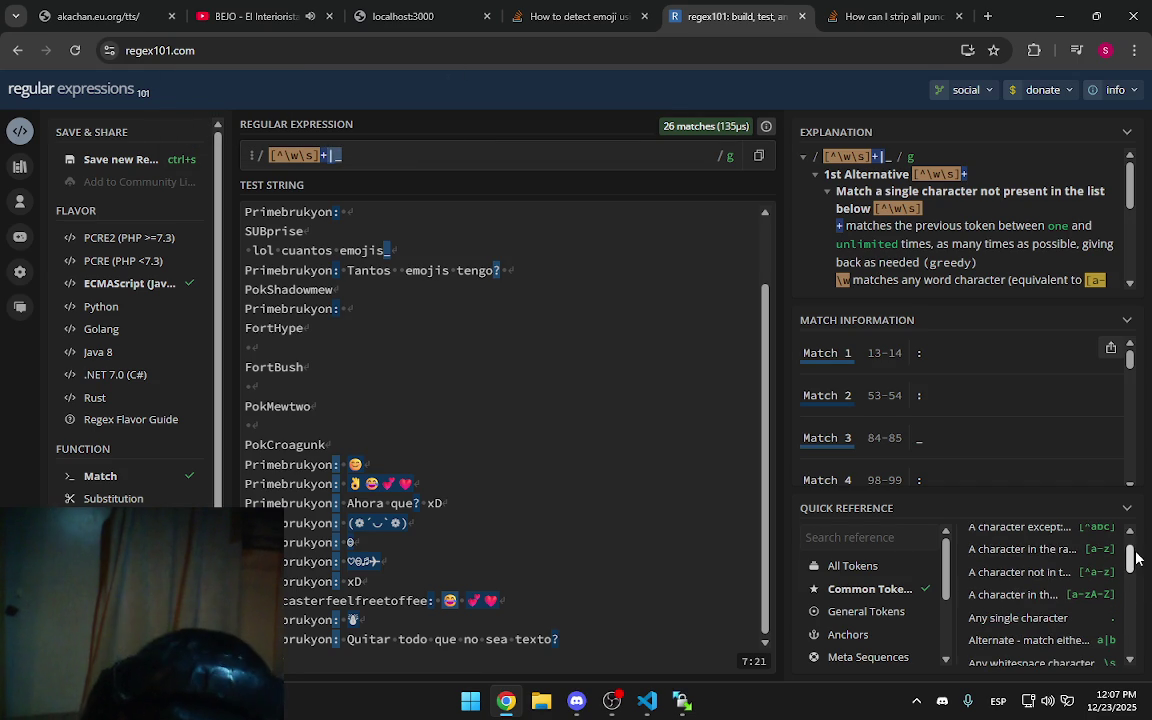
pyautogui.click(845, 566)
pyautogui.moveTo(1131, 549); pyautogui.dragTo(1129, 580)
# Step: Check the Discord direct-message conversation, then minimise Discord back to regex101
pyautogui.click(576, 700)
pyautogui.click(25, 105)
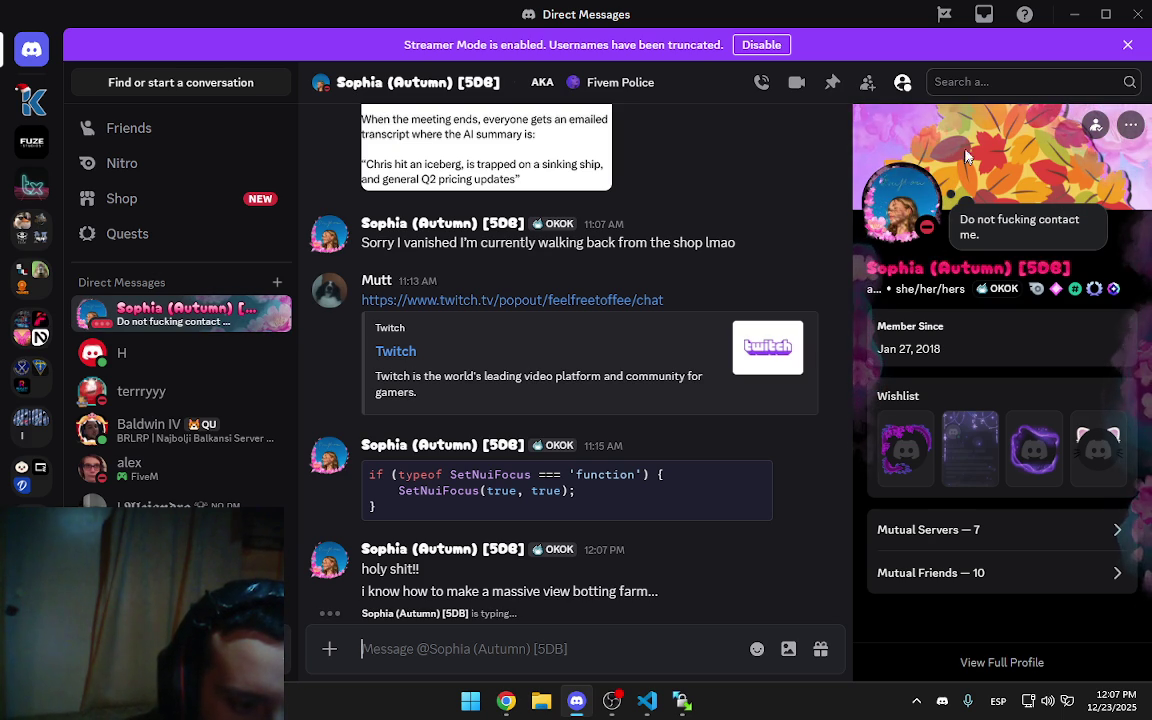
pyautogui.click(1071, 14)
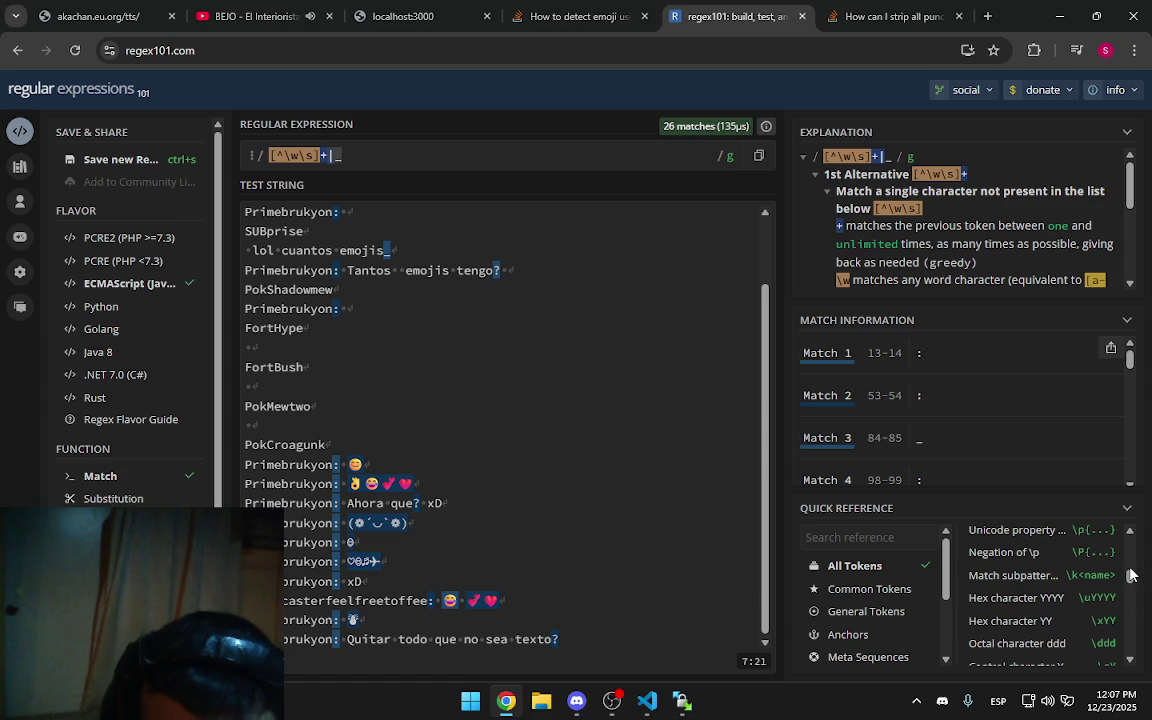
pyautogui.scroll(2, 1131, 568)
pyautogui.scroll(-2, 1131, 575)
pyautogui.moveTo(1131, 575); pyautogui.dragTo(1094, 655)
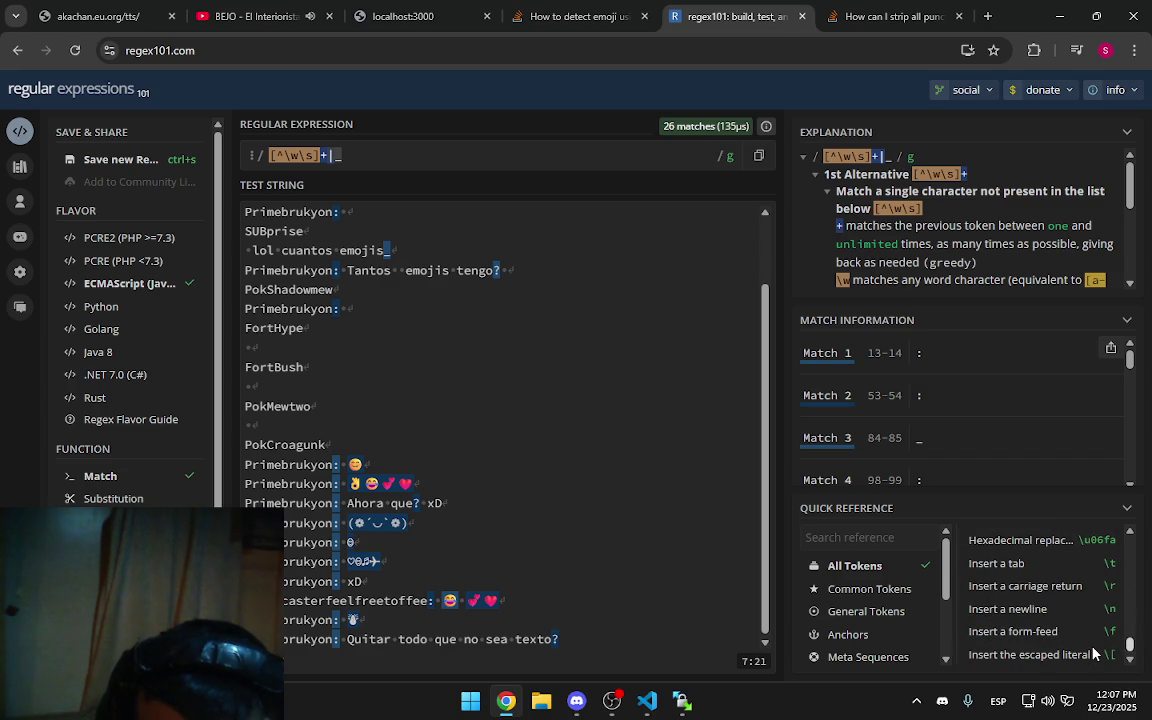
# Step: Glance at OBS, minimise it, and switch to the Stack Overflow punctuation answer
pyautogui.click(682, 701)
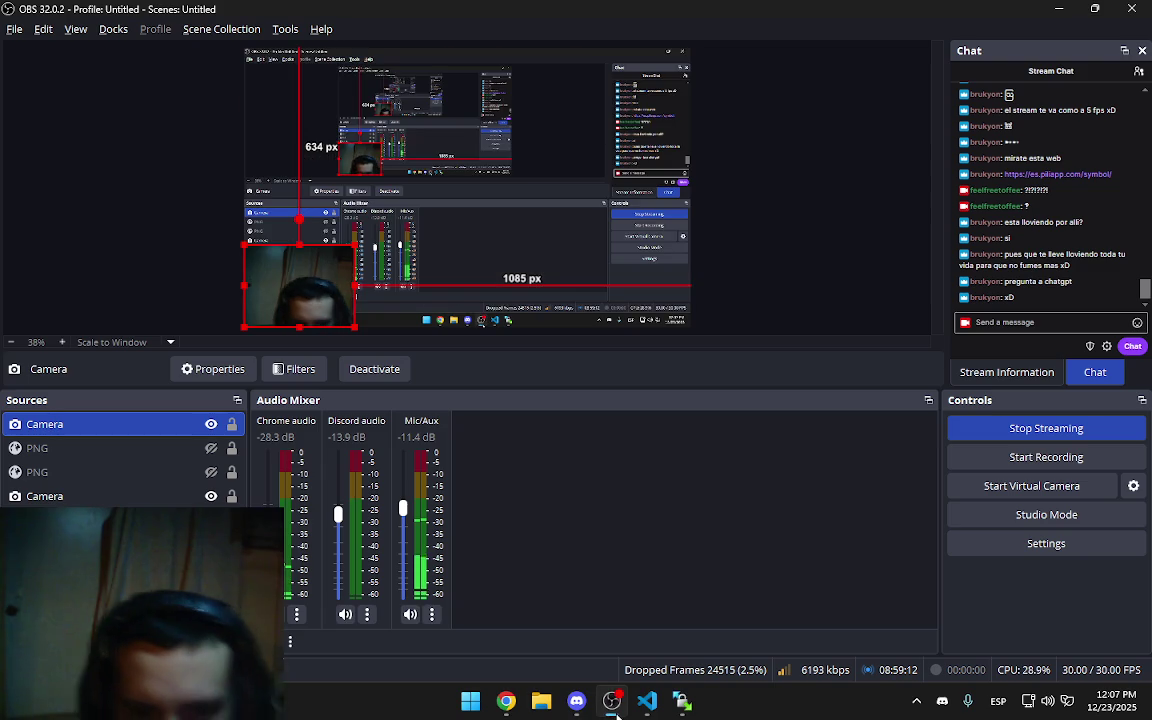
pyautogui.click(682, 701)
pyautogui.hotkey('ctrl', 'Tab')
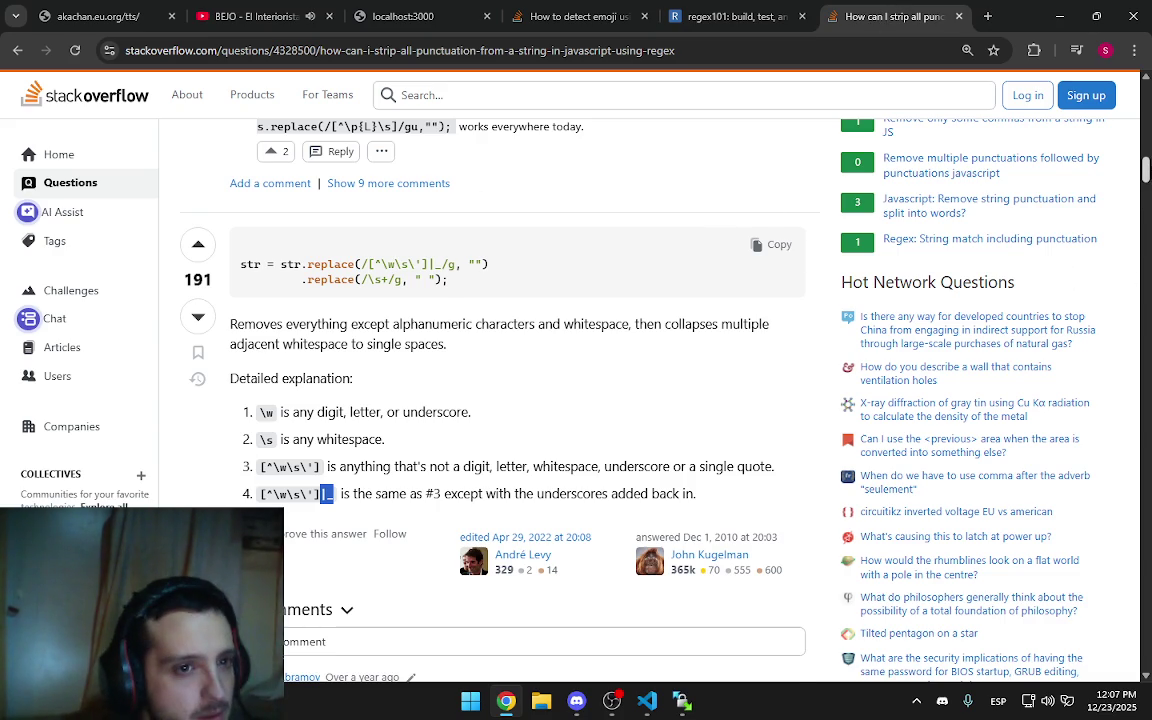
# Step: Scroll Stack Overflow to the 84-vote answer using the \u2000-\u206F\u2E00-\u2E7F ranges
pyautogui.scroll(-5, 1066, 276)
pyautogui.scroll(-3, 576, 400)
pyautogui.scroll(-1, 576, 400)
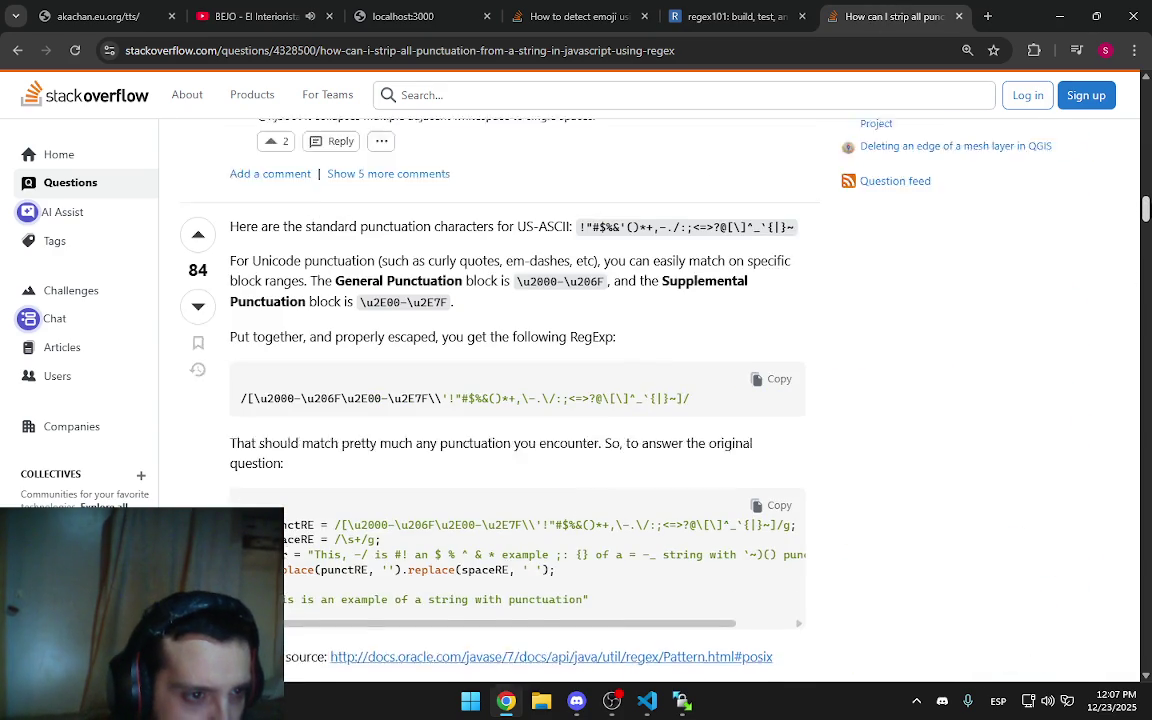
pyautogui.scroll(1, 576, 400)
pyautogui.scroll(-4, 900, 280)
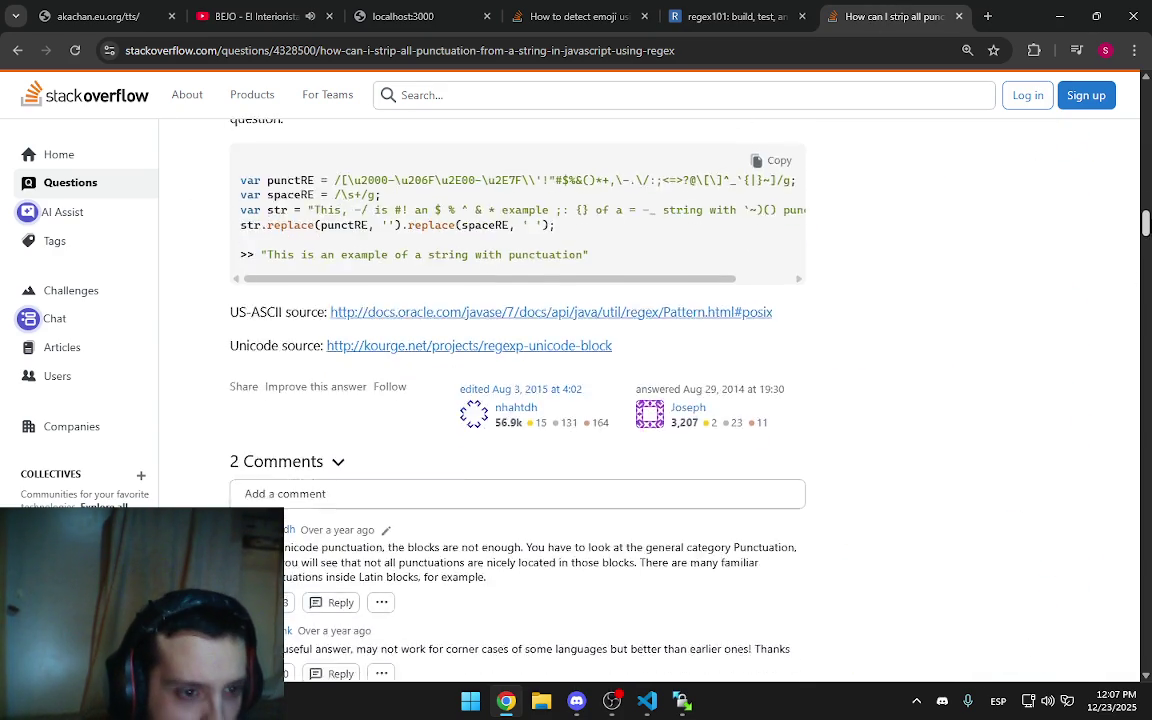
pyautogui.scroll(5, 900, 280)
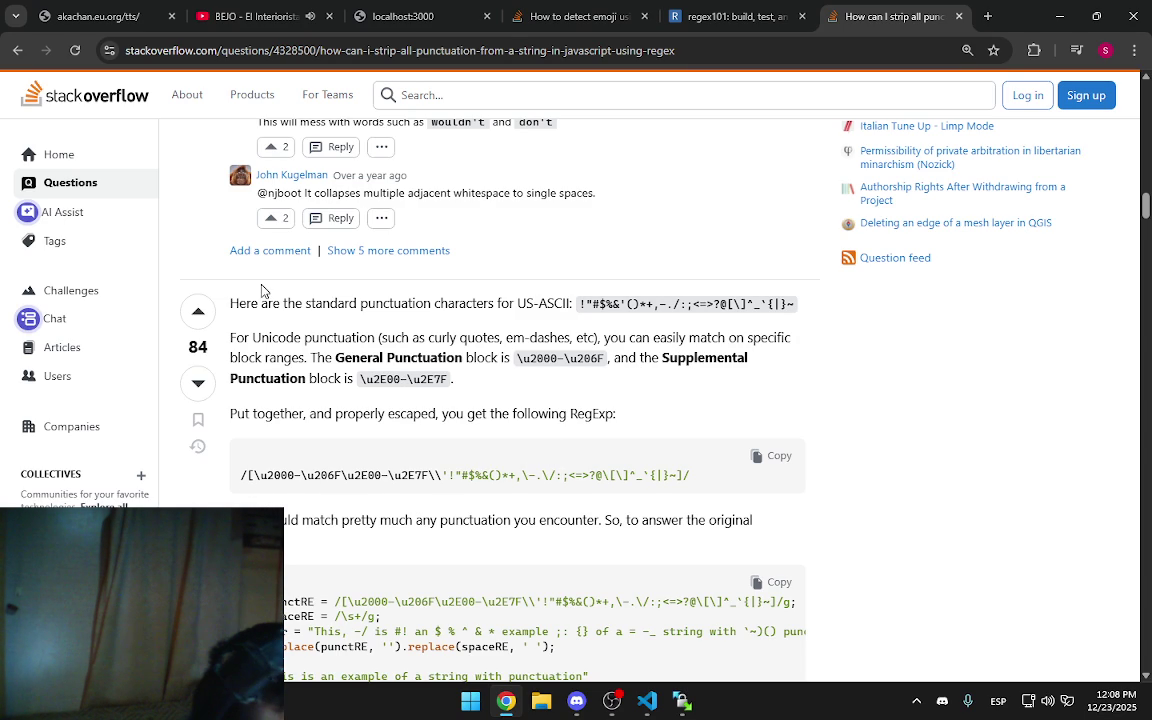
# Step: Google 'unicode full' in a new tab, then go back to Stack Overflow and bring up Discord
pyautogui.click(989, 15)
pyautogui.write('unicode')
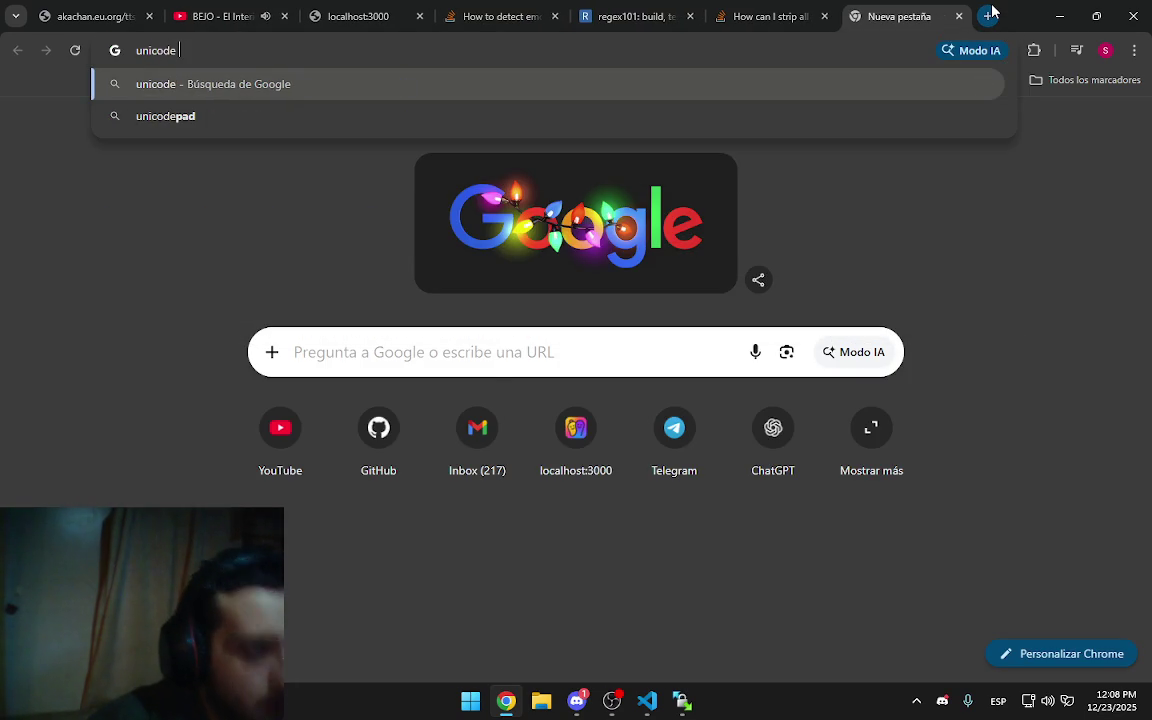
pyautogui.write(' full')
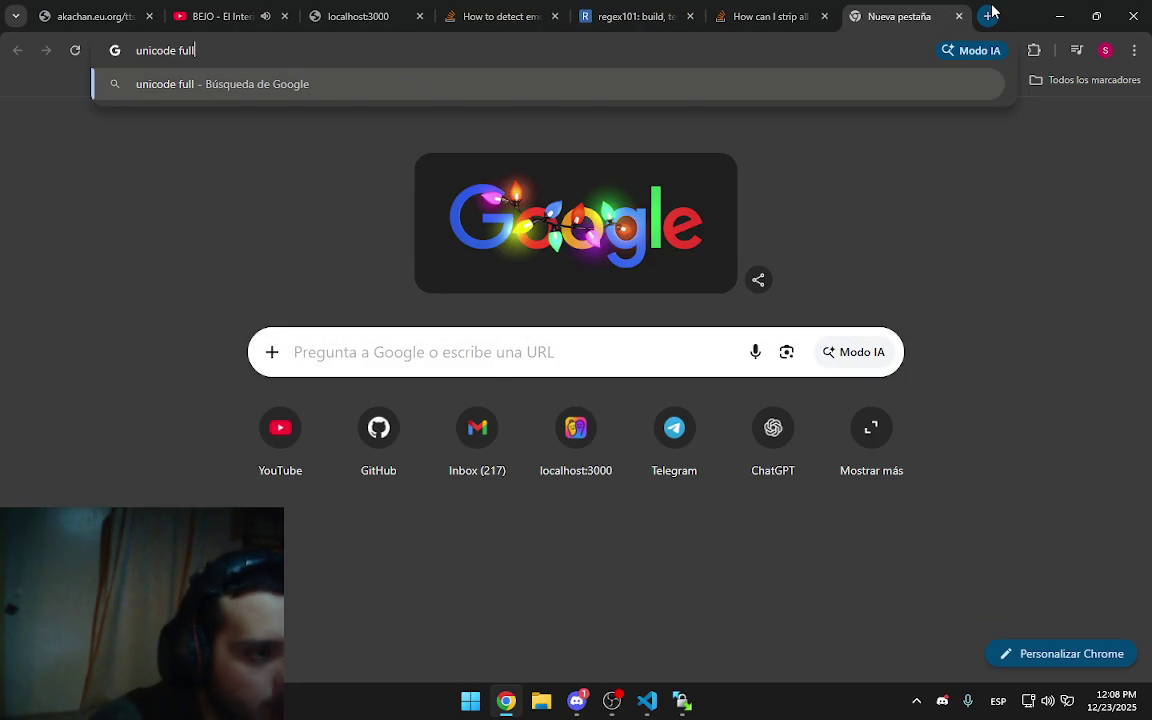
pyautogui.press('Return')
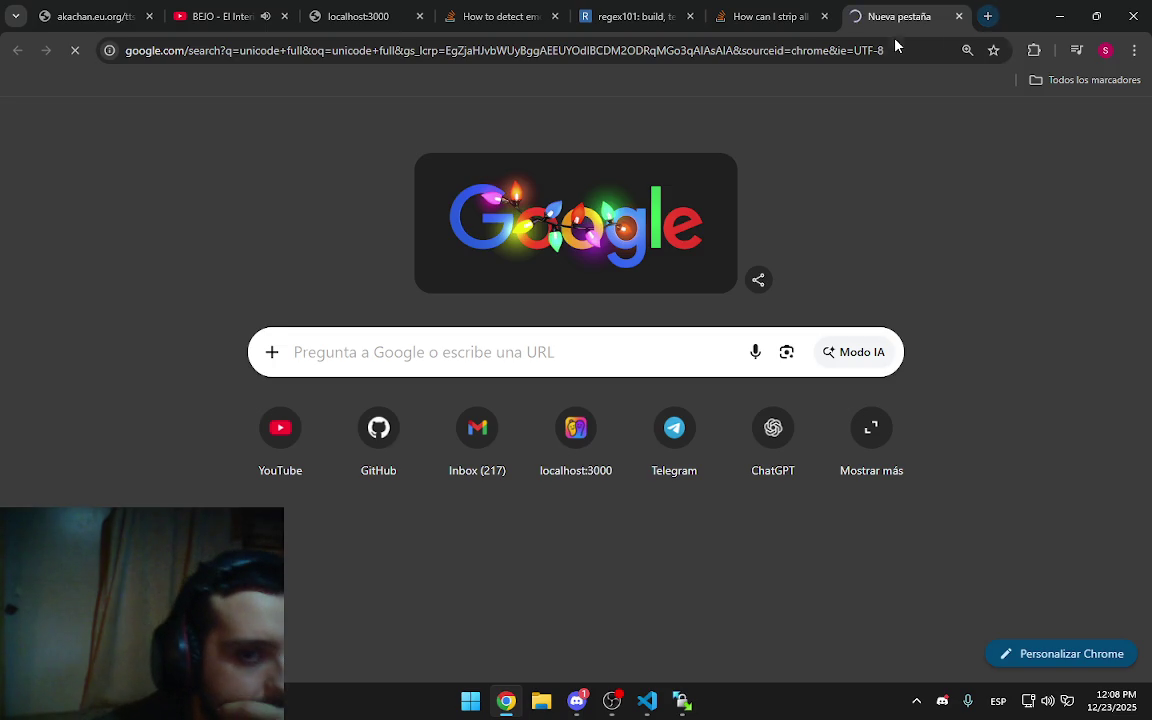
pyautogui.click(775, 15)
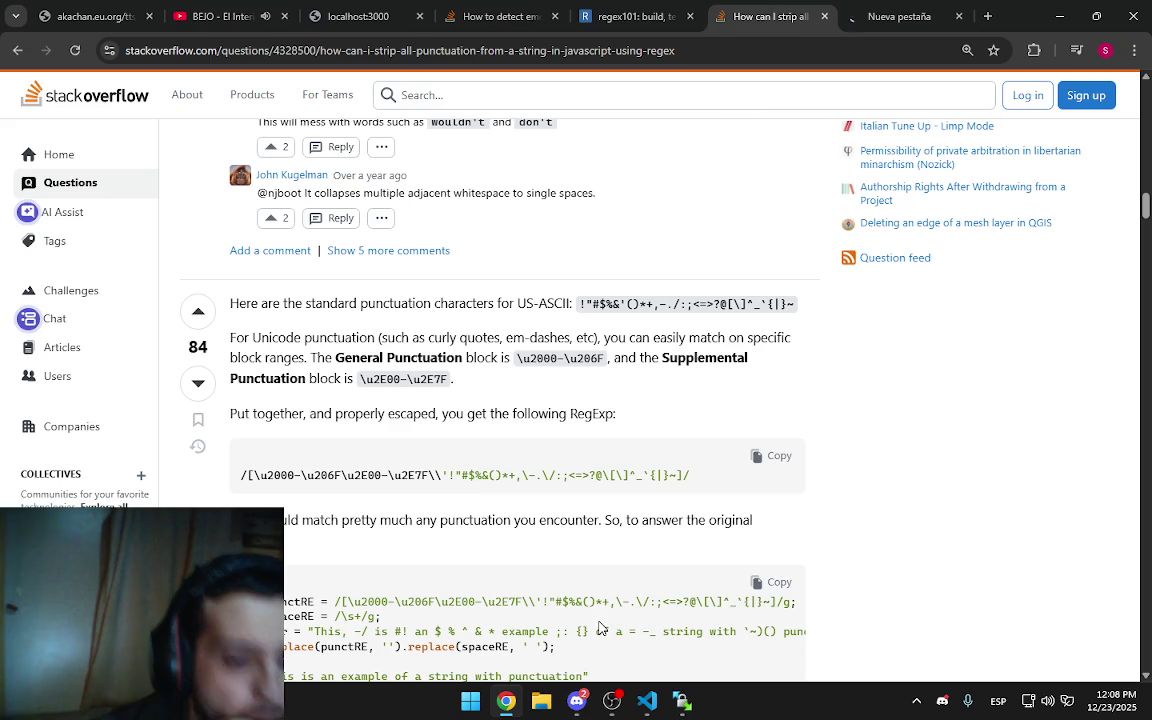
pyautogui.click(567, 708)
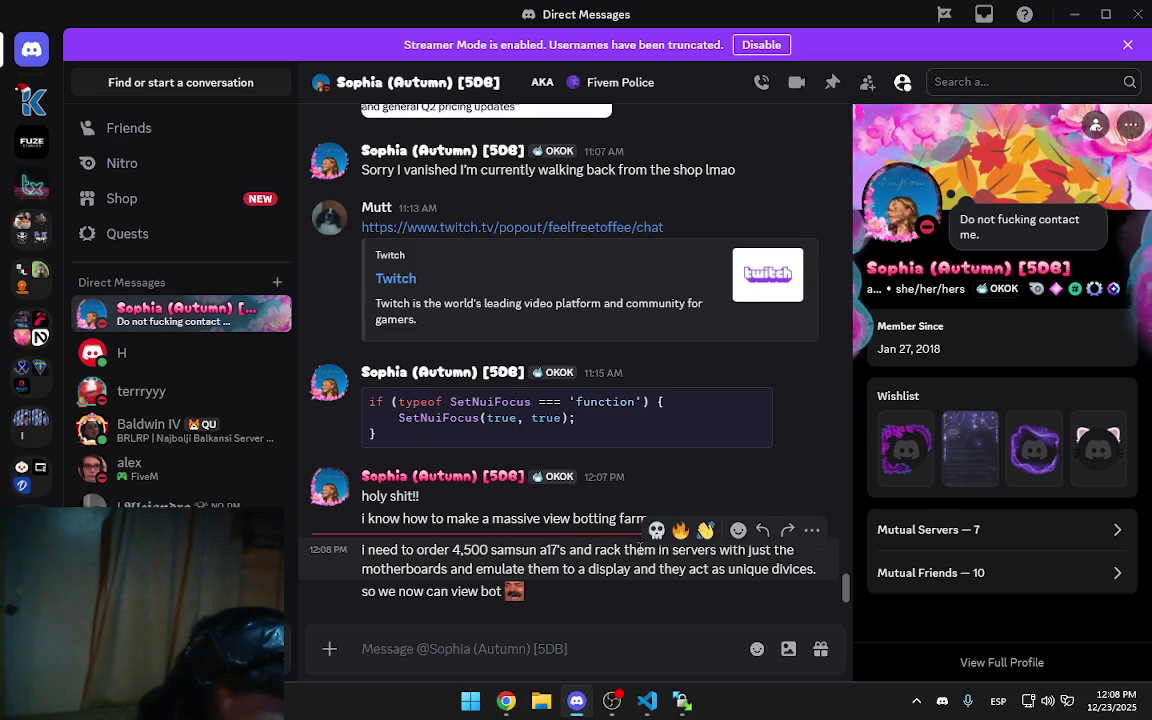
# Step: Send :skull: and then 'how much does that cost' in the Discord chat, and minimise Discord
pyautogui.click(576, 636)
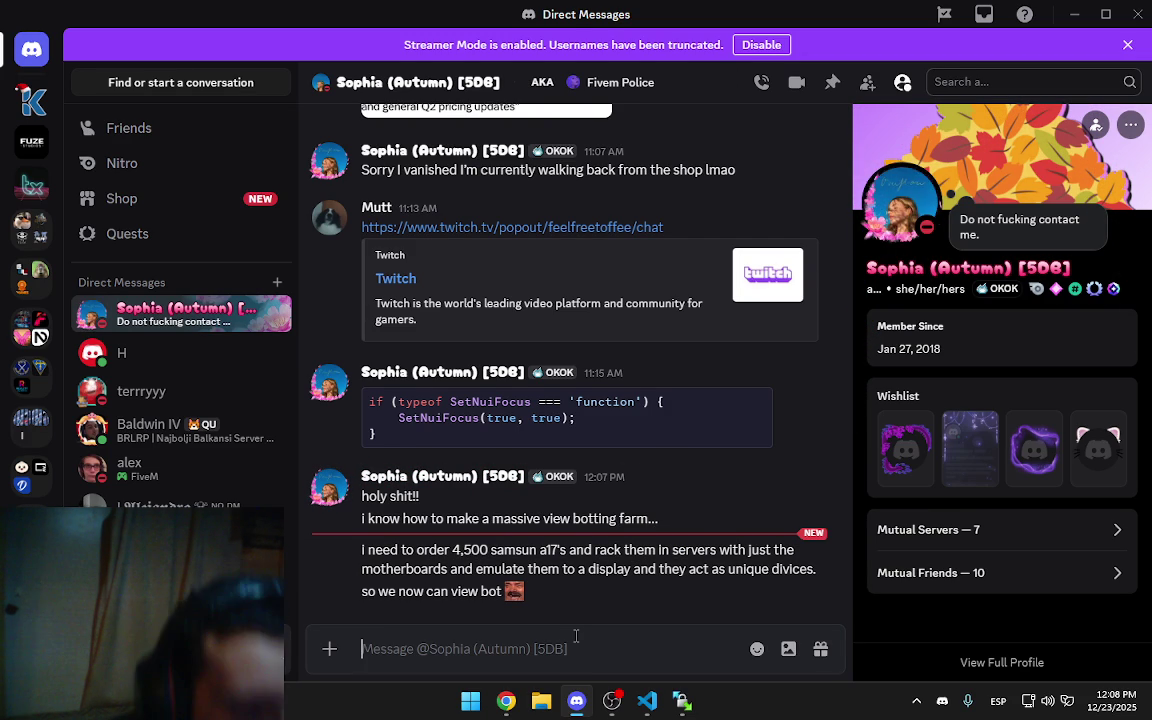
pyautogui.write(':skull:')
pyautogui.press('Return')
pyautogui.write('how m')
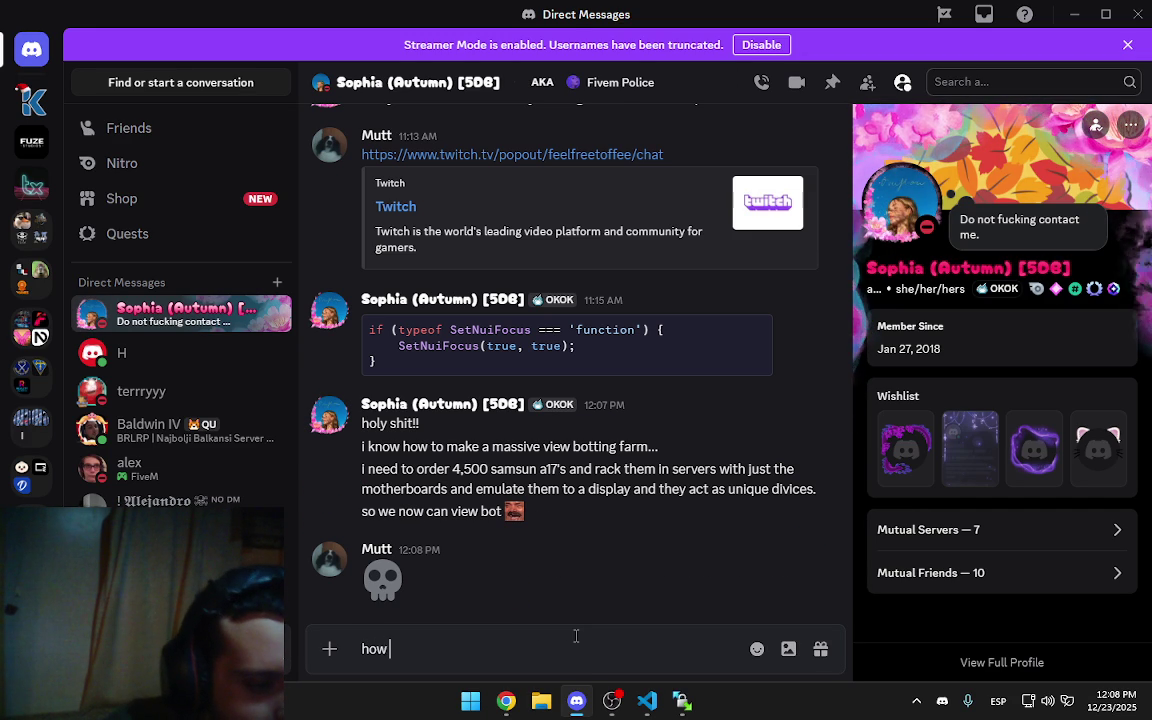
pyautogui.write('uch does th')
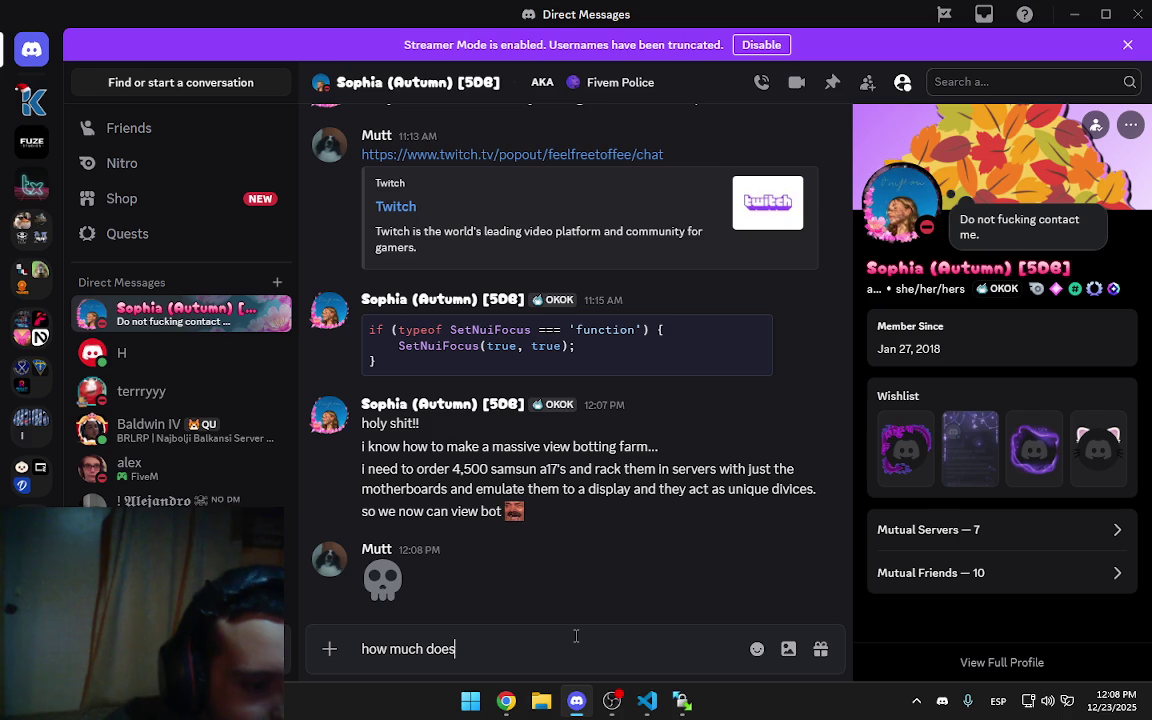
pyautogui.write('at cost')
pyautogui.press('Return')
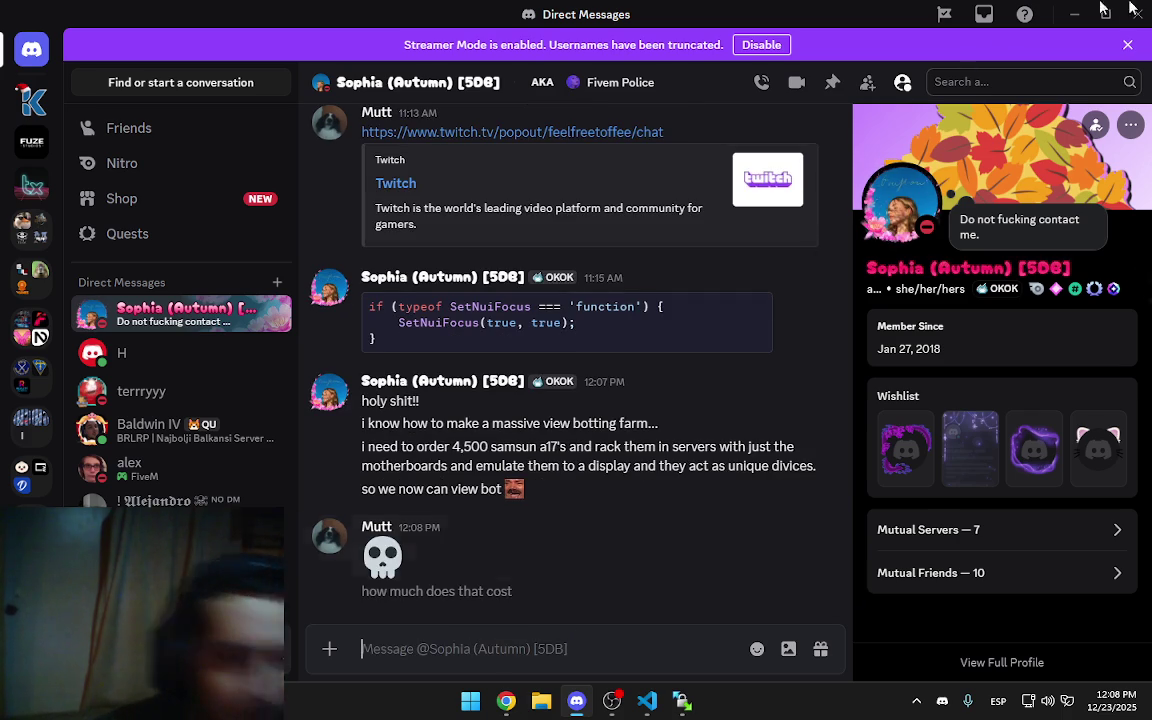
pyautogui.click(1068, 12)
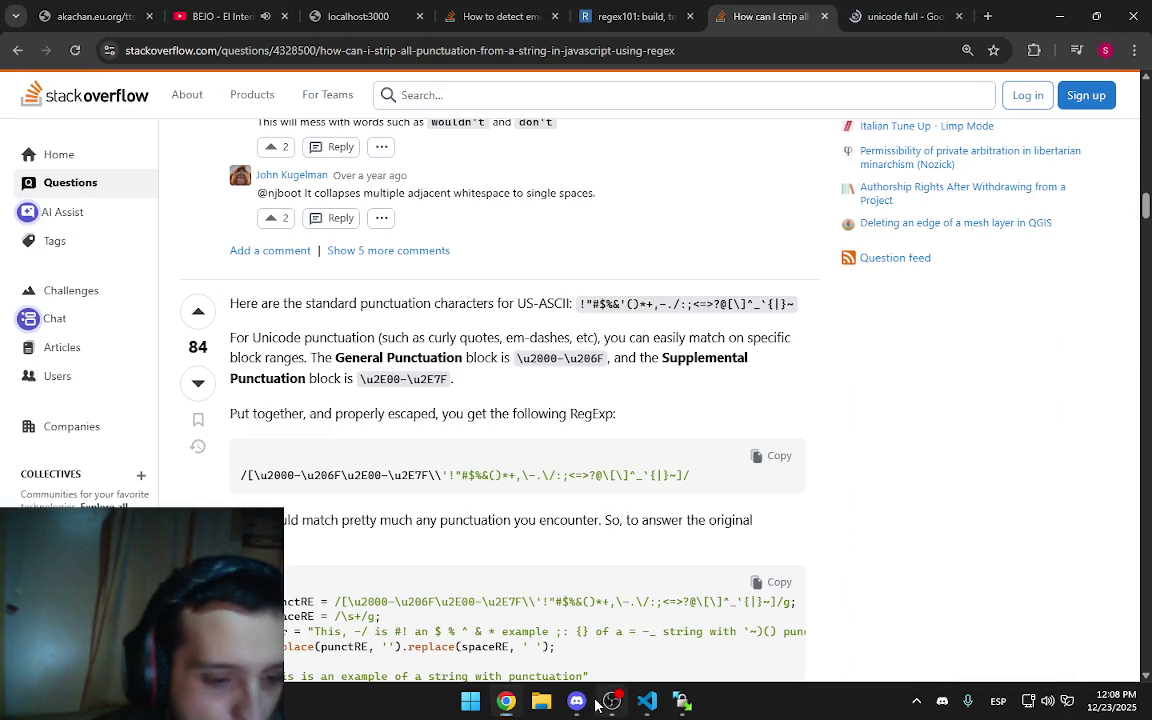
# Step: Dismiss OBS, check the 'unicode full' results, and open the Compart Full Block result
pyautogui.click(603, 702)
pyautogui.click(603, 702)
pyautogui.moveTo(576, 701)
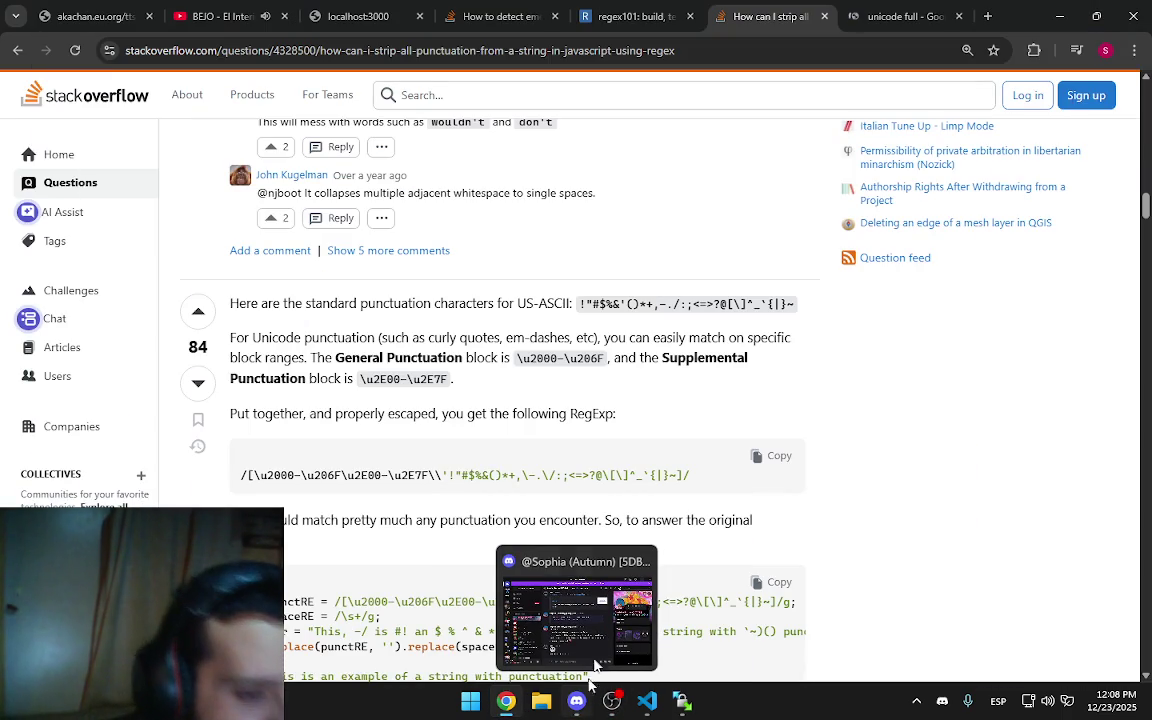
pyautogui.click(887, 12)
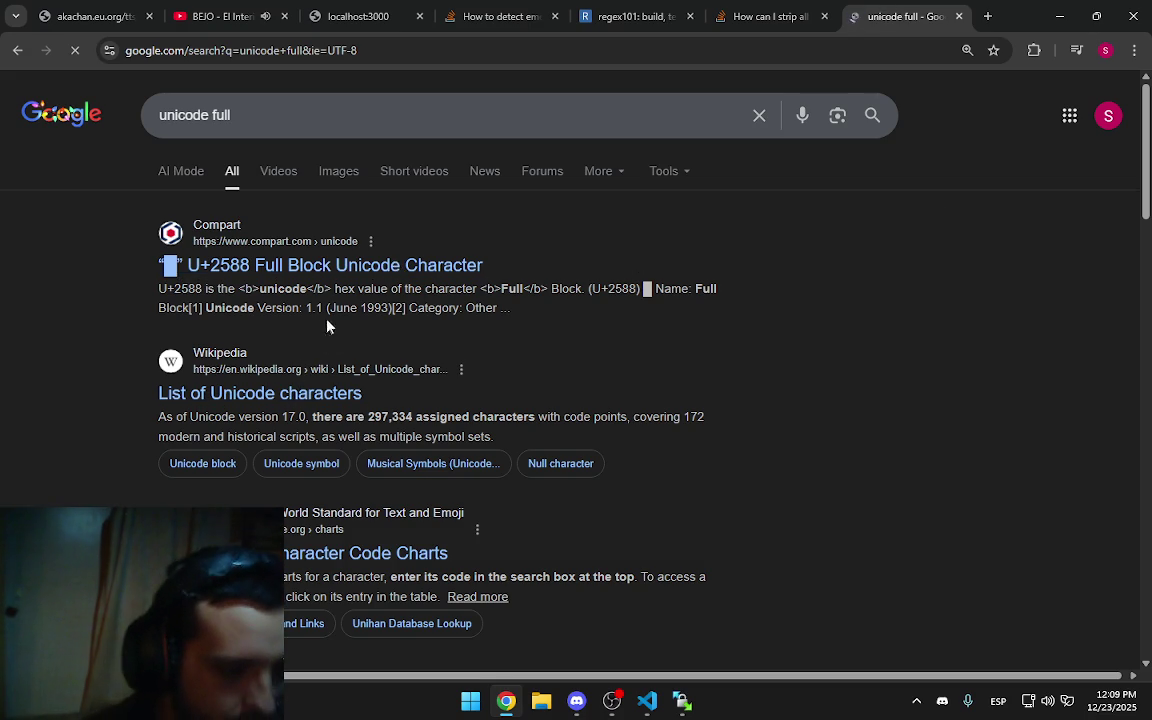
pyautogui.click(750, 11)
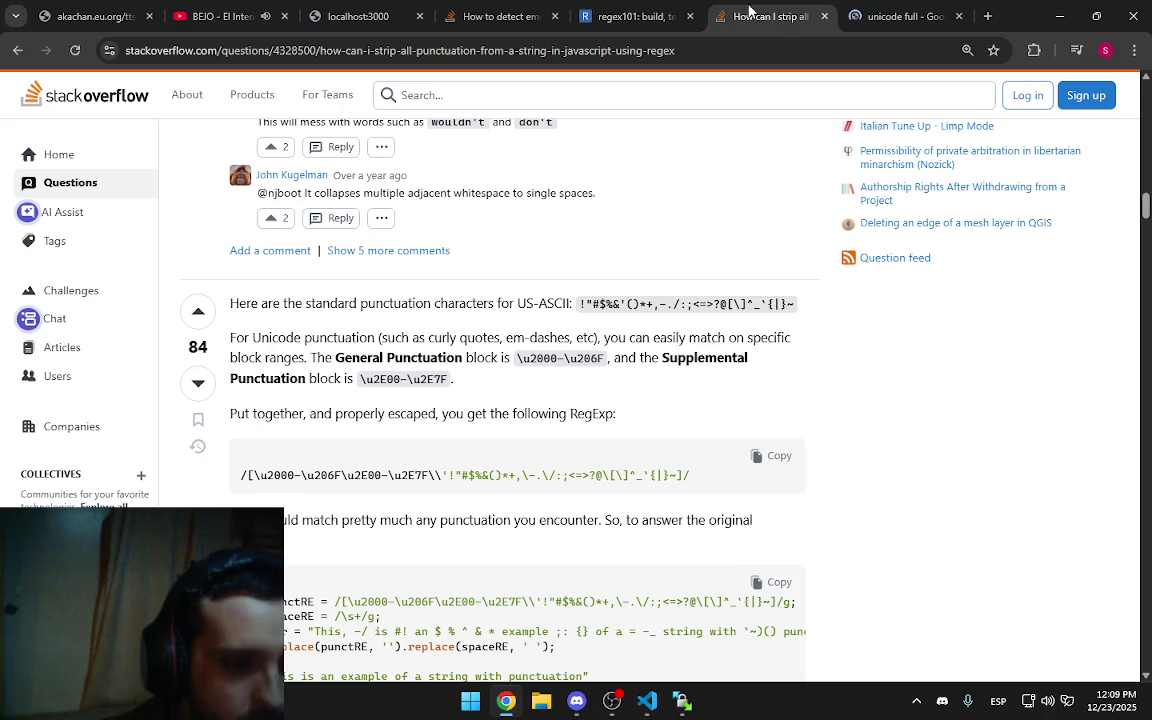
pyautogui.click(880, 12)
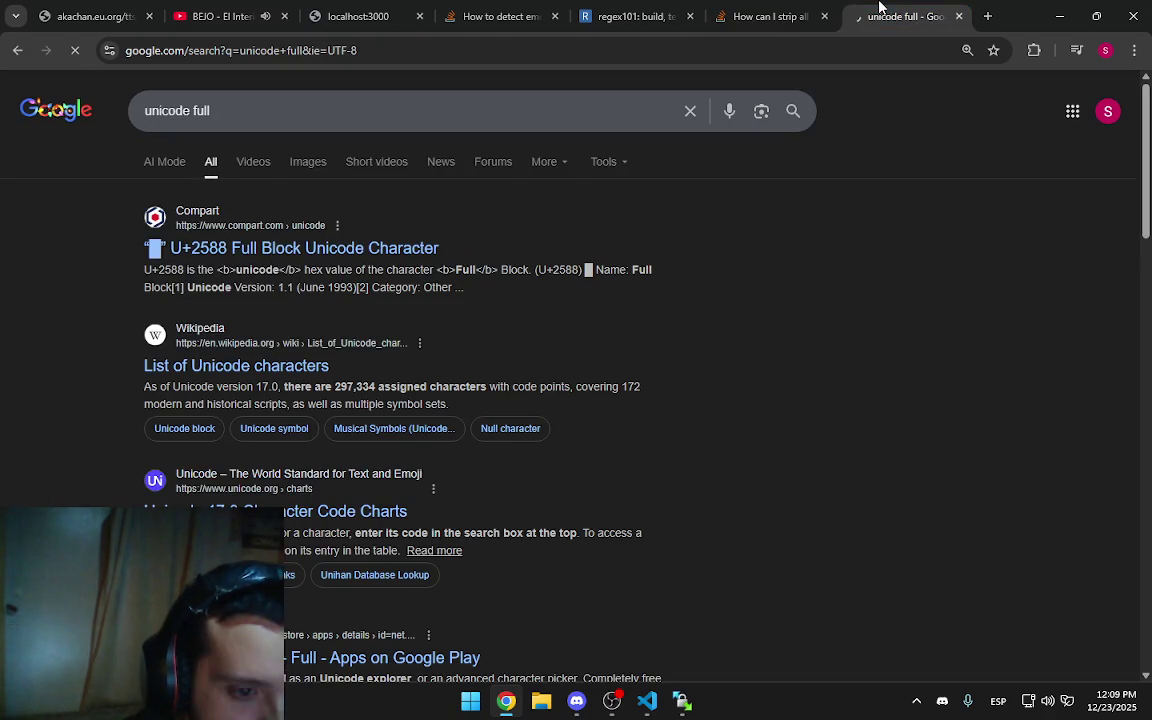
pyautogui.click(265, 252)
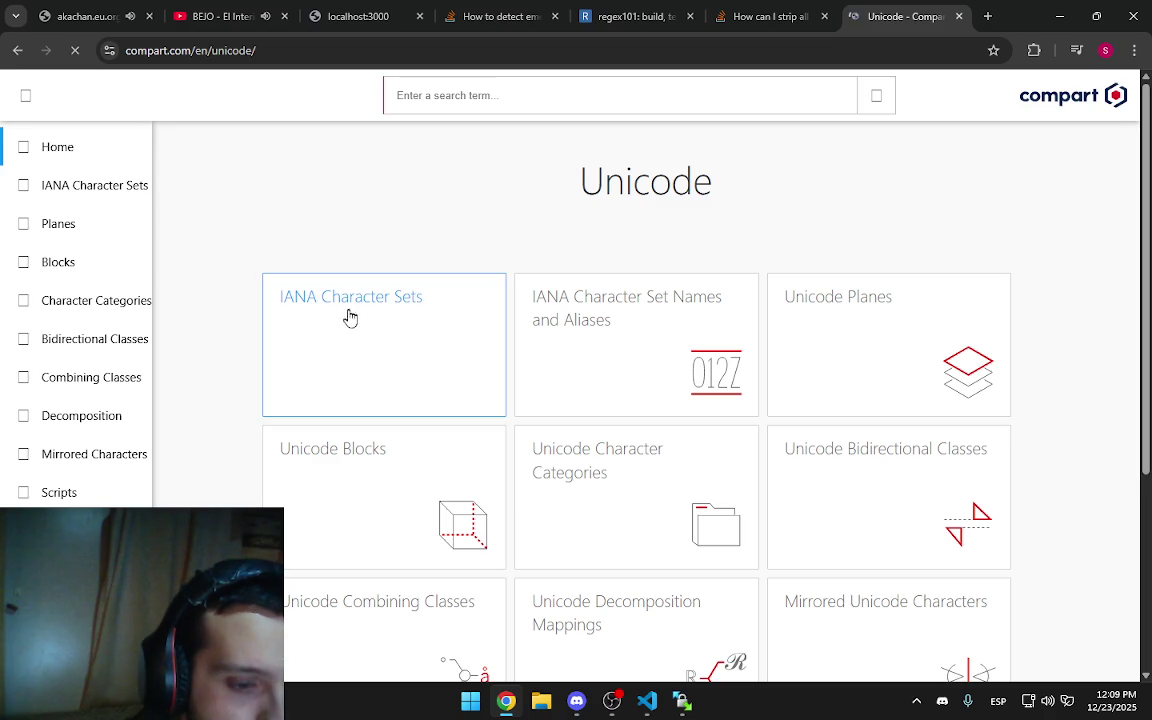
# Step: Scroll Compart's page, then go back and scroll the Google results down to Vertex42's symbol list
pyautogui.click(611, 701)
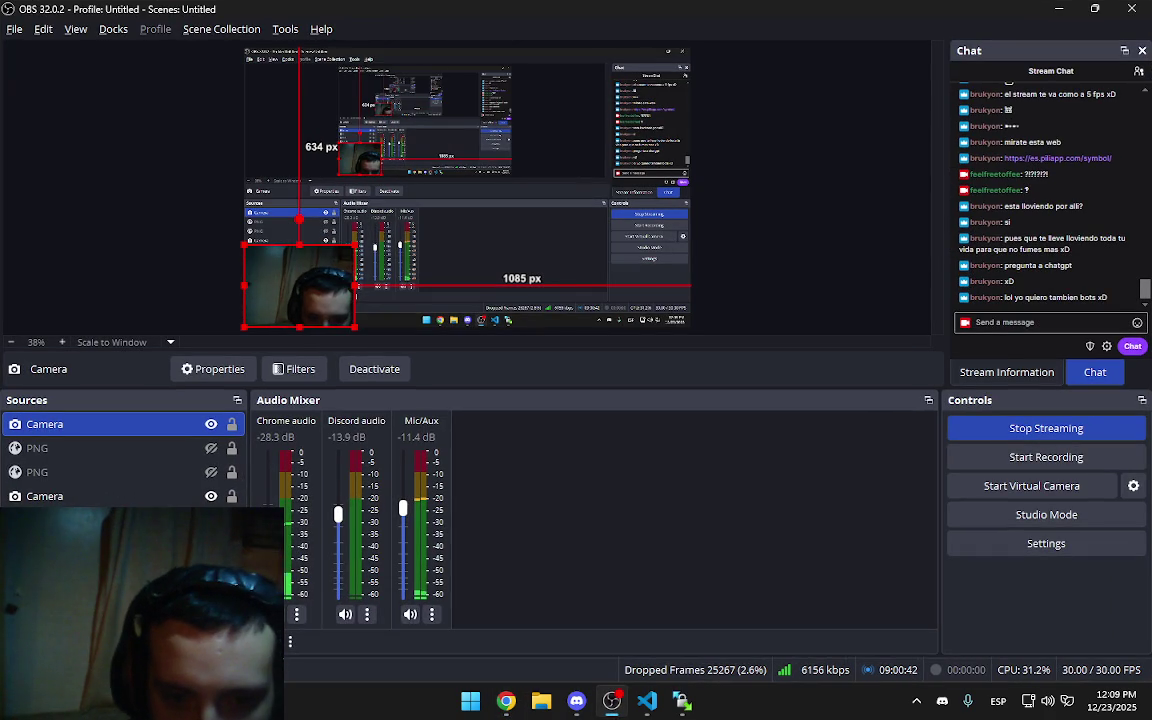
pyautogui.hotkey('alt', 'Tab')
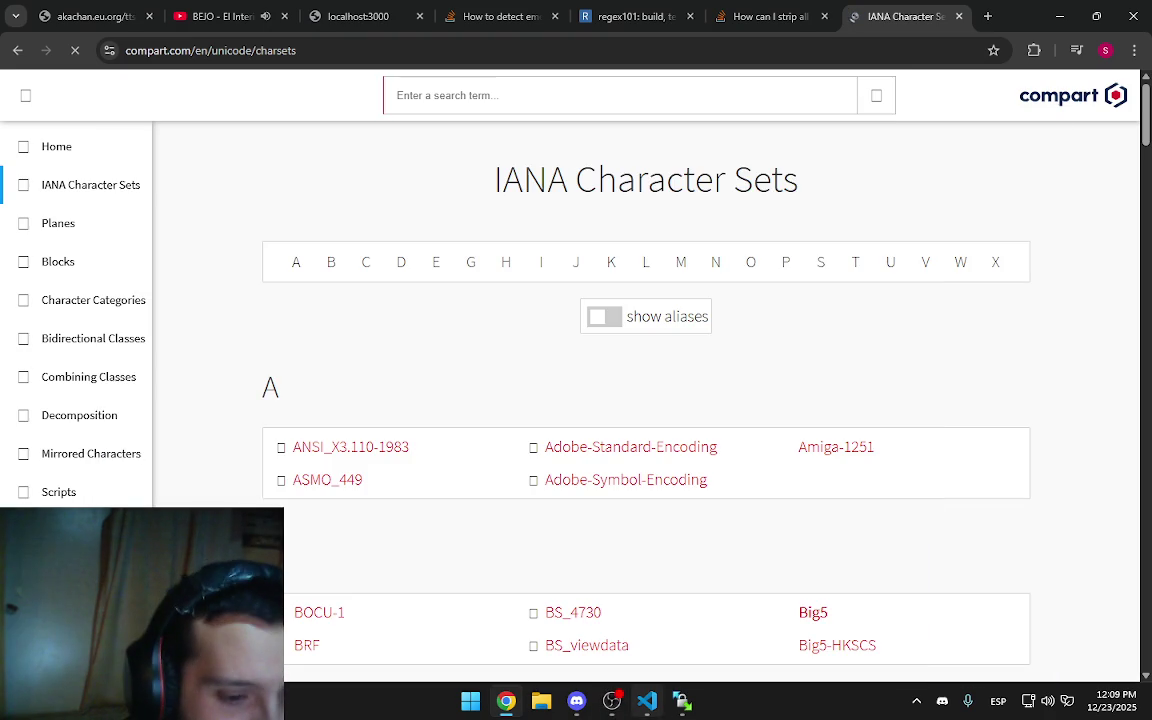
pyautogui.click(578, 703)
pyautogui.hotkey('alt', 'Tab')
pyautogui.scroll(-15, 646, 400)
pyautogui.scroll(-10, 646, 400)
pyautogui.click(12, 51)
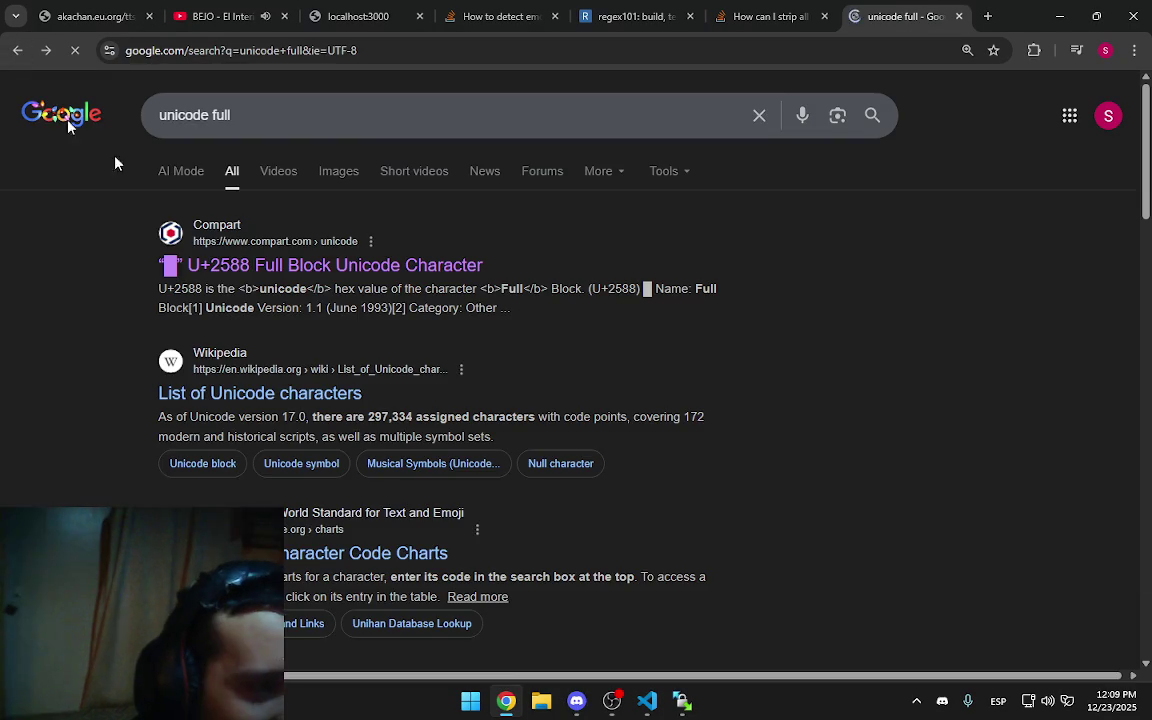
pyautogui.scroll(-10, 66, 112)
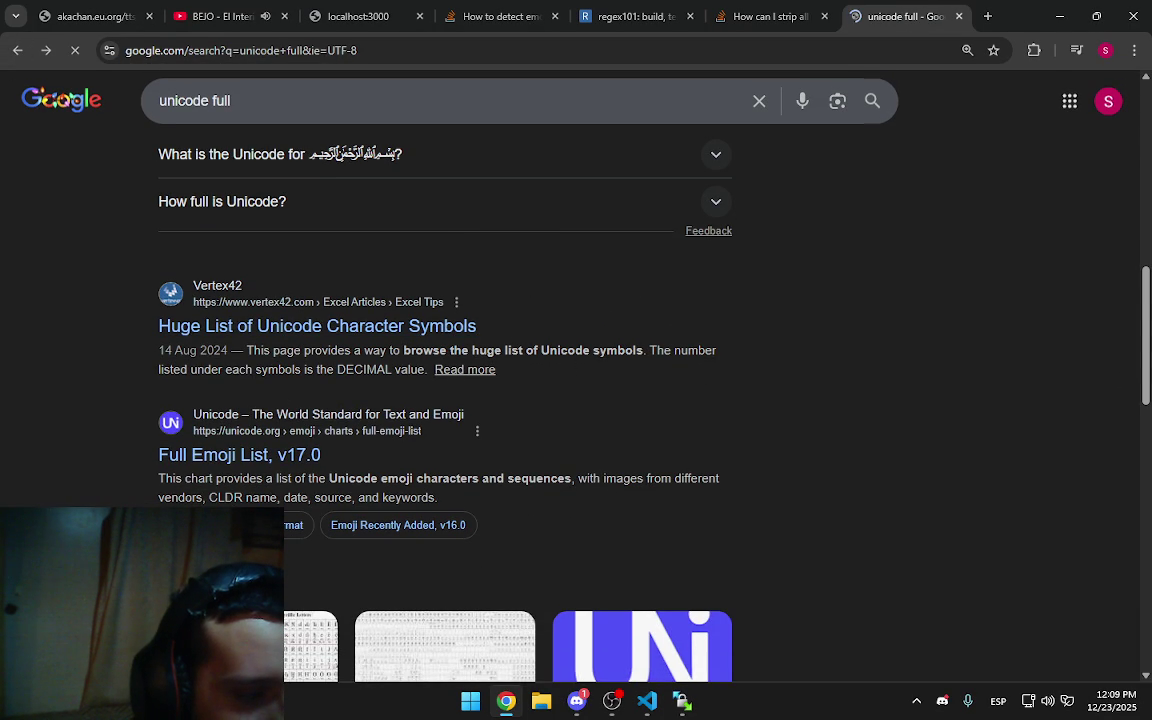
# Step: Reply 'i dont have such money' plus a skull emoji in Discord, then Alt+Tab back to Chrome
pyautogui.click(578, 708)
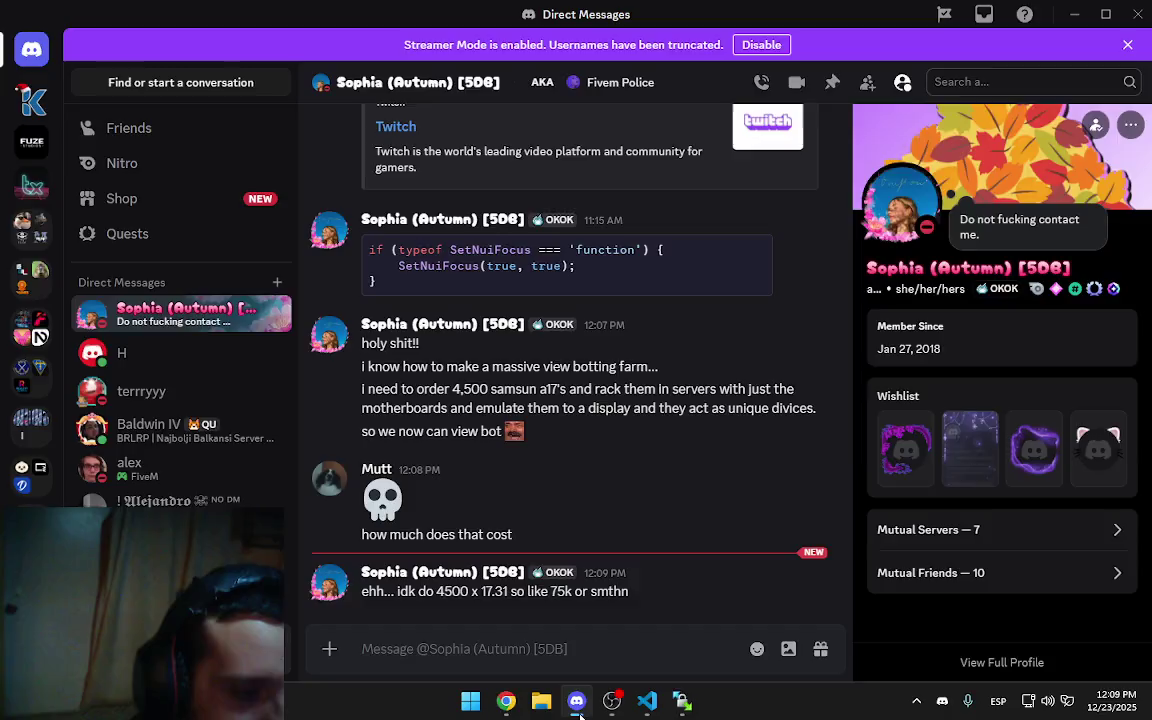
pyautogui.click(577, 703)
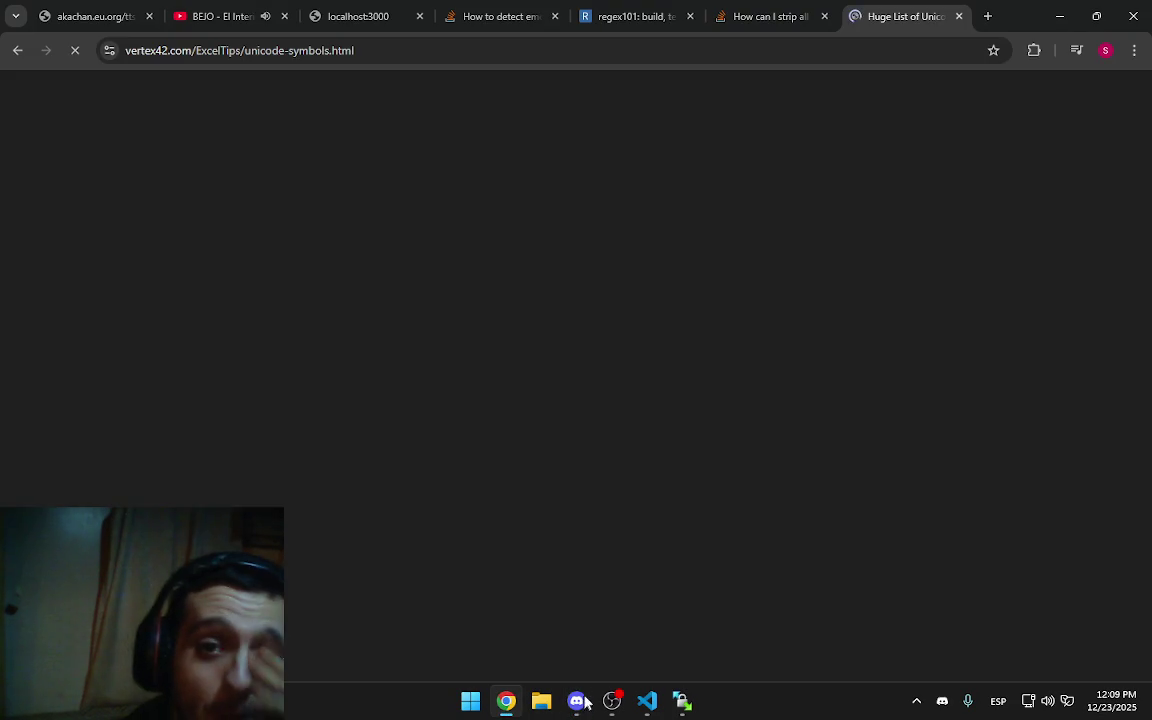
pyautogui.click(577, 703)
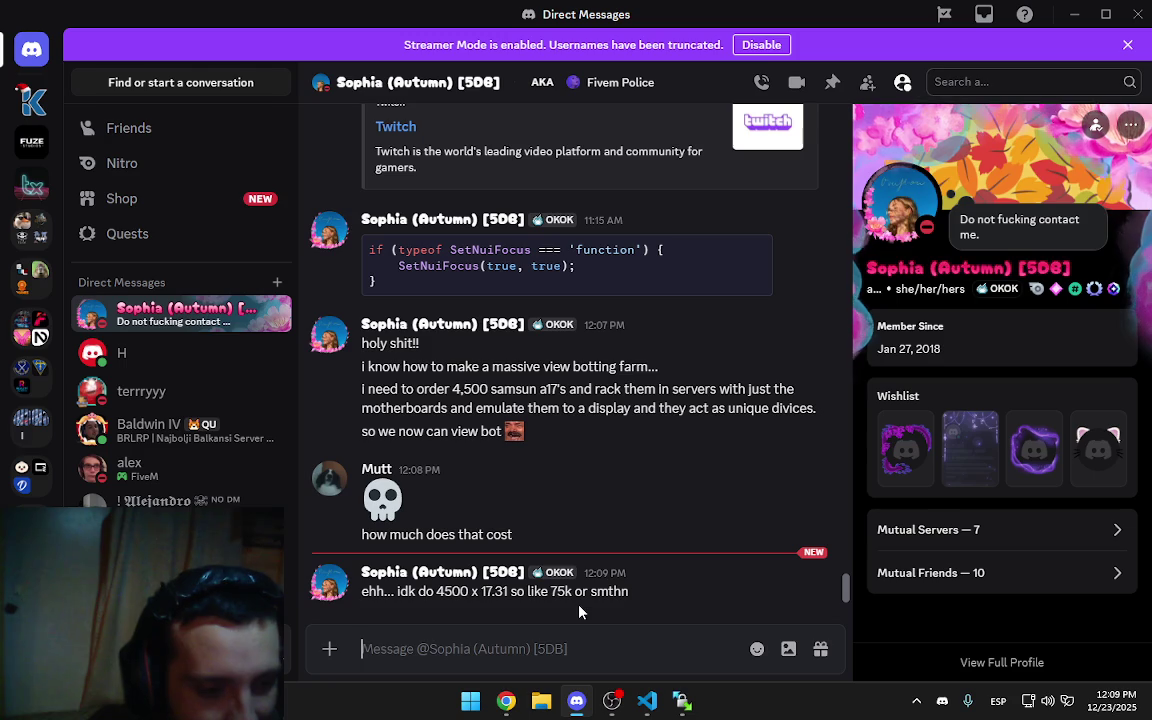
pyautogui.write('i dot')
pyautogui.press('BackSpace')
pyautogui.write('nt have suc')
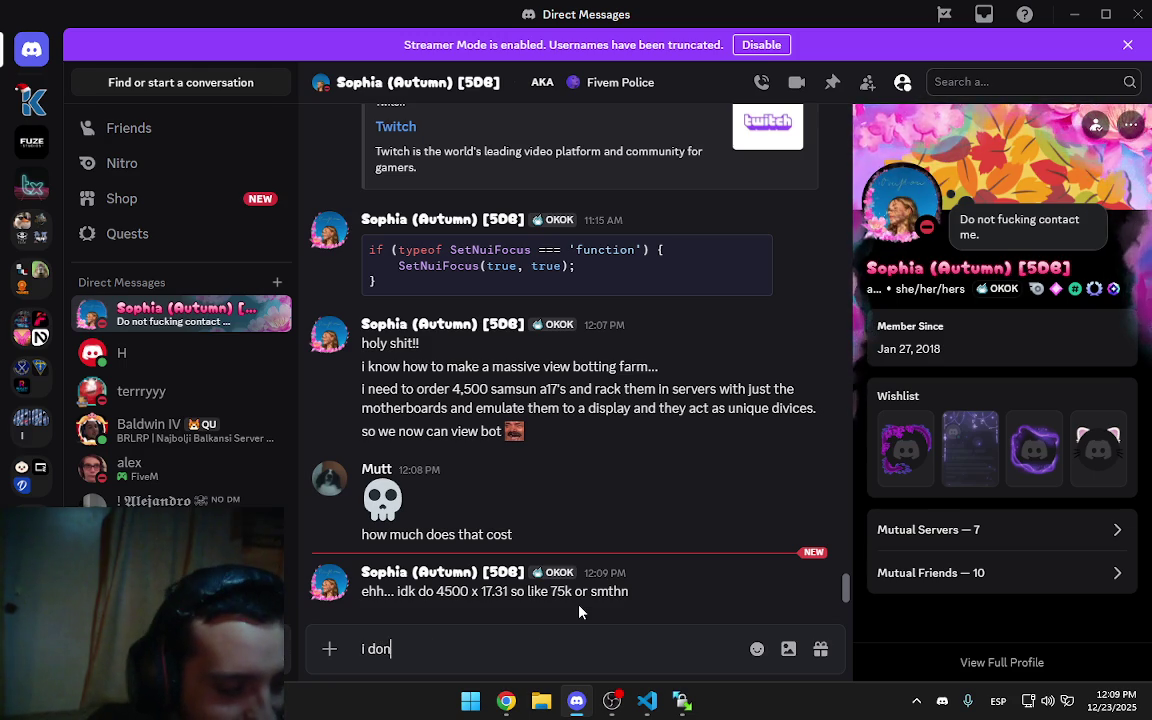
pyautogui.write('h money :')
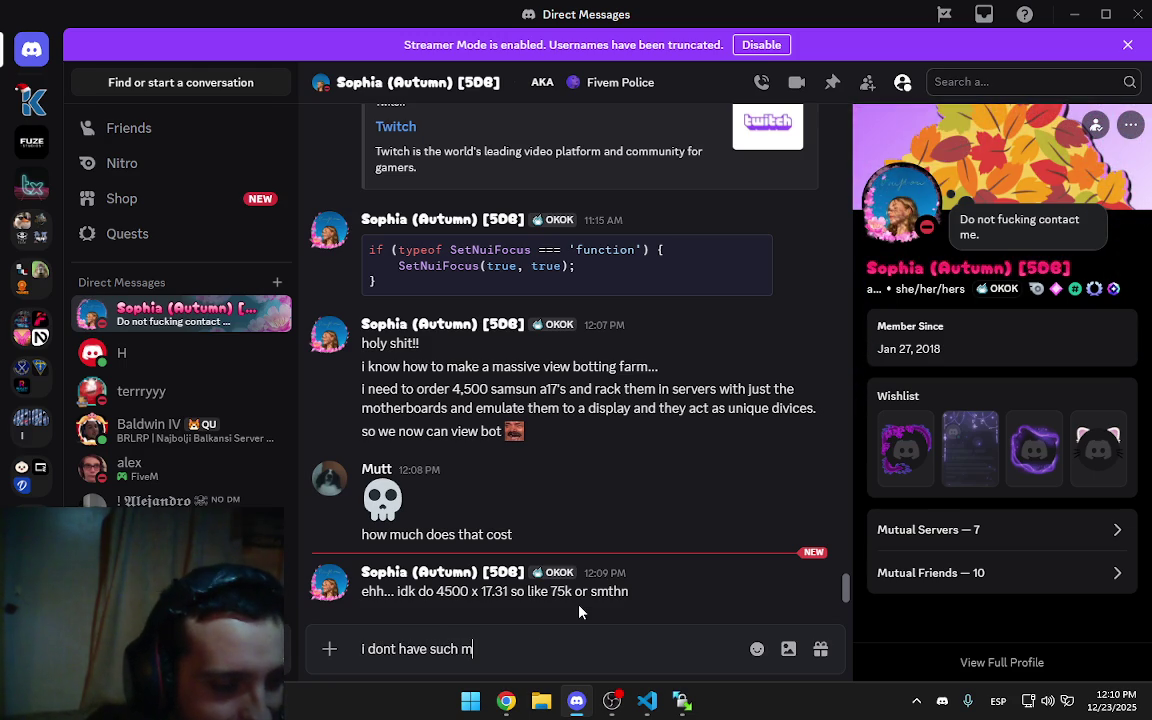
pyautogui.write('sku')
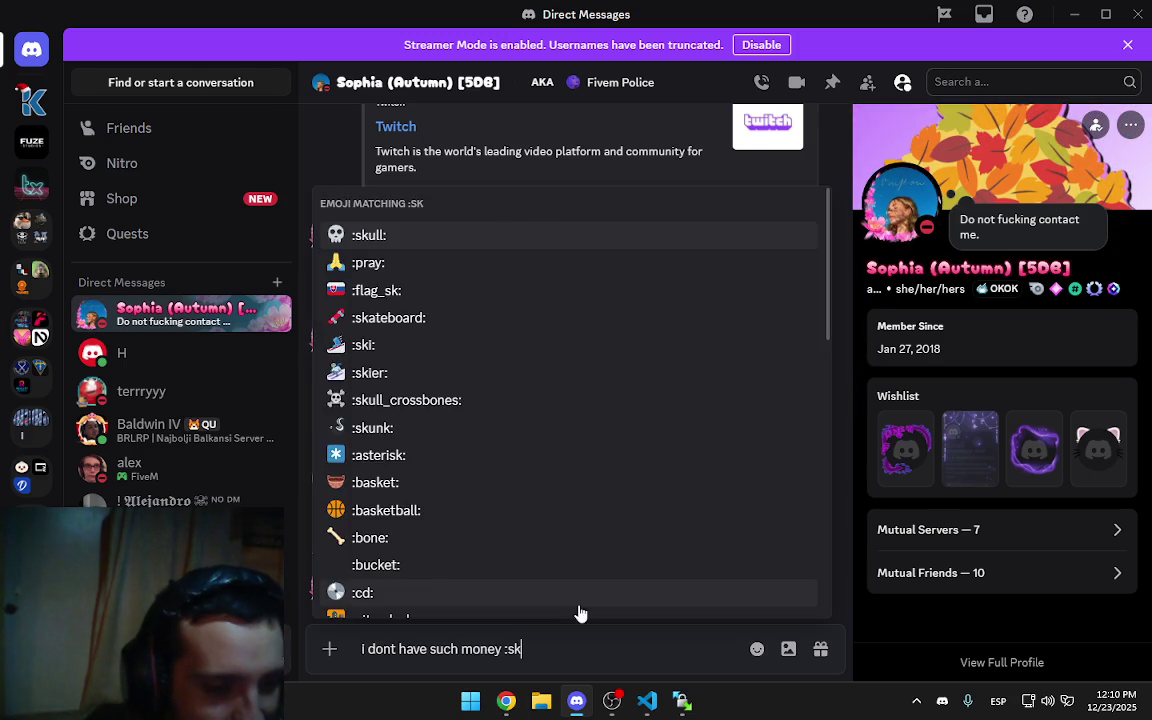
pyautogui.press('Return')
pyautogui.press('Return')
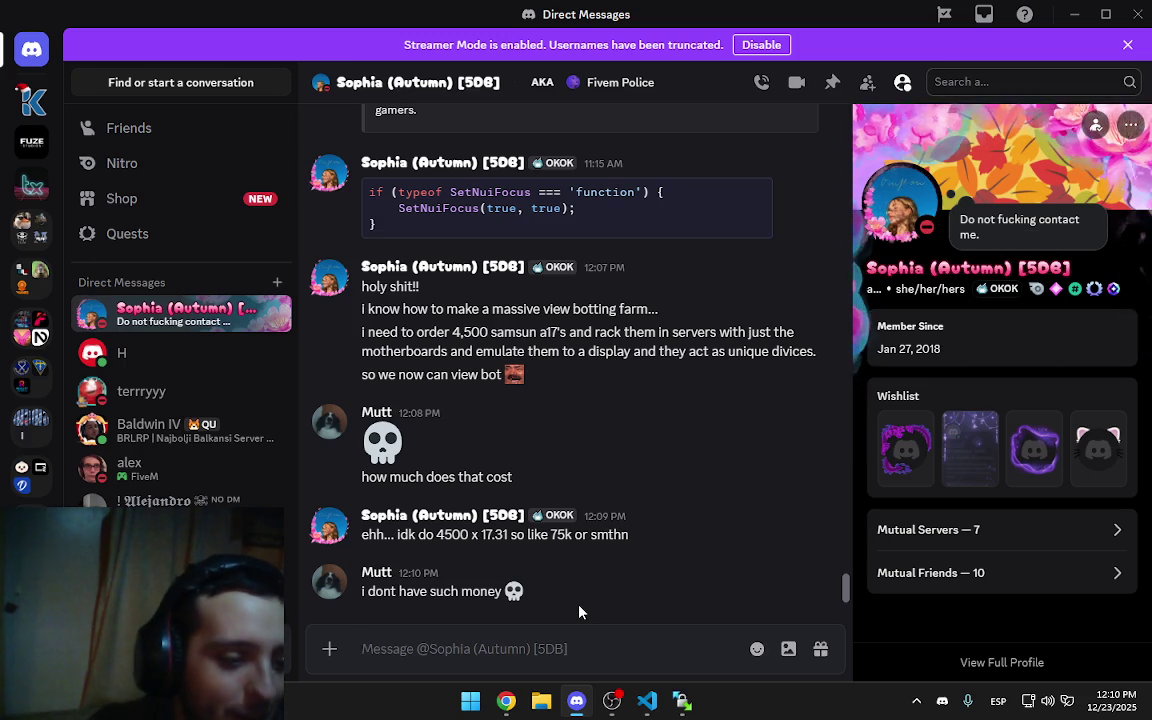
pyautogui.hotkey('alt', 'Tab')
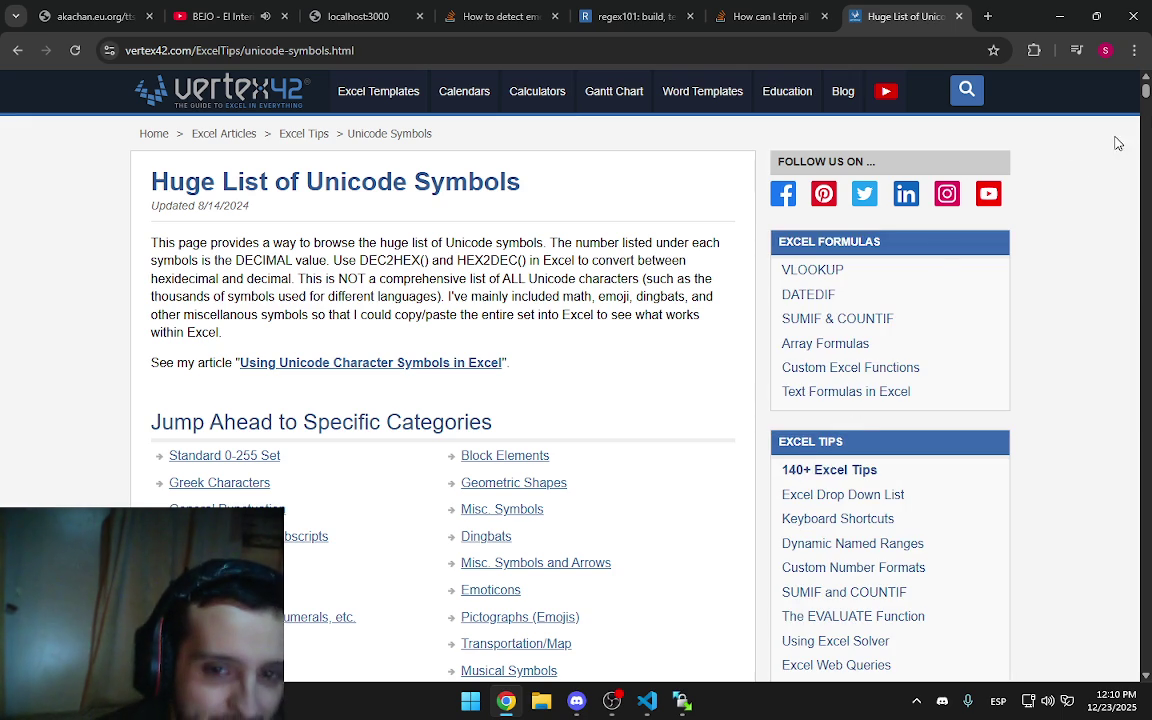
# Step: Find 'pun' on the Vertex42 page and jump to its General Punctuation table
pyautogui.moveTo(1146, 89); pyautogui.dragTo(1148, 103)
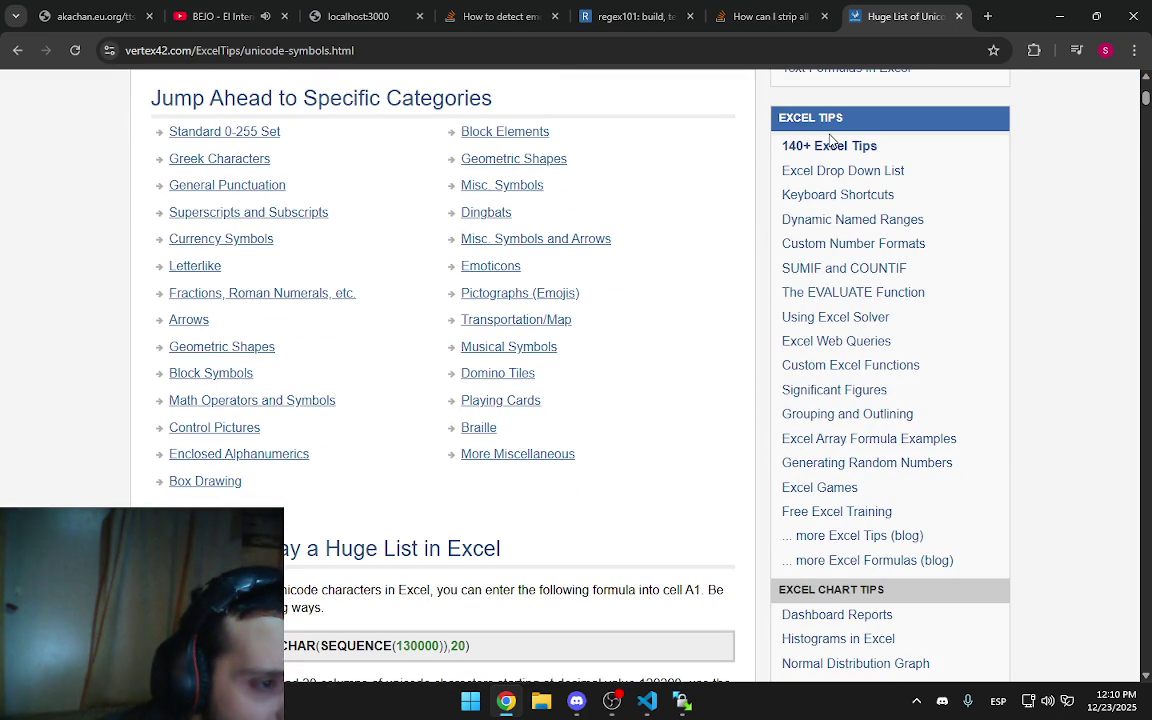
pyautogui.hotkey('ctrl', 'f')
pyautogui.write('pun')
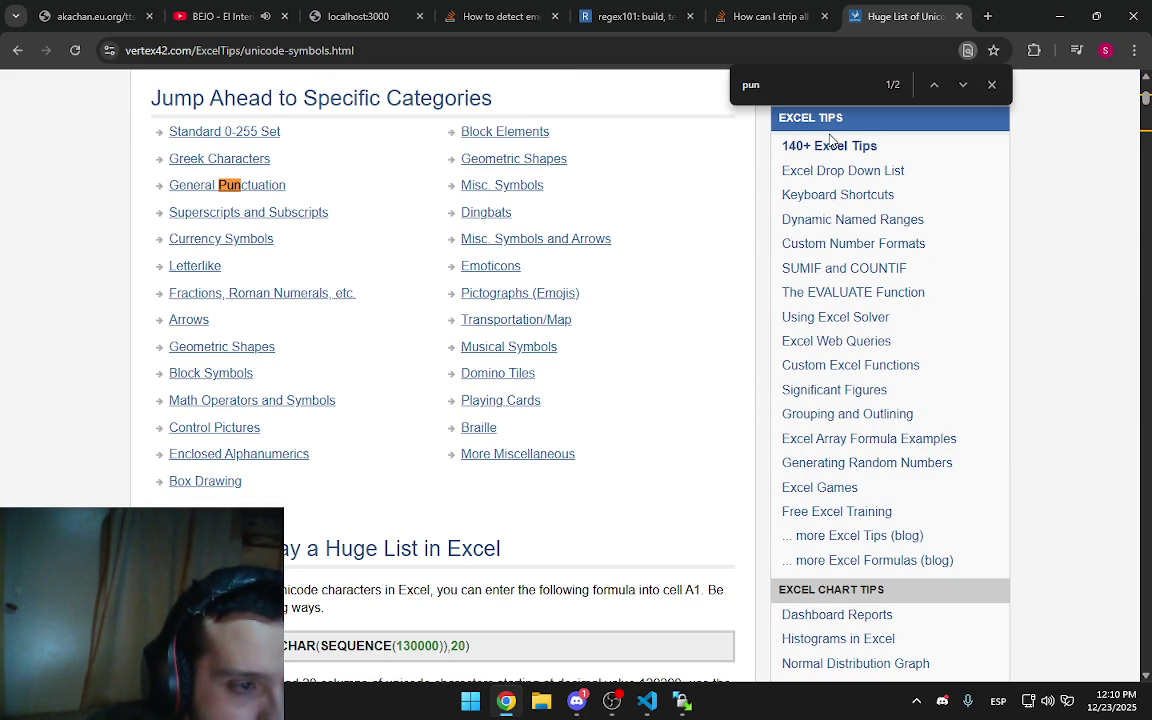
pyautogui.click(238, 191)
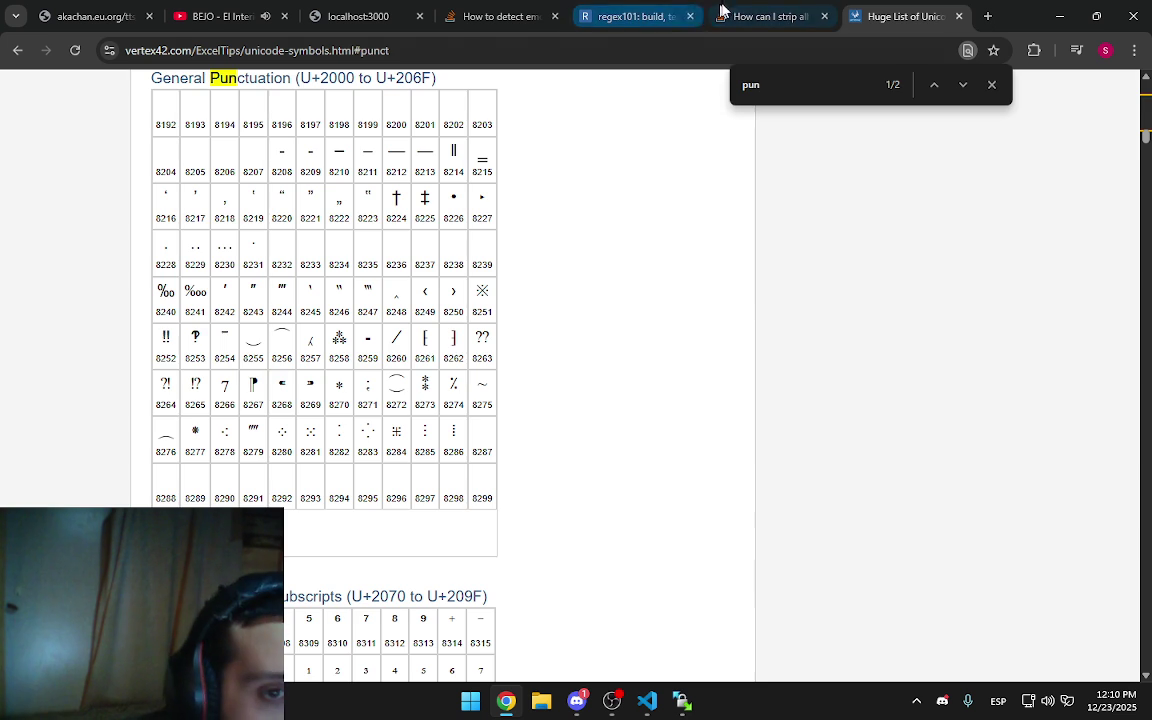
pyautogui.click(749, 10)
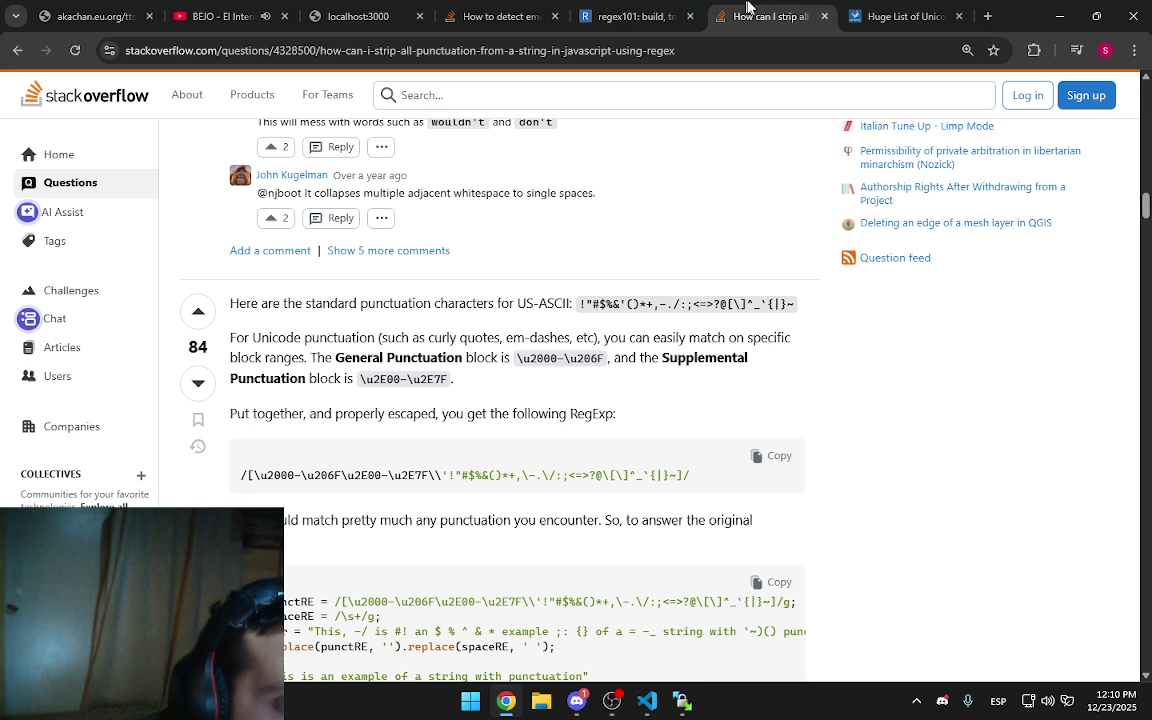
pyautogui.click(875, 8)
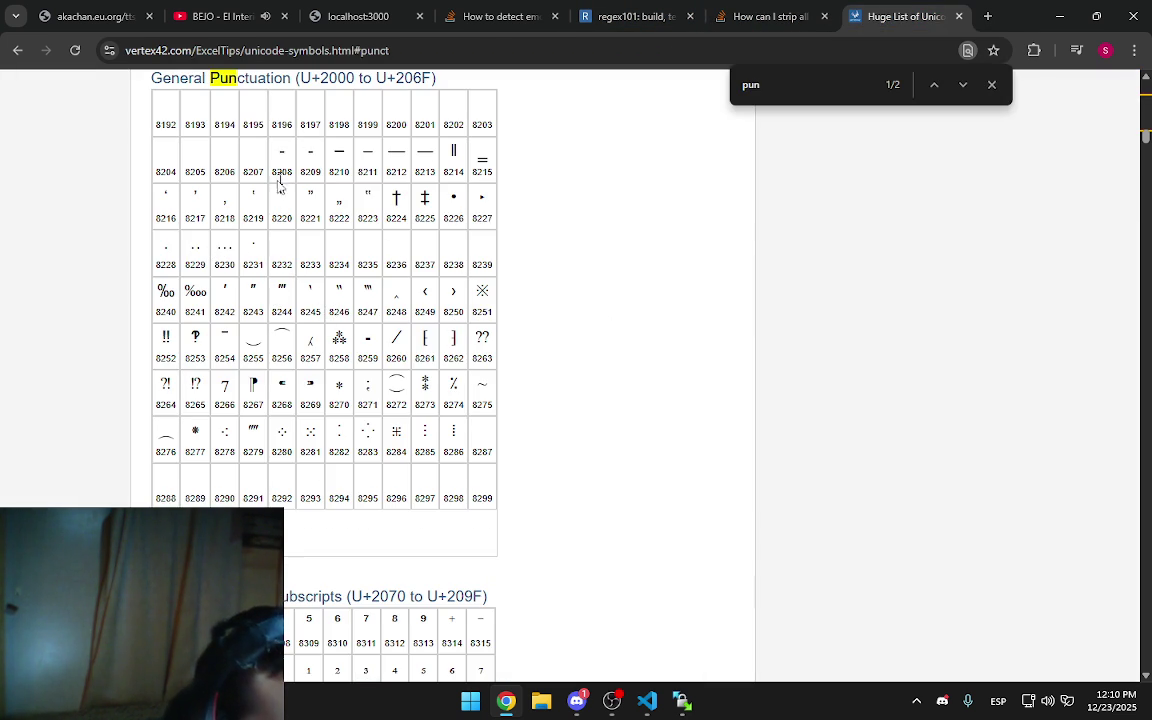
# Step: Review the U+2000–U+206F punctuation table, close the Vertex42 tab and return to regex101
pyautogui.scroll(-1, 592, 441)
pyautogui.scroll(1, 592, 441)
pyautogui.scroll(3, 592, 441)
pyautogui.scroll(-2, 592, 441)
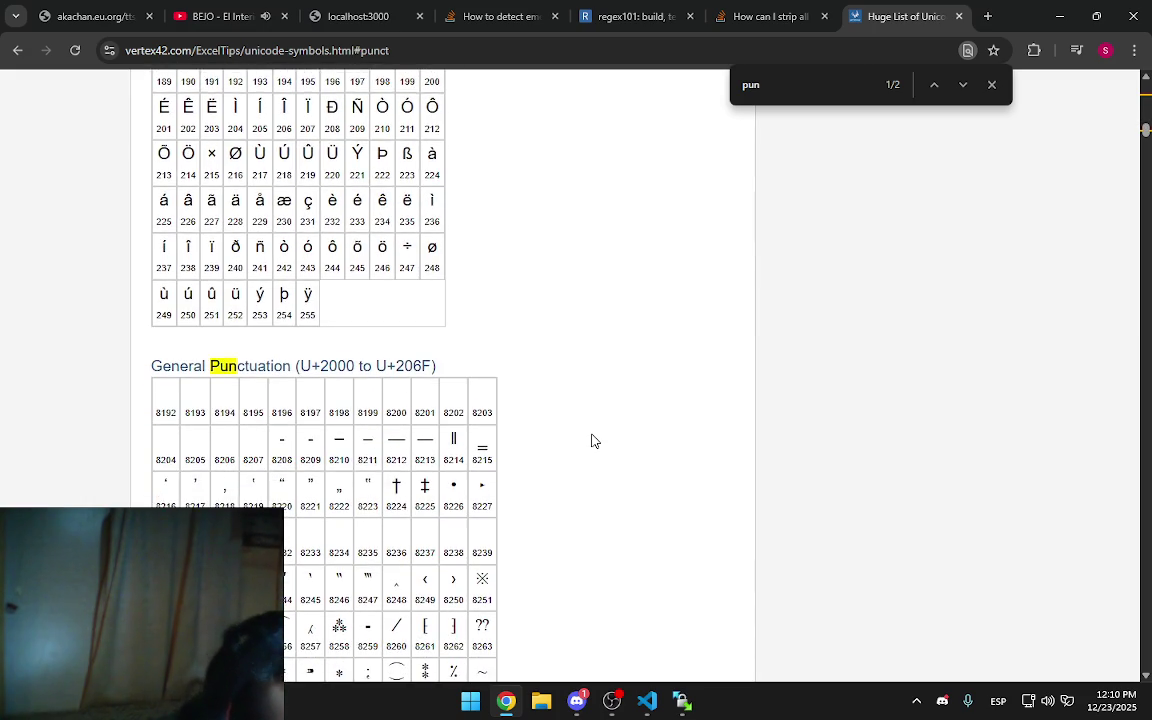
pyautogui.scroll(-1, 592, 441)
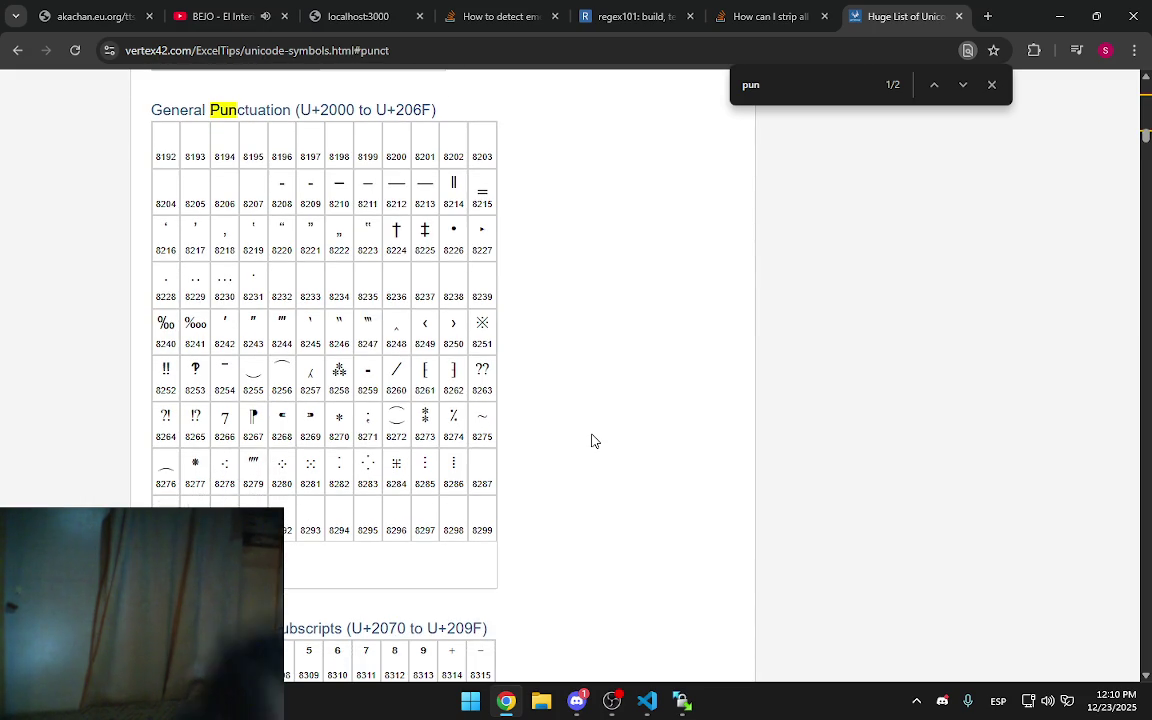
pyautogui.hotkey('ctrl', 'w')
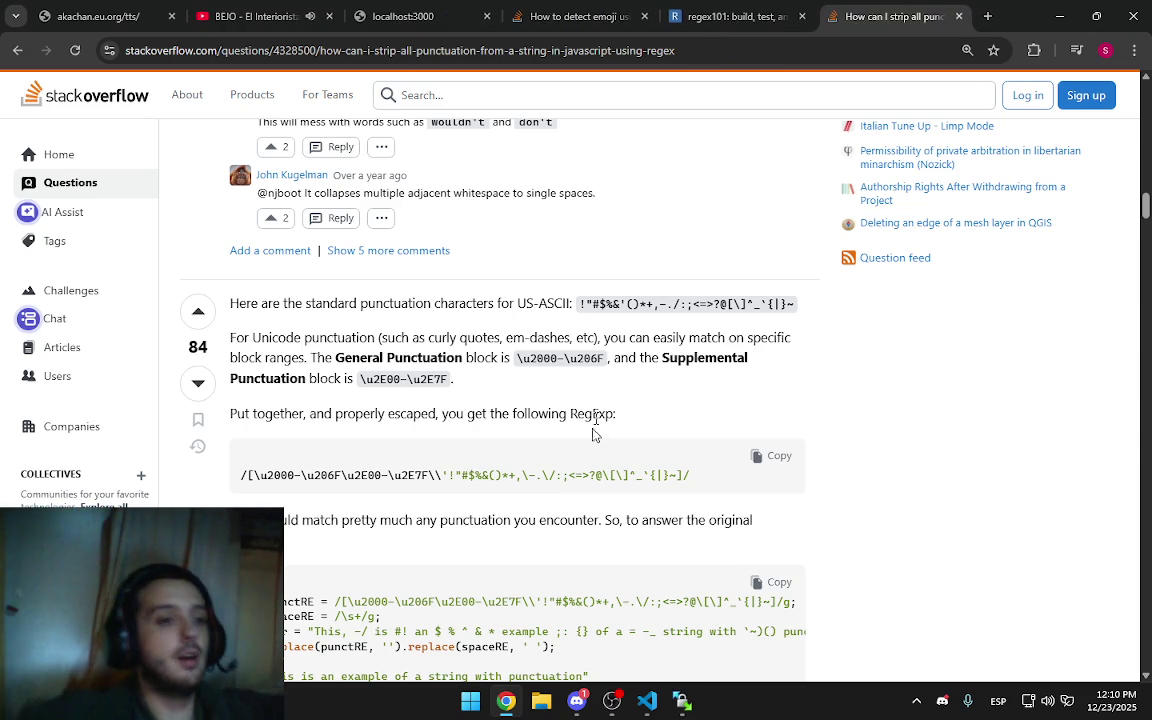
pyautogui.click(730, 16)
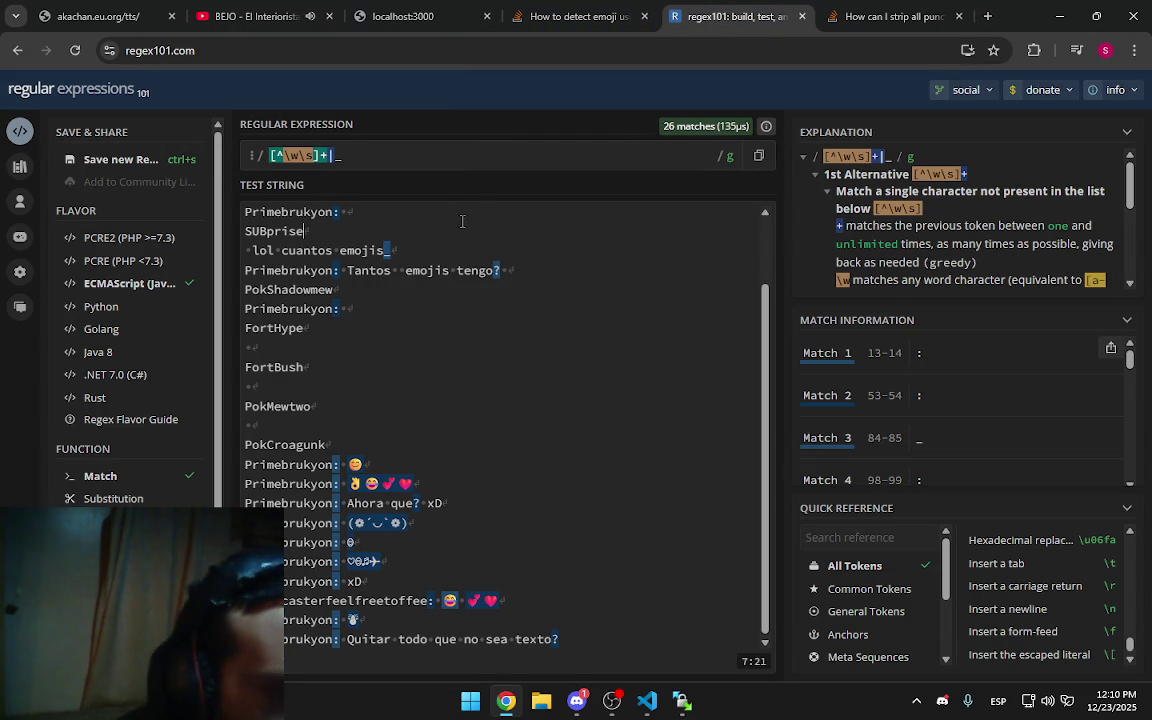
# Step: Add 'ñ á' after 'emojis' in the test text (28 matches), then start a new tab with 'regex'
pyautogui.click(451, 270)
pyautogui.write('ñ')
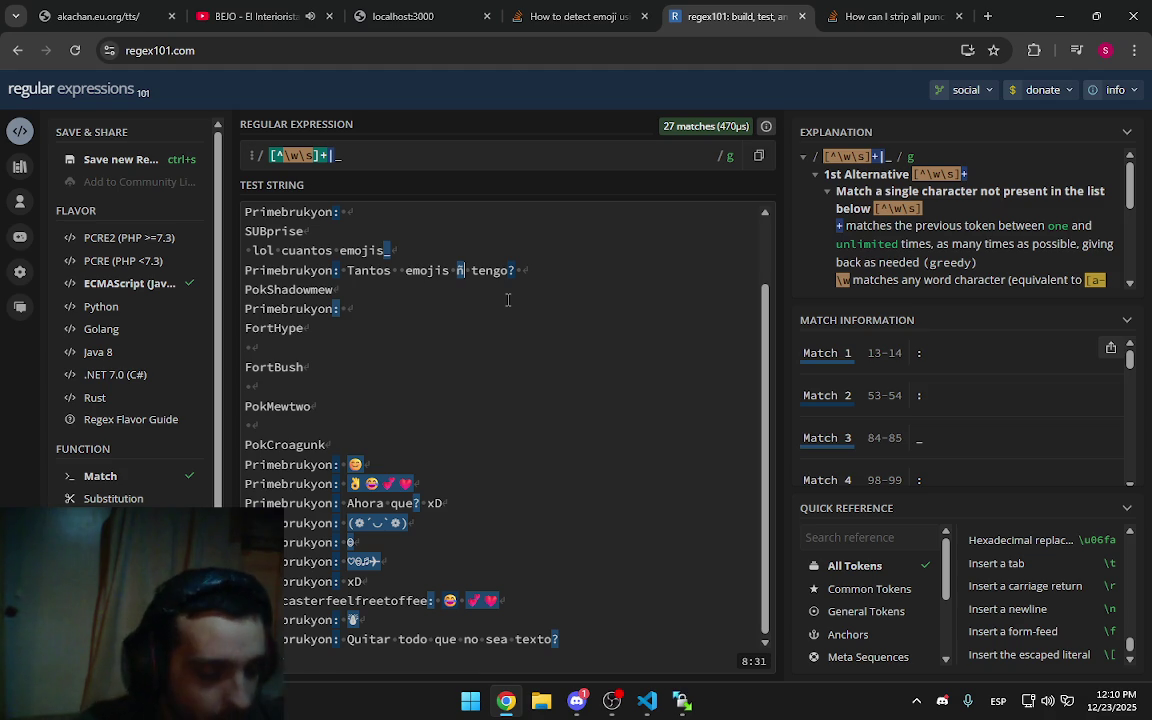
pyautogui.write(' á')
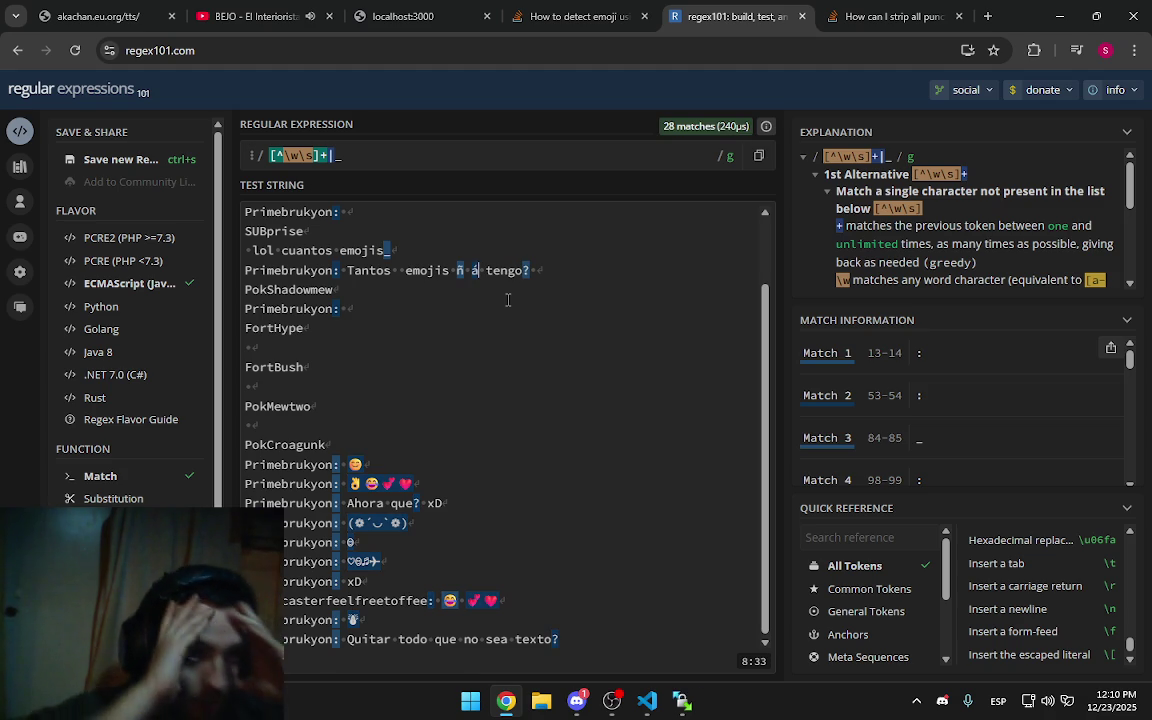
pyautogui.hotkey('ctrl', 't')
pyautogui.write('regex de')
pyautogui.press('BackSpace')
pyautogui.press('BackSpace')
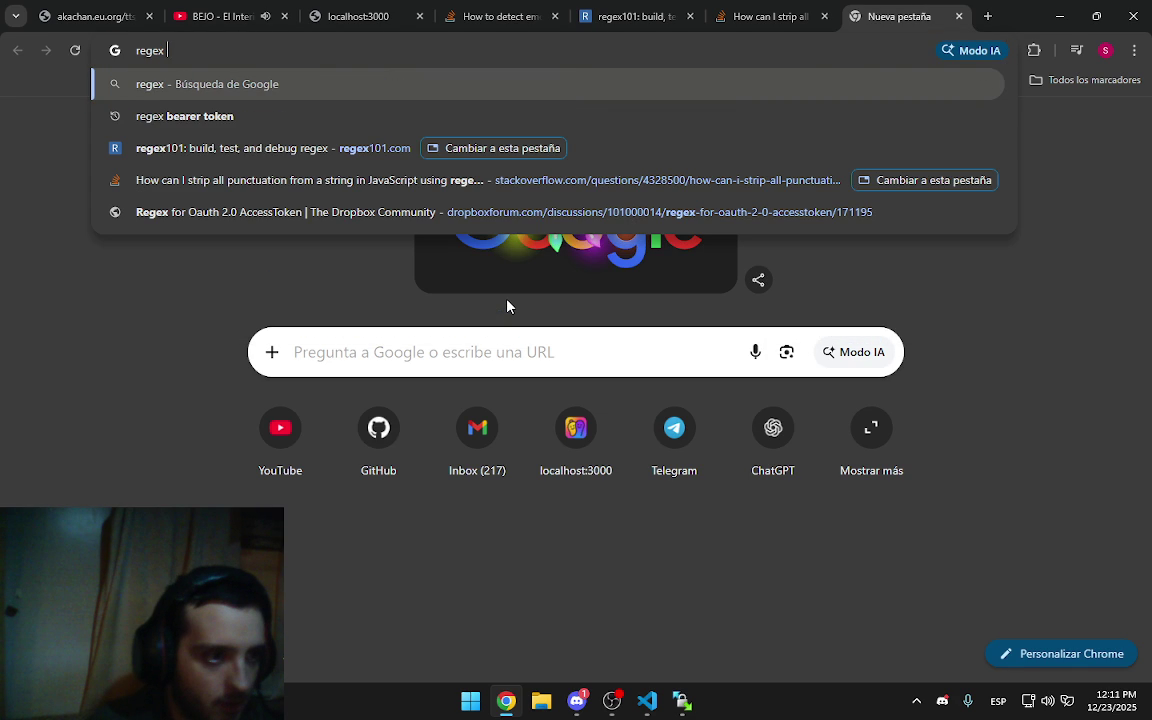
# Step: Search Google for 'regex match letters with accents', briefly checking Discord before returning
pyautogui.write('letet')
pyautogui.press('BackSpace')
pyautogui.press('BackSpace')
pyautogui.press('BackSpace')
pyautogui.write('mar')
pyautogui.press('BackSpace')
pyautogui.write('tch')
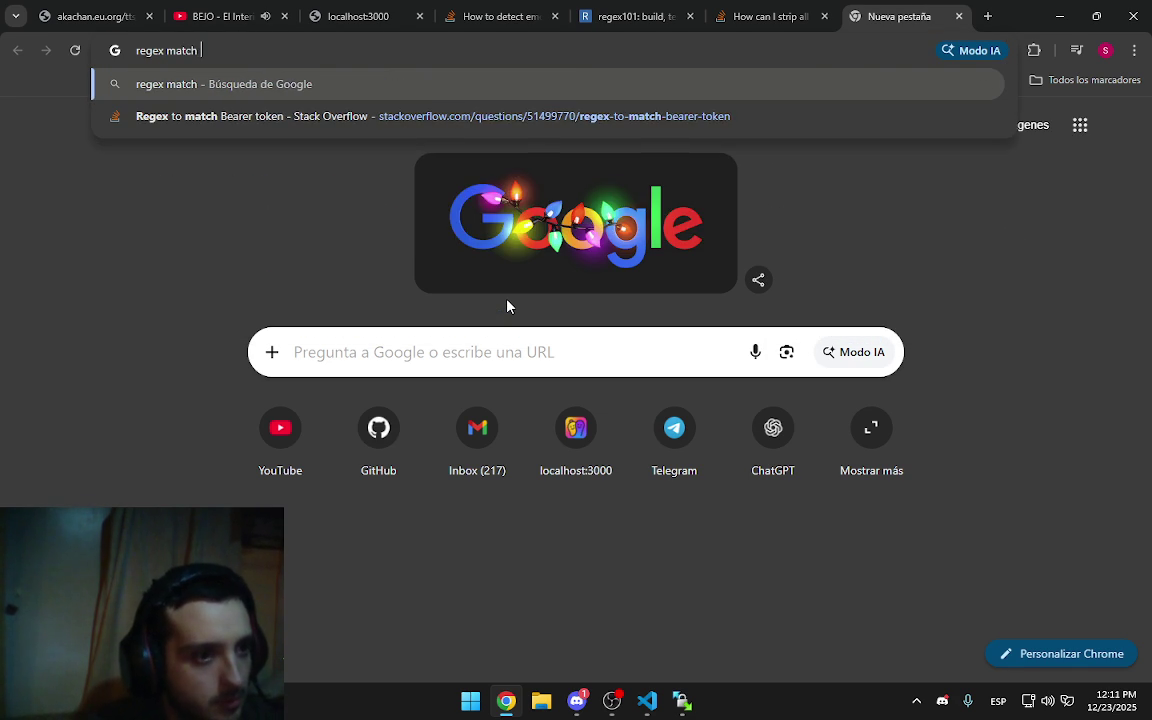
pyautogui.write('letters with accen')
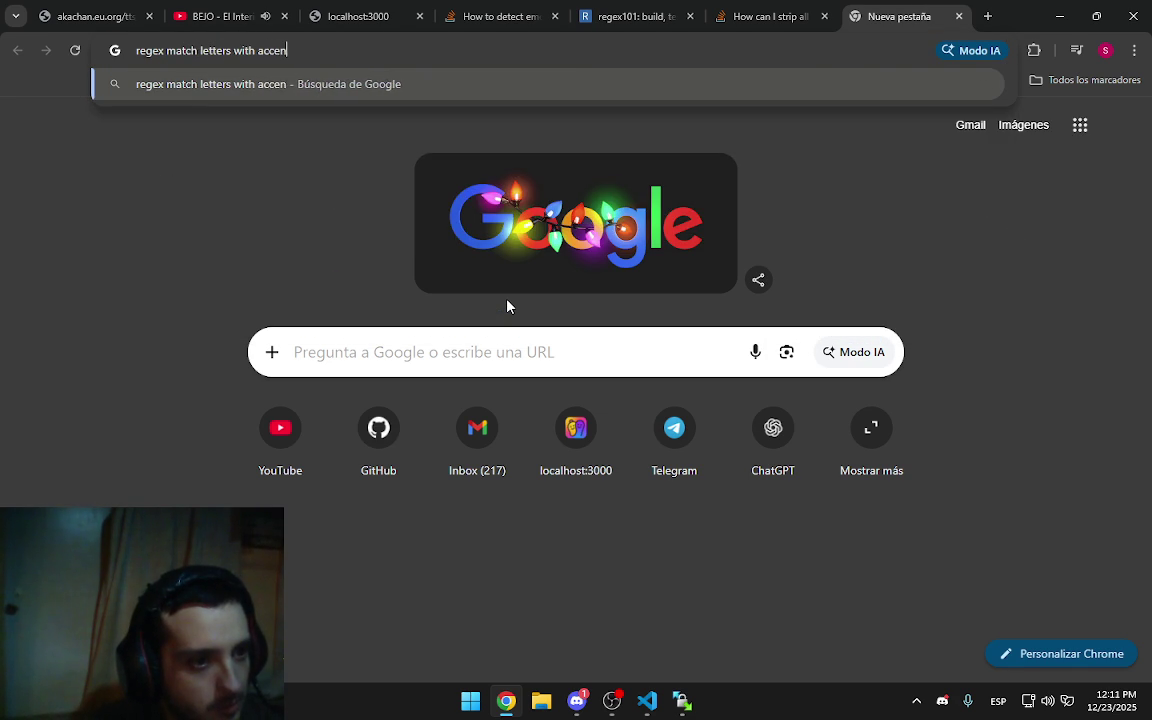
pyautogui.write('ts')
pyautogui.press('Return')
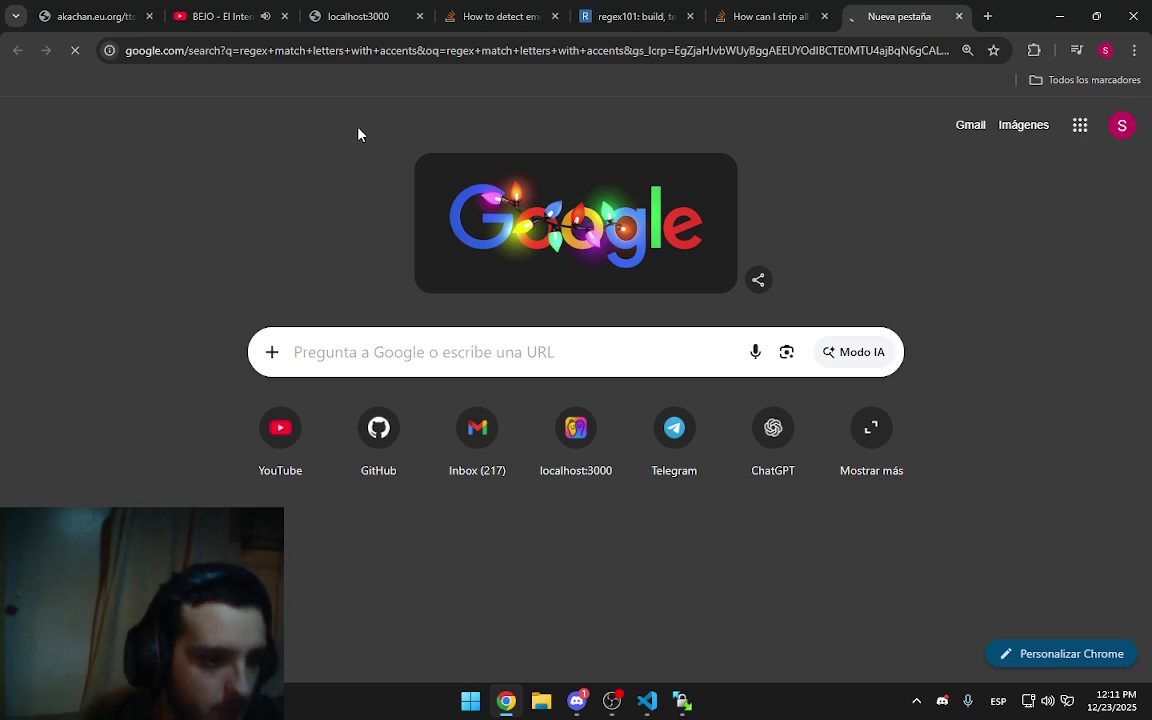
pyautogui.click(575, 703)
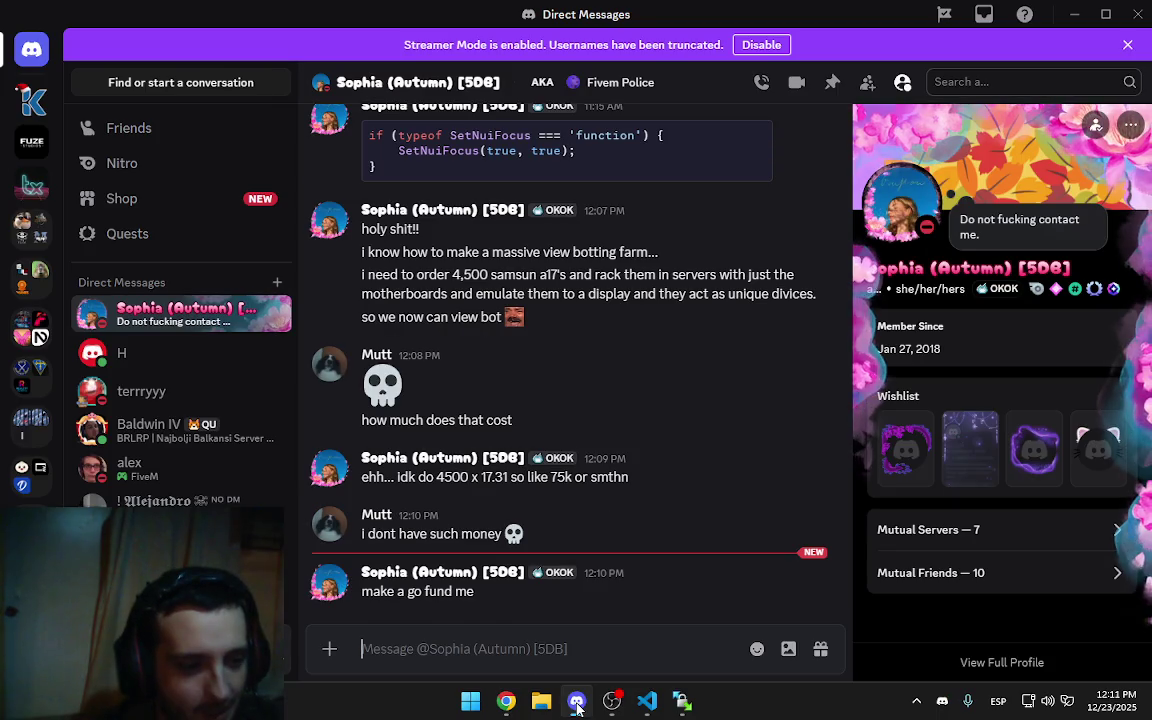
pyautogui.click(576, 704)
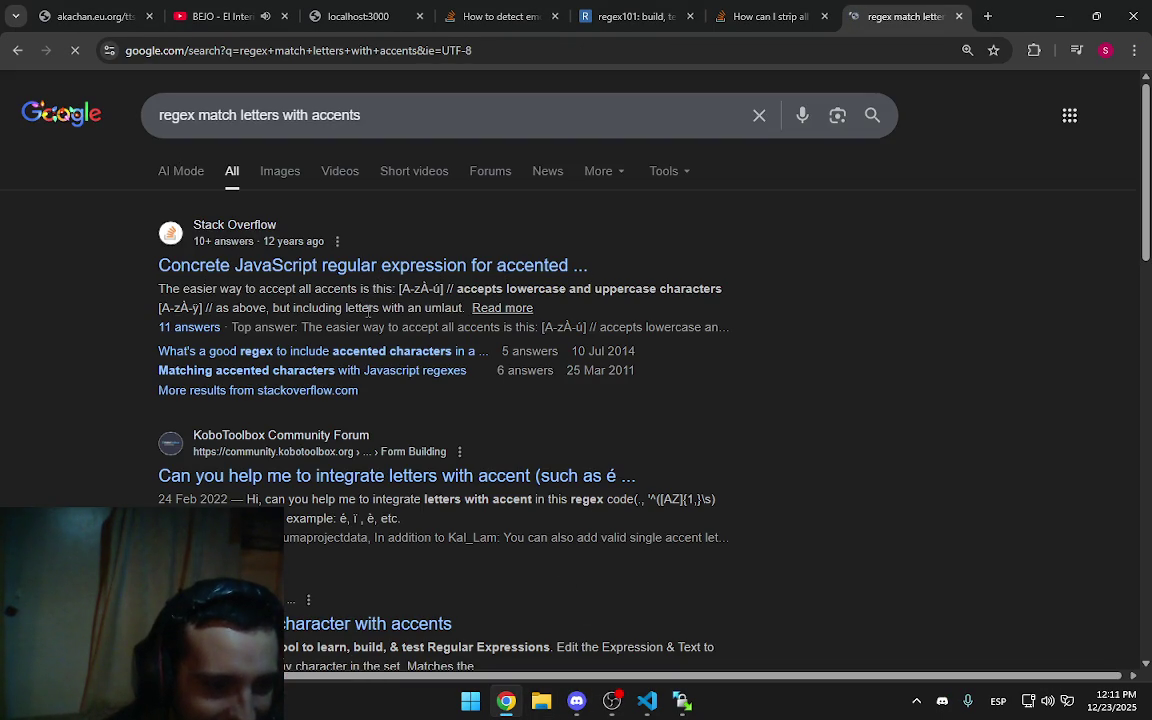
# Step: Open the Stack Overflow question on matching accented characters and scroll to its top answer
pyautogui.click(326, 270)
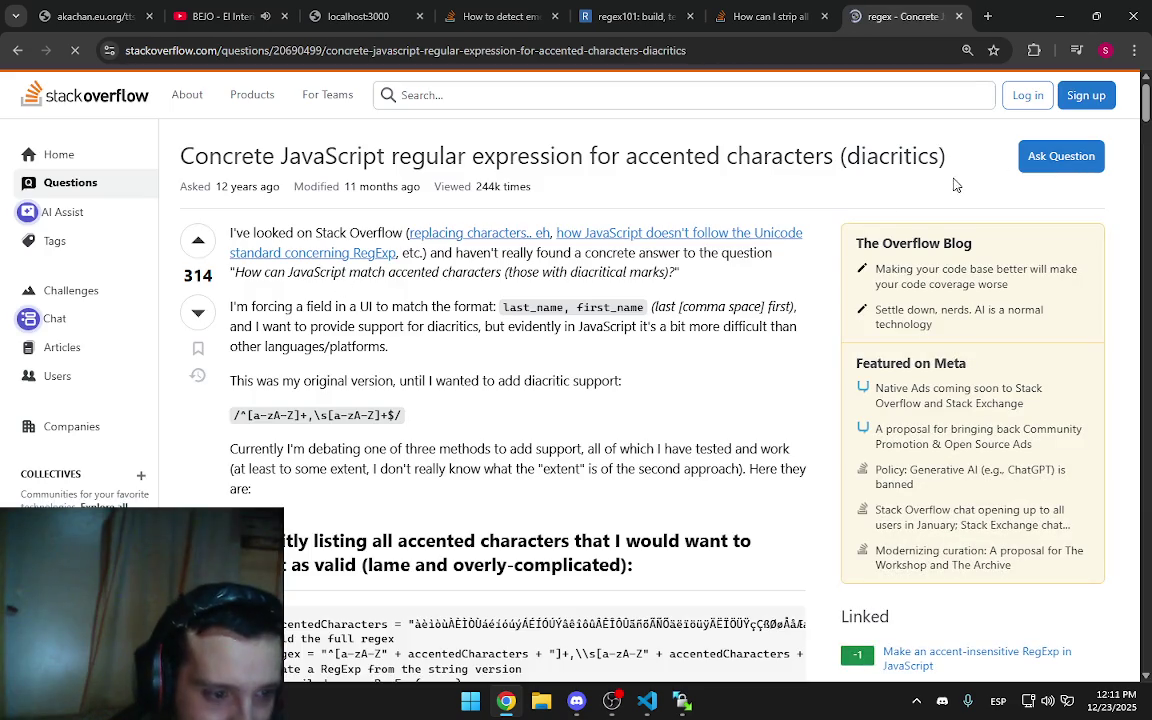
pyautogui.scroll(-10, 576, 400)
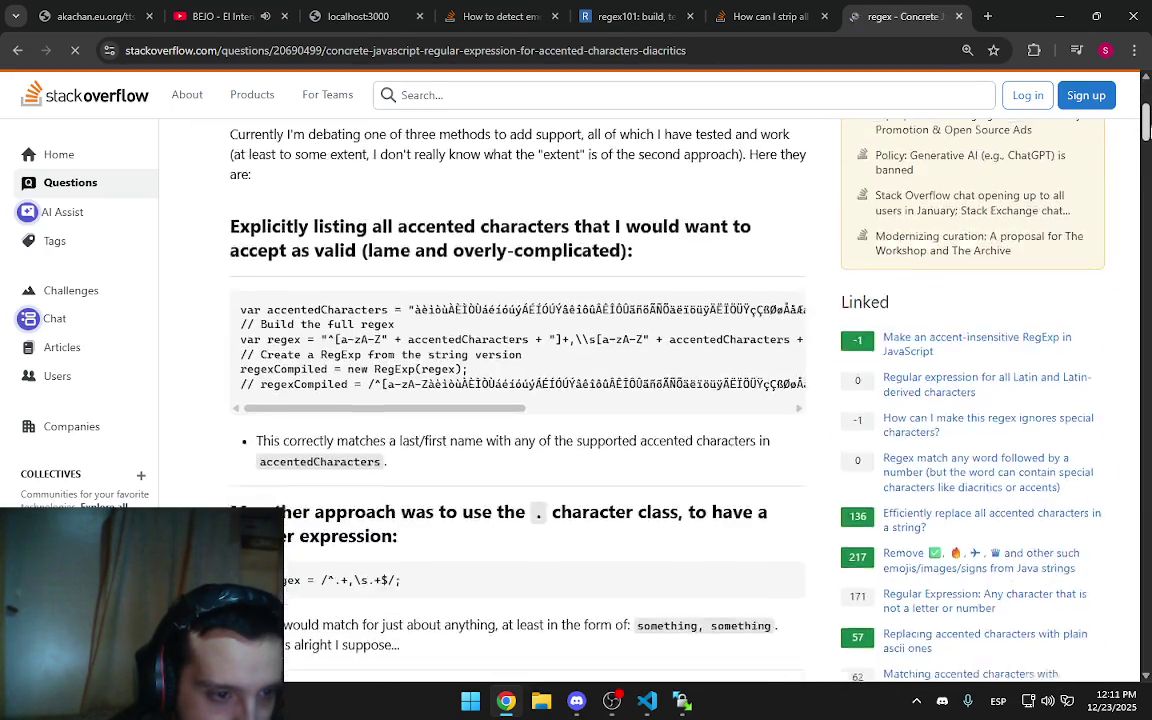
pyautogui.scroll(3, 576, 400)
pyautogui.scroll(1, 576, 400)
pyautogui.scroll(-1, 576, 400)
pyautogui.moveTo(1147, 136); pyautogui.dragTo(1147, 207)
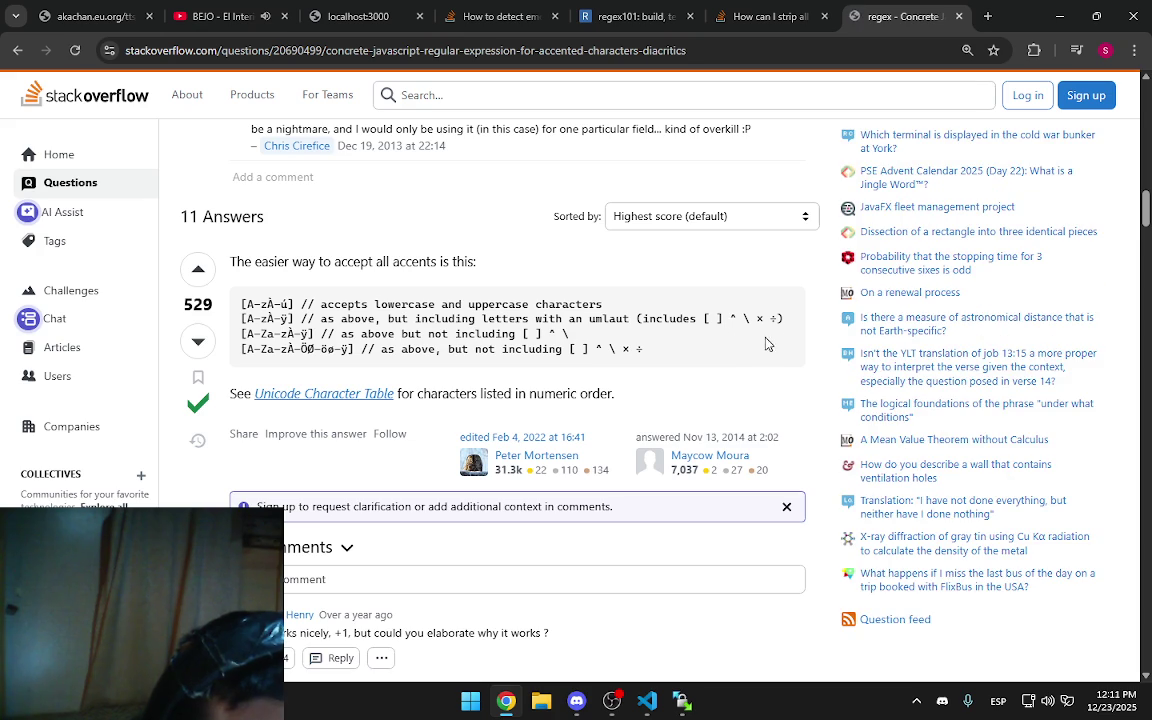
# Step: Highlight the answer's umlaut note, the À in [A-zÀ-ú], and the included ^ \ × ÷ symbols, then return to regex101
pyautogui.moveTo(797, 321)
pyautogui.mouseDown()
pyautogui.moveTo(553, 337)
pyautogui.moveTo(478, 318)
pyautogui.mouseUp()
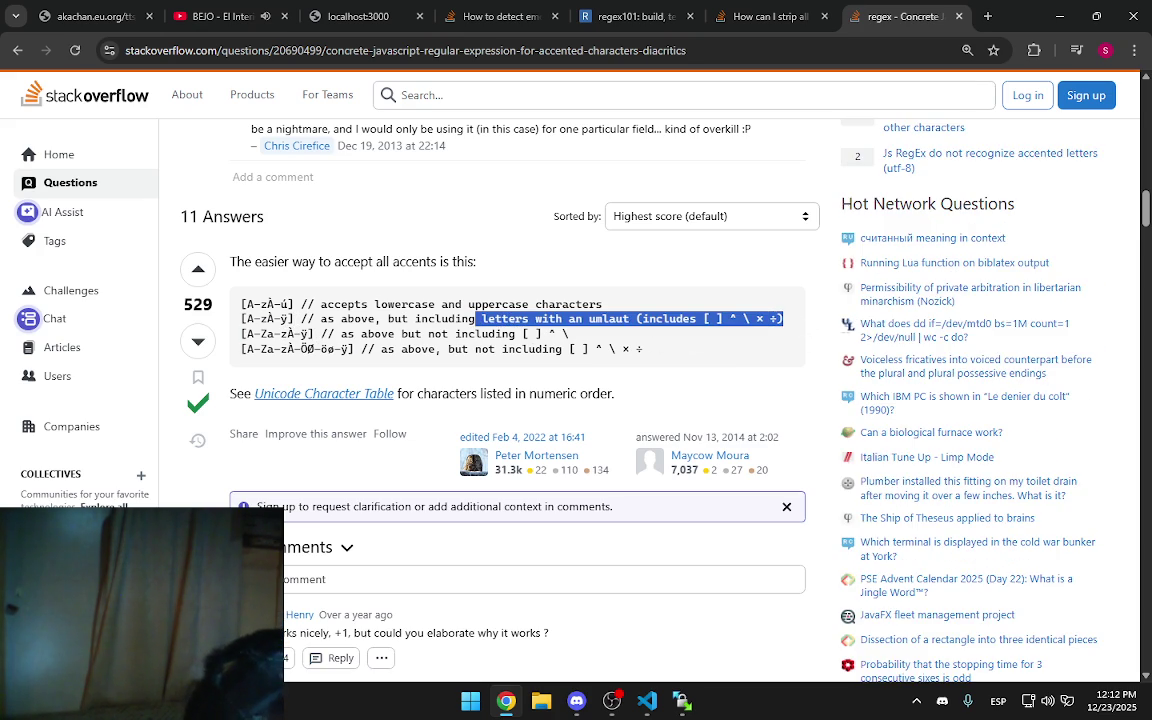
pyautogui.click(590, 320)
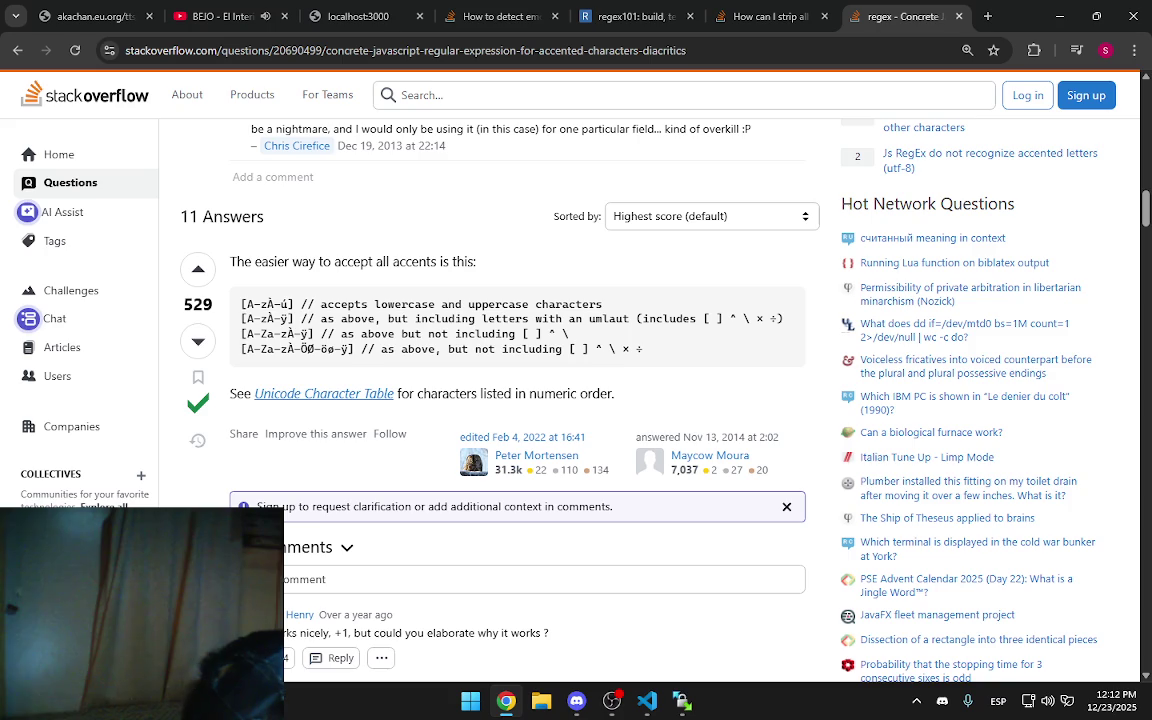
pyautogui.moveTo(273, 318); pyautogui.dragTo(282, 318)
pyautogui.click(375, 356)
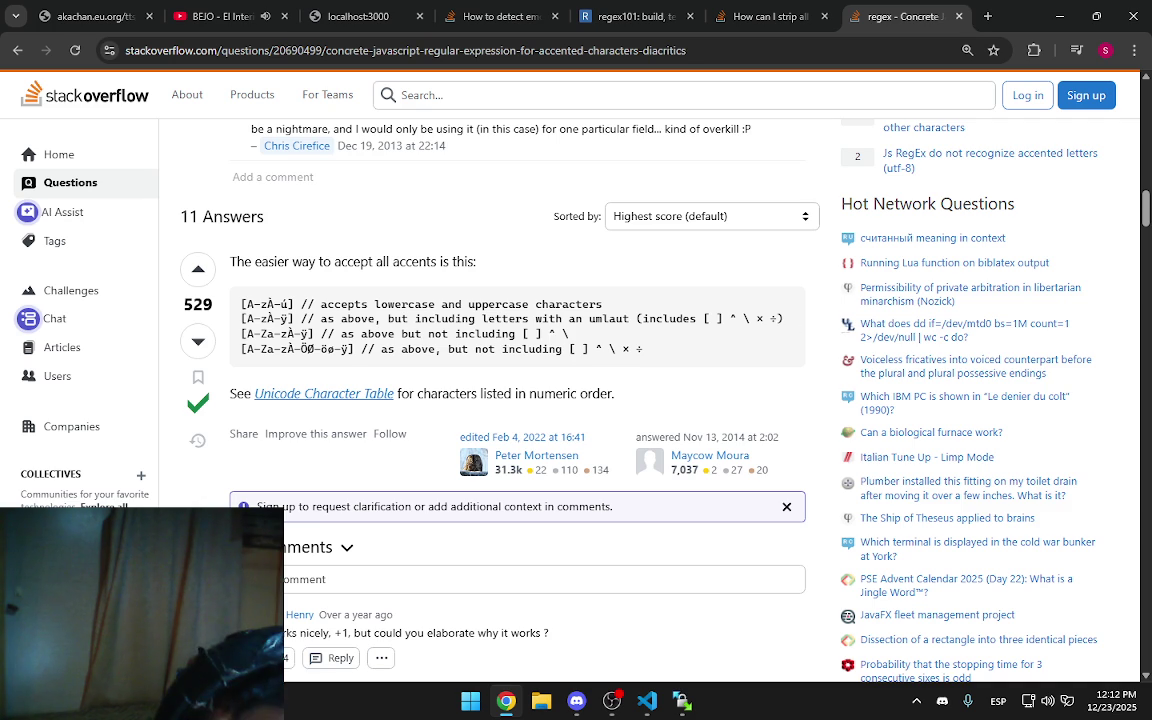
pyautogui.moveTo(778, 318); pyautogui.dragTo(730, 318)
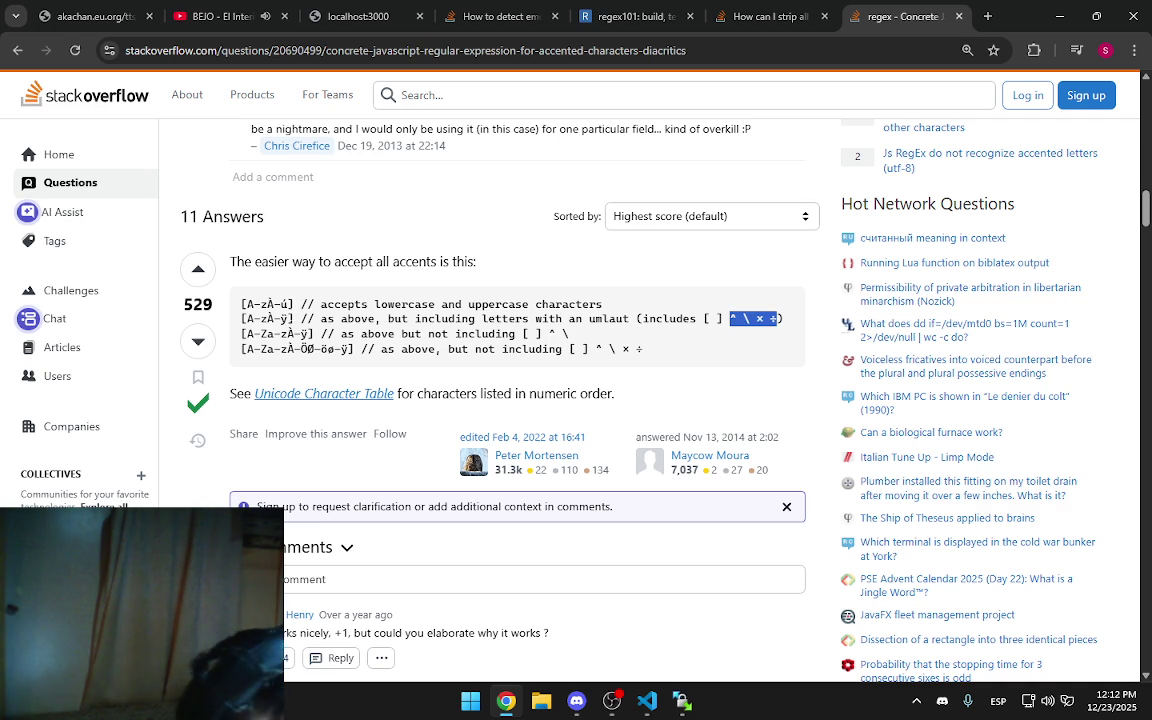
pyautogui.click(285, 304)
pyautogui.click(630, 16)
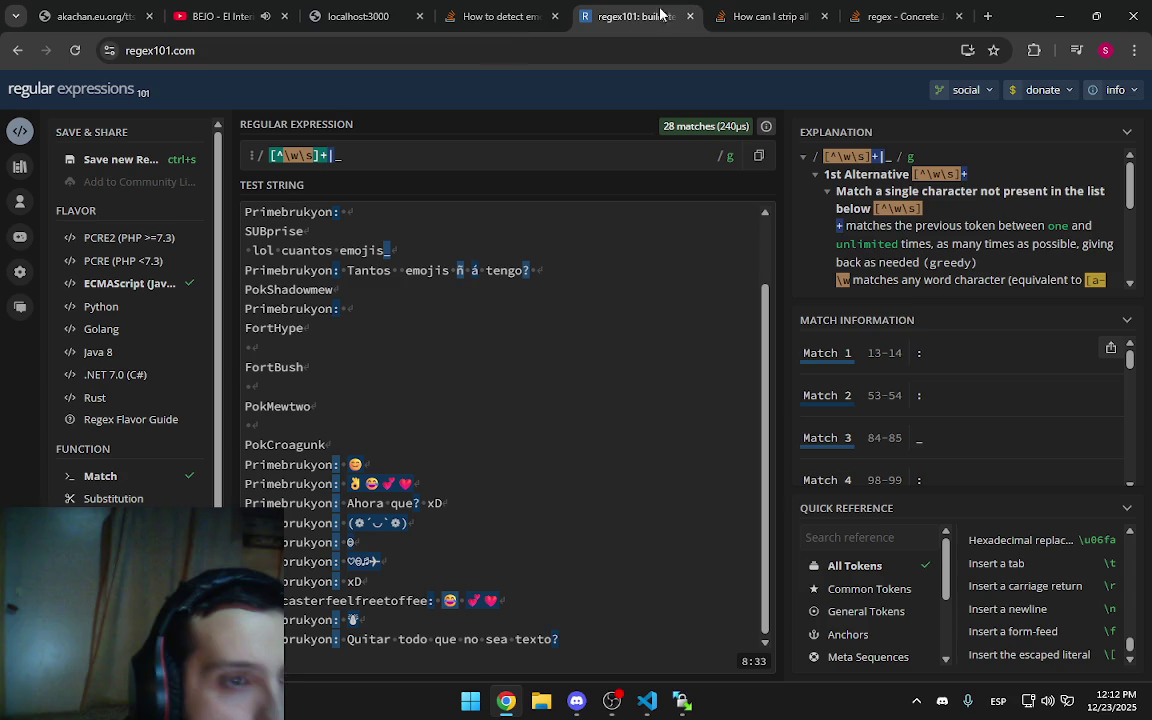
# Step: Add A-zÀ-ÿ to the negated character class and insert 'Ú â' before 'tengo' in the test text
pyautogui.click(317, 155)
pyautogui.write('A-zÀ-ÿ')
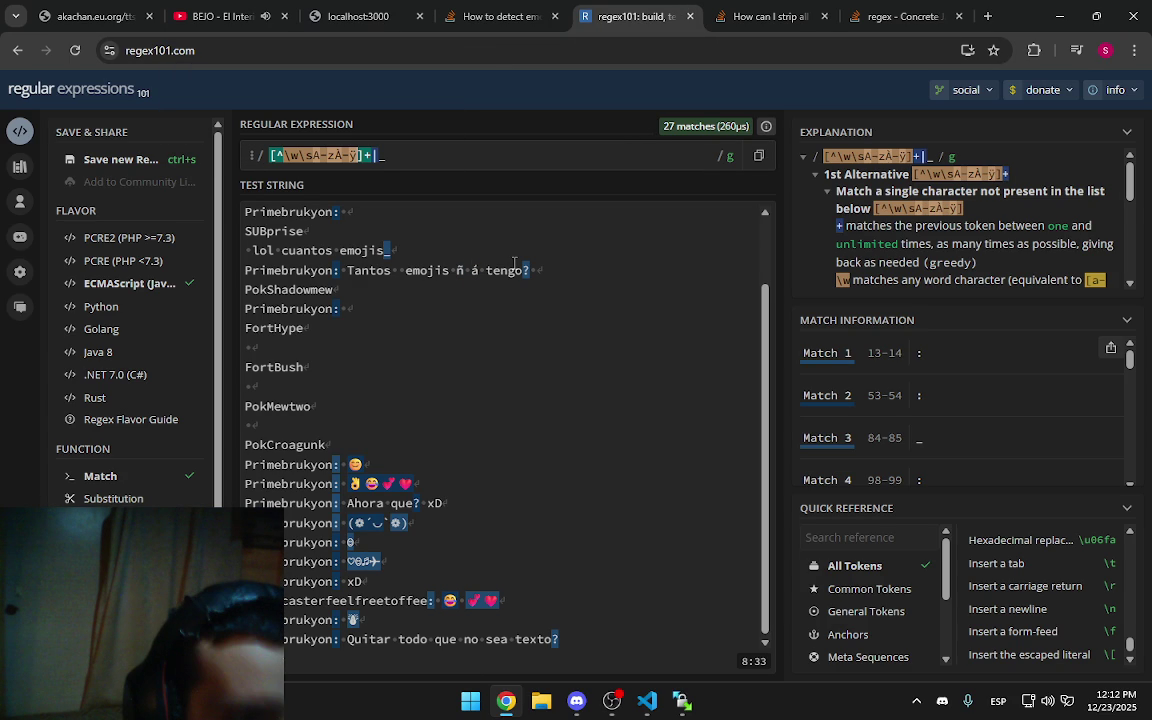
pyautogui.click(486, 270)
pyautogui.write('Ú  â')
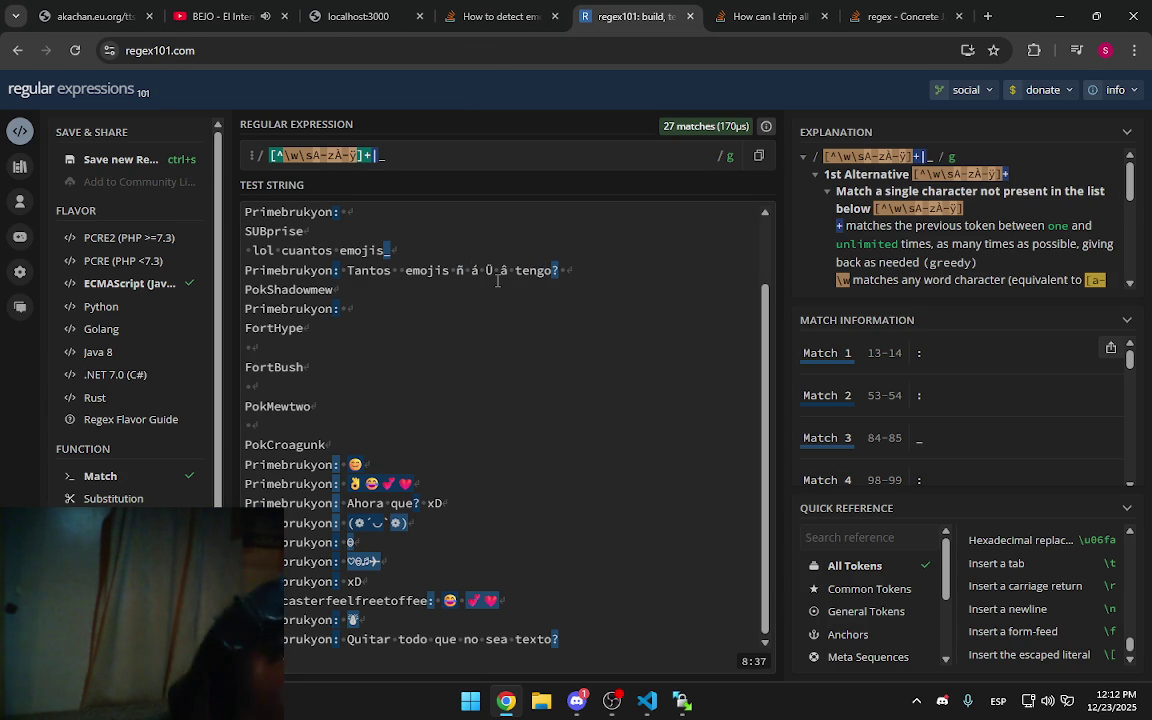
# Step: After rechecking the answer, change the accent range's end from ÿ to ú, giving A-zÀ-ú
pyautogui.click(870, 16)
pyautogui.click(630, 16)
pyautogui.moveTo(358, 156); pyautogui.dragTo(295, 156)
pyautogui.write('A-zÀ-ú')
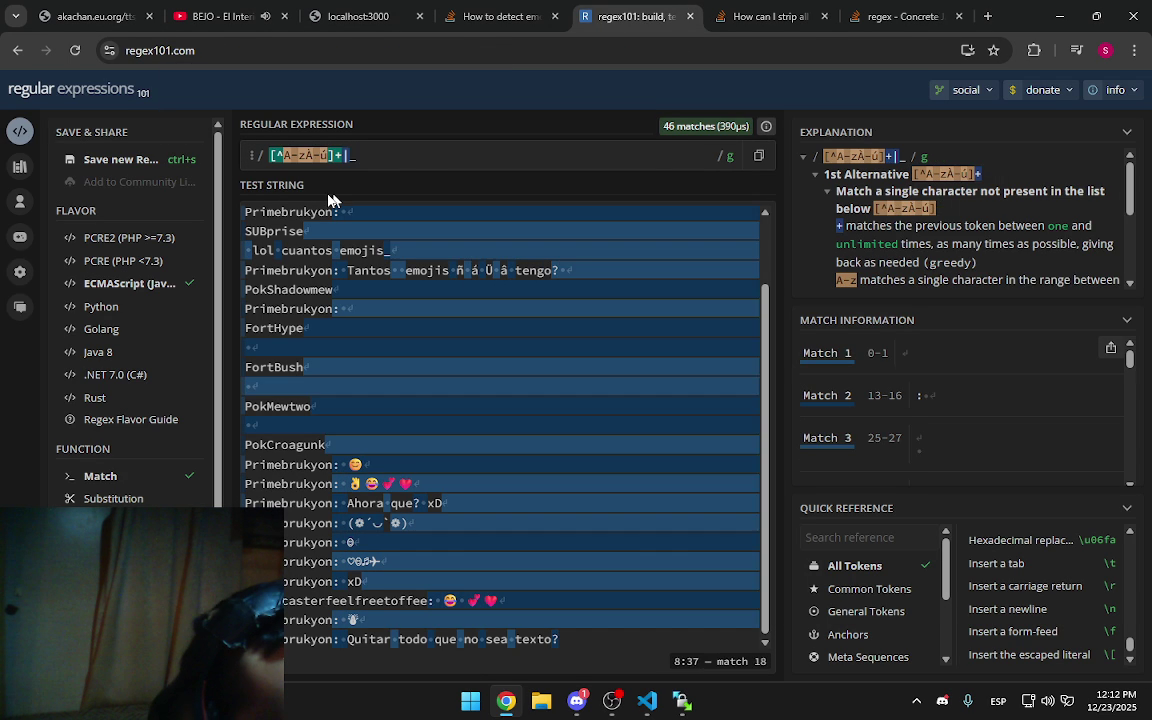
pyautogui.hotkey('ctrl', 'z')
pyautogui.press('BackSpace')
pyautogui.write('ú')
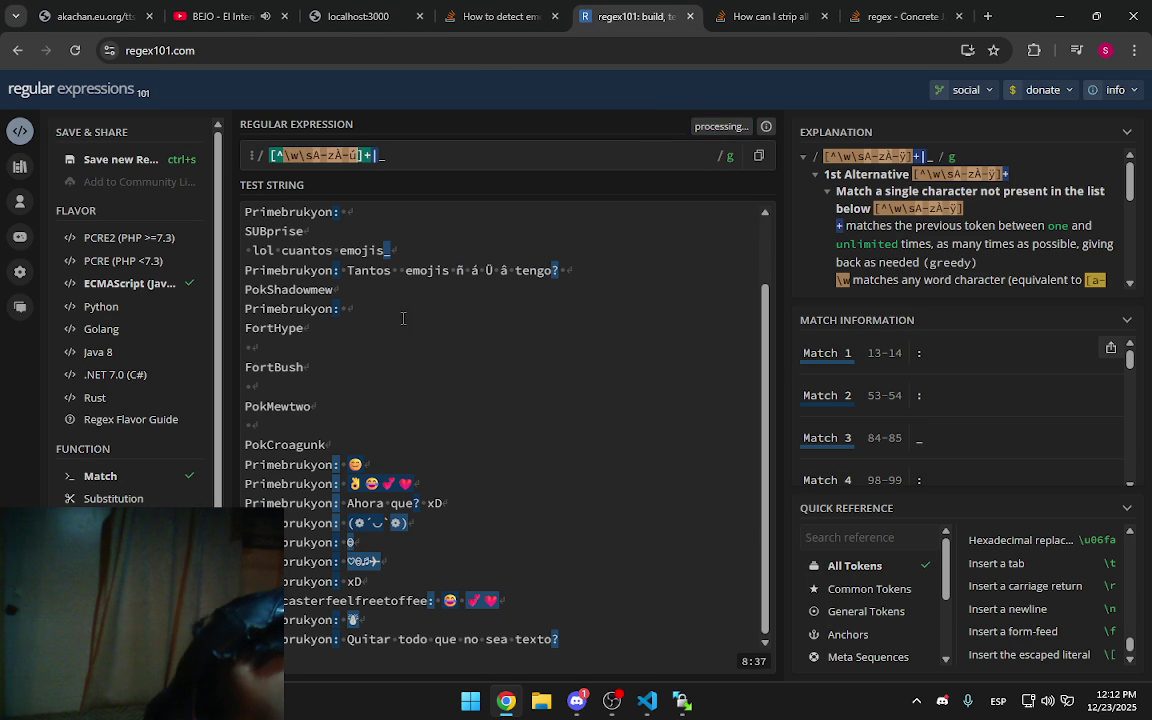
# Step: Glance through the punctuation-stripping and accented-characters questions, then return to regex101
pyautogui.click(770, 16)
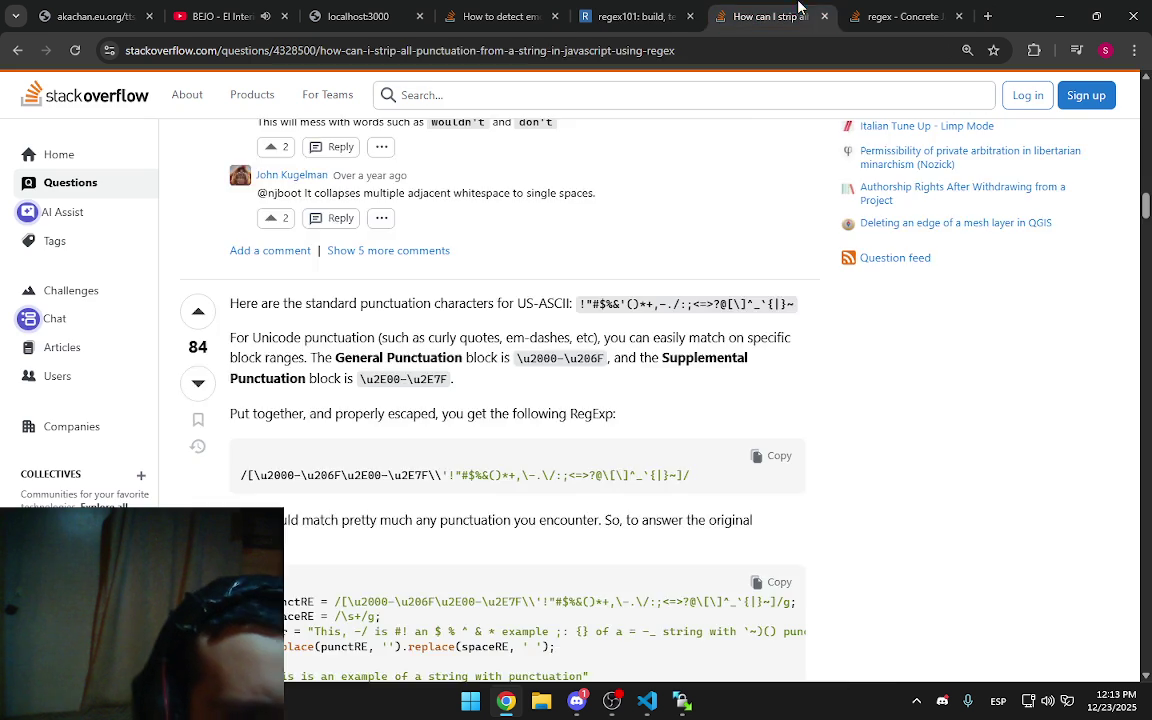
pyautogui.click(905, 10)
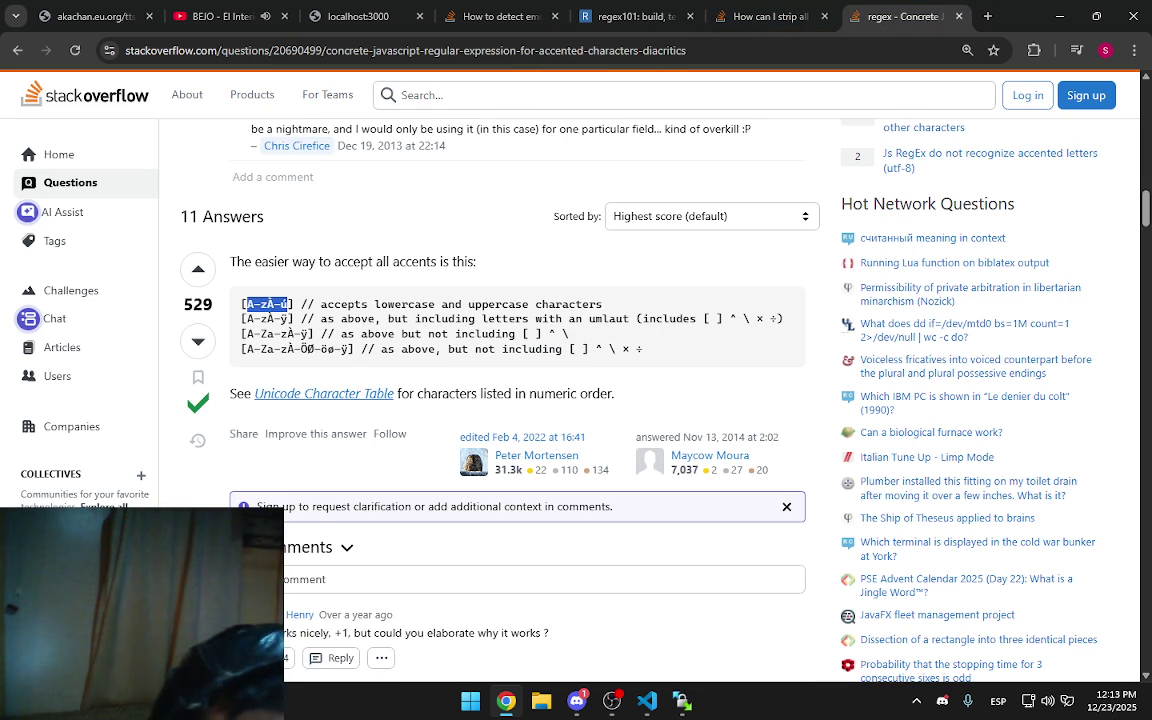
pyautogui.click(707, 10)
pyautogui.click(600, 16)
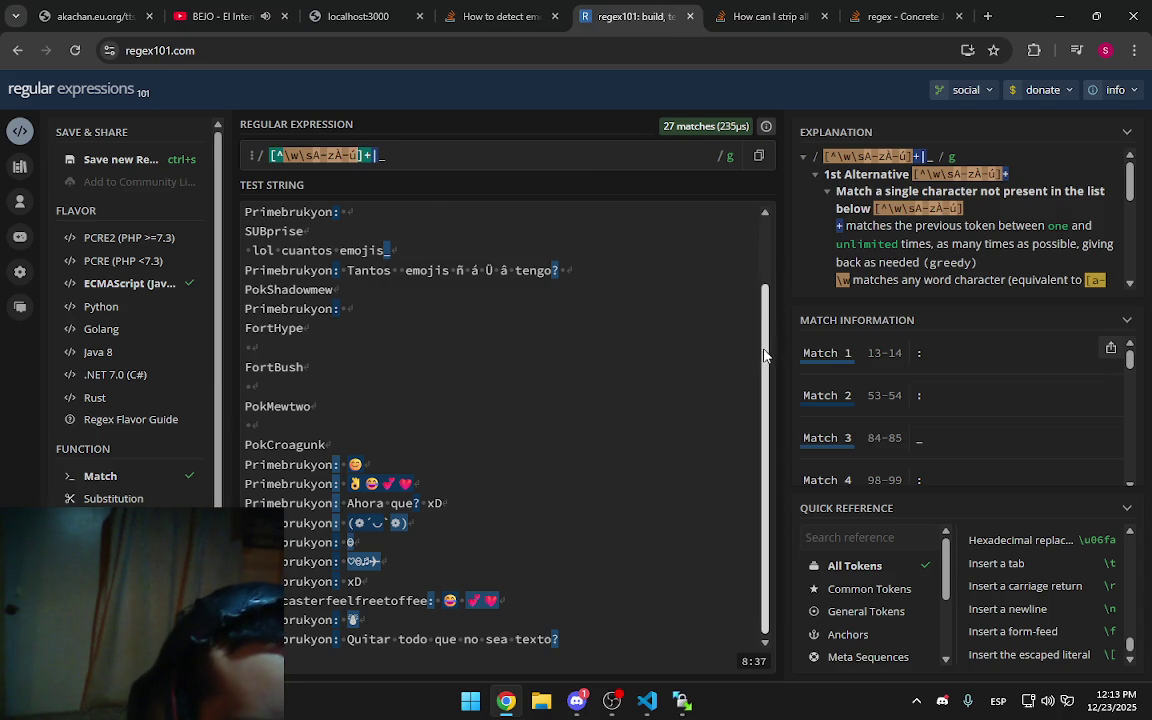
# Step: Add .,?!¿¡ and ;: to the character class, cutting matches to 10, then bring up OBS
pyautogui.moveTo(316, 155)
pyautogui.write('.,')
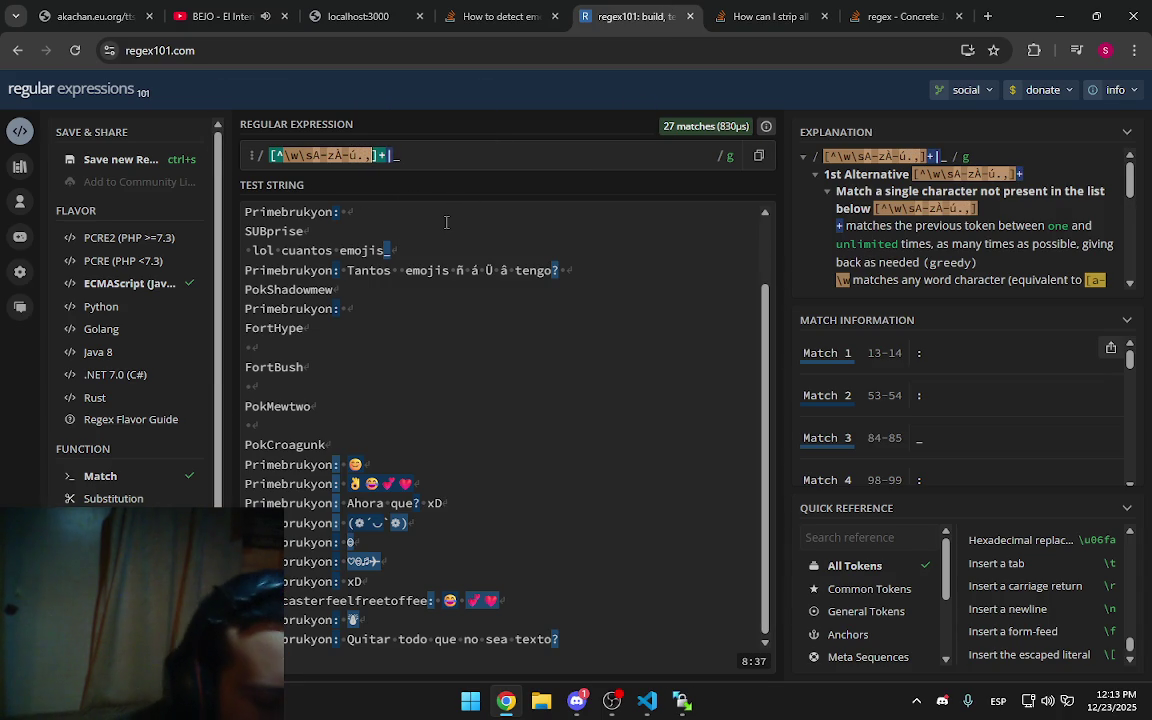
pyautogui.write('?!')
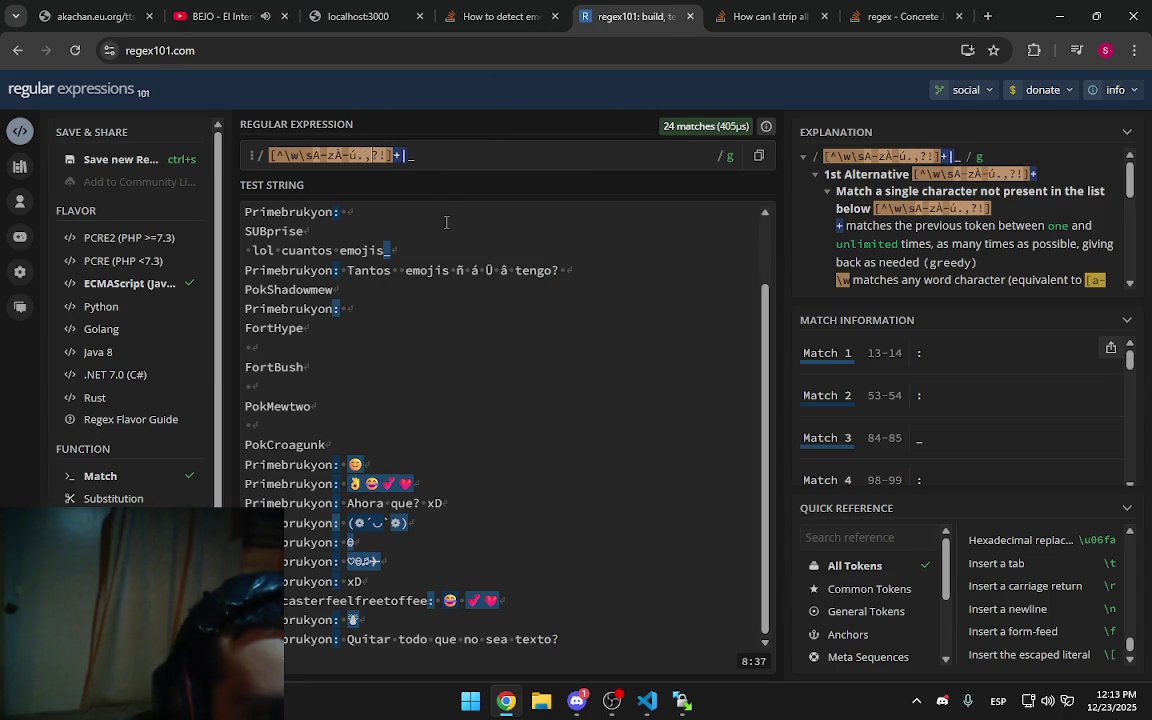
pyautogui.write('¿')
pyautogui.write('¡')
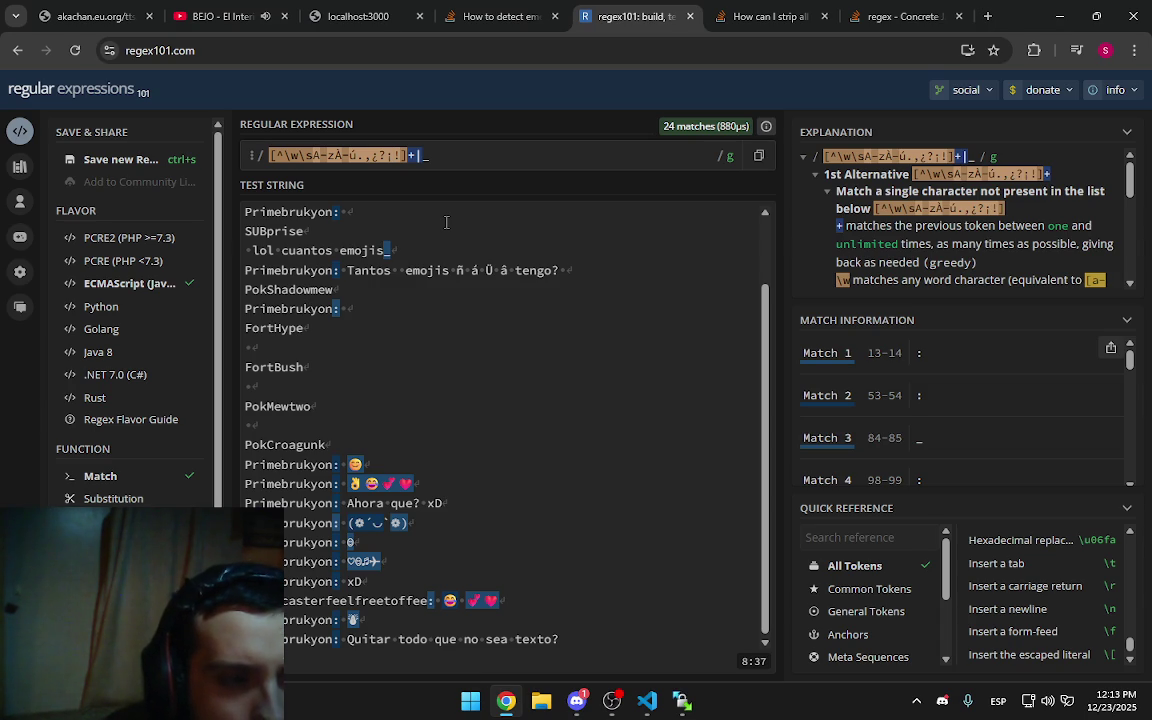
pyautogui.write(';')
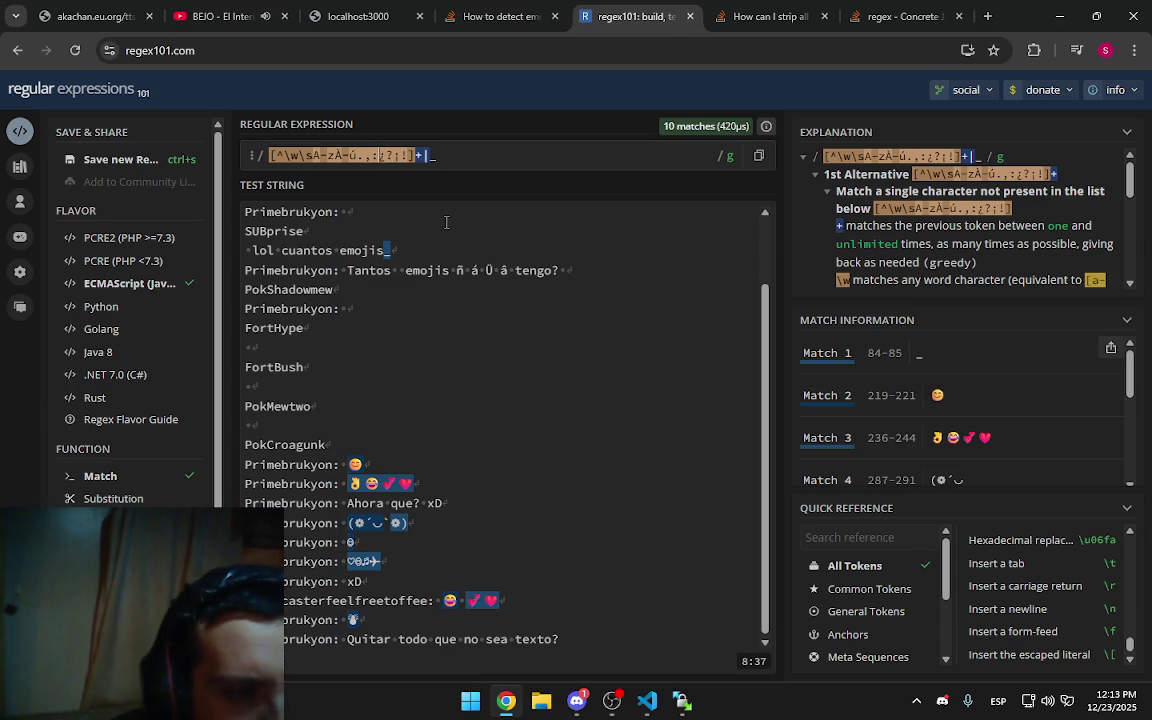
pyautogui.write(':')
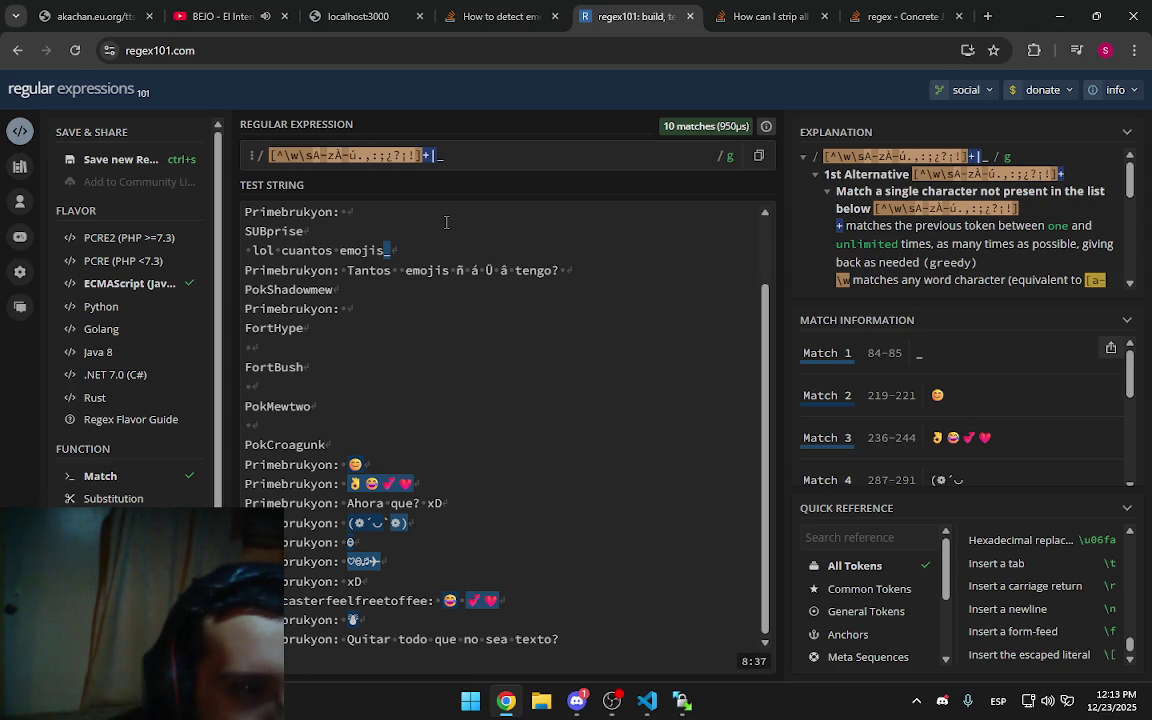
pyautogui.click(613, 702)
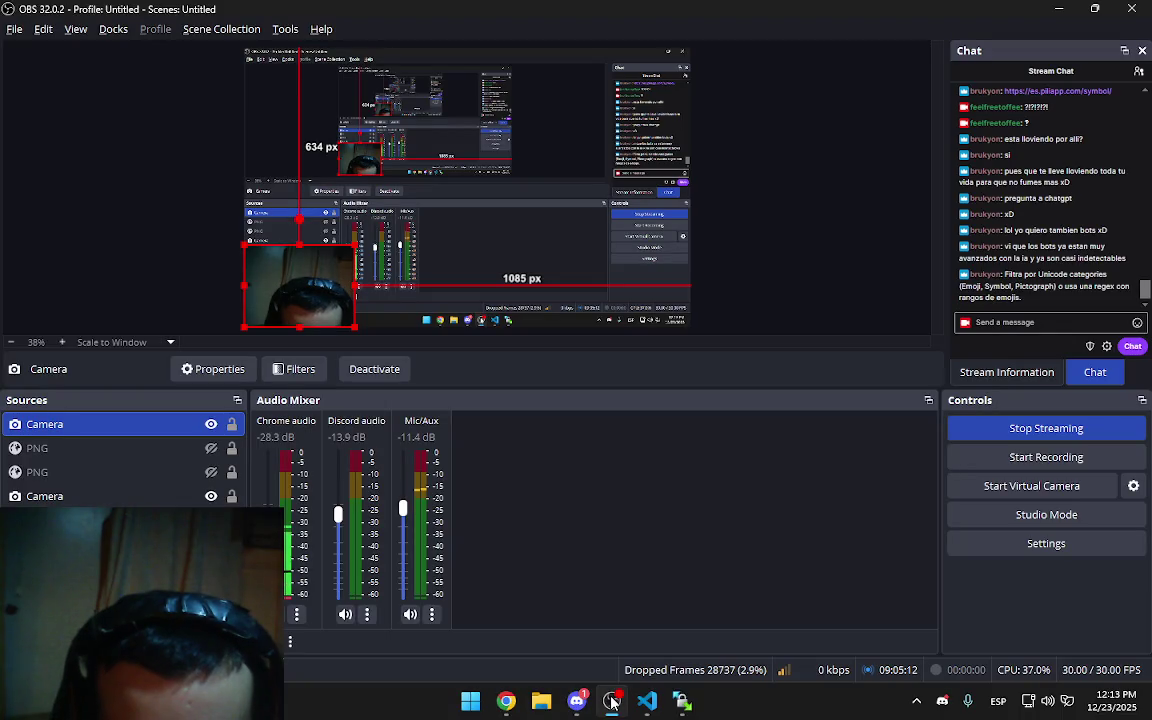
# Step: Minimize OBS after reading the chat's Unicode-category tip, returning to regex101
pyautogui.click(613, 702)
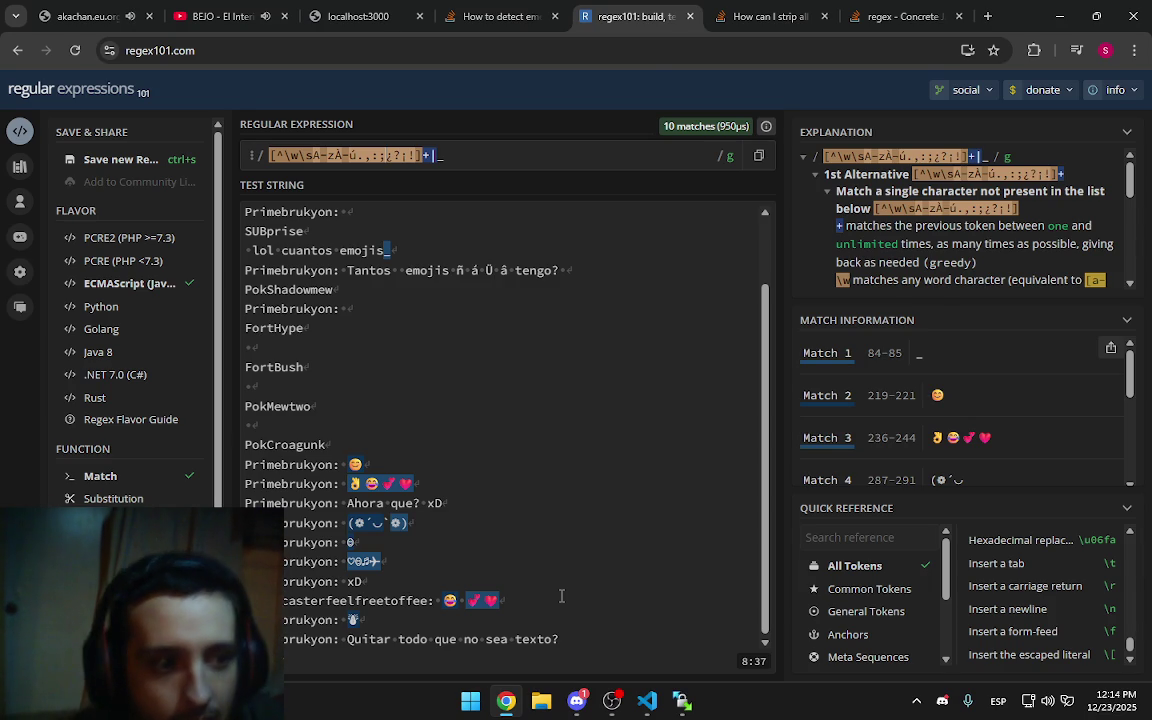
# Step: Recheck the stream chat, try a trailing + on the pattern, and toggle the global flag off and on
pyautogui.hotkey('alt', 'Tab')
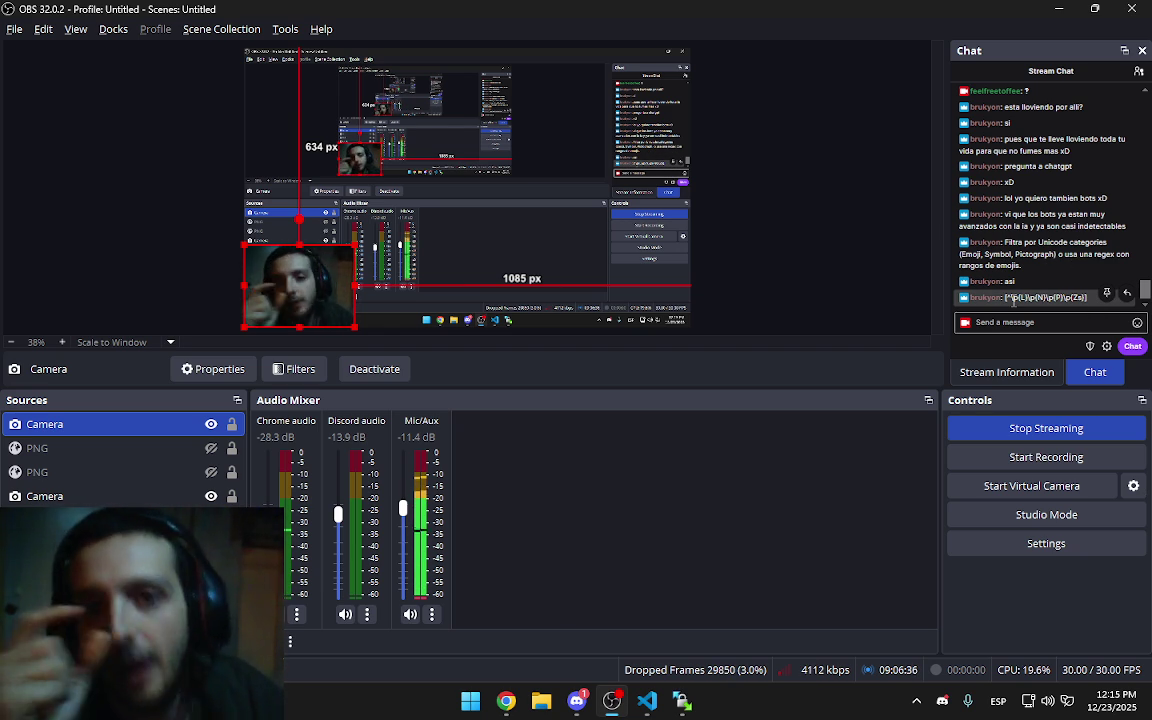
pyautogui.hotkey('alt', 'Tab')
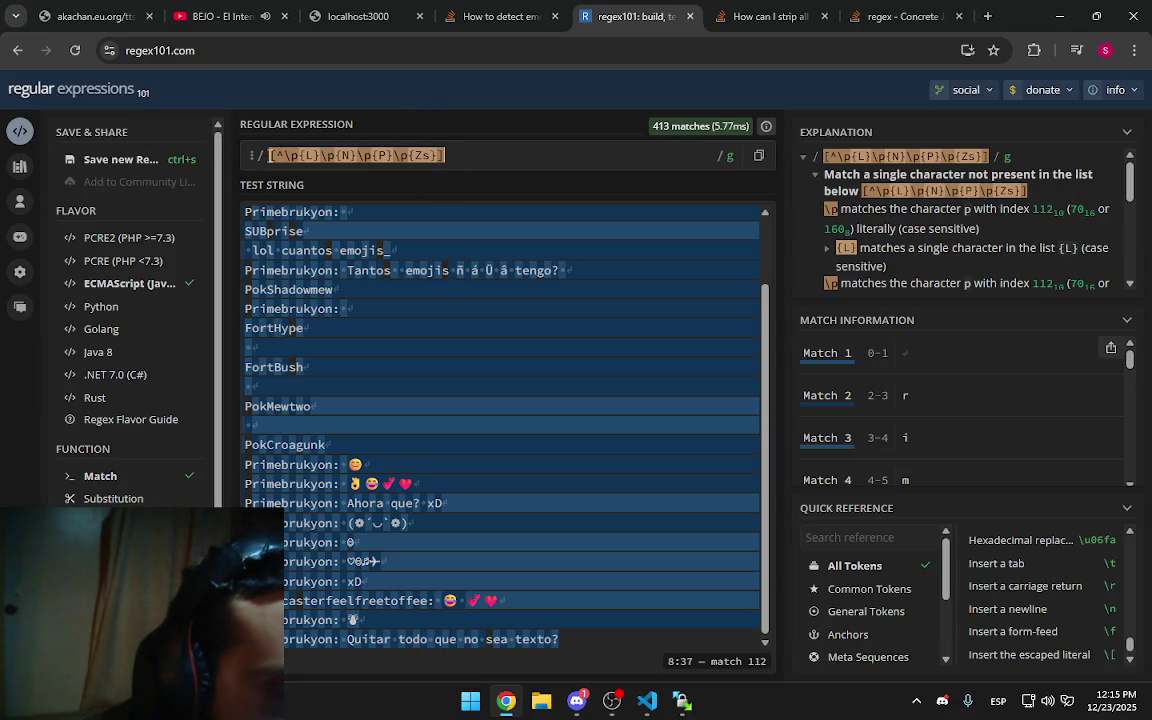
pyautogui.write('+')
pyautogui.press('BackSpace')
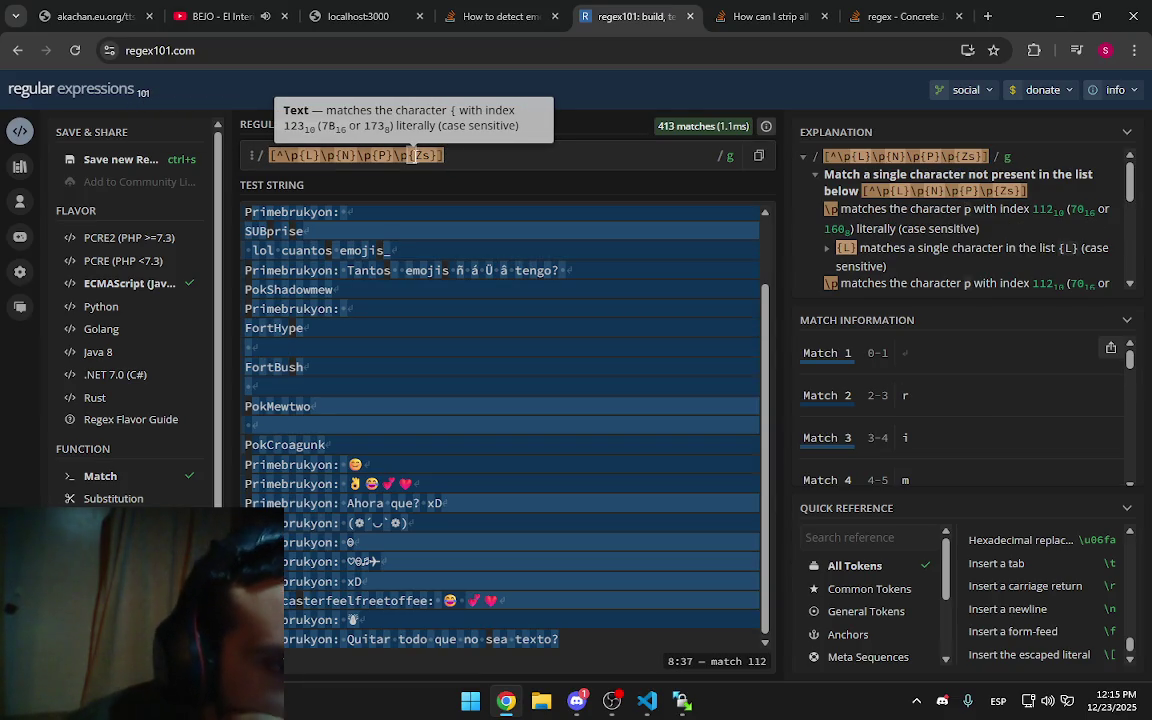
pyautogui.click(729, 157)
pyautogui.click(720, 231)
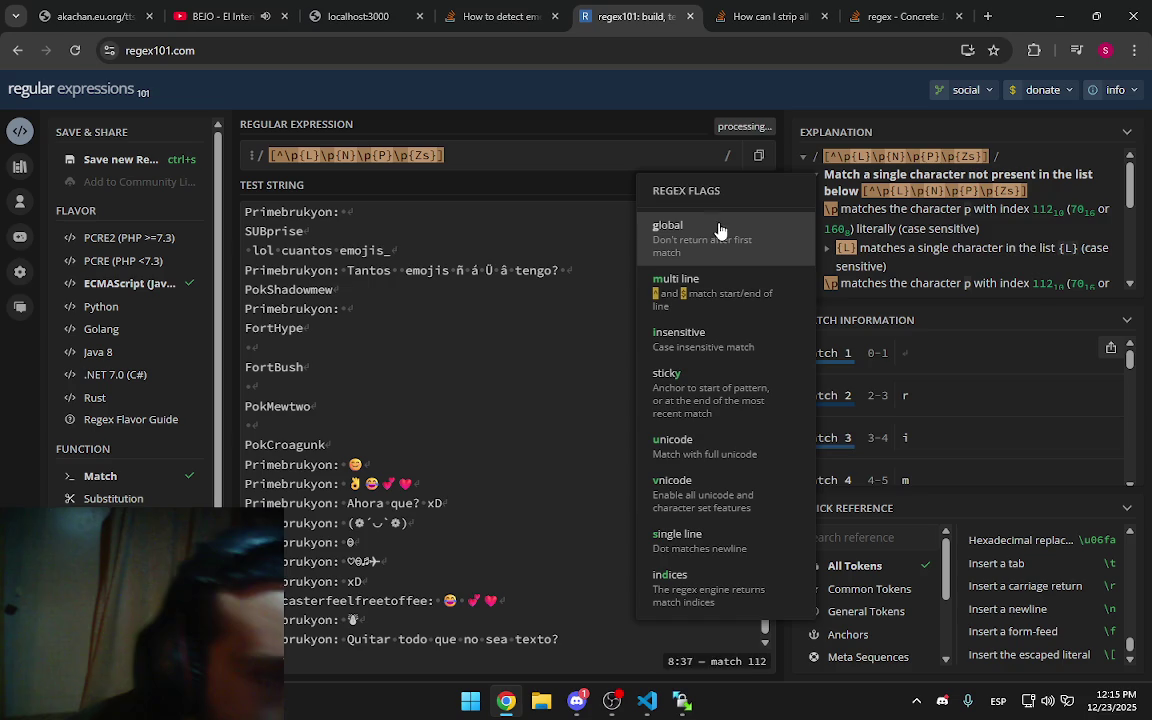
pyautogui.click(724, 234)
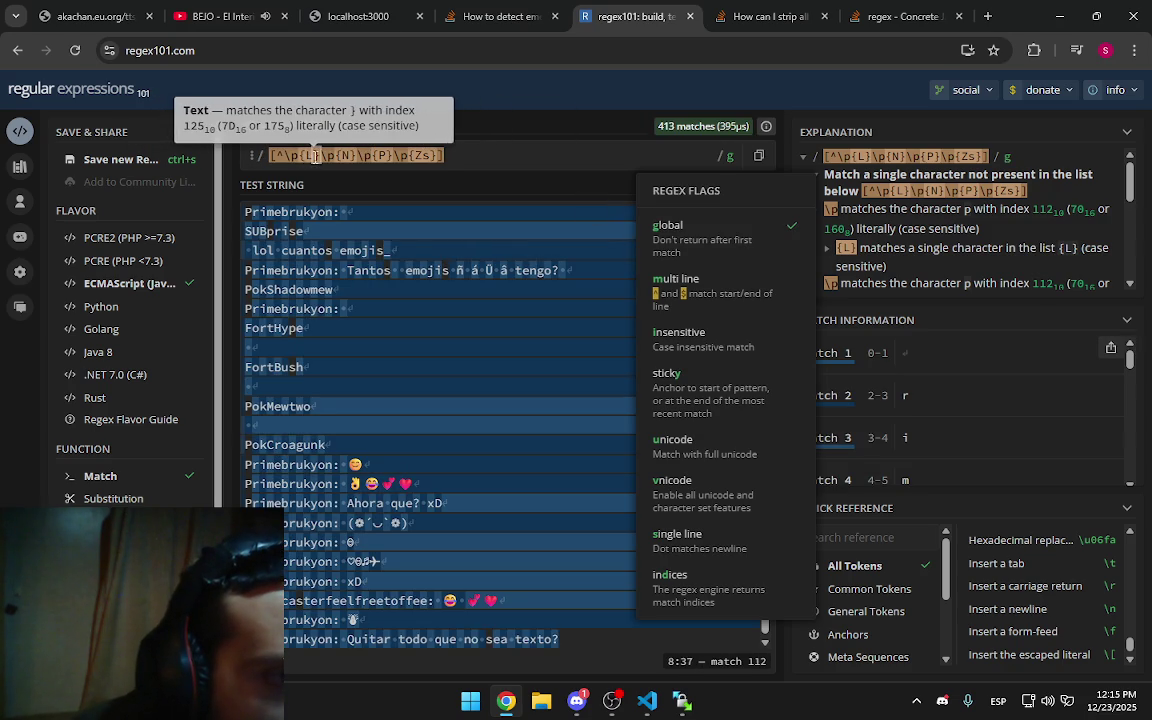
pyautogui.click(168, 287)
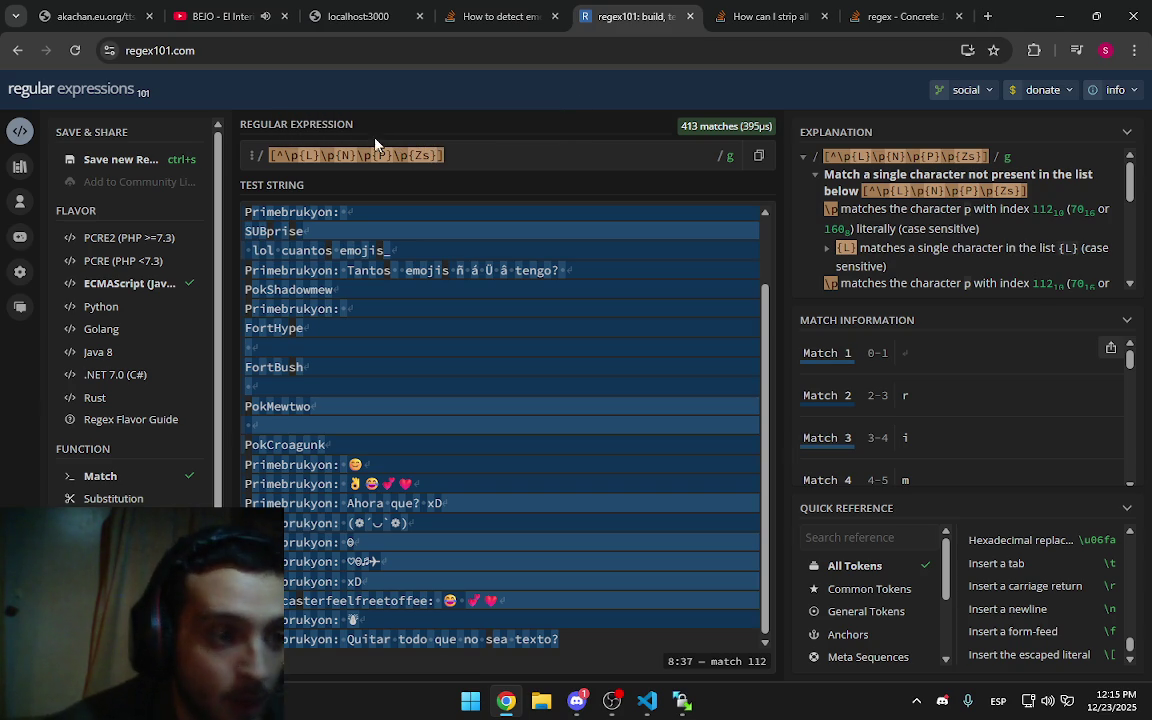
# Step: Remove and restore the [^ ] brackets around \p{L}\p{N}\p{P}\p{Zs}, leaving 413 matches
pyautogui.click(475, 152)
pyautogui.press('BackSpace')
pyautogui.click(284, 155)
pyautogui.press('BackSpace')
pyautogui.press('BackSpace')
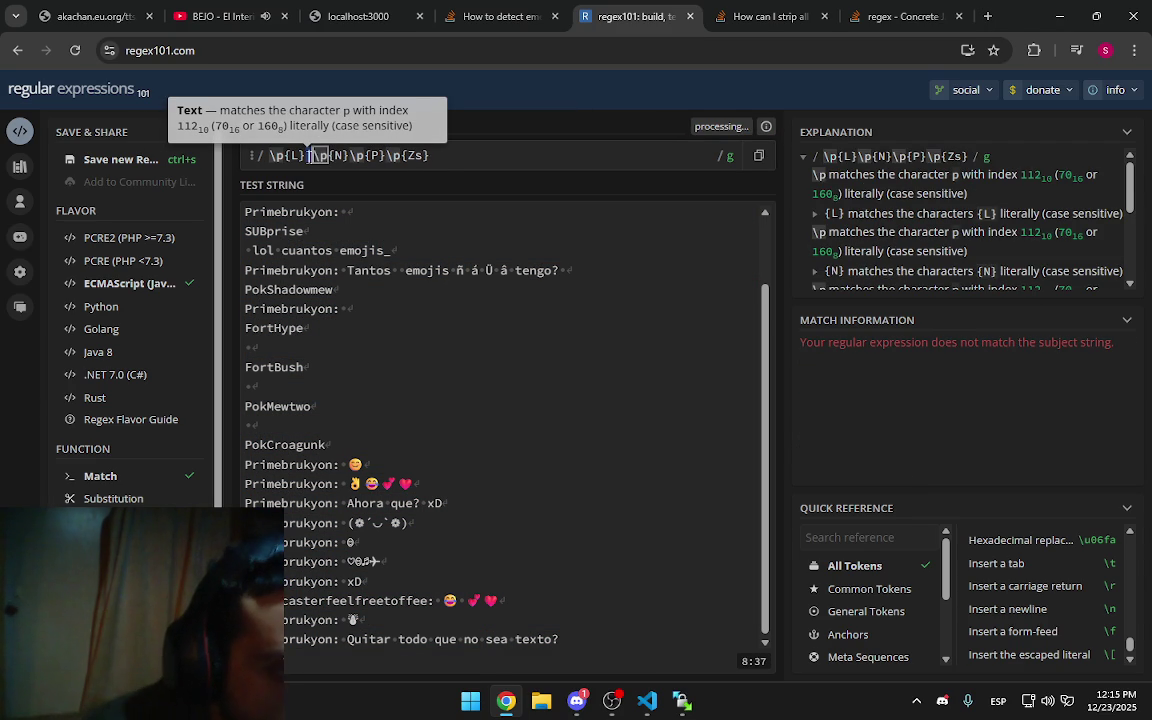
pyautogui.click(306, 155)
pyautogui.write('|')
pyautogui.press('BackSpace')
pyautogui.press('Home')
pyautogui.write('[^')
pyautogui.press('End')
pyautogui.write(']')
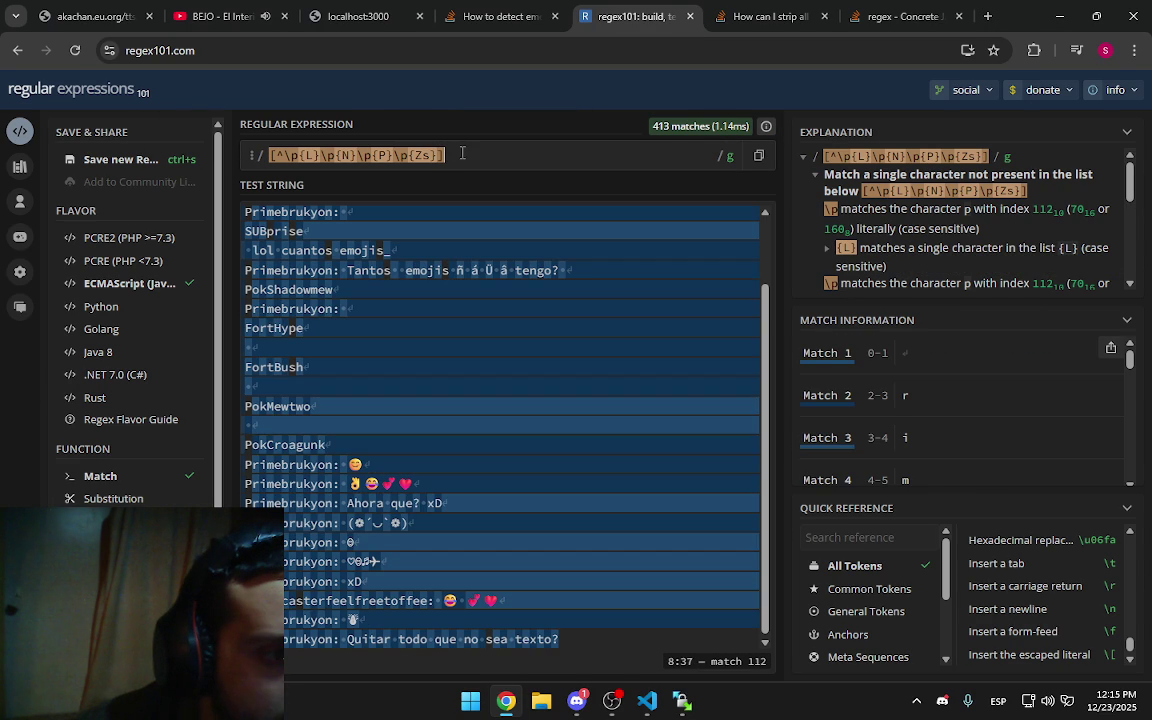
# Step: Select the word Emoji in the code editor's \p{Emoji} pattern, then return to regex101
pyautogui.click(642, 712)
pyautogui.doubleClick(458, 291)
pyautogui.hotkey('alt', 'Tab')
pyautogui.moveTo(322, 152)
# Step: Watch the YouTube Shorts link from the Discord chat, close it, and return to Stack Overflow
pyautogui.click(580, 703)
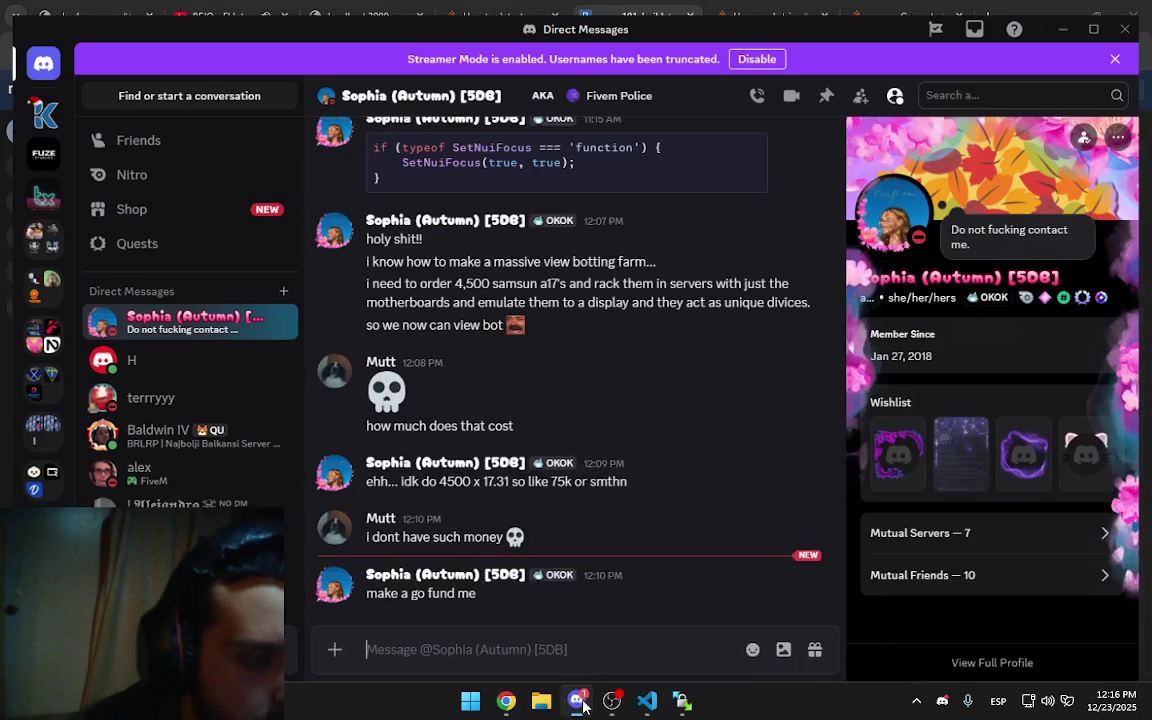
pyautogui.click(530, 553)
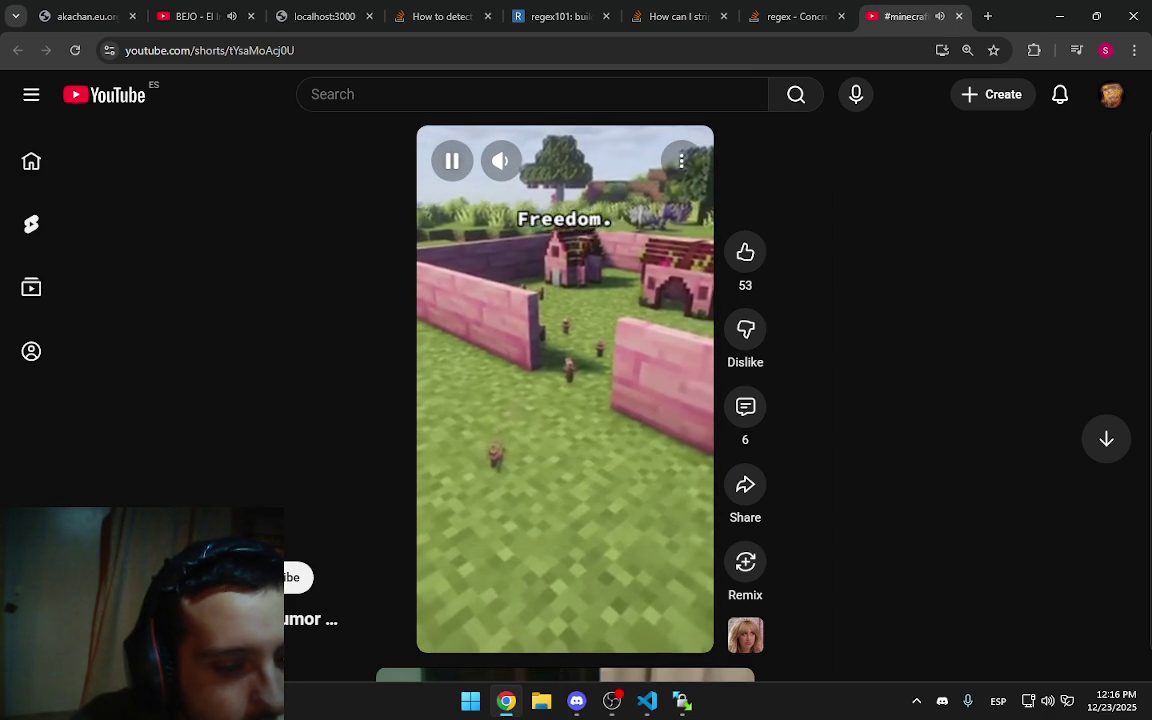
pyautogui.hotkey('ctrl', 'w')
pyautogui.hotkey('alt', 'Tab')
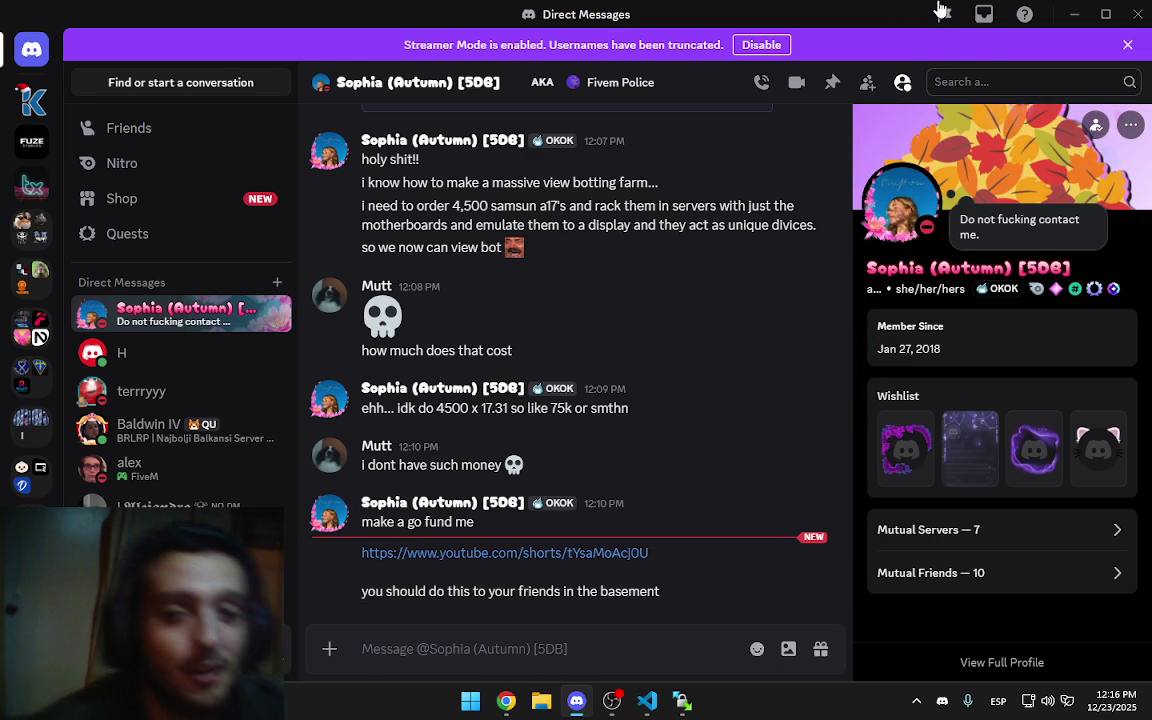
pyautogui.click(1074, 14)
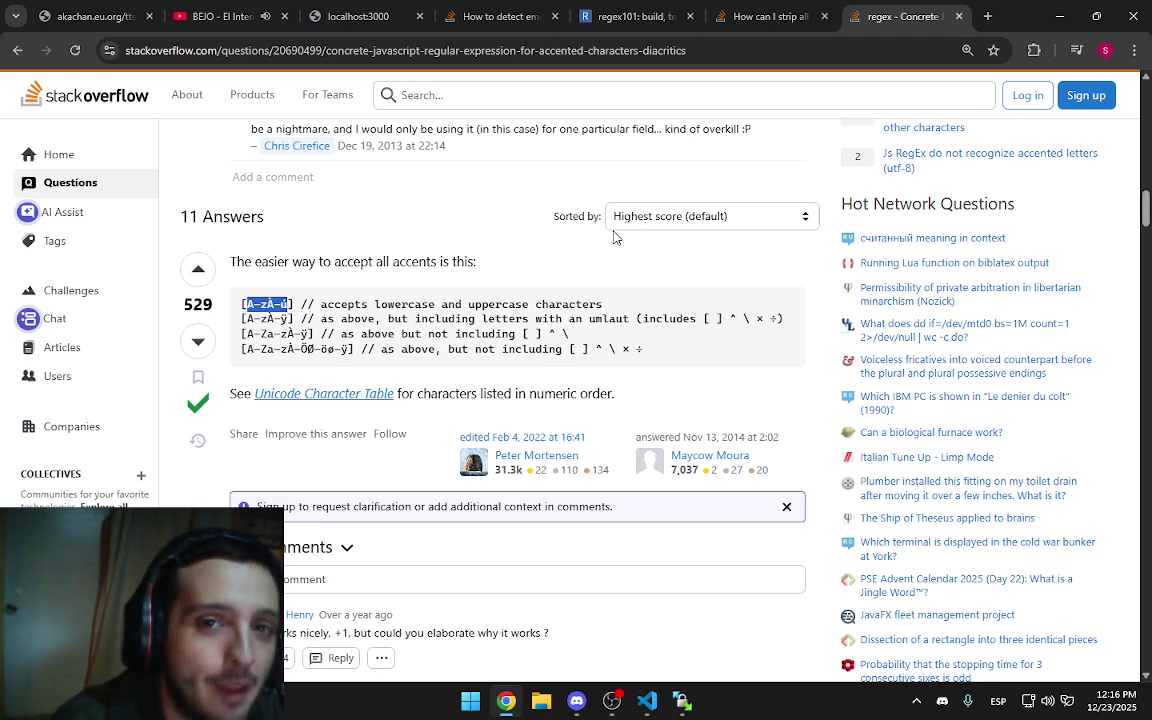
# Step: Close the accented-characters tab, read the punctuation answer's Unicode block ranges, then bring up Discord and OBS
pyautogui.click(770, 16)
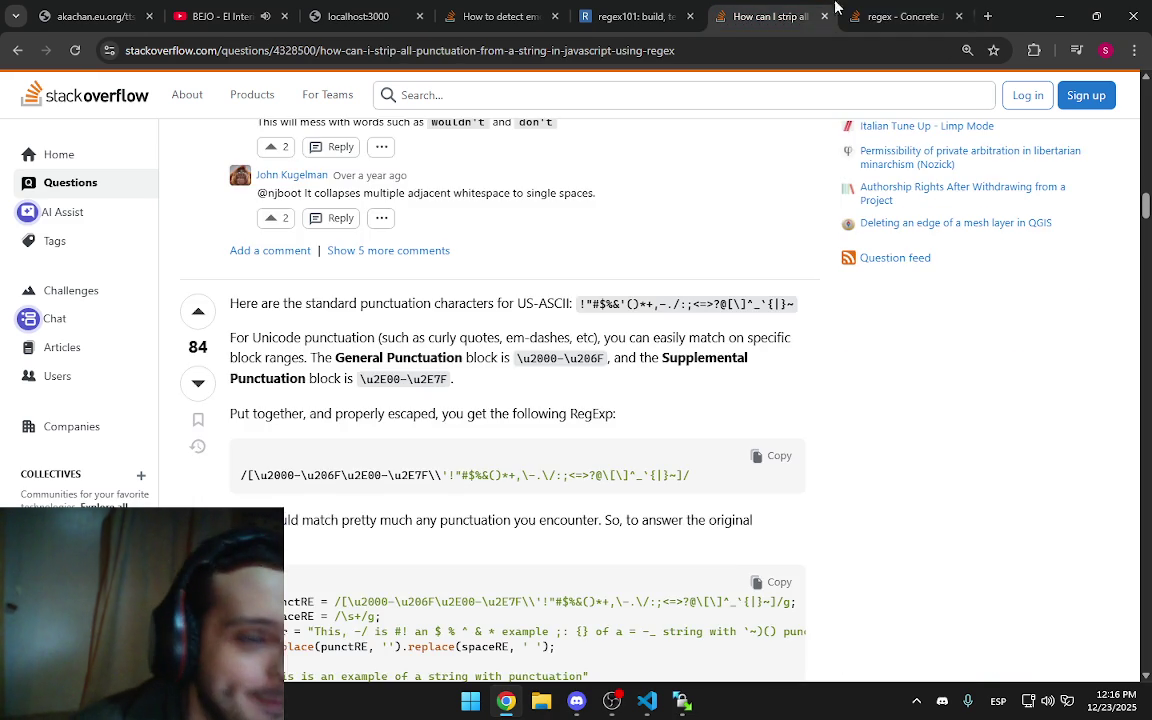
pyautogui.click(960, 18)
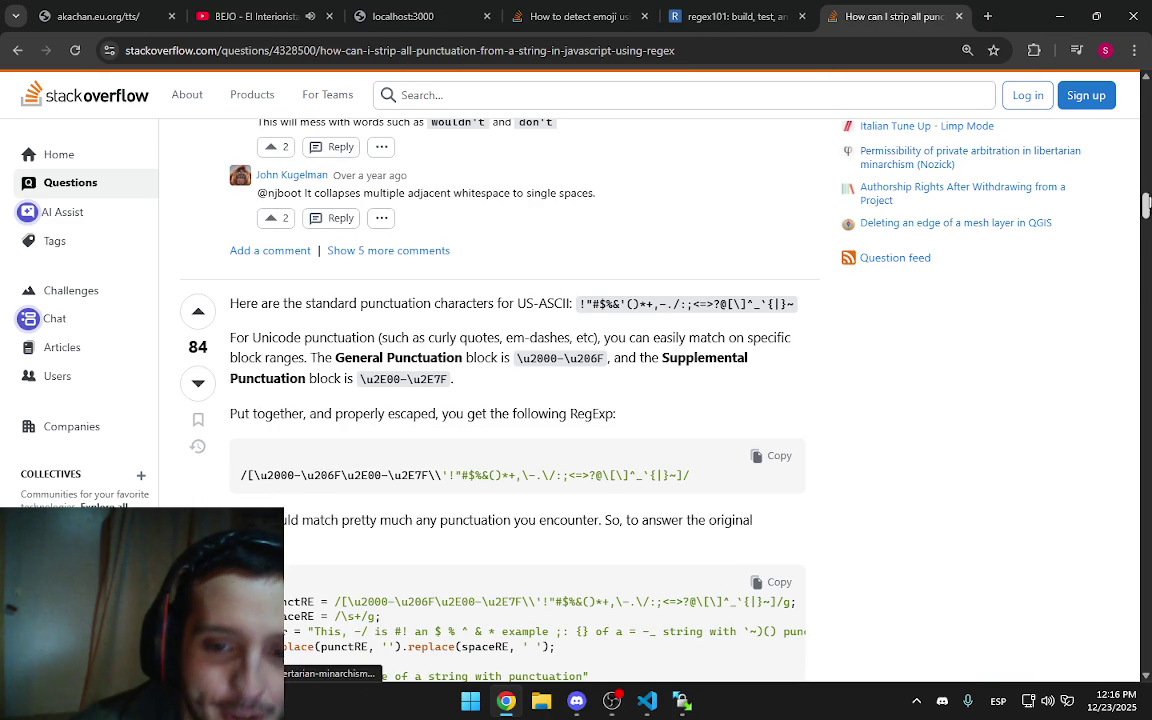
pyautogui.scroll(-2, 1147, 215)
pyautogui.scroll(-1, 1147, 215)
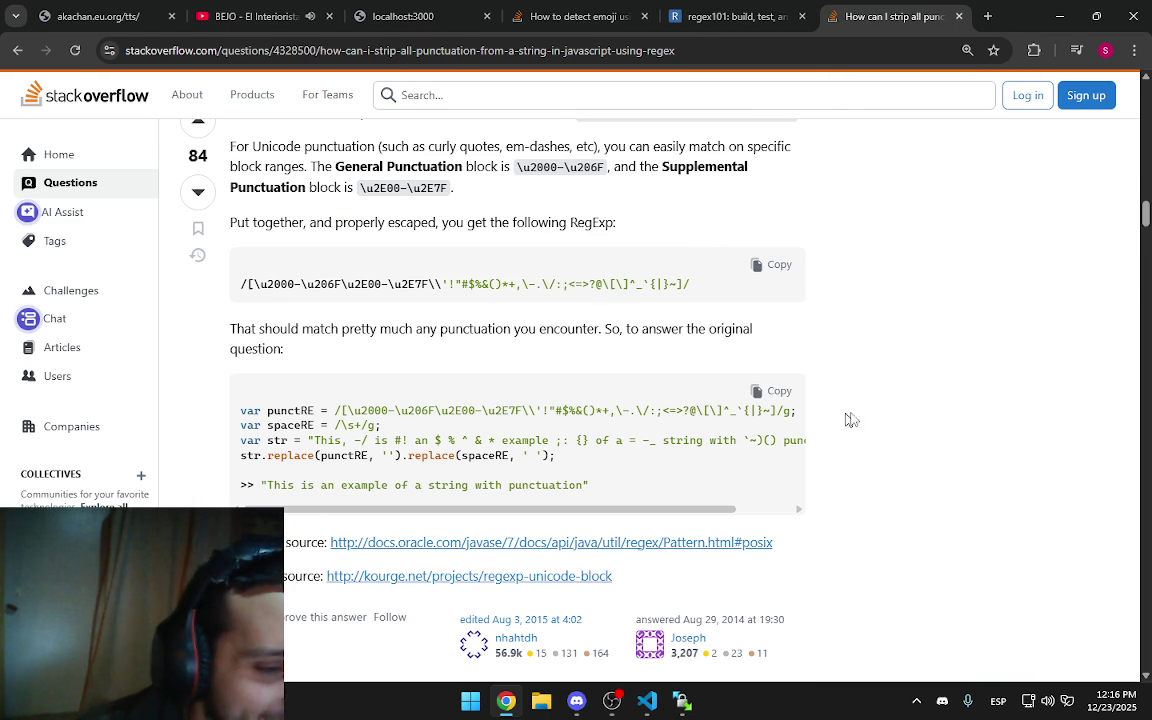
pyautogui.scroll(-1, 865, 417)
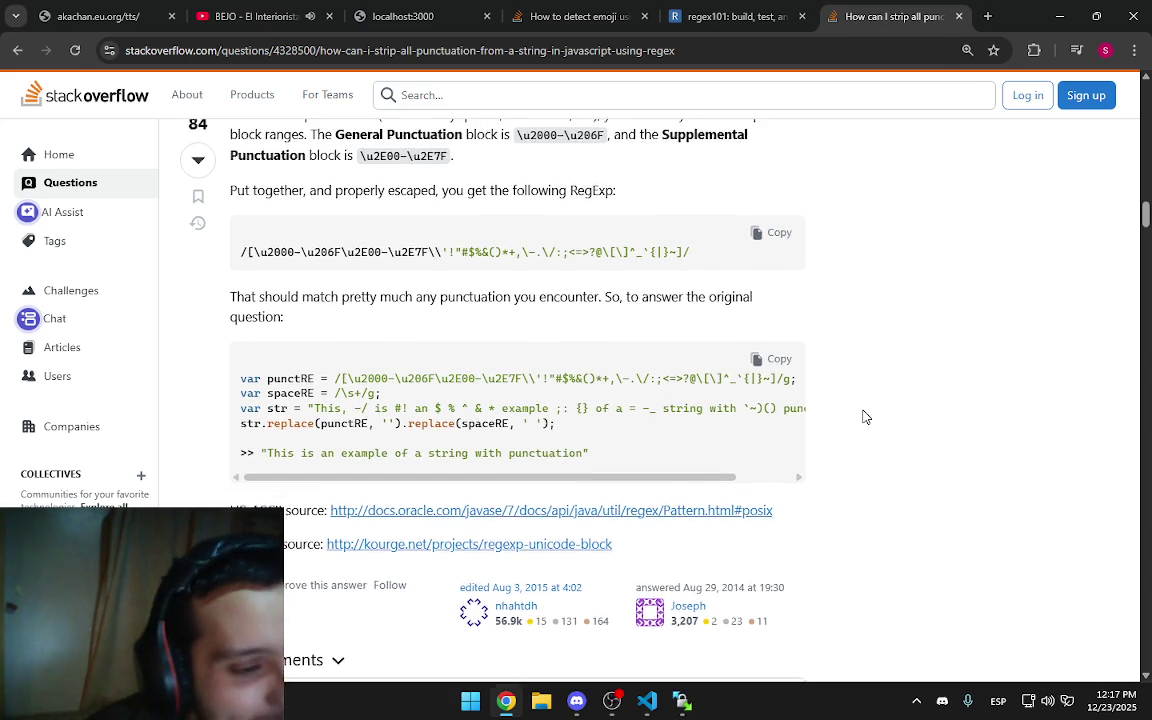
pyautogui.scroll(2, 865, 417)
pyautogui.scroll(1, 865, 417)
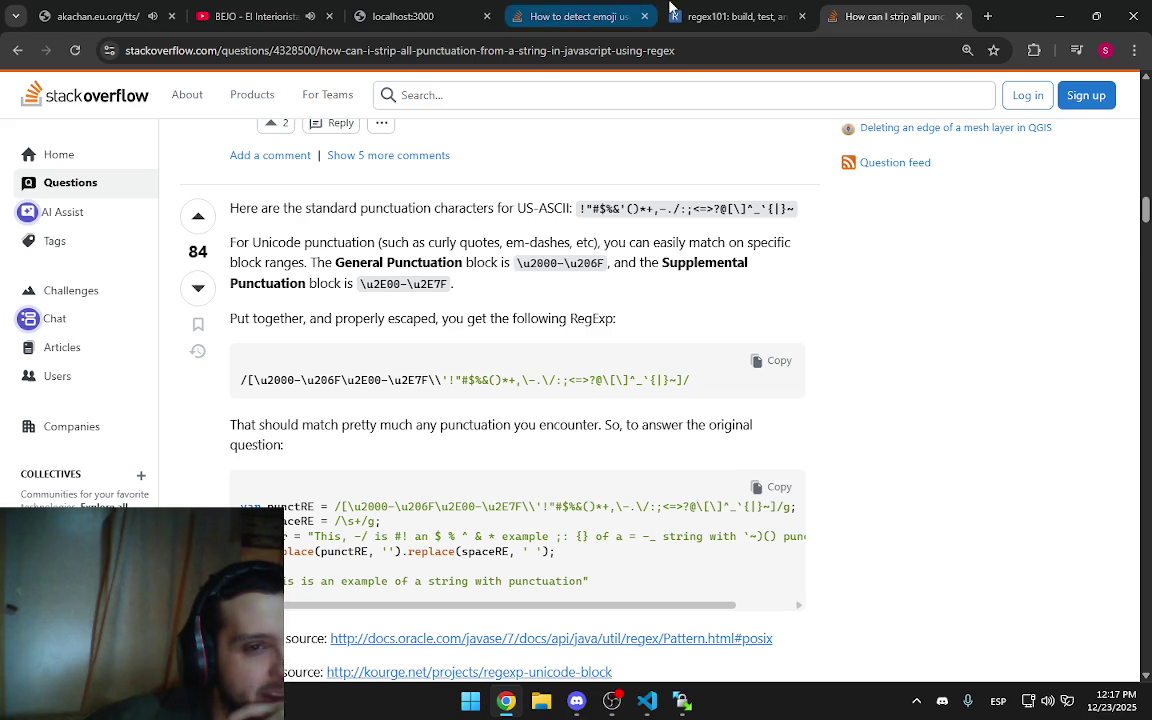
pyautogui.click(589, 710)
pyautogui.click(607, 709)
# Step: Load speedtest.net in a new Chrome tab
pyautogui.click(510, 704)
pyautogui.hotkey('ctrl', 't')
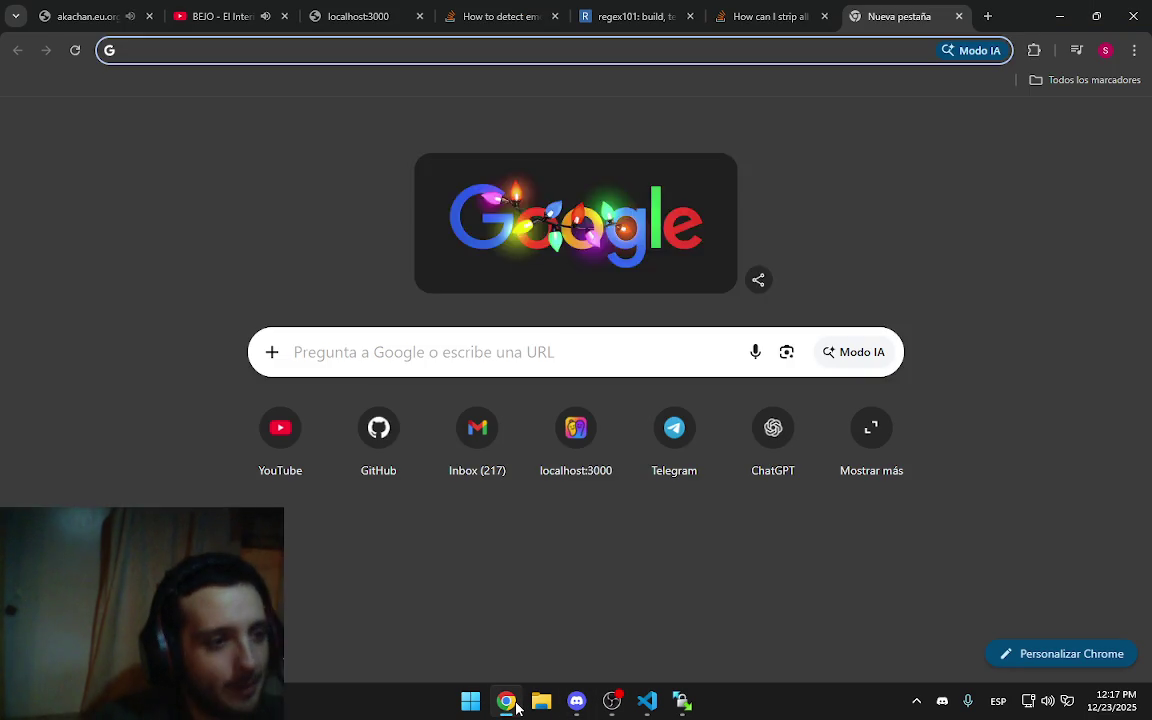
pyautogui.write('go')
pyautogui.press('BackSpace')
pyautogui.press('BackSpace')
pyautogui.press('BackSpace')
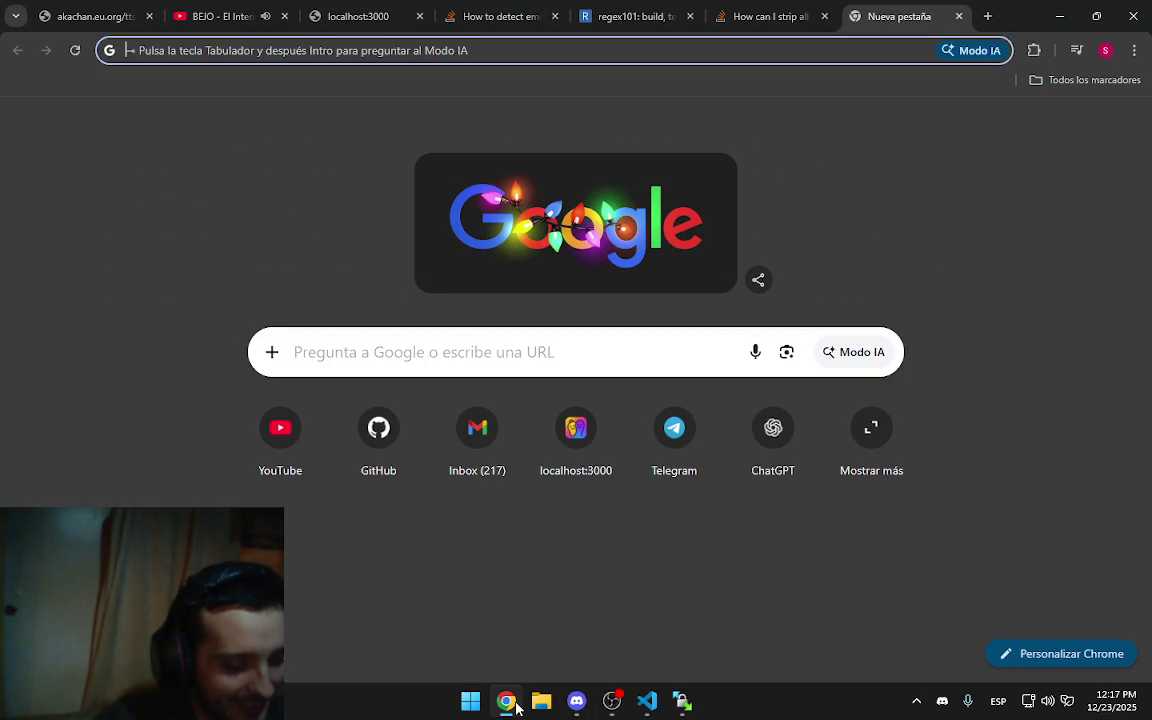
pyautogui.write('speedtest.net')
pyautogui.press('Return')
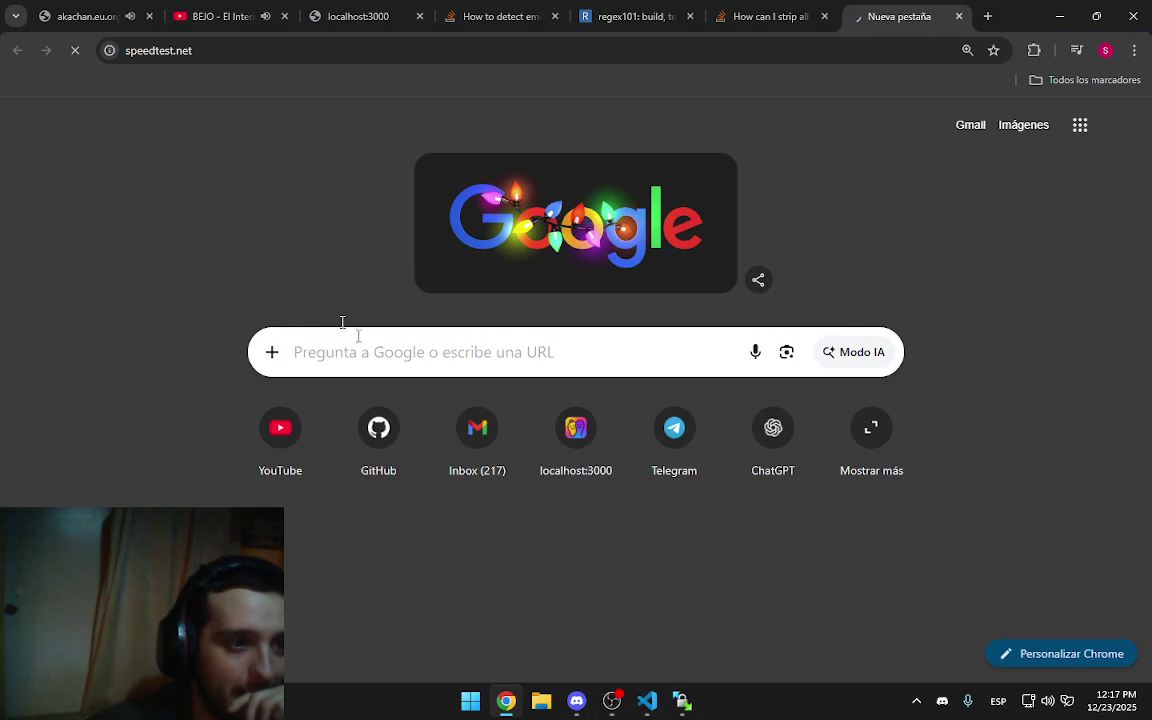
# Step: Open the YouTube video's quality options, then close the emoji-detection and punctuation-stripping question tabs
pyautogui.click(235, 18)
pyautogui.click(638, 553)
pyautogui.click(690, 494)
pyautogui.click(342, 12)
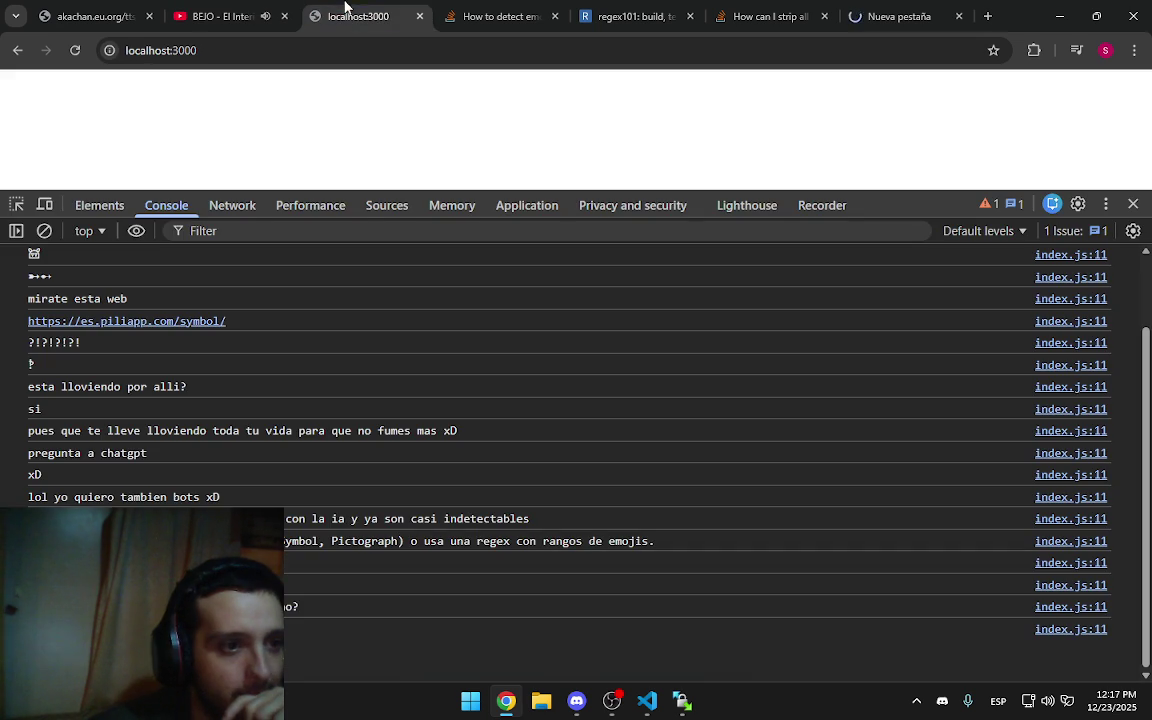
pyautogui.click(510, 12)
pyautogui.click(556, 17)
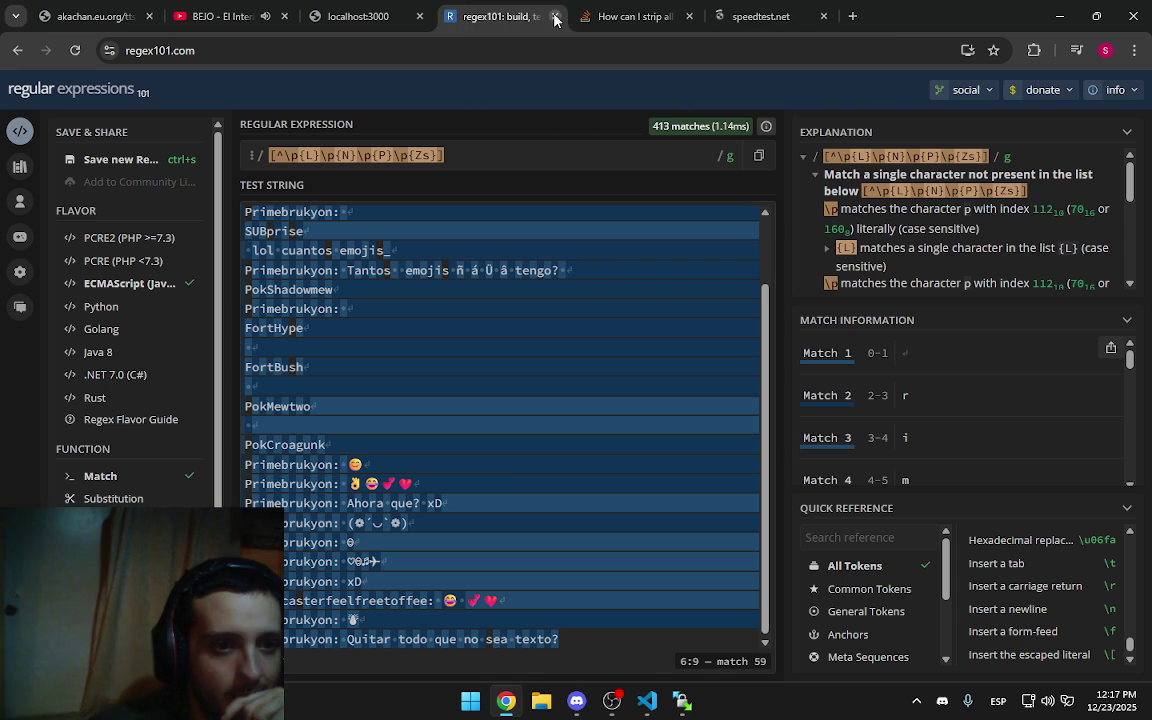
pyautogui.click(689, 16)
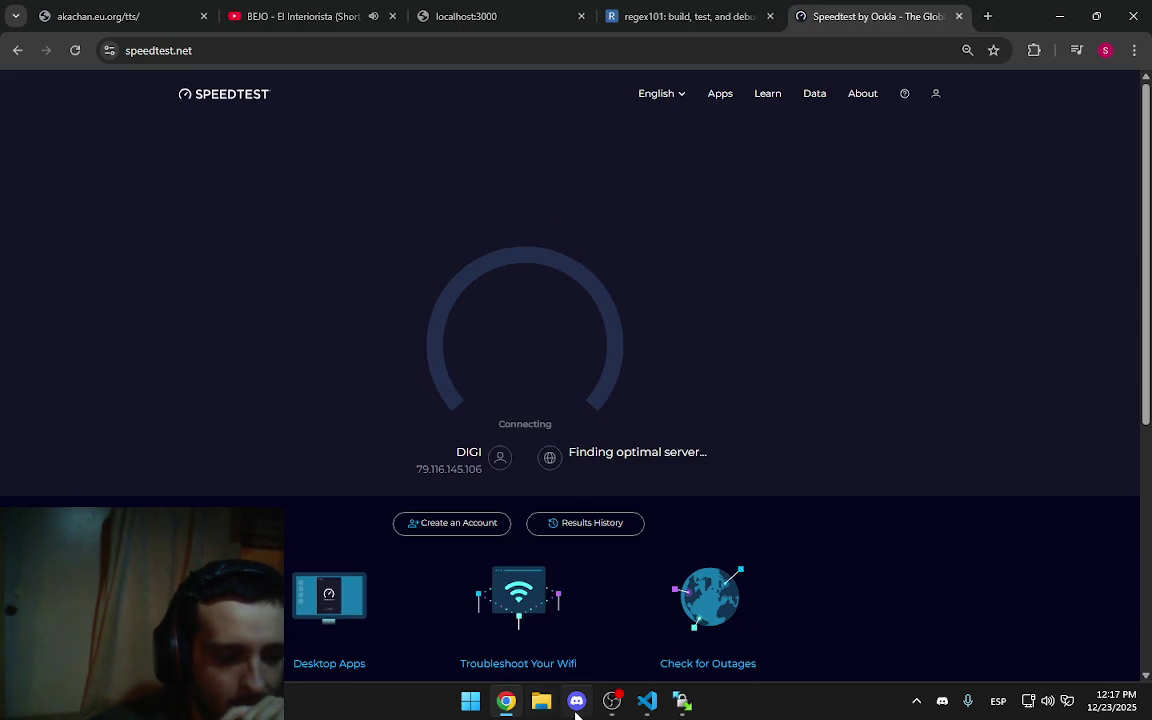
# Step: Quit Malwarebytes from the system tray, then return to the running speed test
pyautogui.click(920, 705)
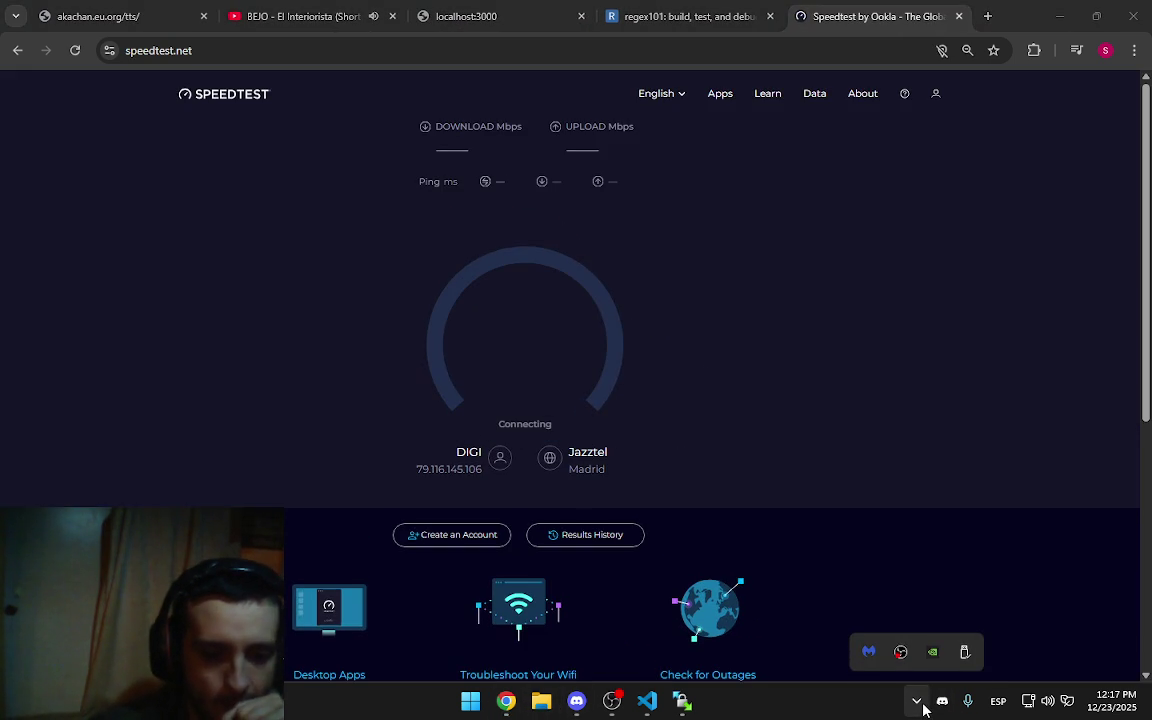
pyautogui.click(879, 653)
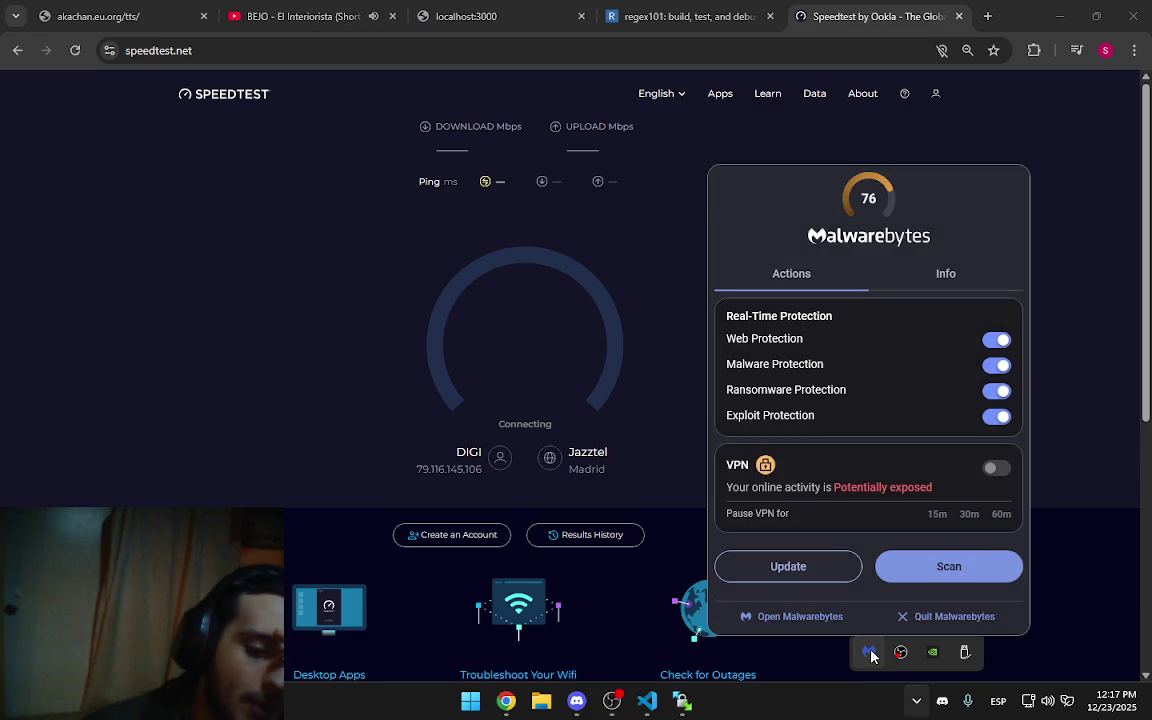
pyautogui.click(920, 622)
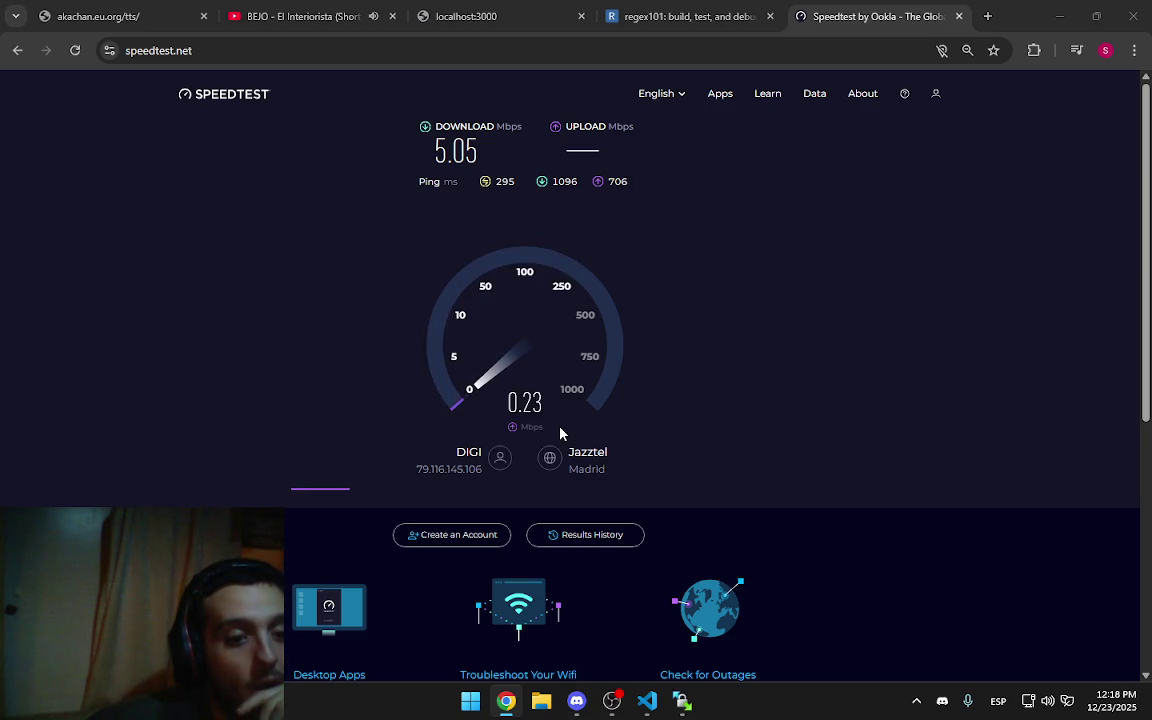
pyautogui.click(612, 700)
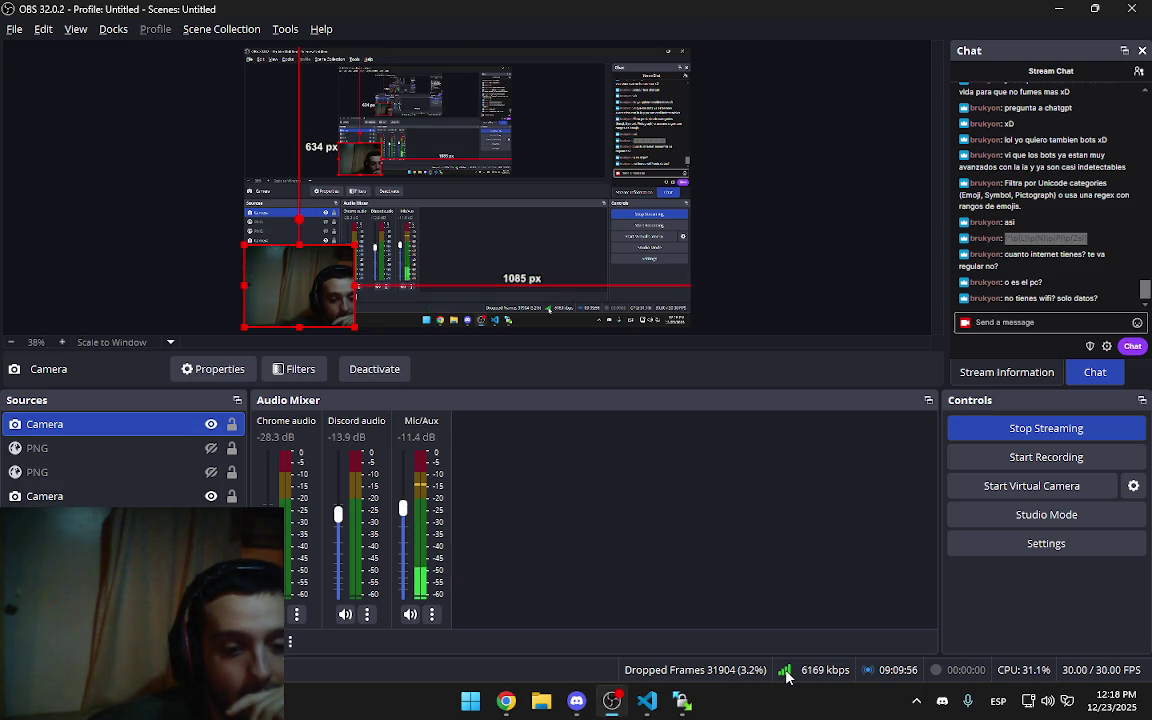
pyautogui.click(577, 701)
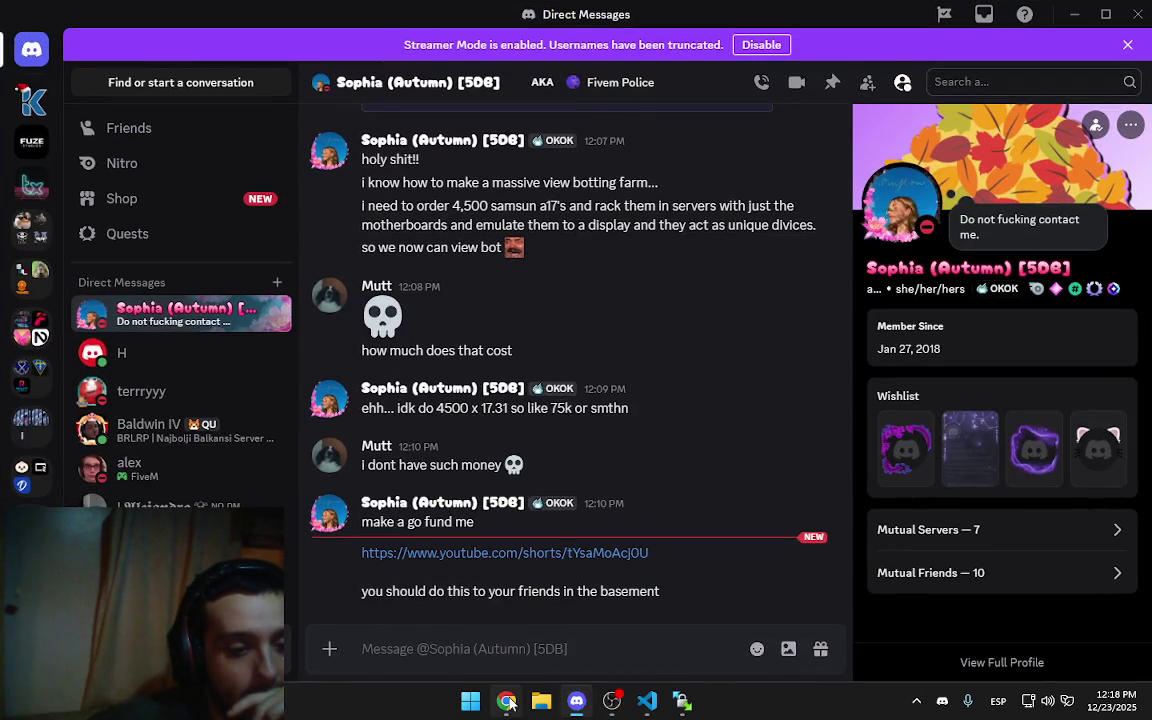
pyautogui.click(506, 701)
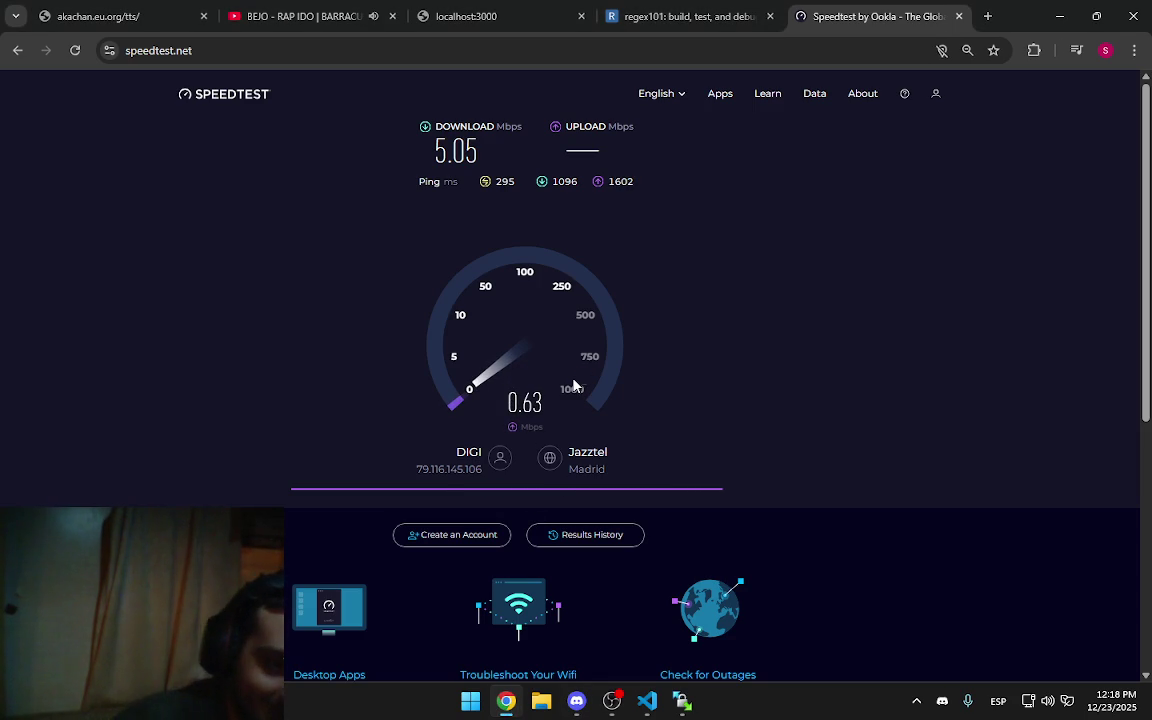
# Step: Capture the speed test screen and paste it into the Discord chat, cancelling a second capture
pyautogui.press('super+shift+s')
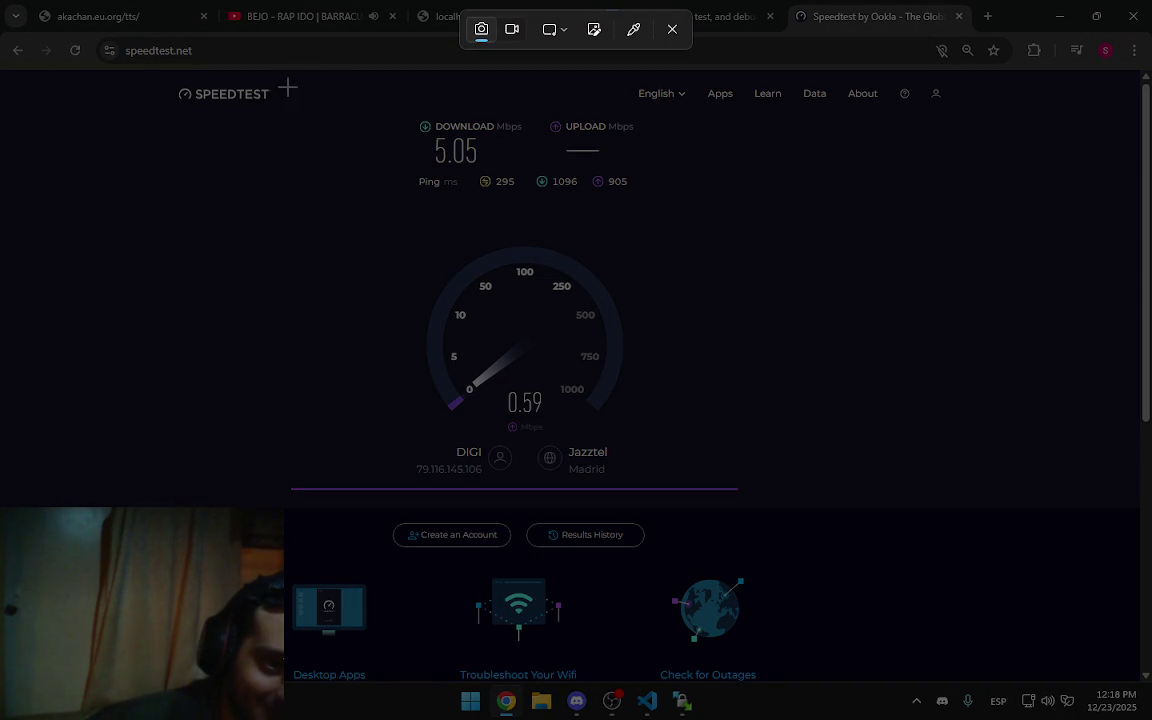
pyautogui.press('Escape')
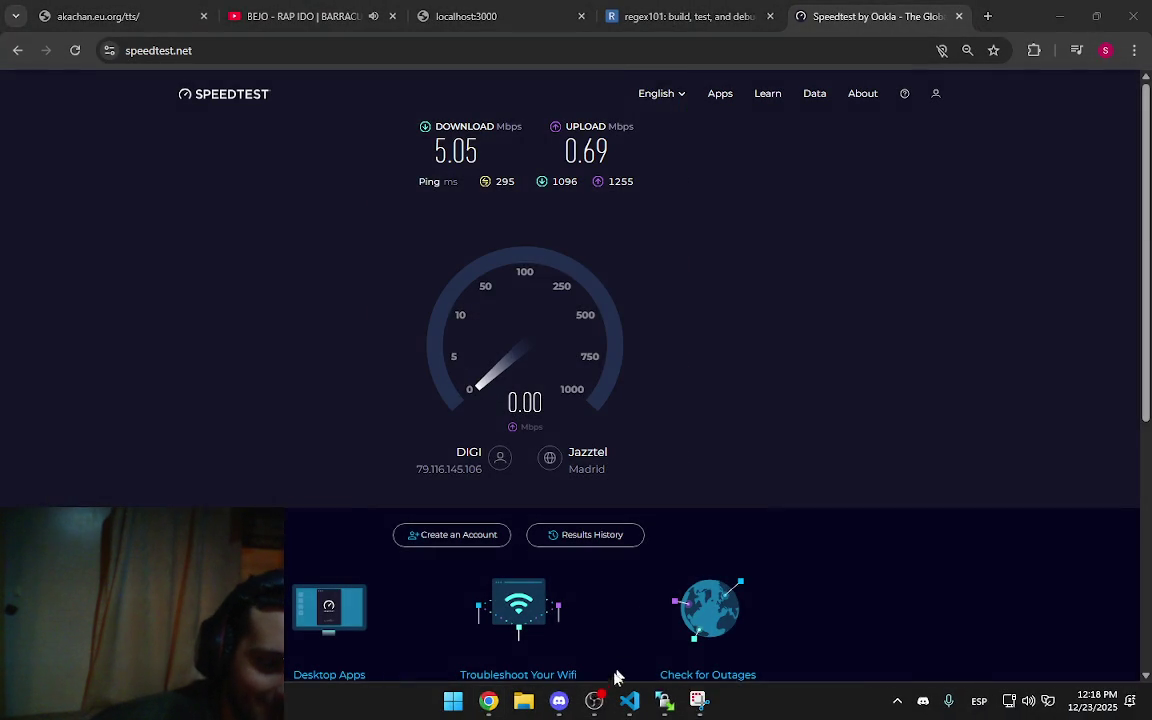
pyautogui.click(578, 702)
pyautogui.hotkey('ctrl', 'v')
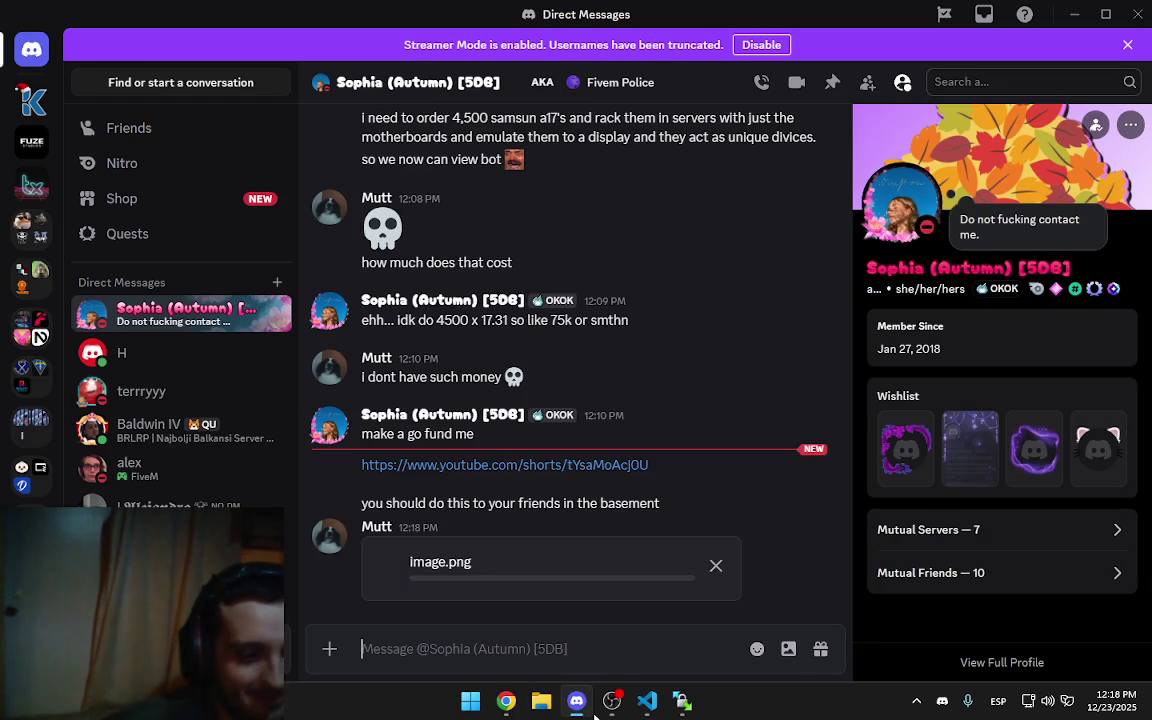
pyautogui.click(610, 705)
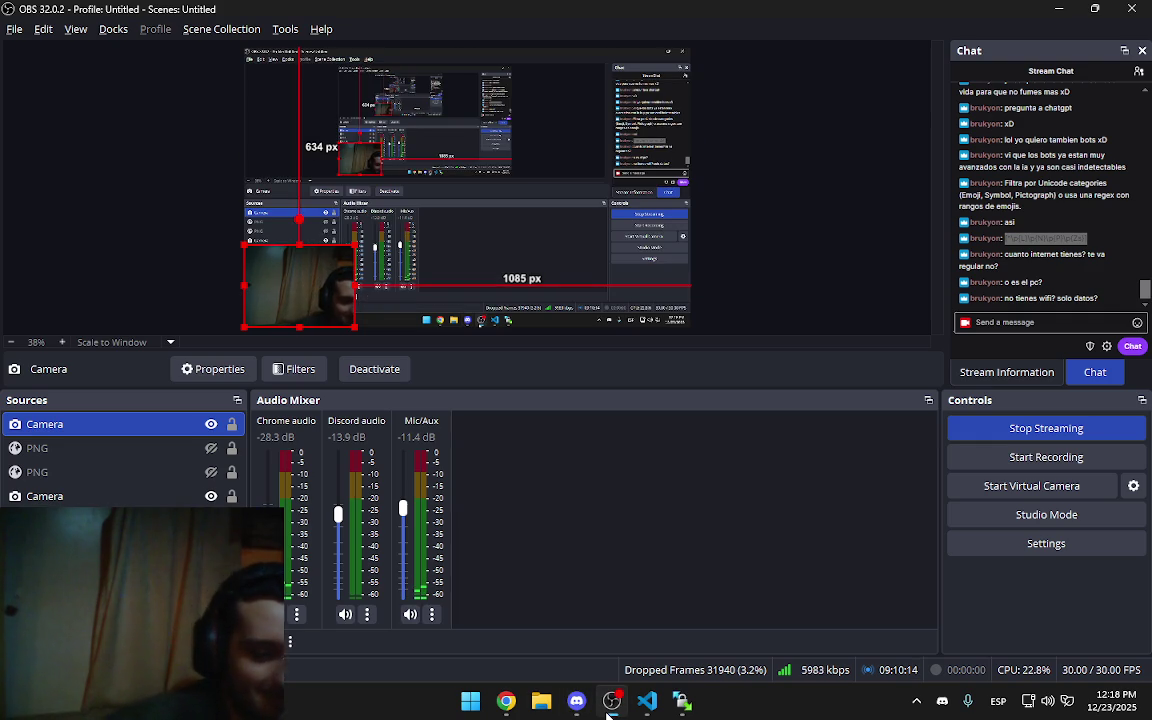
pyautogui.press('super+shift+s')
pyautogui.press('Escape')
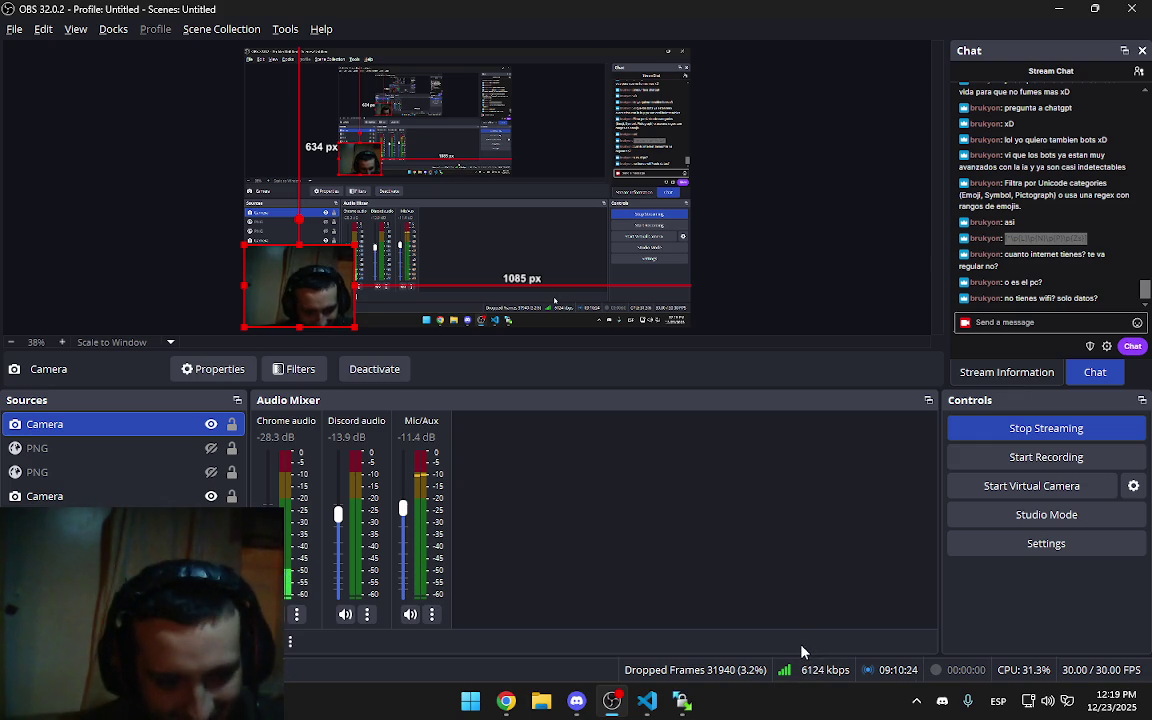
# Step: Snip OBS's stream bitrate indicator and send it in the Discord chat
pyautogui.press('super+shift+s')
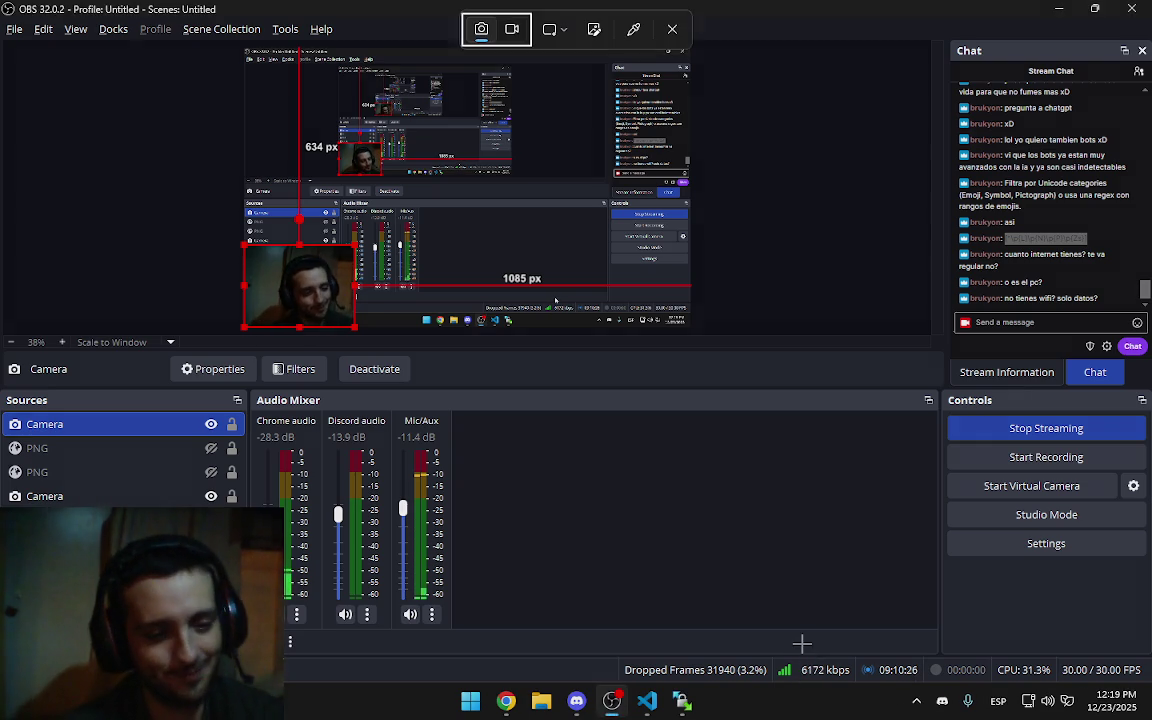
pyautogui.moveTo(770, 645); pyautogui.dragTo(861, 689)
pyautogui.click(577, 702)
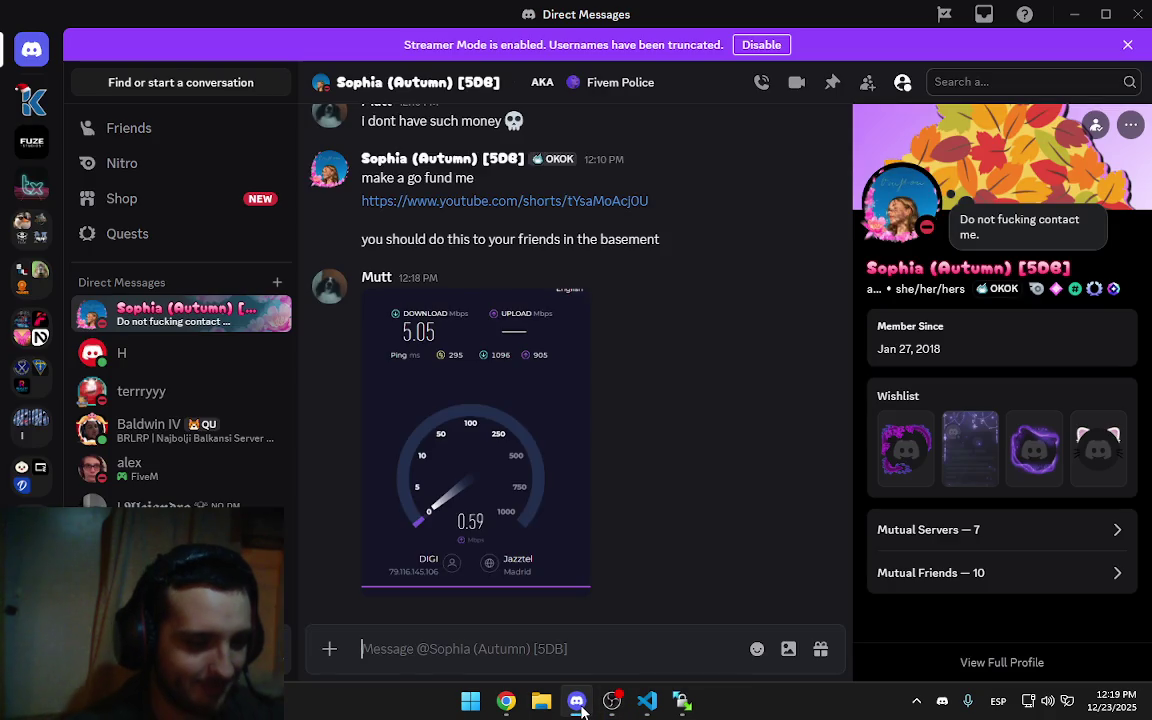
pyautogui.hotkey('ctrl', 'v')
pyautogui.press('Return')
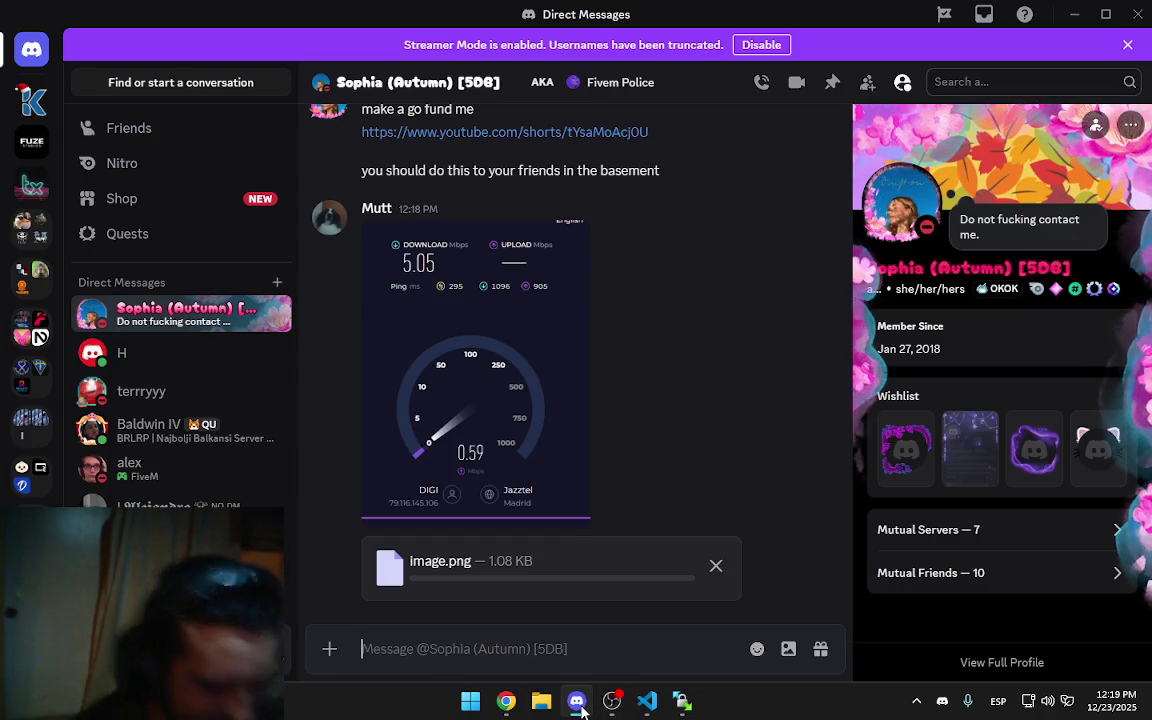
pyautogui.hotkey('alt', 'Tab')
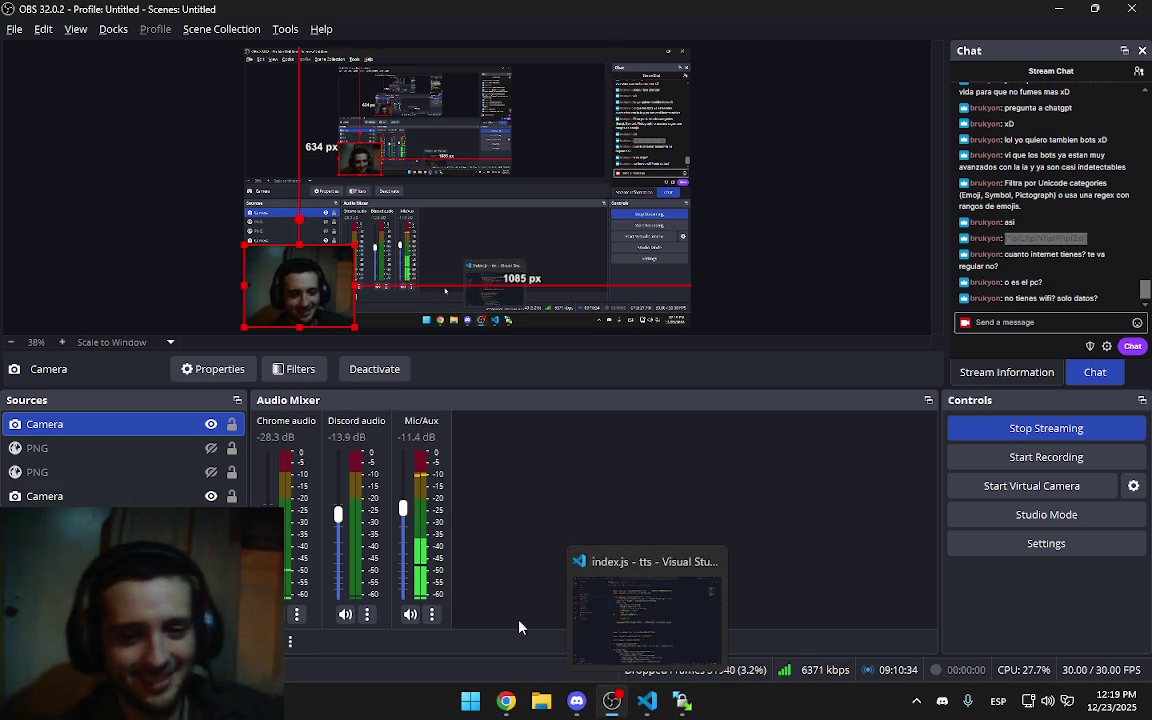
# Step: Snip the 5.05 Mbps down / 0.69 Mbps up results, send them in Discord, and close the Speedtest tab
pyautogui.click(506, 700)
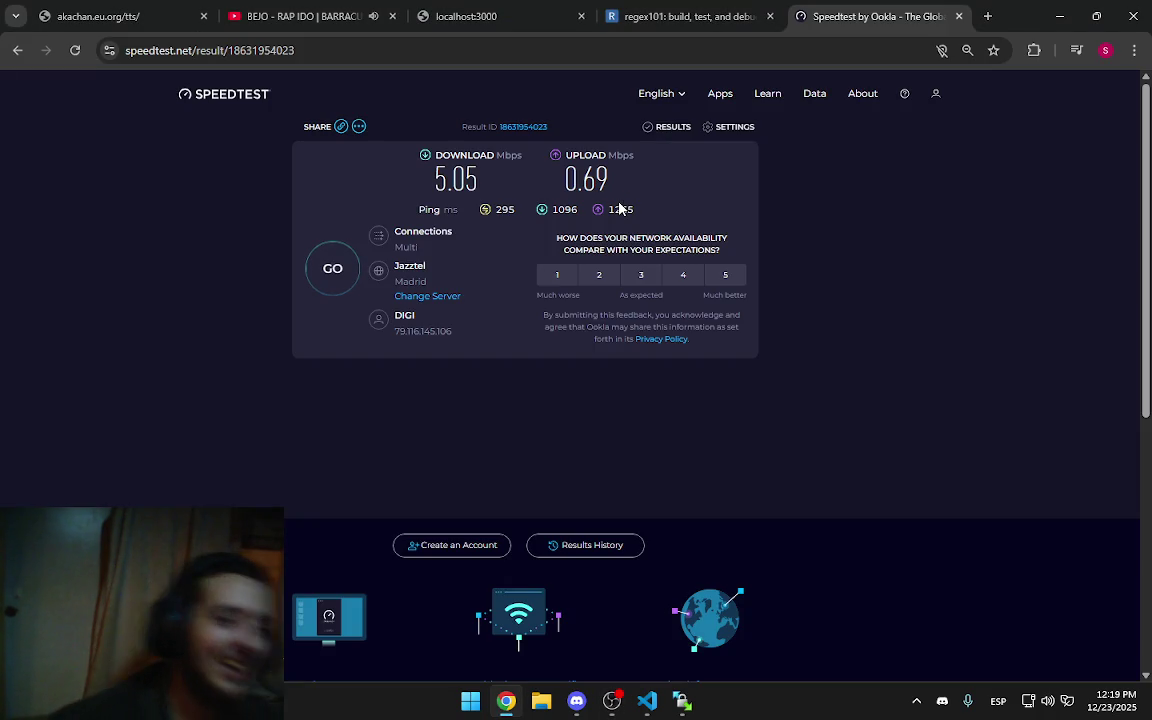
pyautogui.press('shift+super+s')
pyautogui.moveTo(413, 137)
pyautogui.mouseDown()
pyautogui.moveTo(540, 205)
pyautogui.moveTo(630, 205)
pyautogui.moveTo(648, 226)
pyautogui.mouseUp()
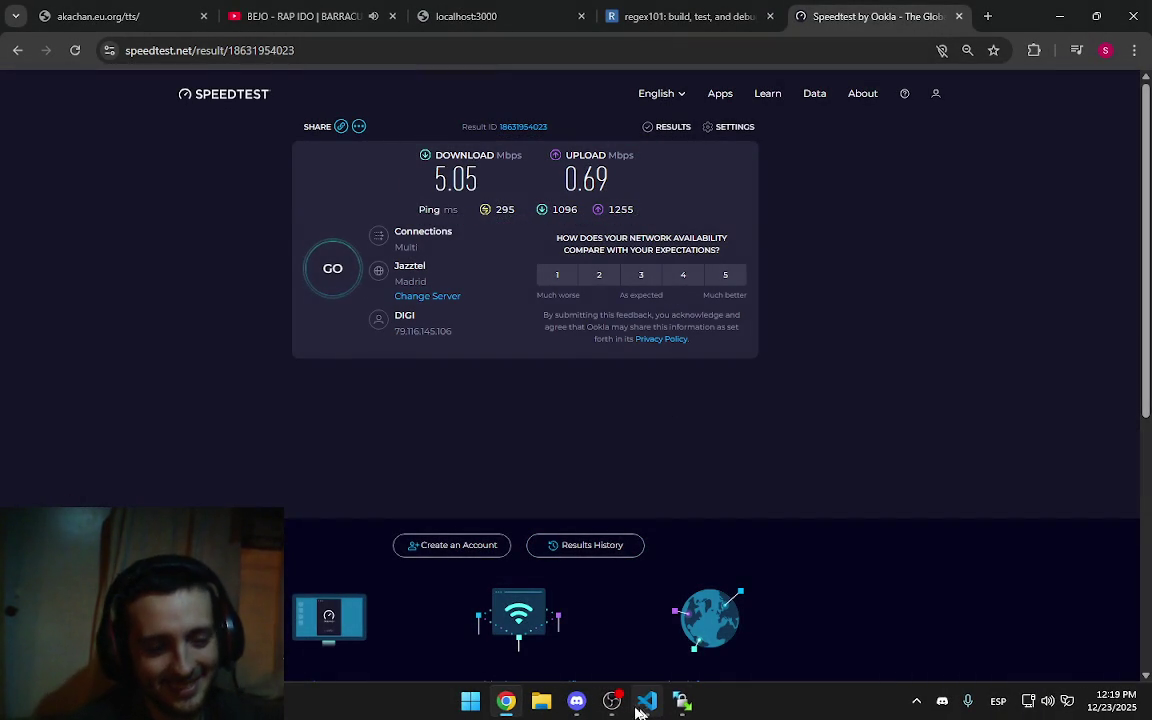
pyautogui.click(576, 700)
pyautogui.click(537, 648)
pyautogui.hotkey('ctrl', 'v')
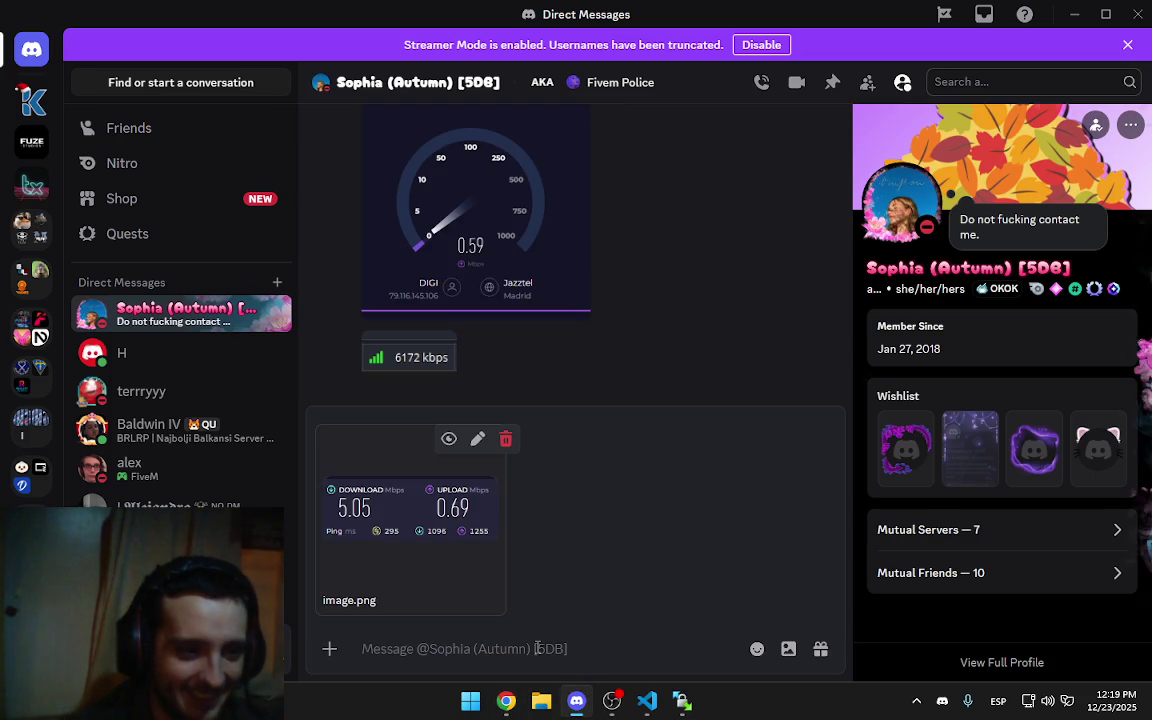
pyautogui.press('Return')
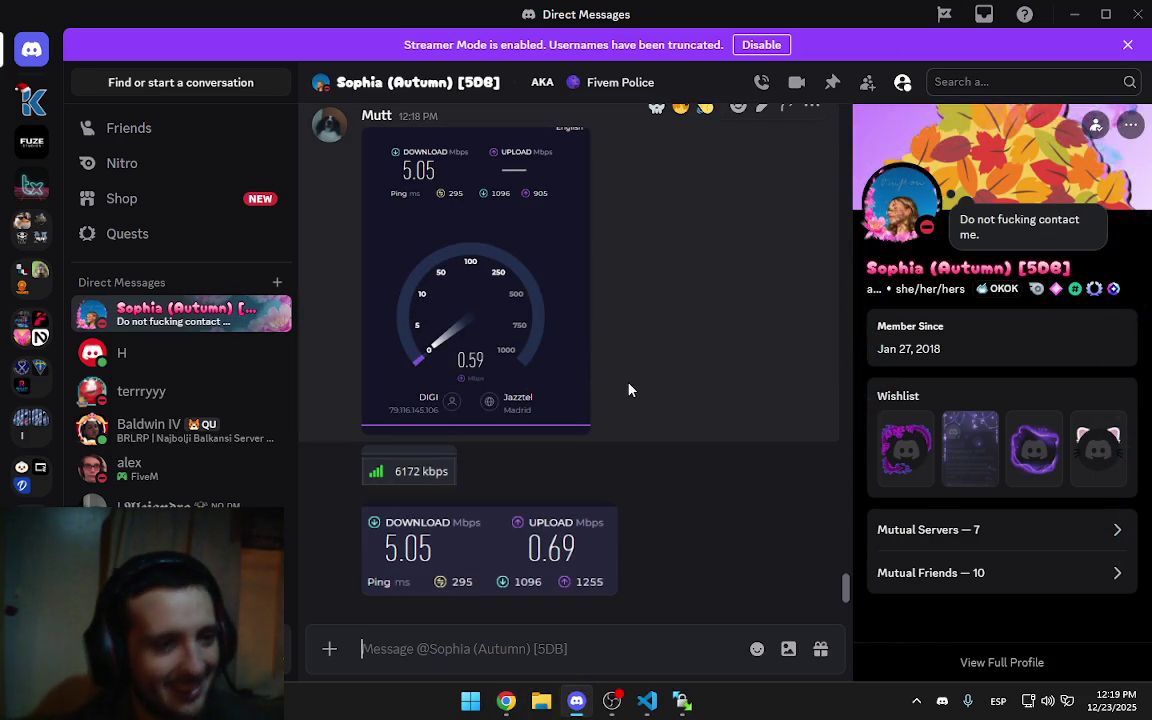
pyautogui.hotkey('alt', 'Tab')
pyautogui.hotkey('ctrl', 'w')
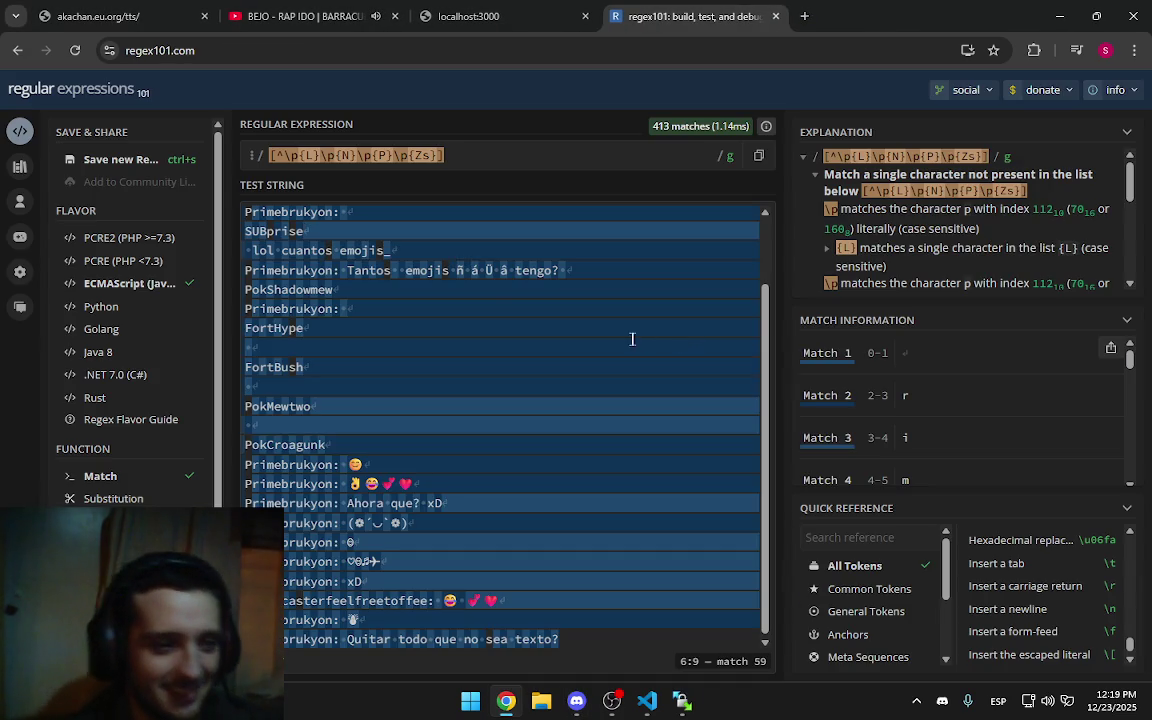
# Step: Replace the pattern with the pasted version and add :; to get [^\w\sA-zÀ-ú.,:;¿?¡!]+|_
pyautogui.click(414, 324)
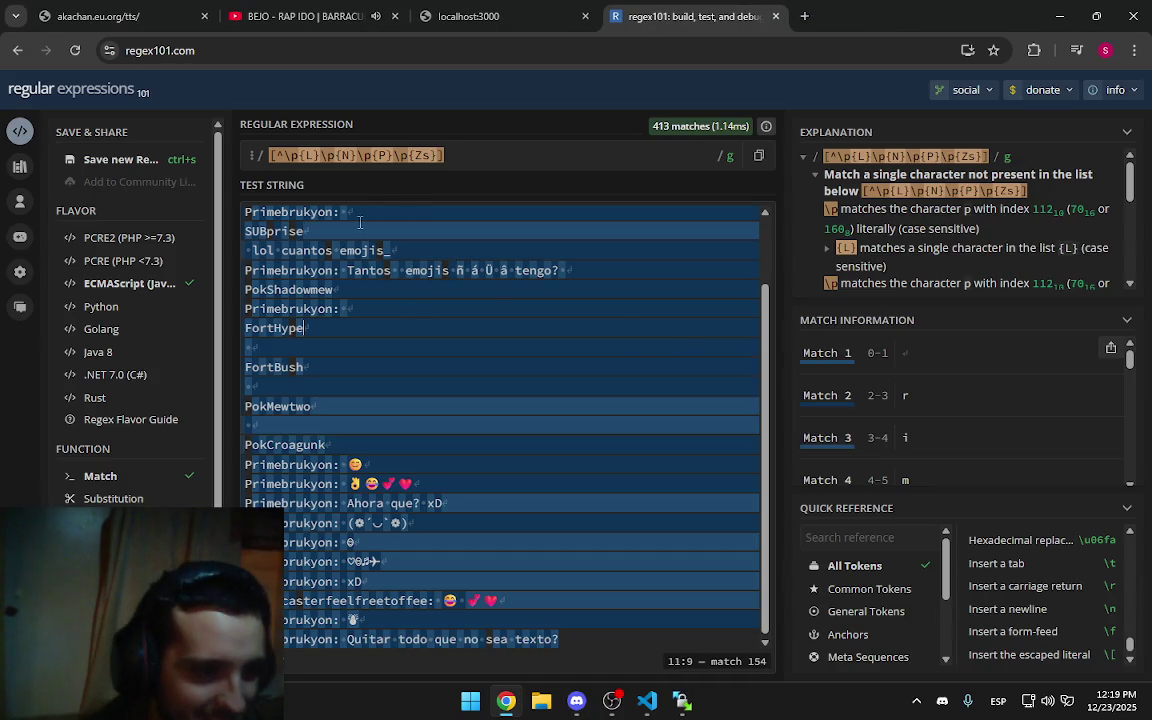
pyautogui.click(463, 164)
pyautogui.hotkey('ctrl', 'a')
pyautogui.hotkey('ctrl', 'v')
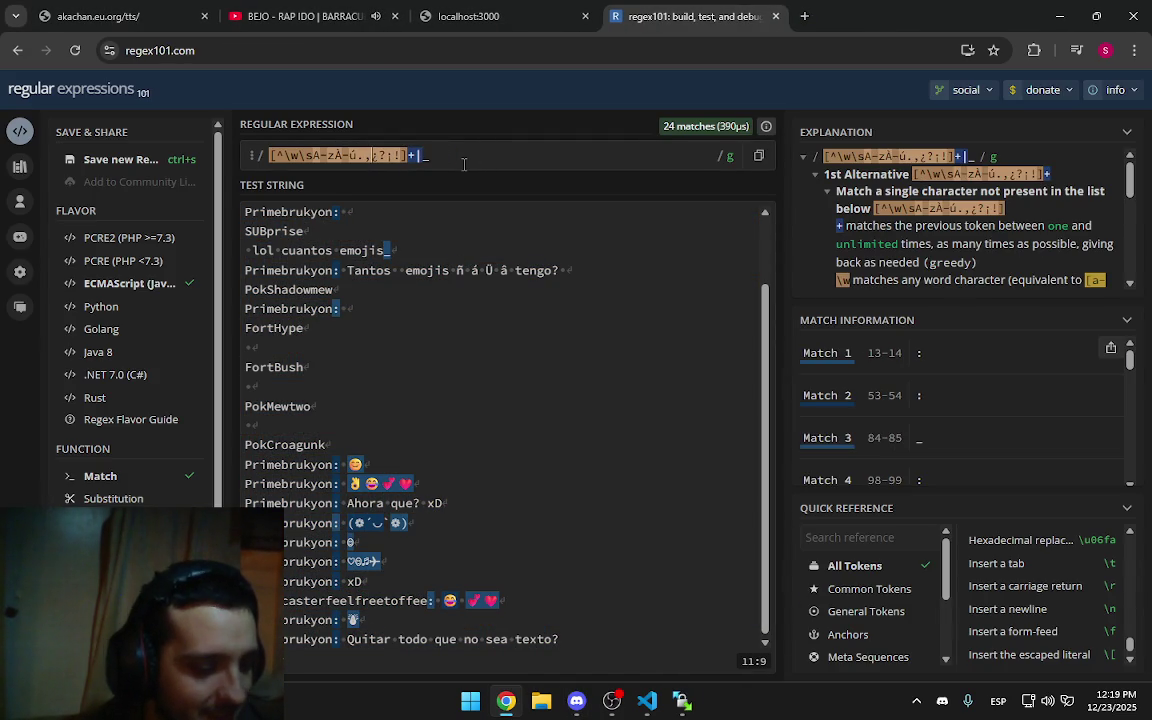
pyautogui.write(':;')
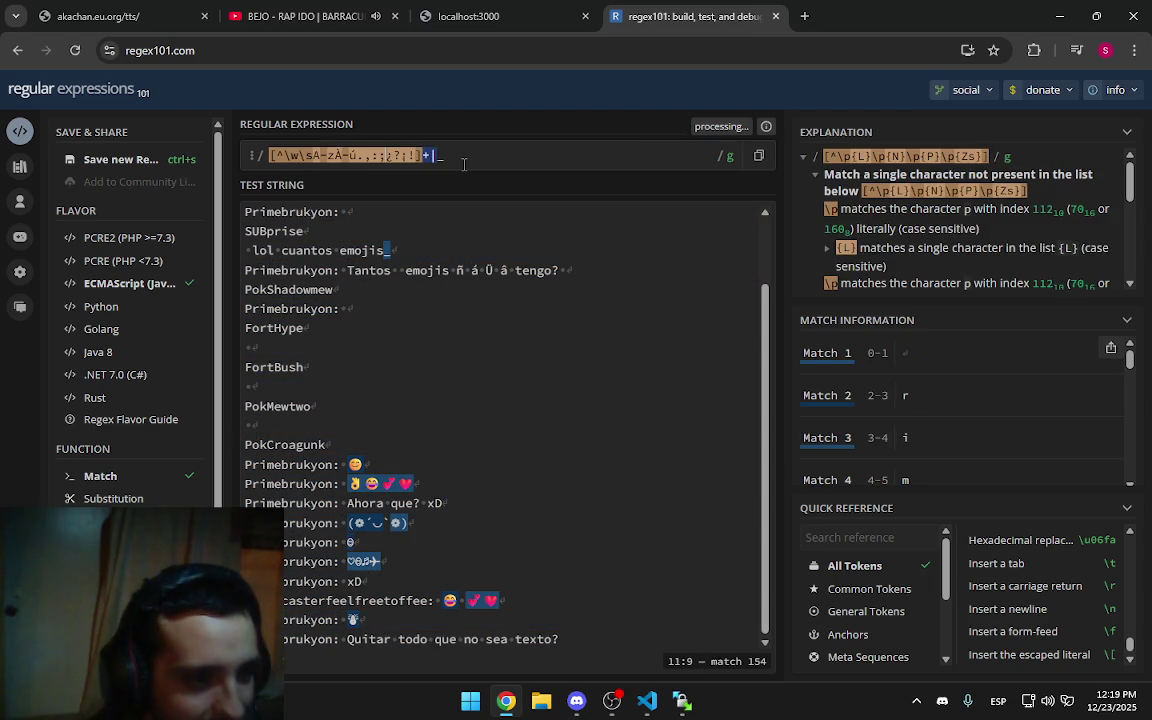
# Step: Pause the YouTube music video and bring the Discord chat forward
pyautogui.scroll(-1, 760, 404)
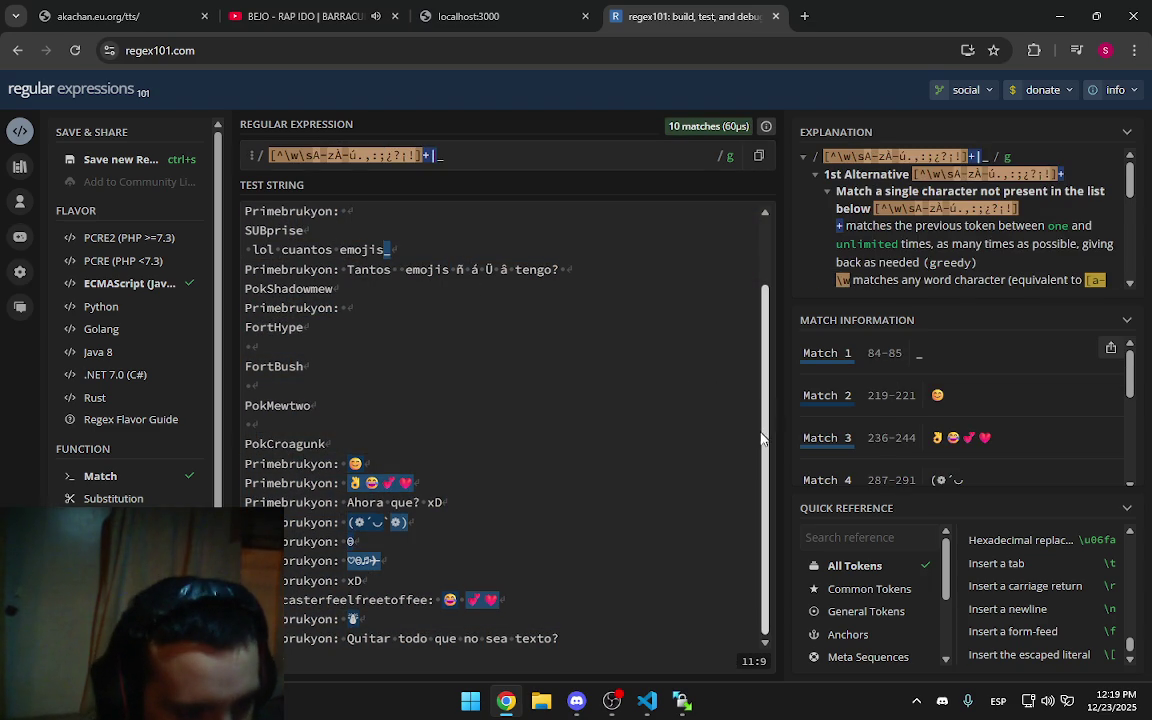
pyautogui.click(340, 14)
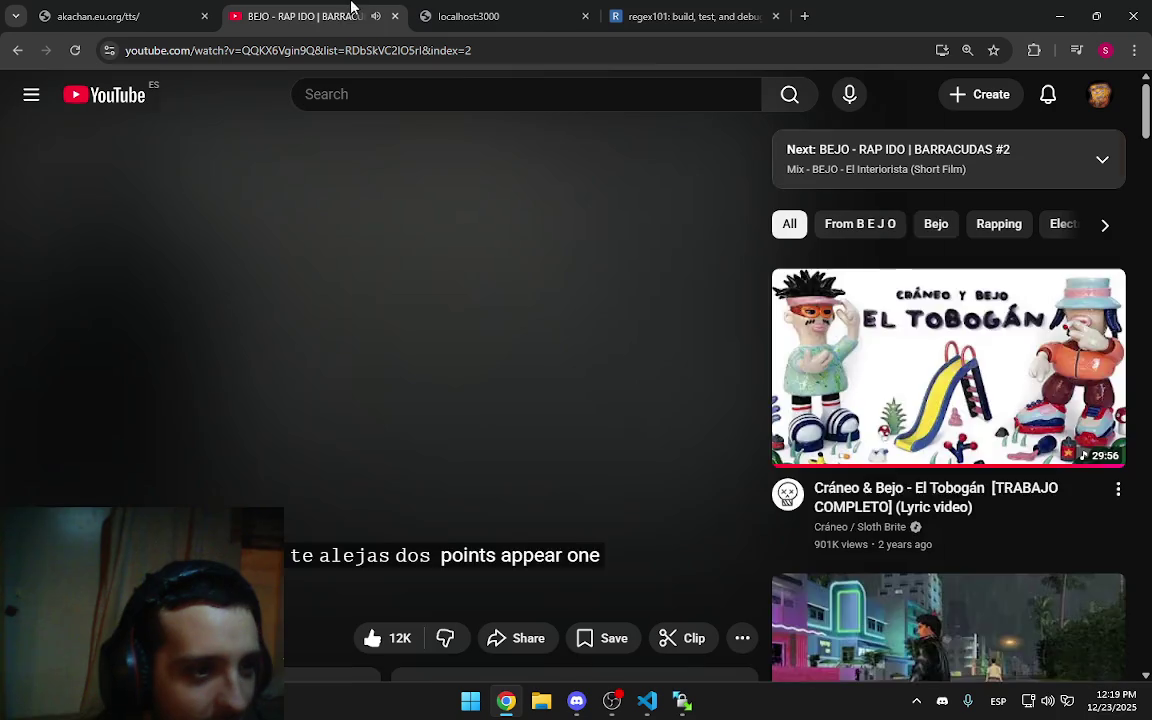
pyautogui.click(370, 190)
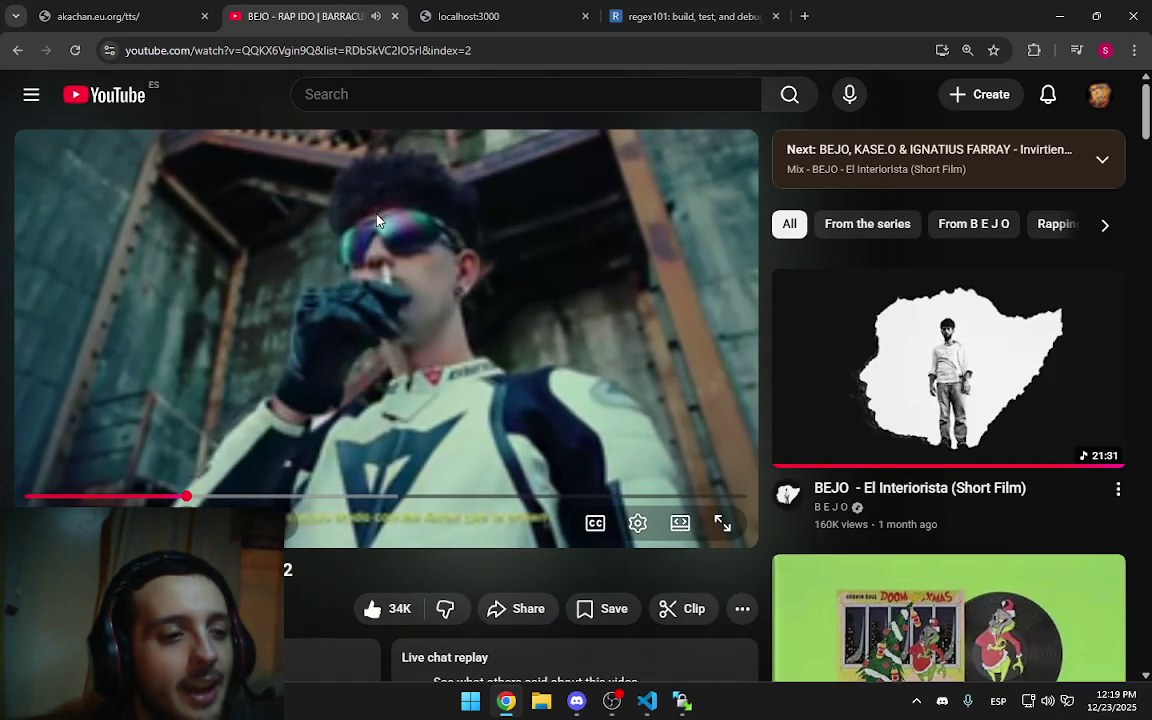
pyautogui.hotkey('alt', 'Tab')
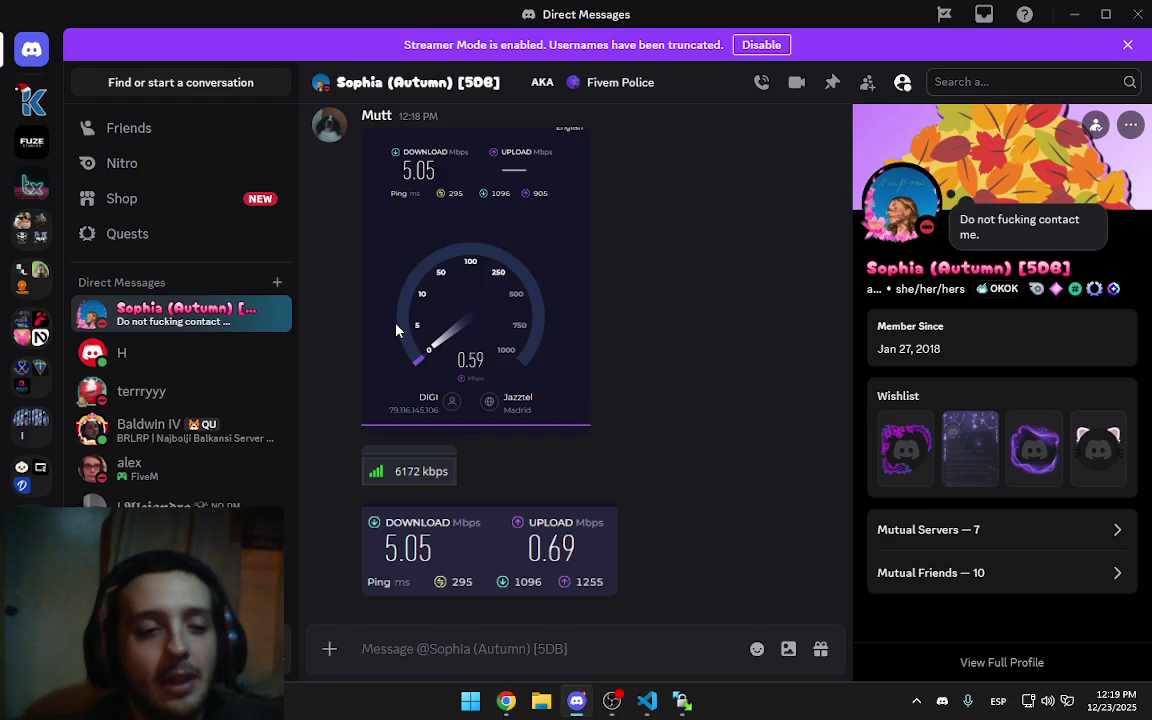
# Step: Leave Discord with Alt+Tab, cycling through the open windows toward OBS Studio
pyautogui.hotkey('alt', 'Tab')
pyautogui.hotkey('alt', 'Tab')
pyautogui.press('Tab')
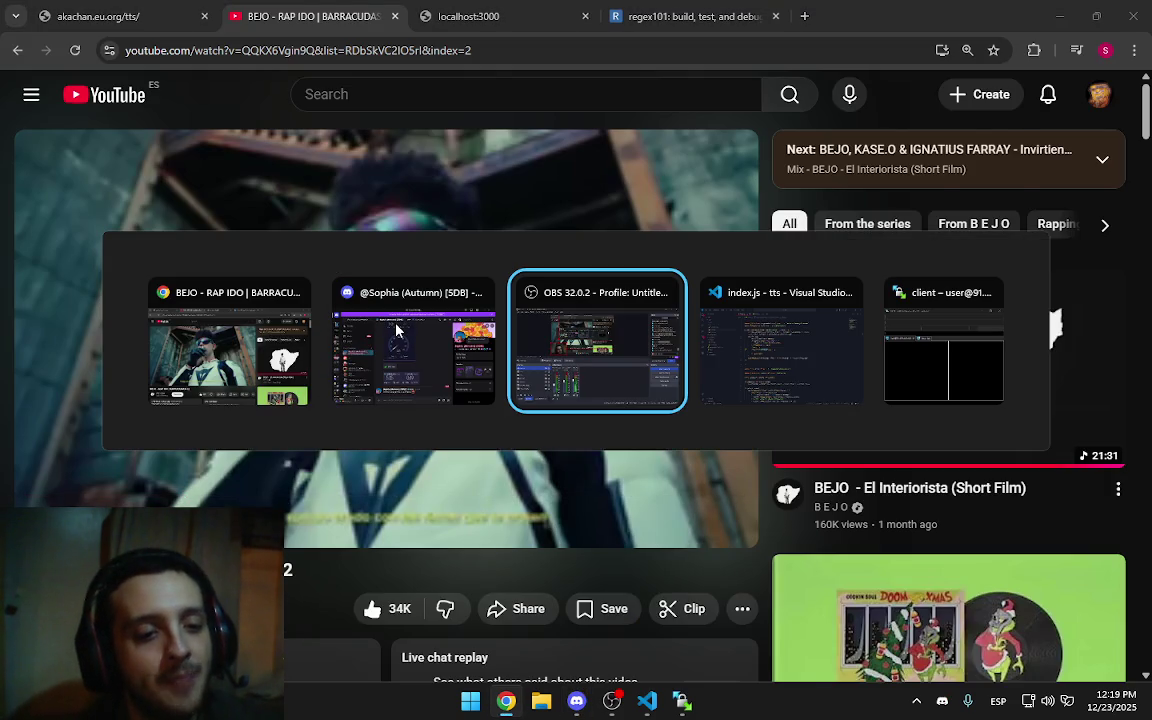
pyautogui.hotkey('alt', 'Tab')
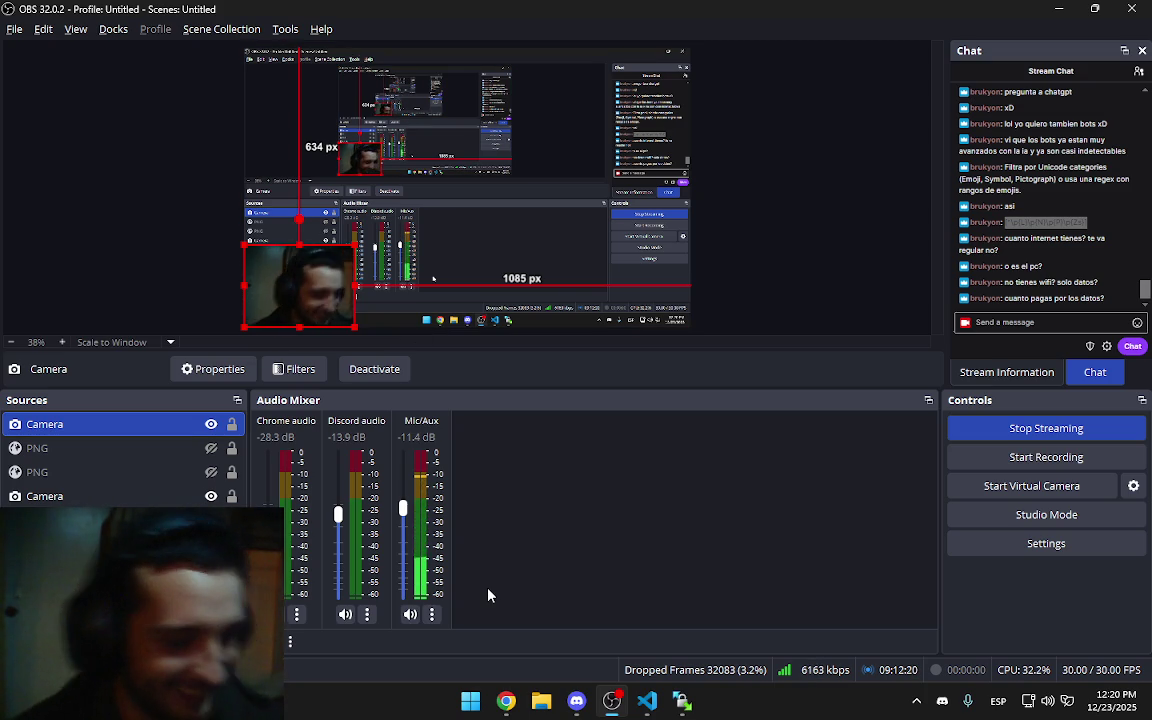
# Step: Resume the paused YouTube music video in Chrome, then switch to the regex101 tab
pyautogui.click(506, 703)
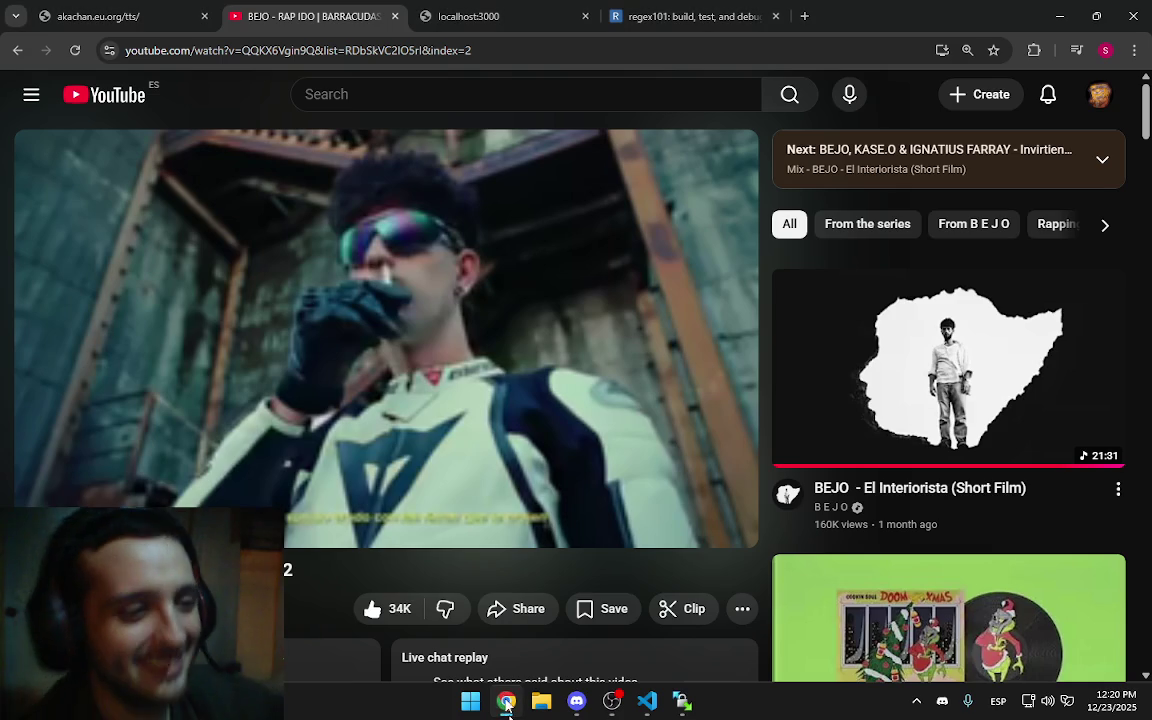
pyautogui.click(249, 351)
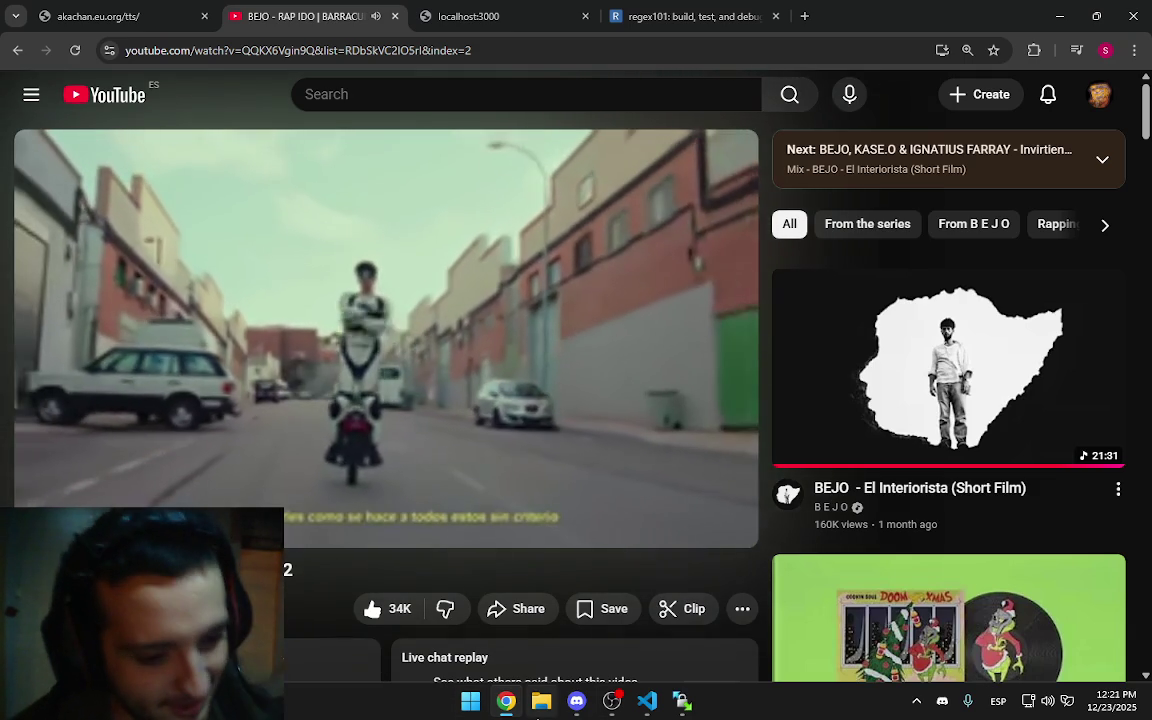
pyautogui.click(624, 12)
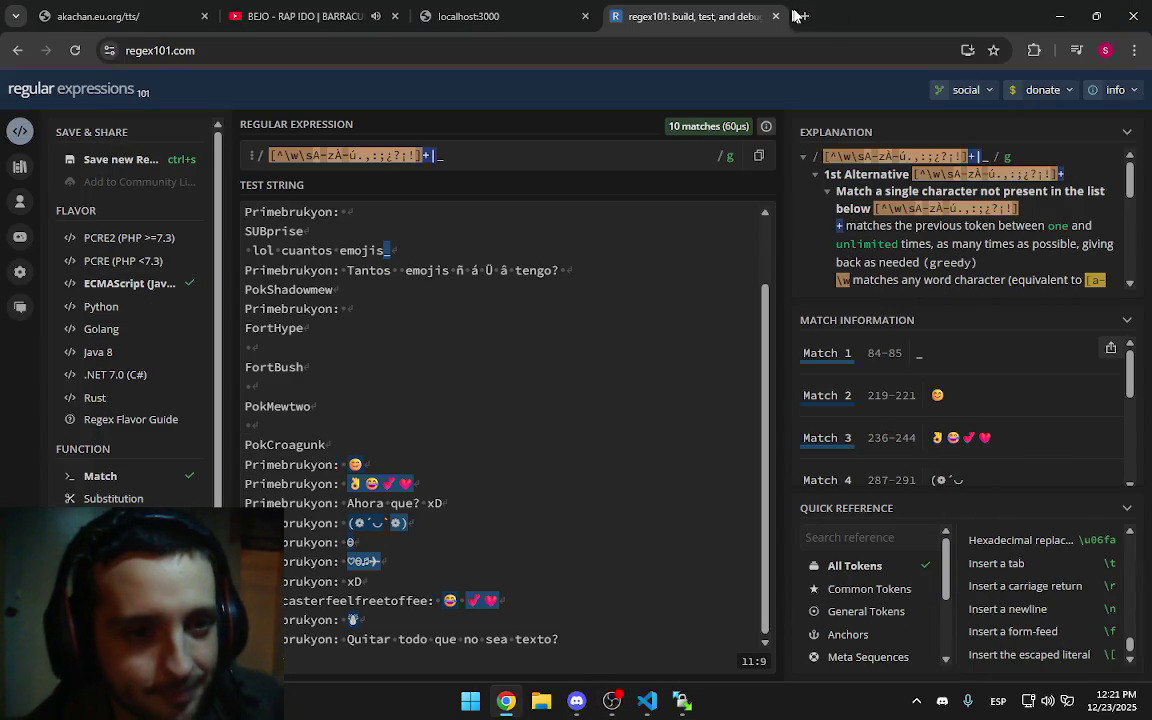
# Step: Open a new Chrome tab and go to digi.com
pyautogui.click(804, 16)
pyautogui.write('digfi')
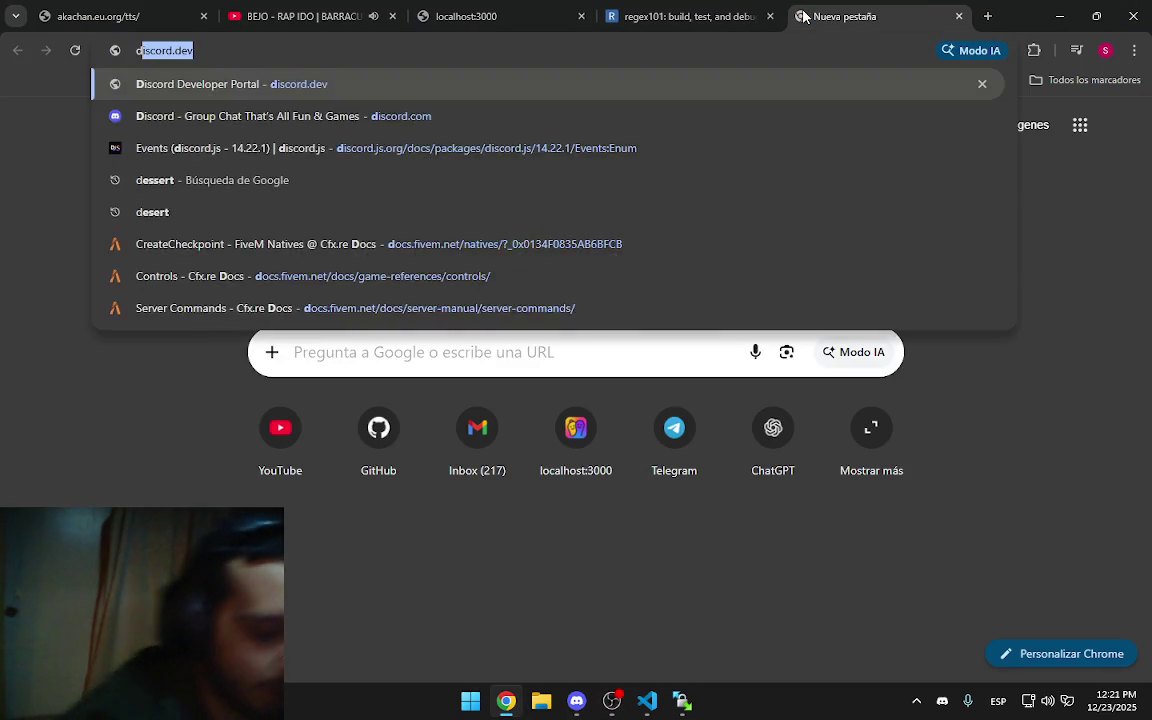
pyautogui.press('BackSpace')
pyautogui.press('BackSpace')
pyautogui.press('BackSpace')
pyautogui.write('fi')
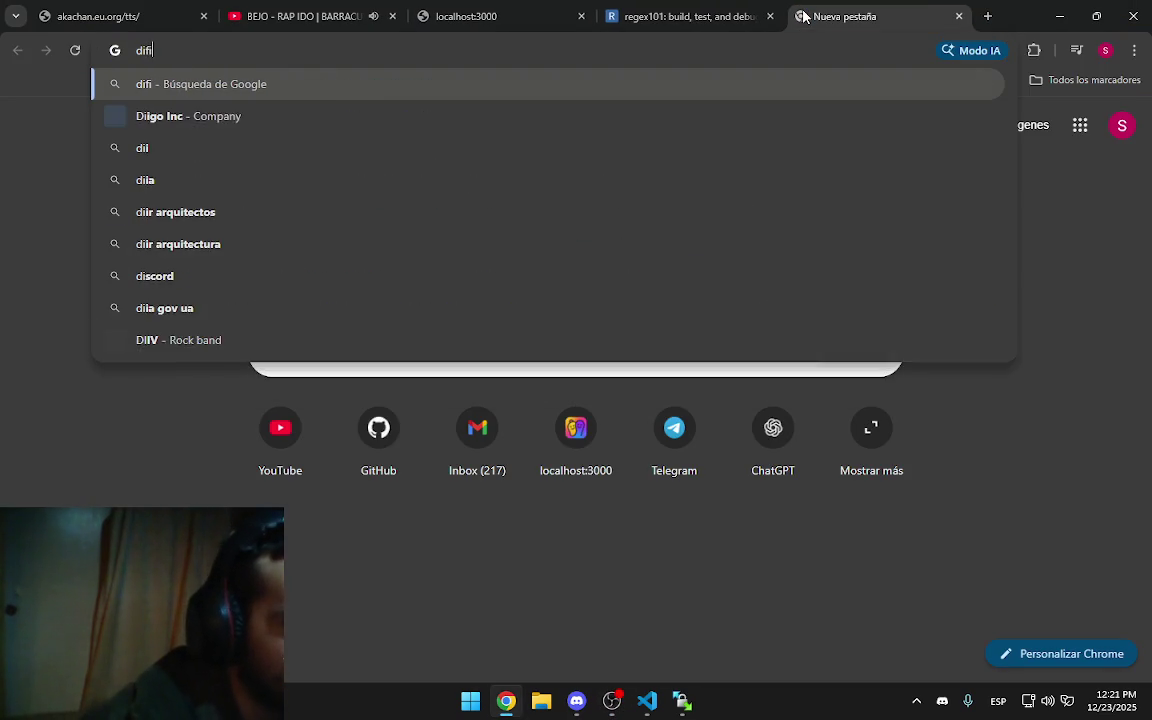
pyautogui.press('BackSpace')
pyautogui.press('BackSpace')
pyautogui.write('gi.c')
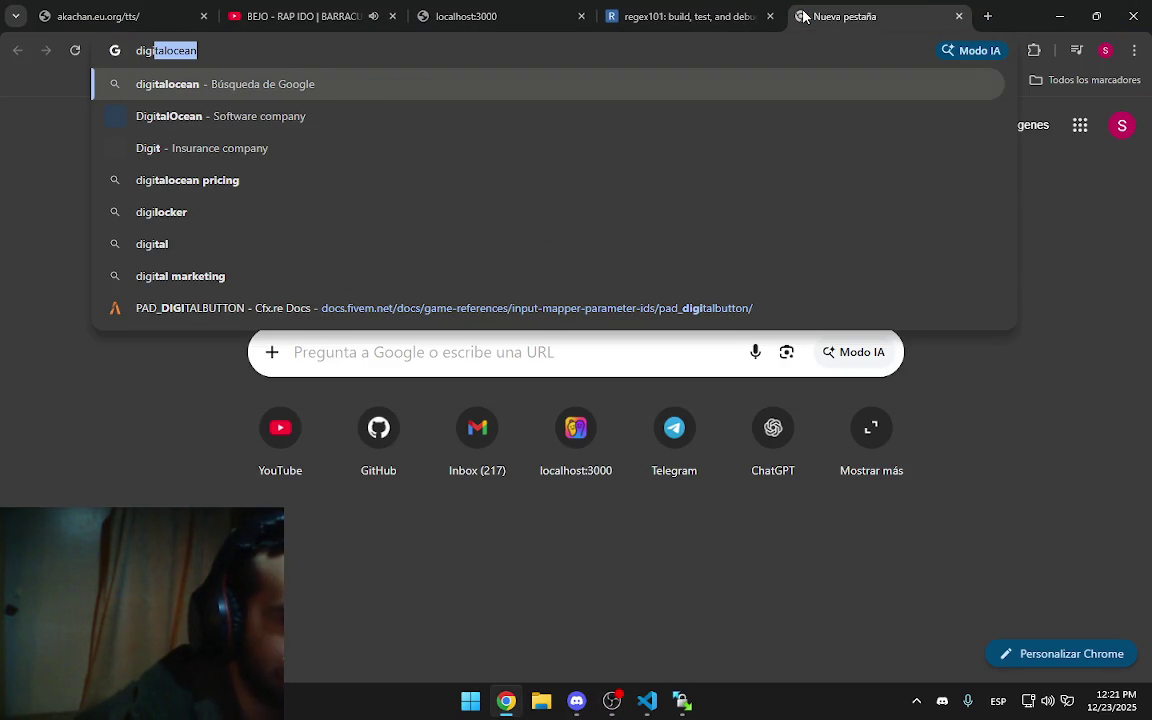
pyautogui.press('BackSpace')
pyautogui.hotkey('ctrl', 'Return')
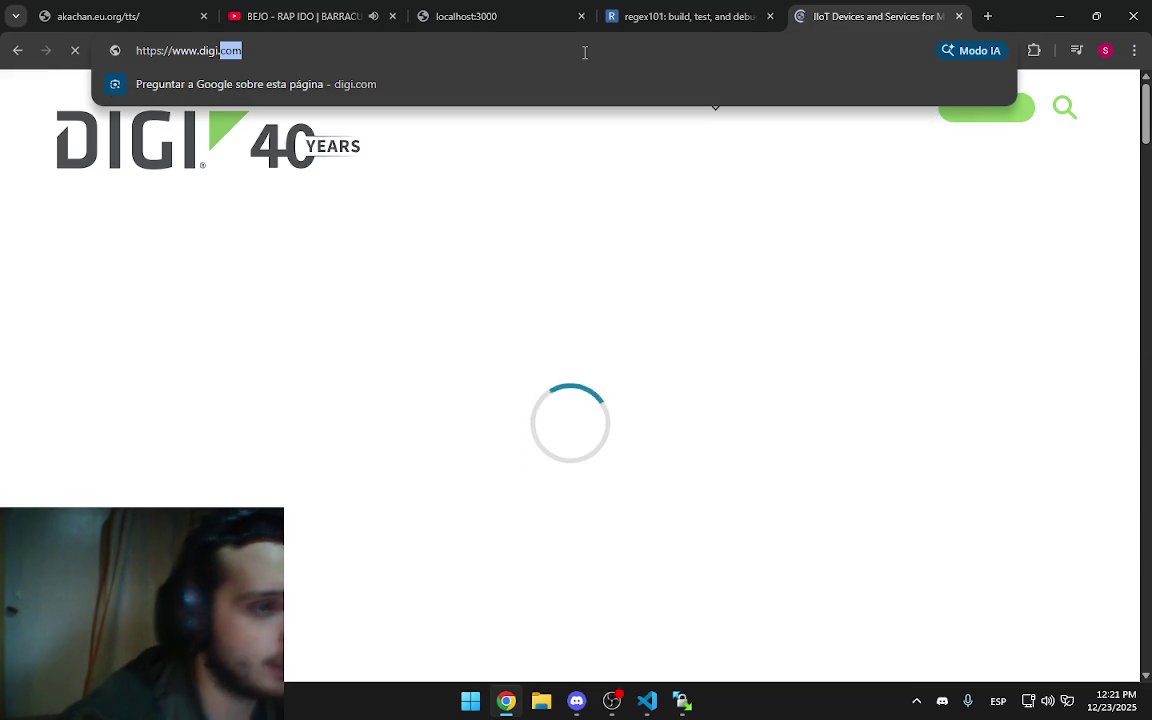
# Step: Try digi.es, then load digimobil.es instead
pyautogui.write('es')
pyautogui.press('Return')
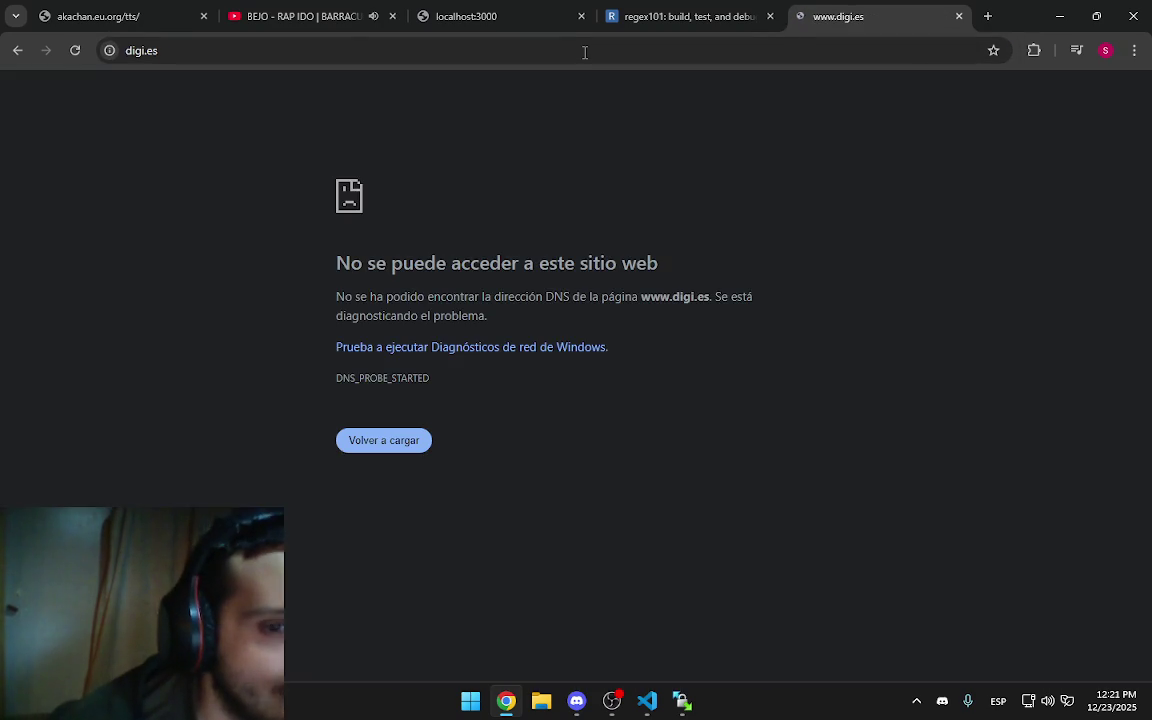
pyautogui.click(414, 42)
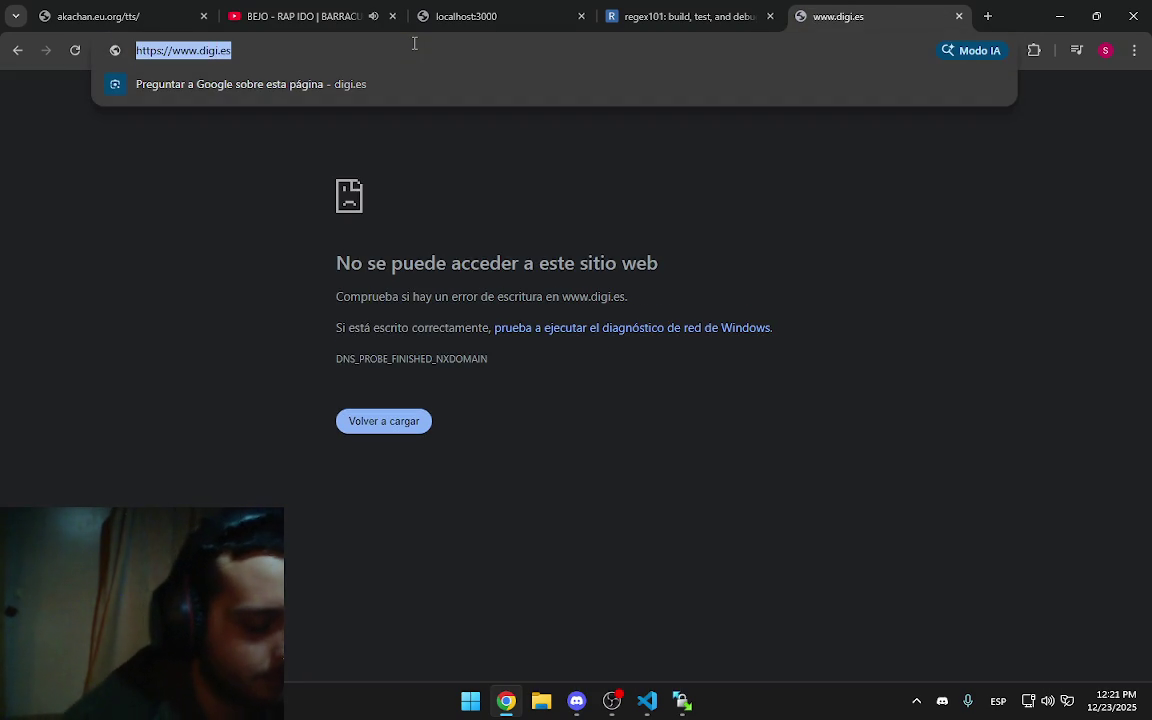
pyautogui.write('g')
pyautogui.press('BackSpace')
pyautogui.write('digimo')
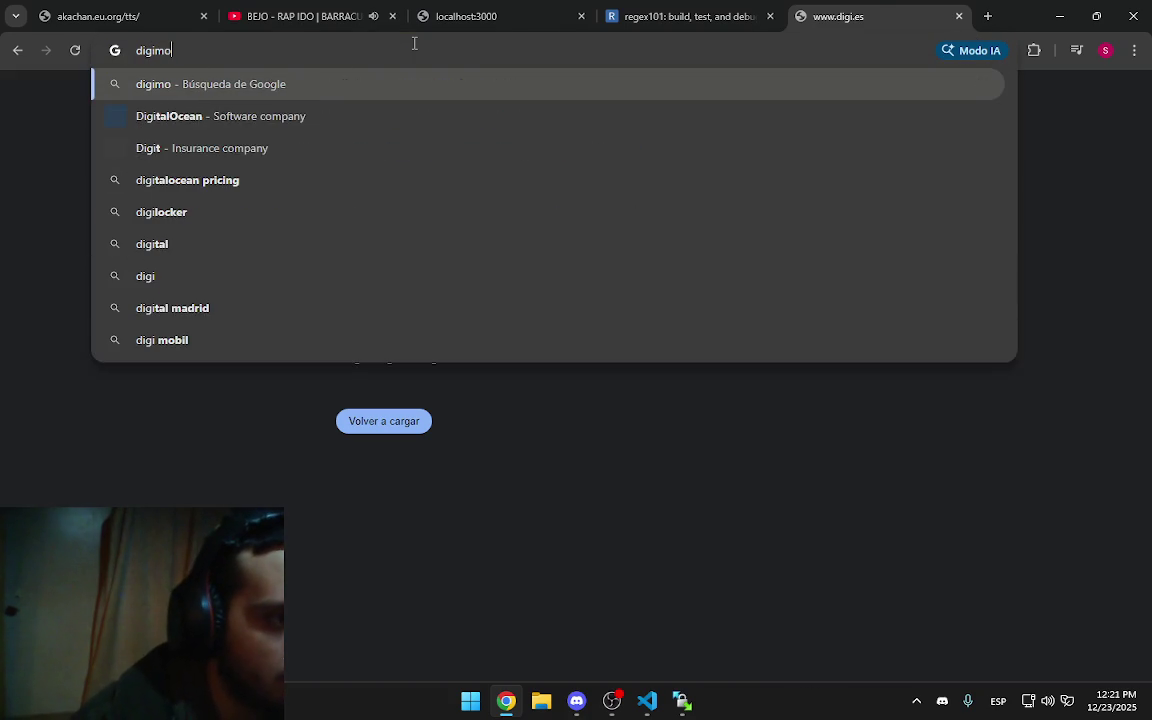
pyautogui.write('bil.es')
pyautogui.press('Return')
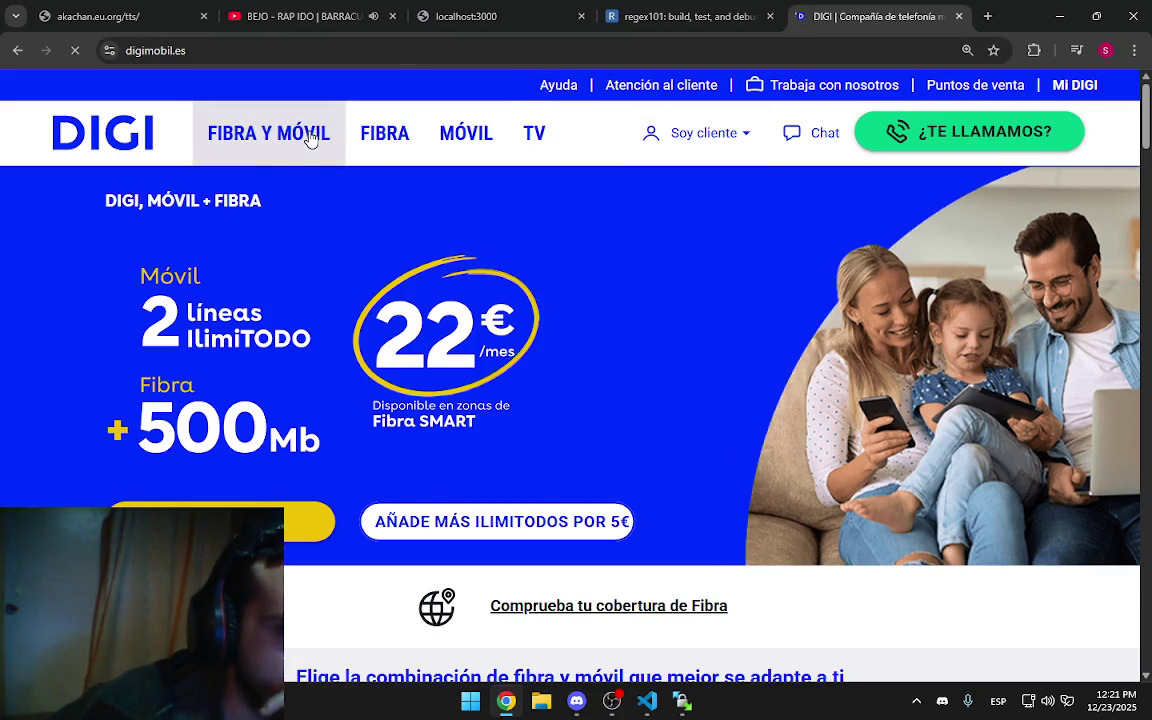
# Step: Open DIGI's mobile tariffs page and scroll through the offers
pyautogui.click(483, 136)
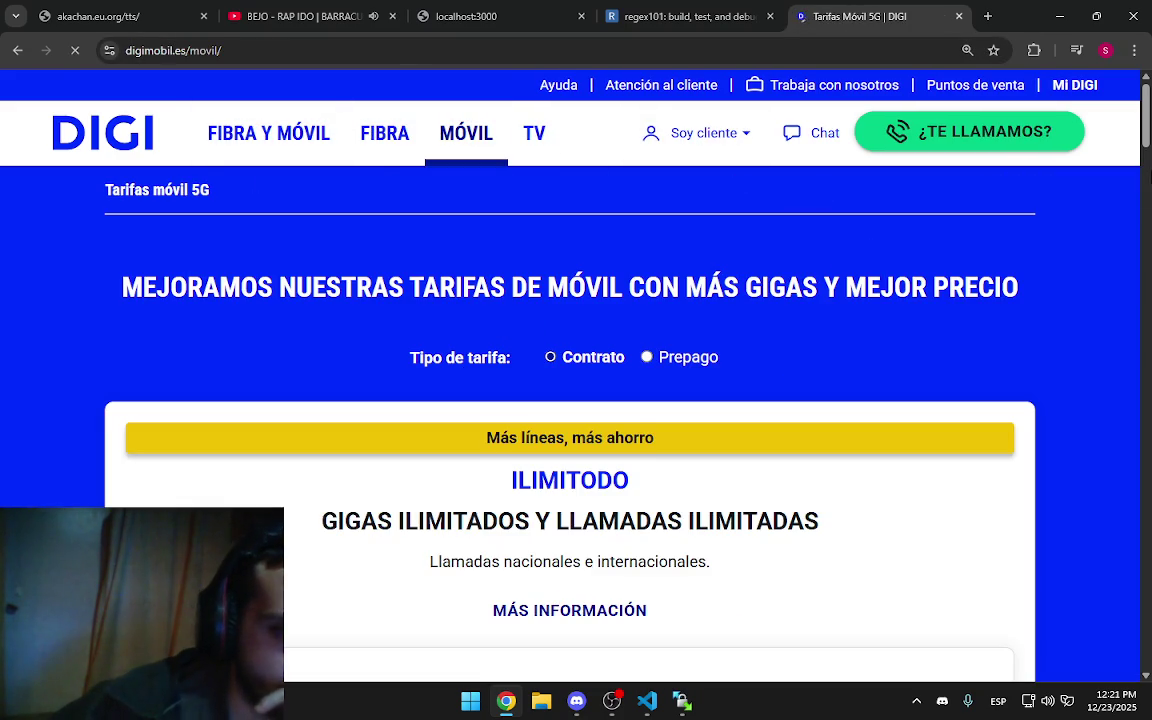
pyautogui.scroll(-5, 1149, 178)
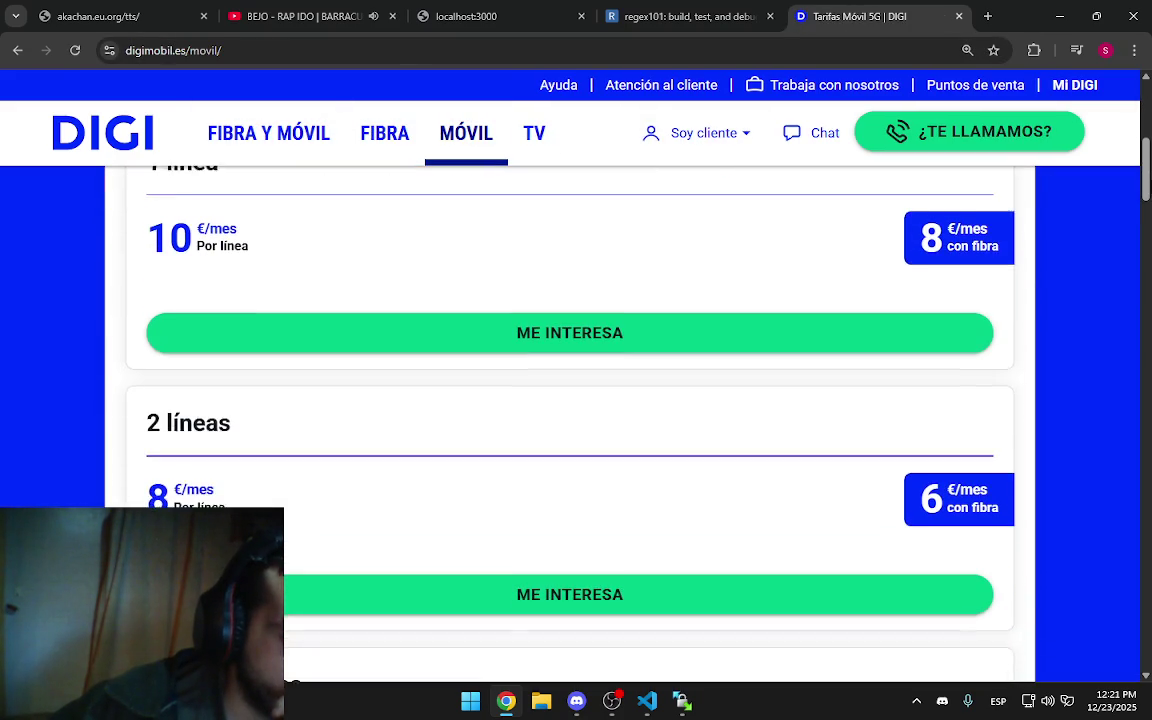
pyautogui.scroll(1, 1149, 185)
pyautogui.scroll(-7, 1149, 180)
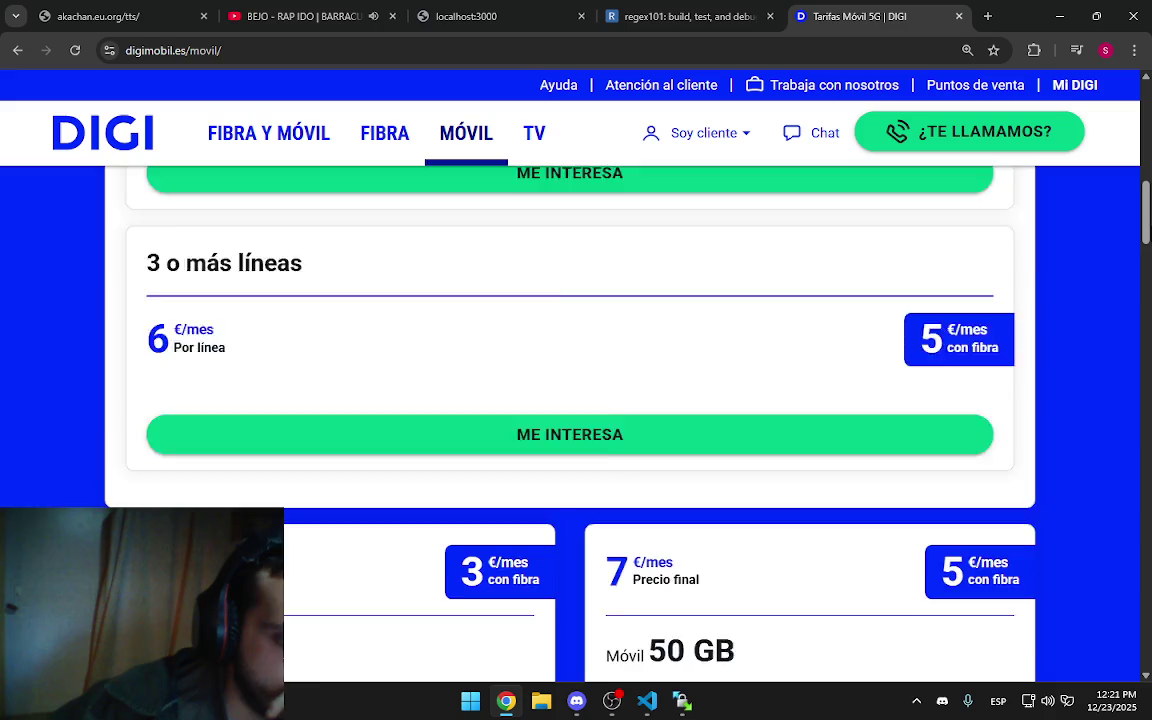
pyautogui.scroll(9, 1149, 180)
pyautogui.scroll(3, 1149, 180)
pyautogui.scroll(-2, 1149, 180)
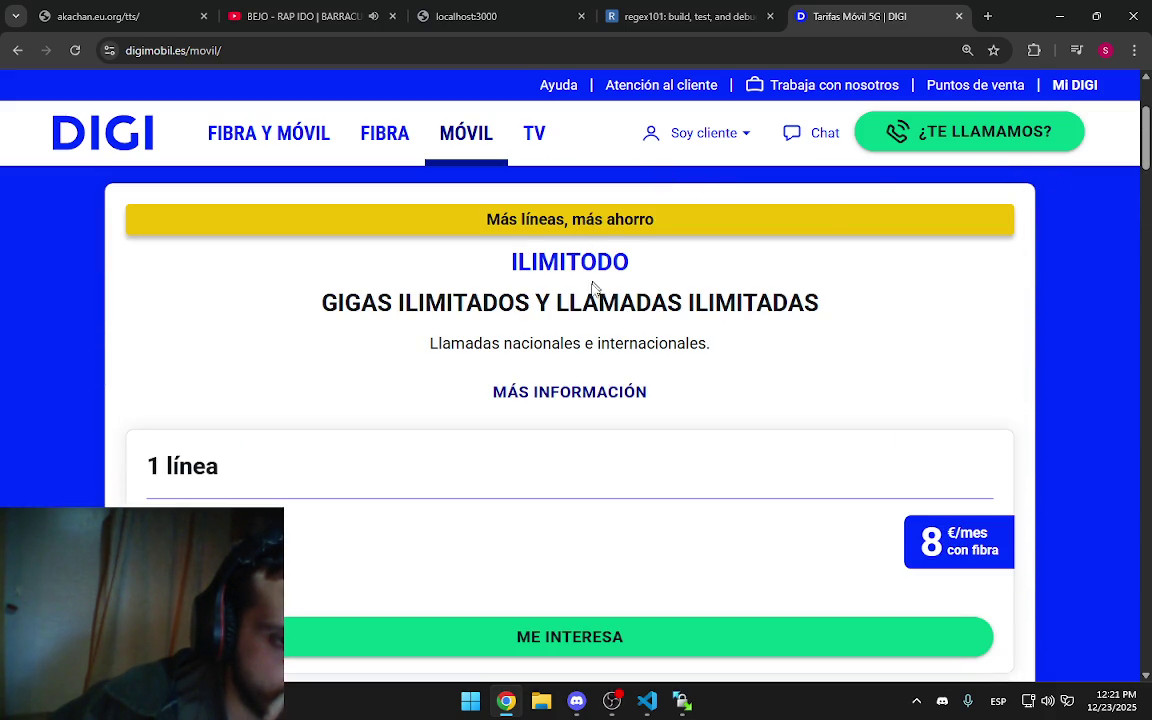
# Step: Open the Ilimitodo tariff page and compare prices for 1, 2 and 3+ lines
pyautogui.click(588, 394)
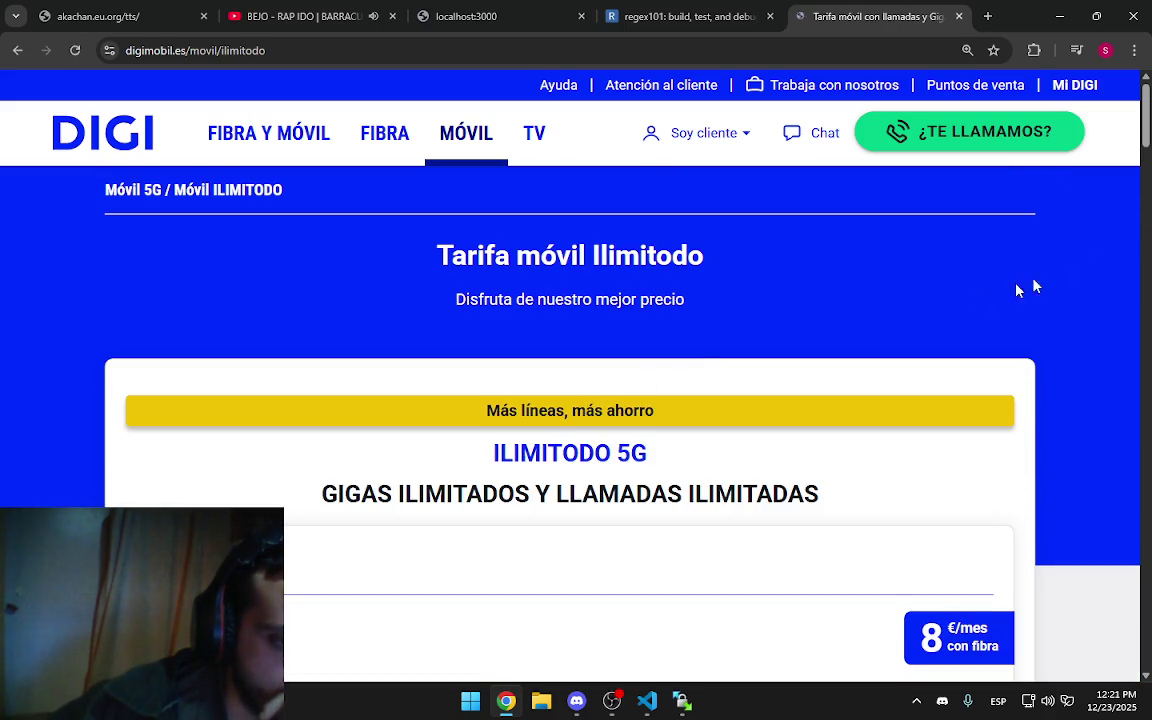
pyautogui.scroll(-10, 1018, 290)
pyautogui.scroll(-15, 576, 400)
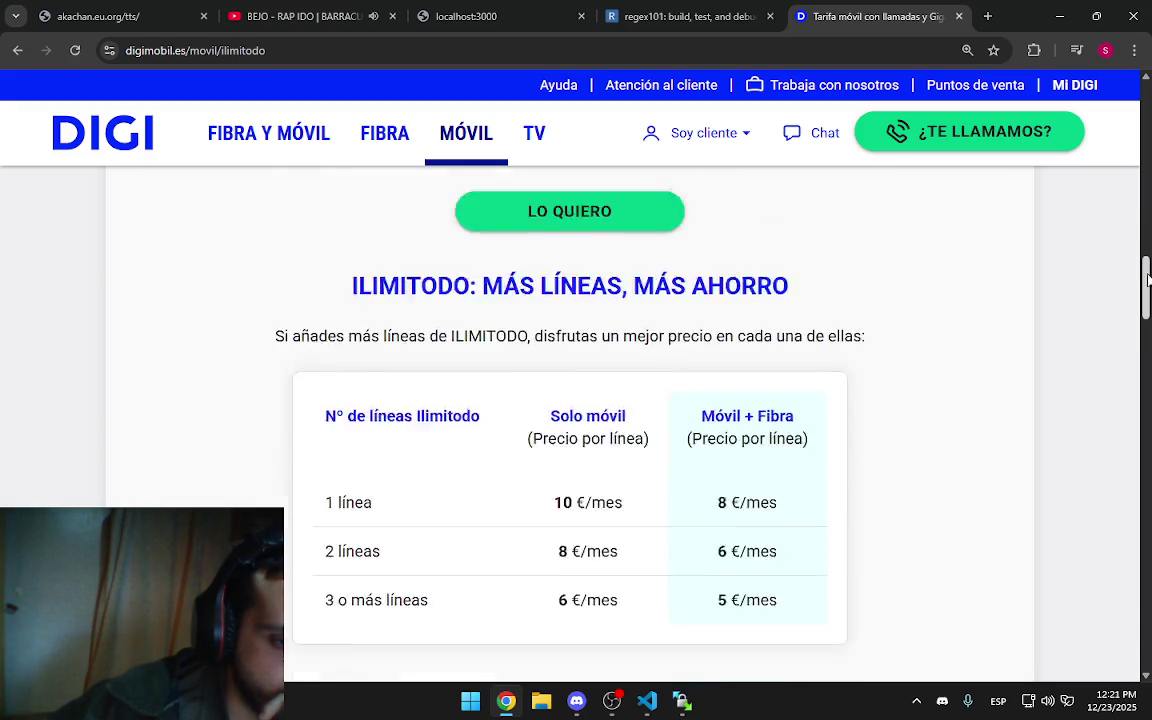
pyautogui.scroll(-3, 576, 400)
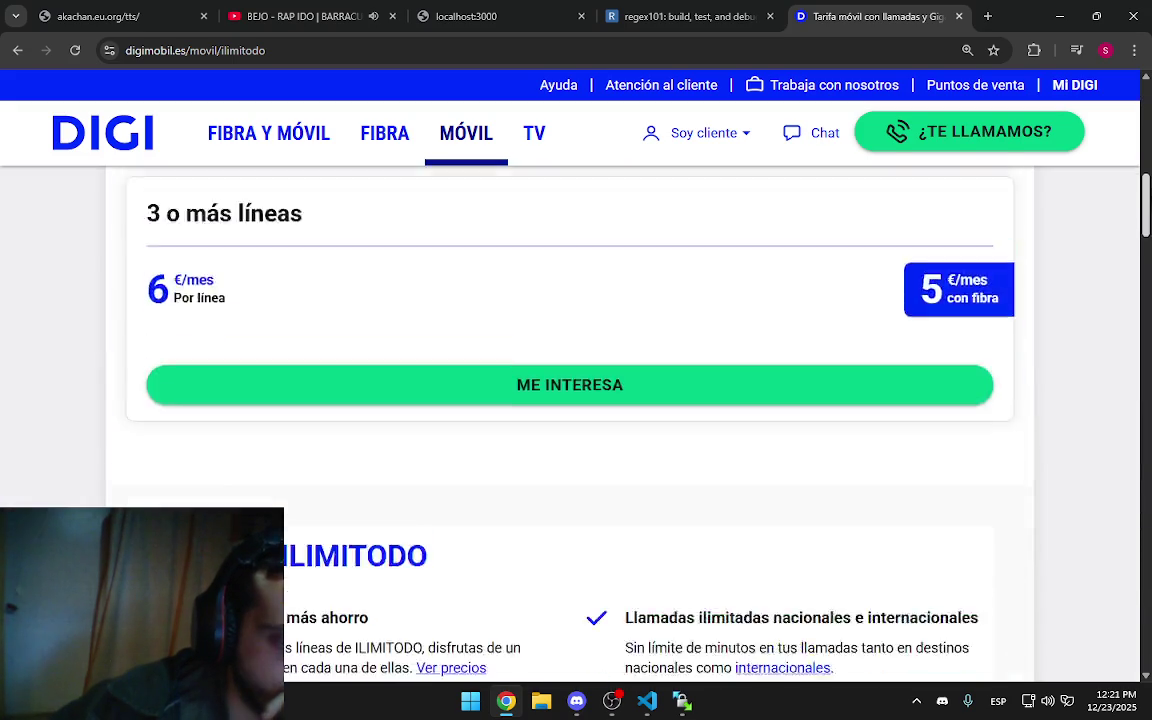
pyautogui.scroll(6, 576, 400)
pyautogui.scroll(2, 1147, 118)
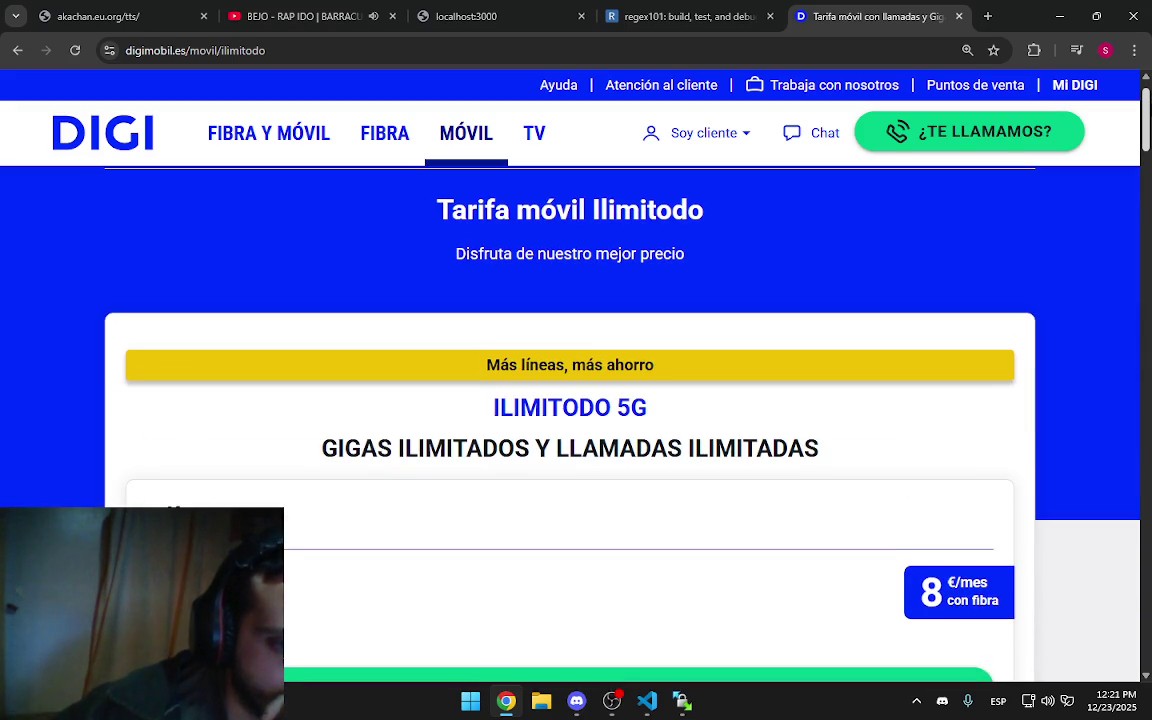
pyautogui.moveTo(1147, 118)
pyautogui.mouseDown()
pyautogui.moveTo(1145, 145)
pyautogui.moveTo(1148, 107)
pyautogui.mouseUp()
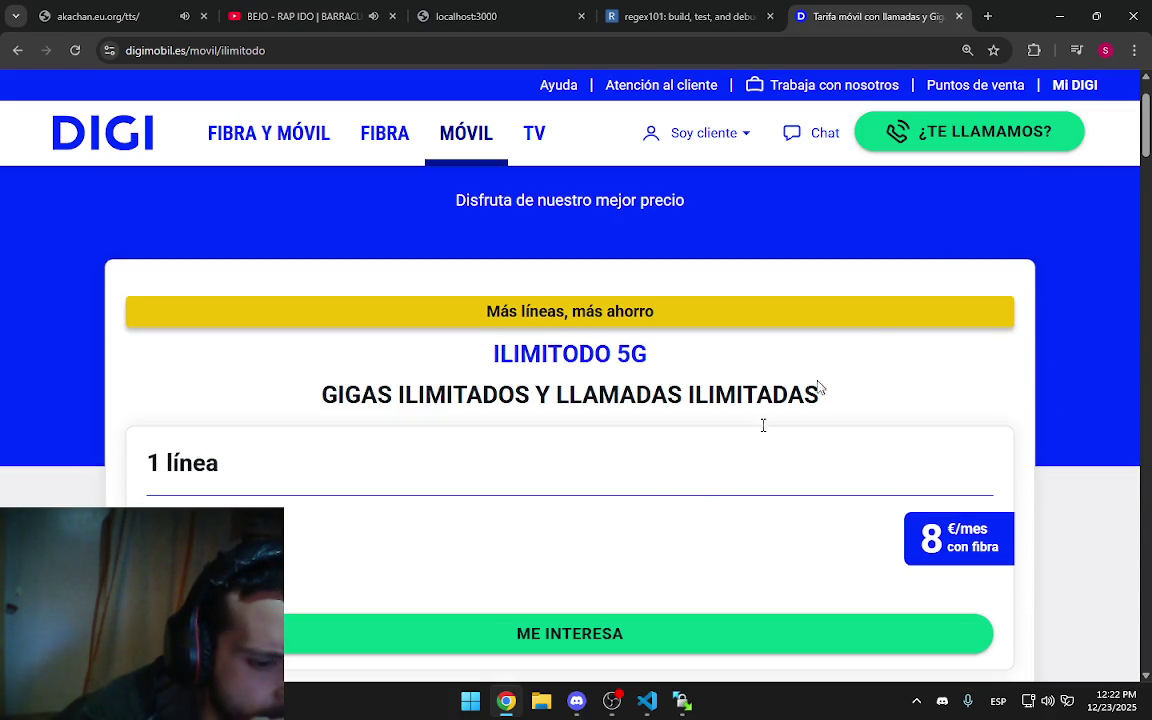
pyautogui.click(606, 708)
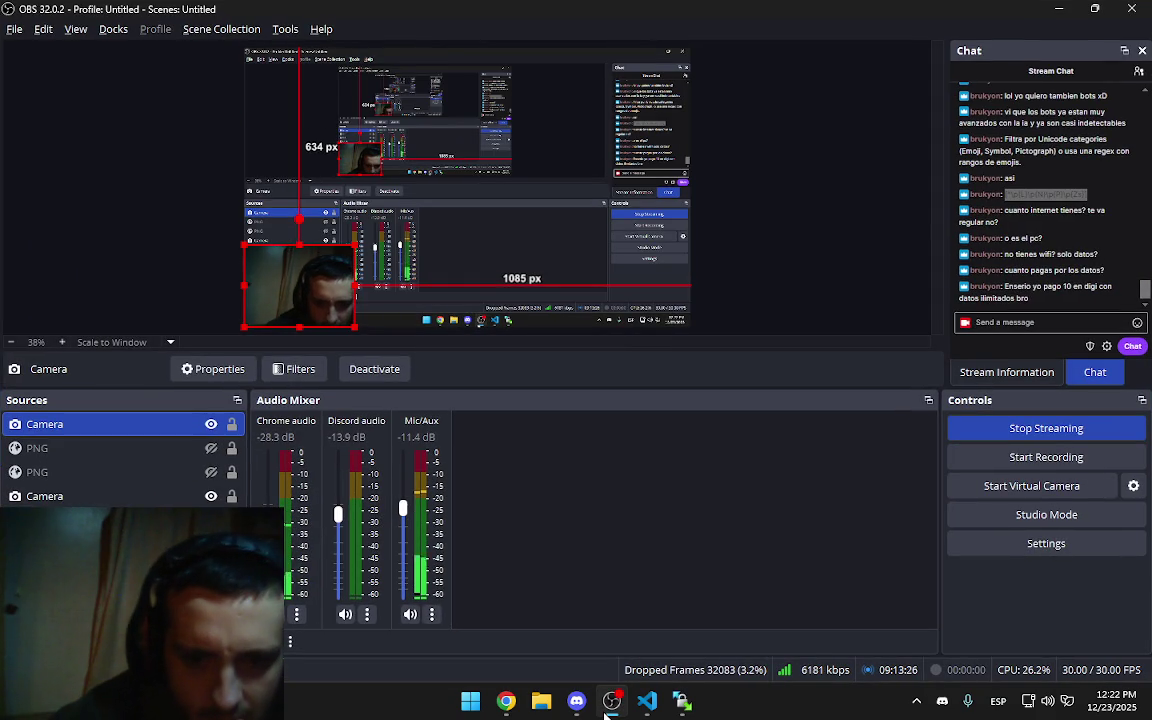
pyautogui.click(606, 708)
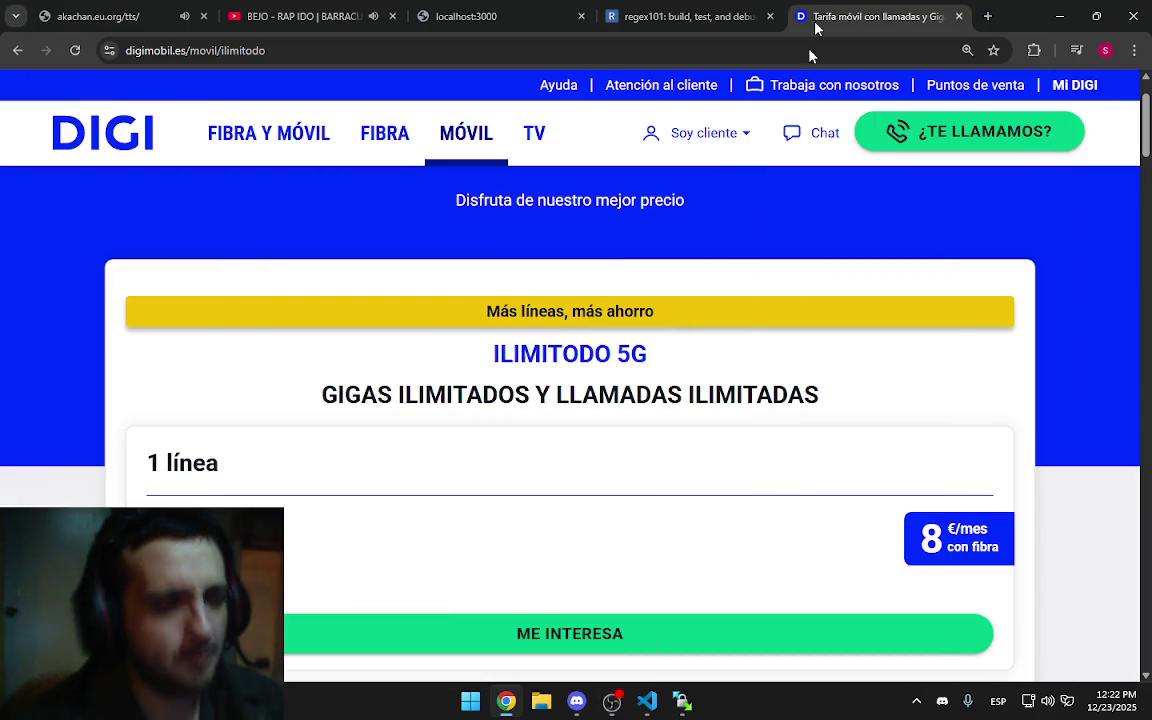
# Step: Open univia.unicajabanco.es in a new tab, returning to the DIGI page while it loads
pyautogui.click(988, 17)
pyautogui.write('un')
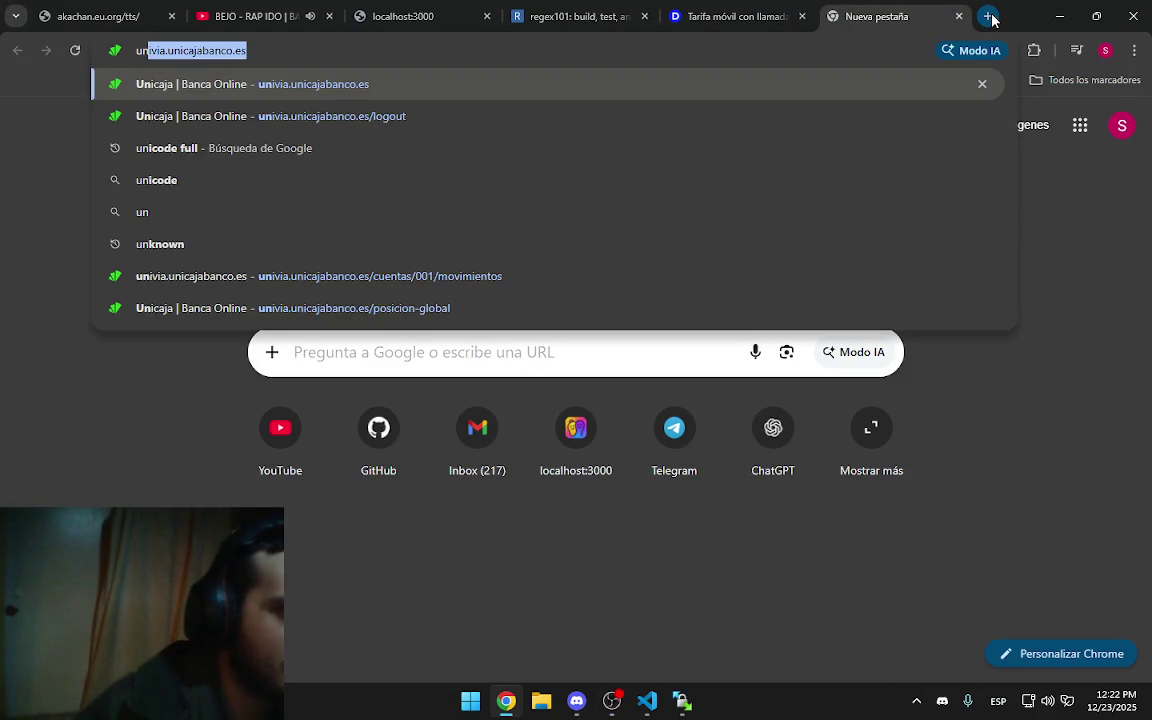
pyautogui.press('Return')
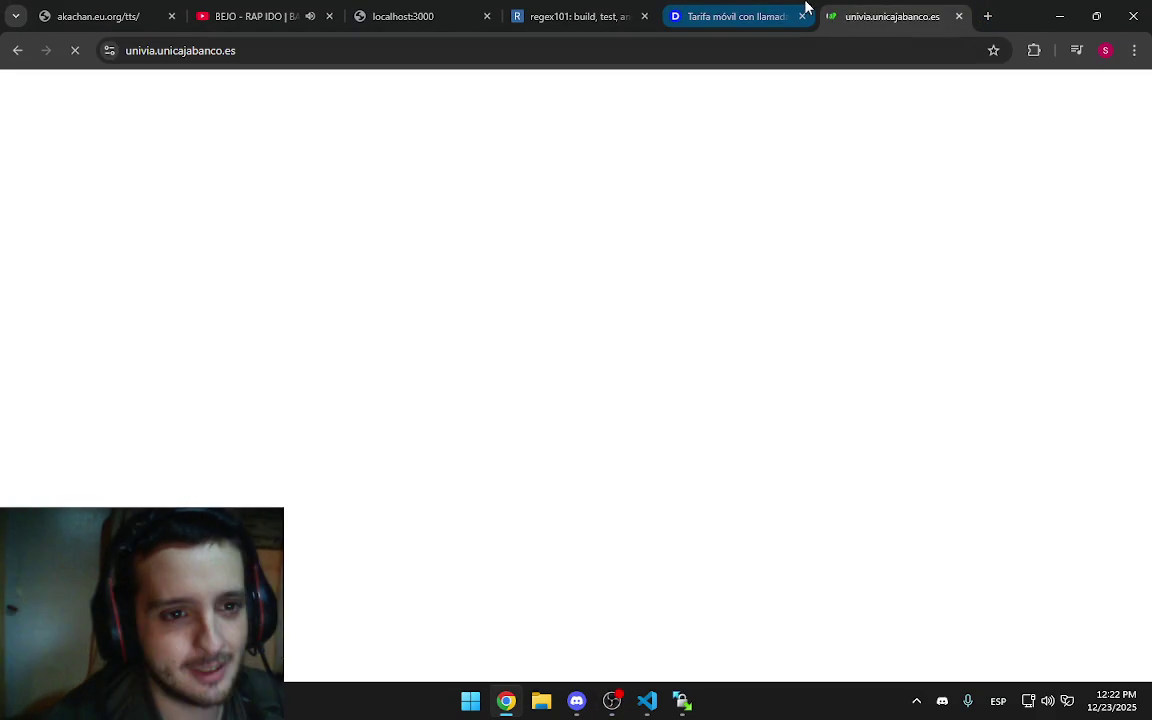
pyautogui.click(774, 12)
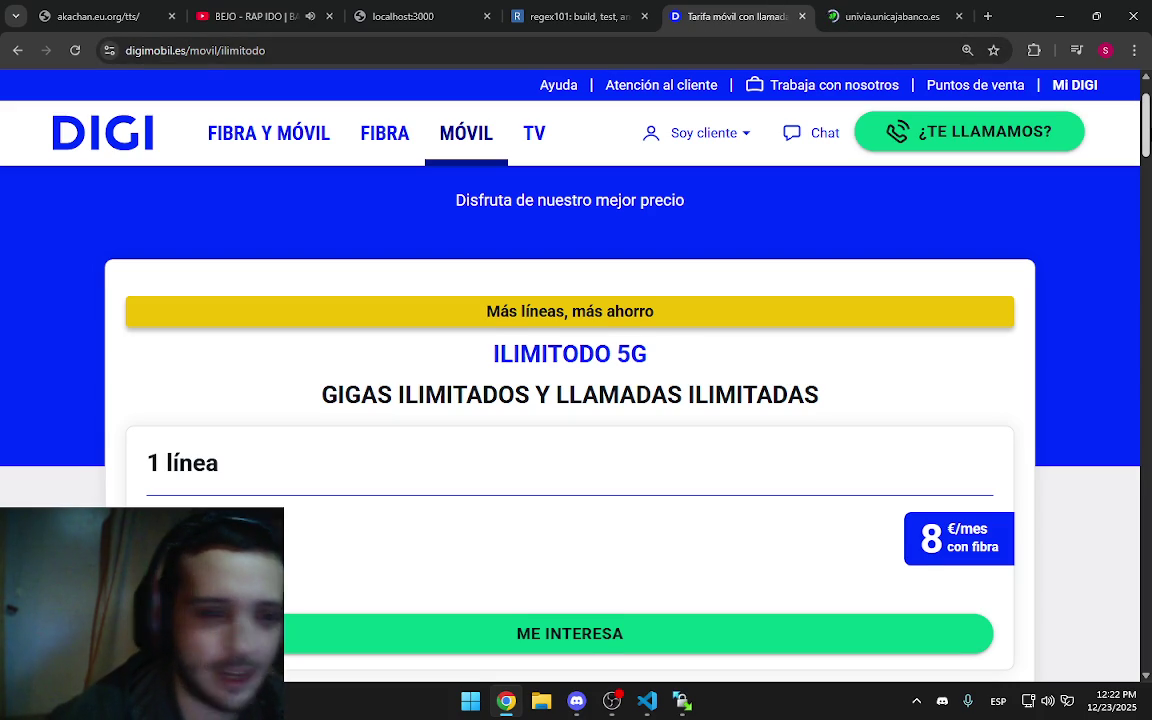
pyautogui.scroll(-2, 570, 400)
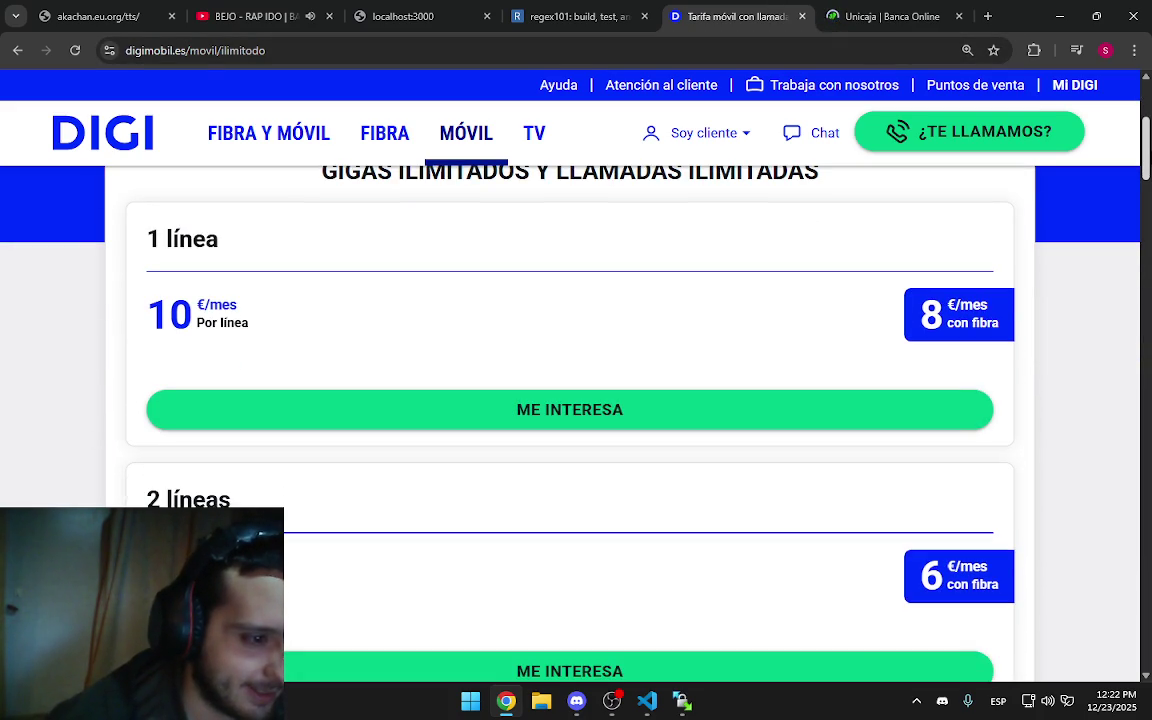
# Step: Alternate between the DIGI tariff page and the loading Unicaja tab until the login page shows
pyautogui.click(874, 9)
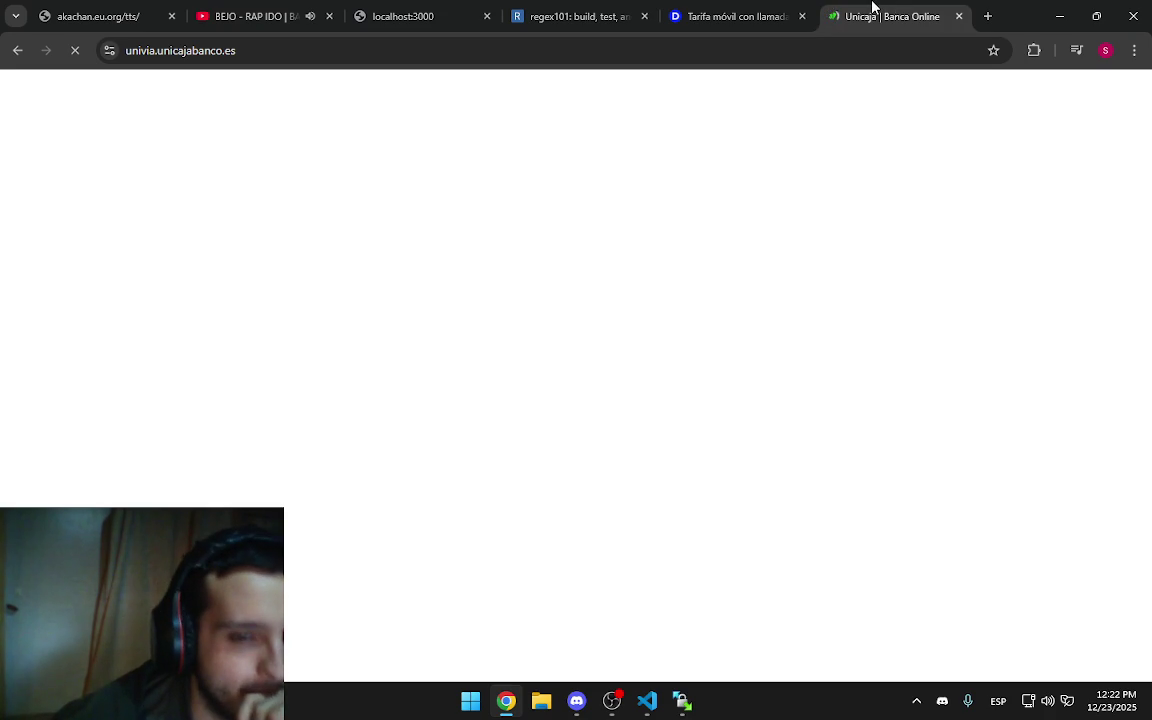
pyautogui.click(746, 10)
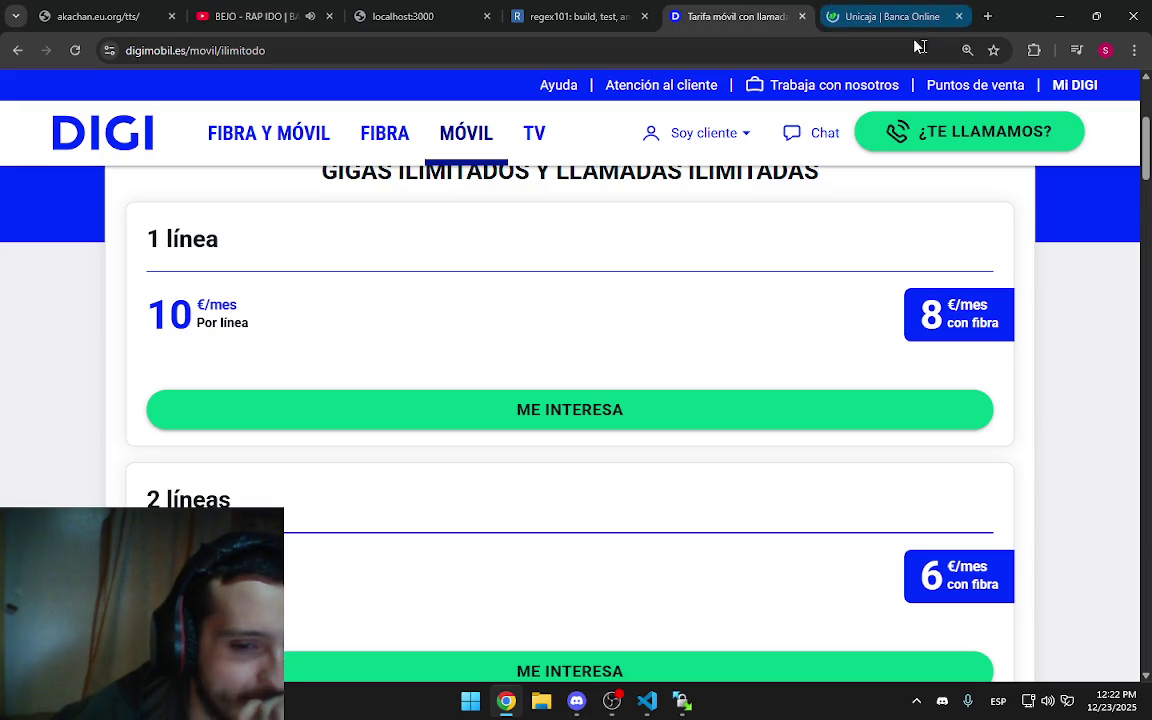
pyautogui.scroll(-2, 570, 400)
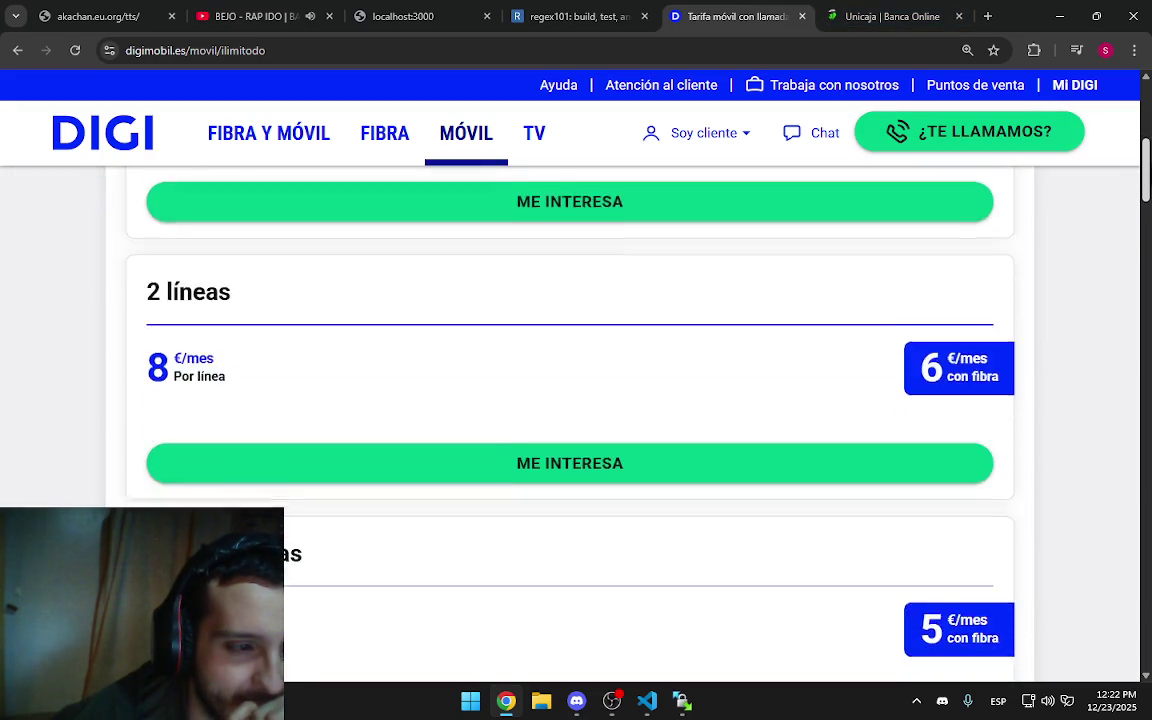
pyautogui.scroll(4, 570, 400)
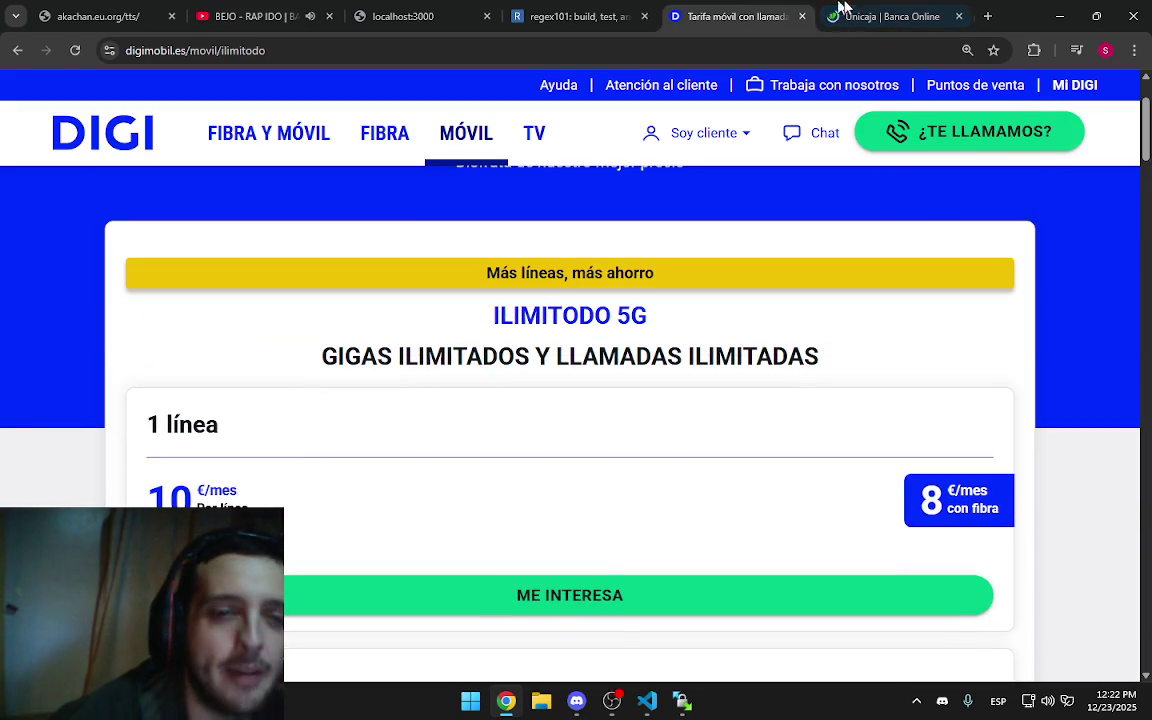
pyautogui.click(826, 12)
pyautogui.click(766, 22)
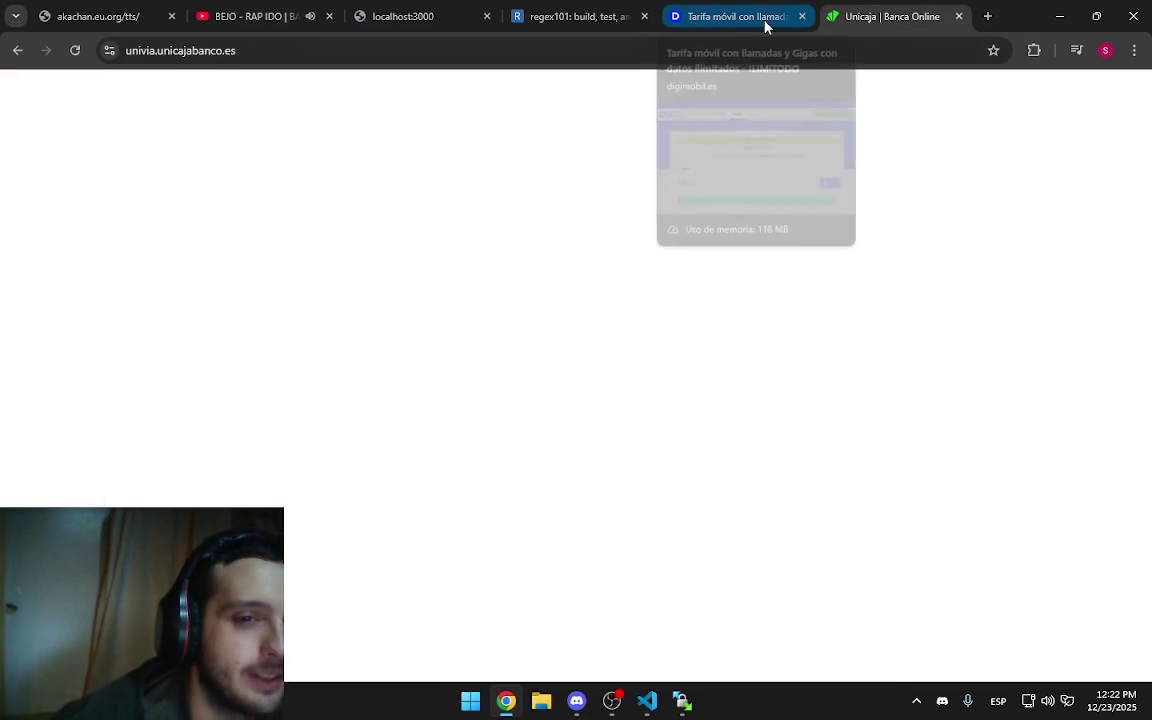
pyautogui.scroll(-5, 570, 400)
pyautogui.scroll(7, 570, 400)
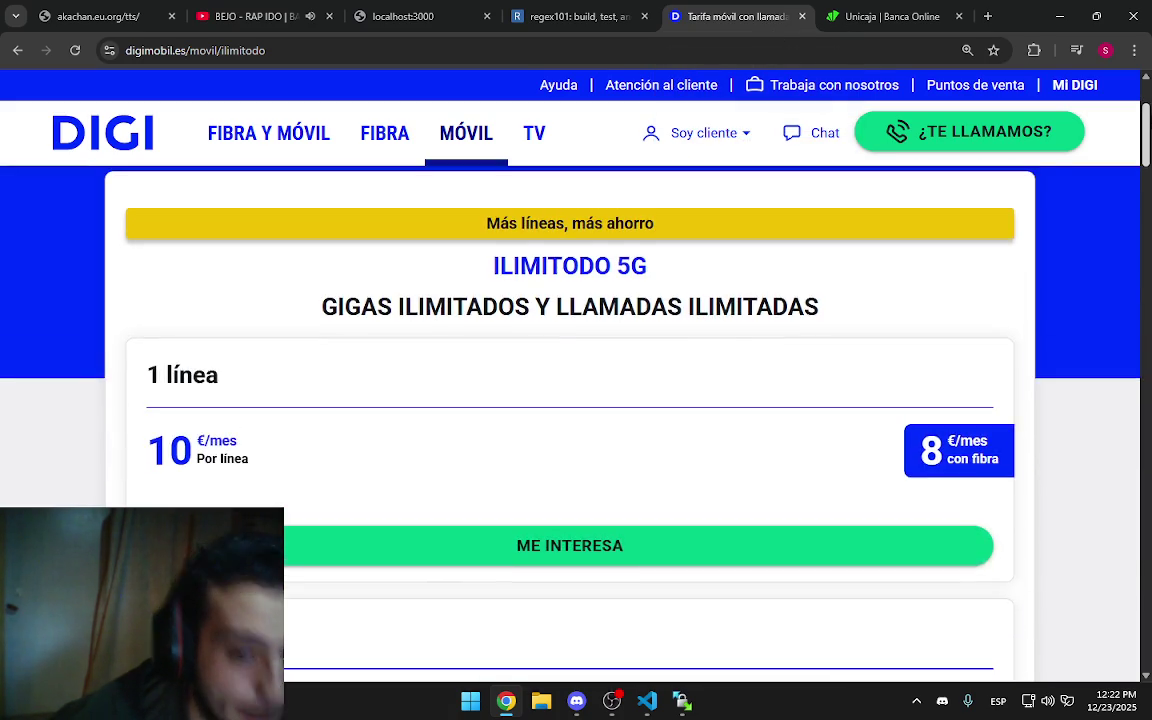
pyautogui.click(840, 20)
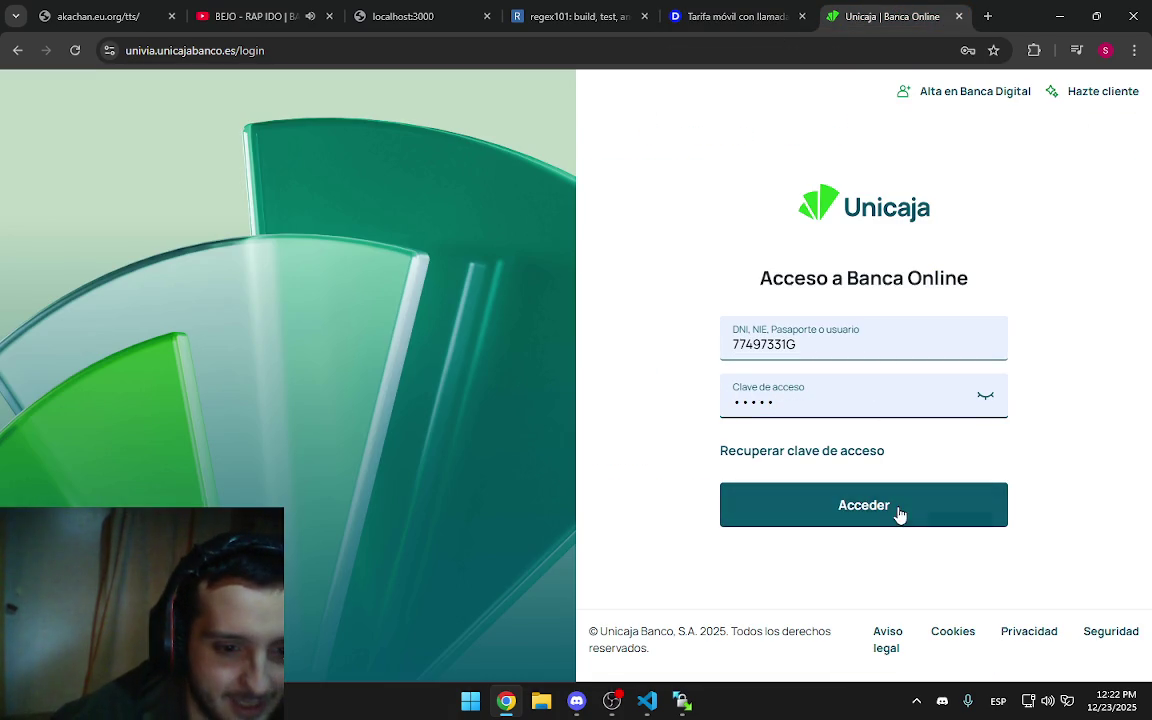
# Step: Sign in to Unicaja, open the balance card's Movimientos list, then bring OBS Studio forward
pyautogui.click(898, 507)
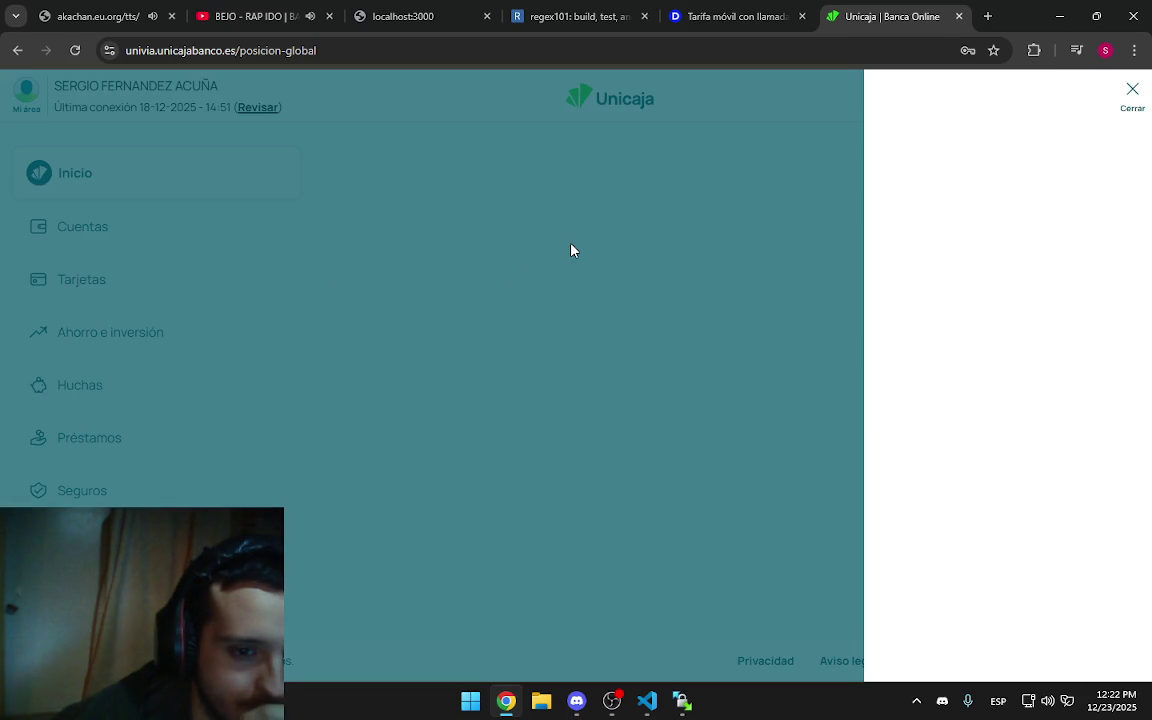
pyautogui.click(572, 250)
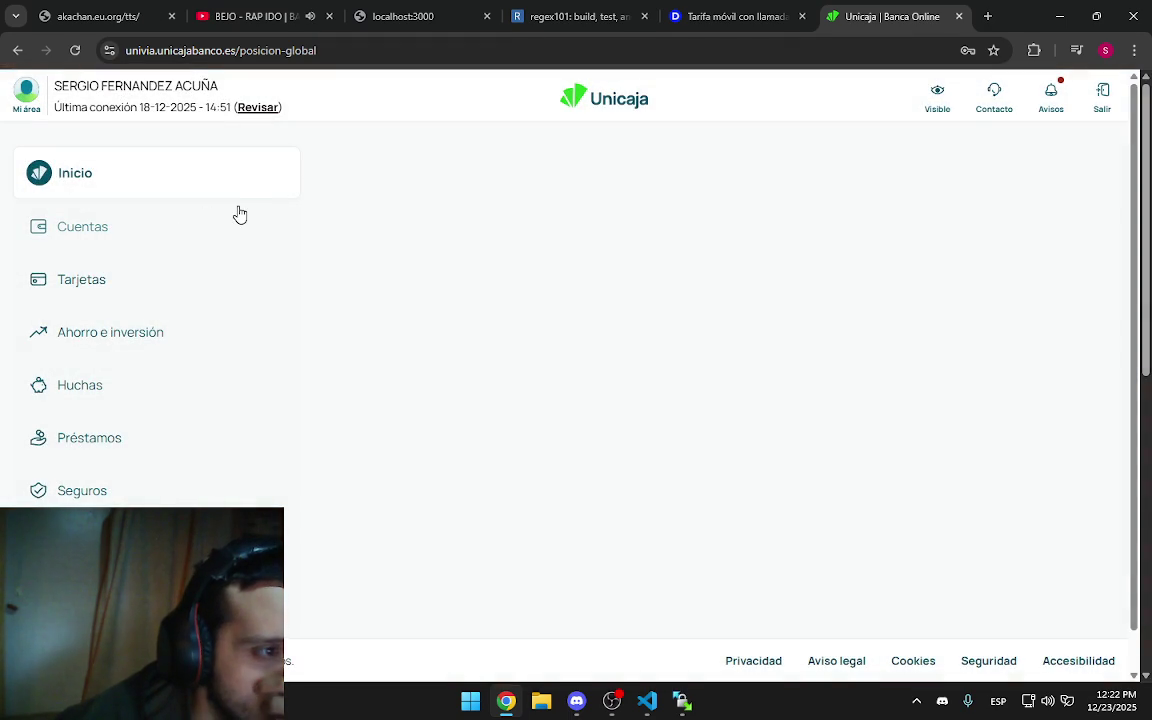
pyautogui.click(188, 190)
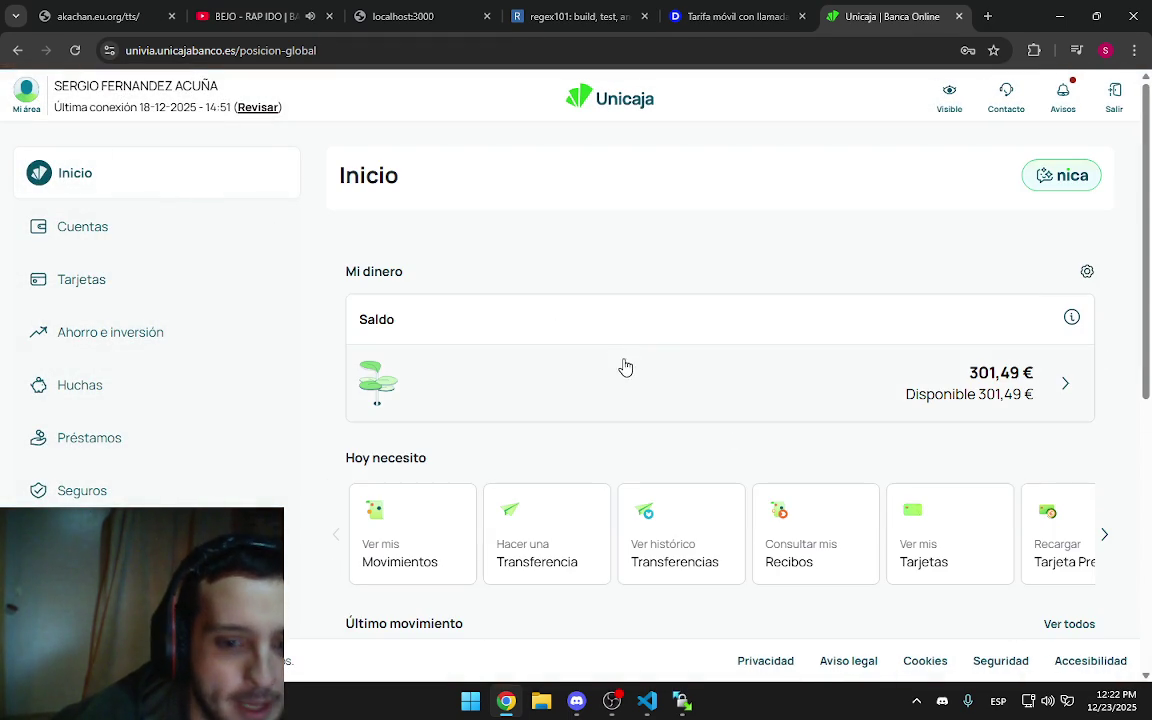
pyautogui.click(624, 367)
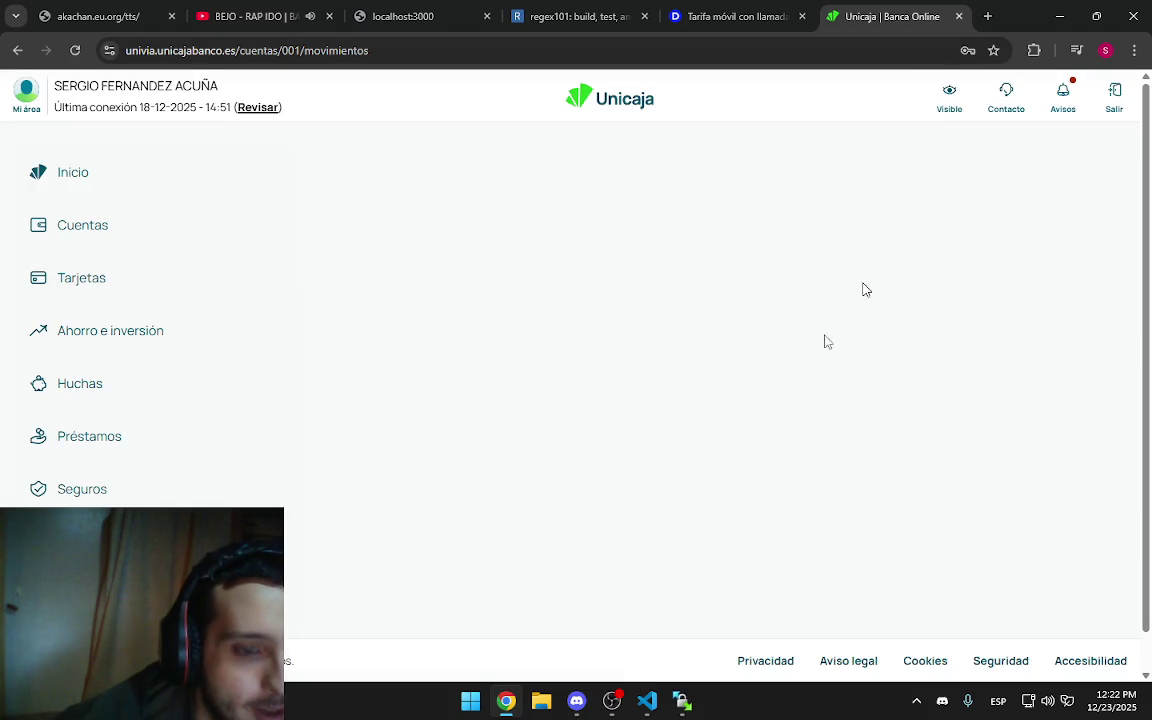
pyautogui.click(611, 700)
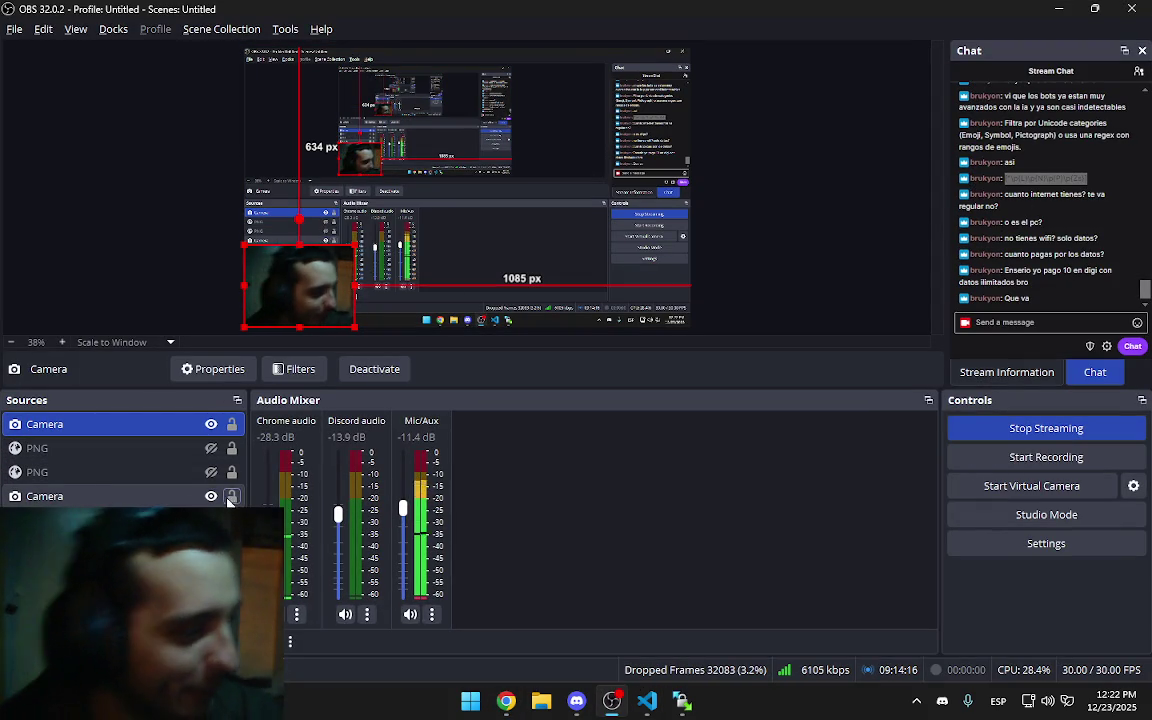
# Step: Return from Chrome to OBS and show the Discord audio source's window capture settings
pyautogui.hotkey('alt', 'Tab')
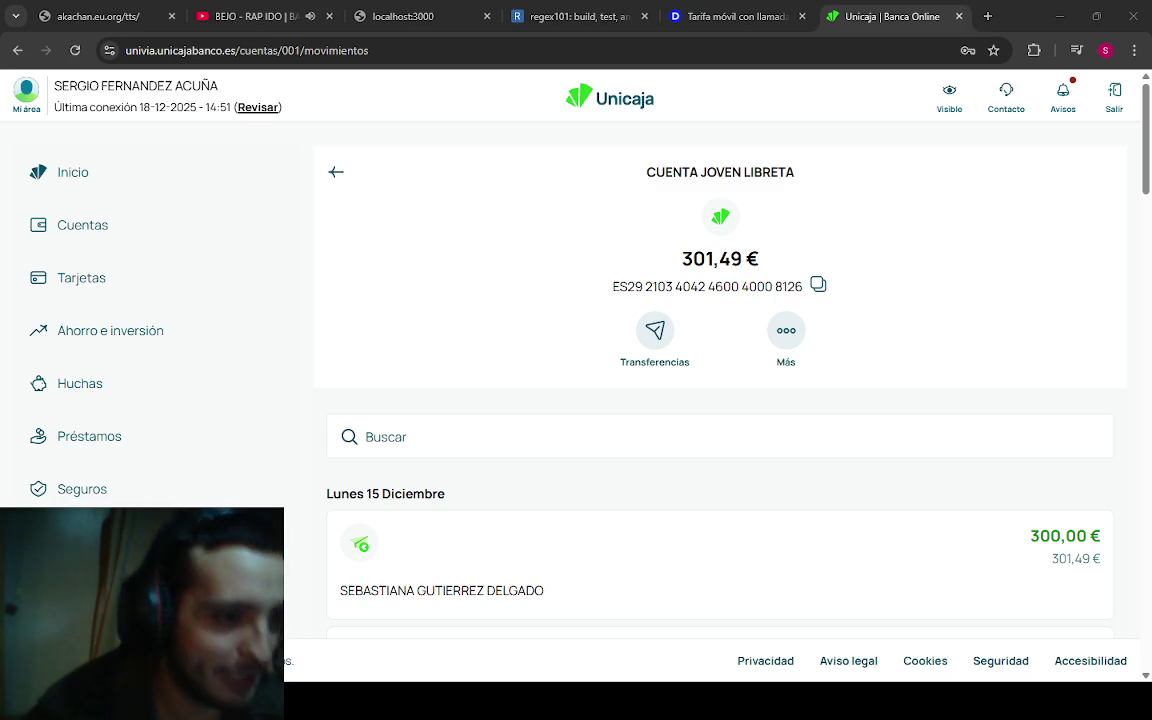
pyautogui.hotkey('alt', 'Tab')
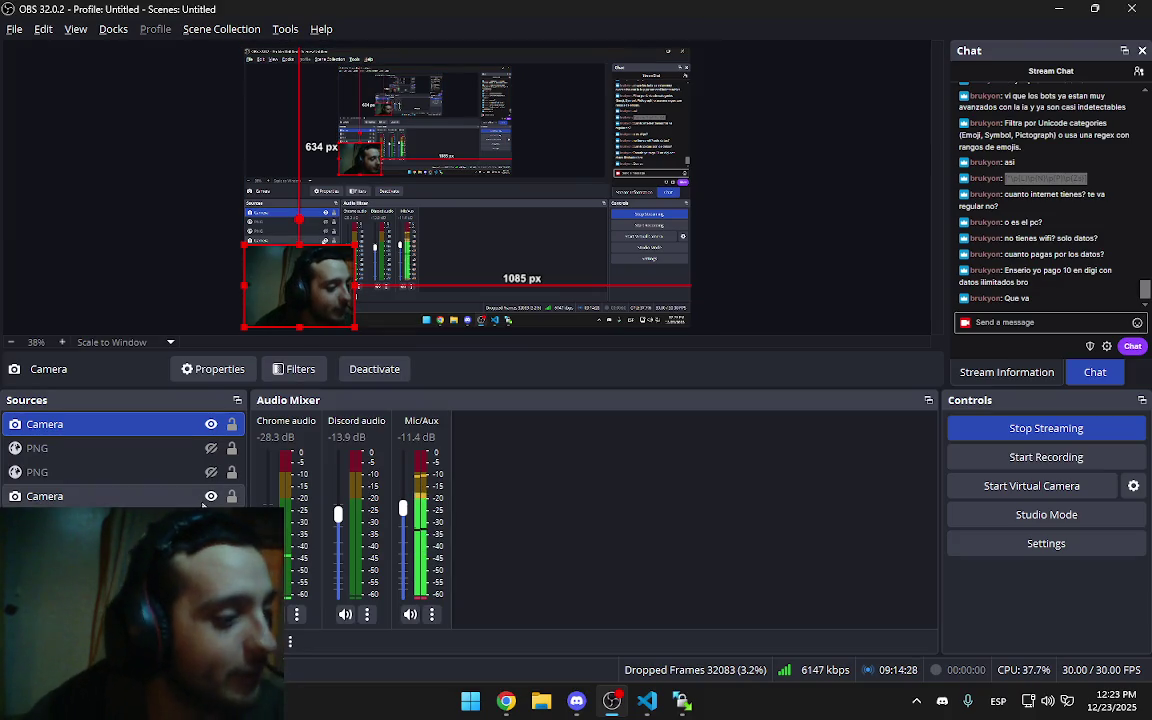
pyautogui.click(190, 520)
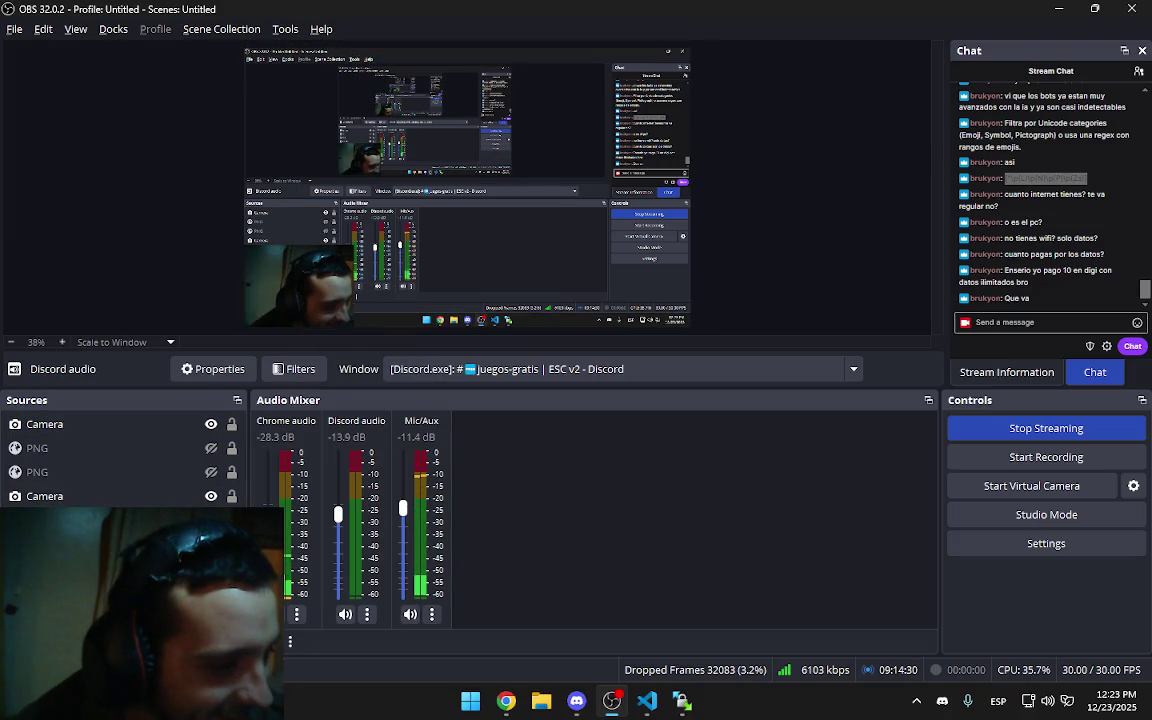
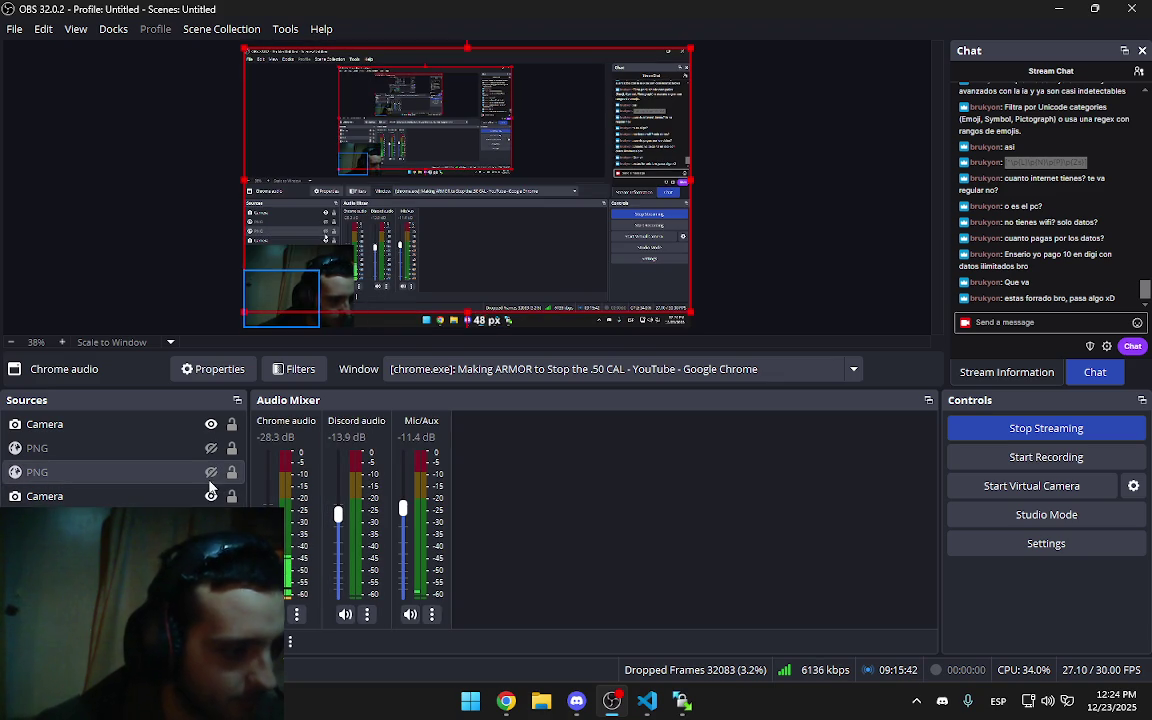
# Step: Bring Chrome forward and close the Unicaja banking tab and the empty new tab
pyautogui.hotkey('alt', 'Tab')
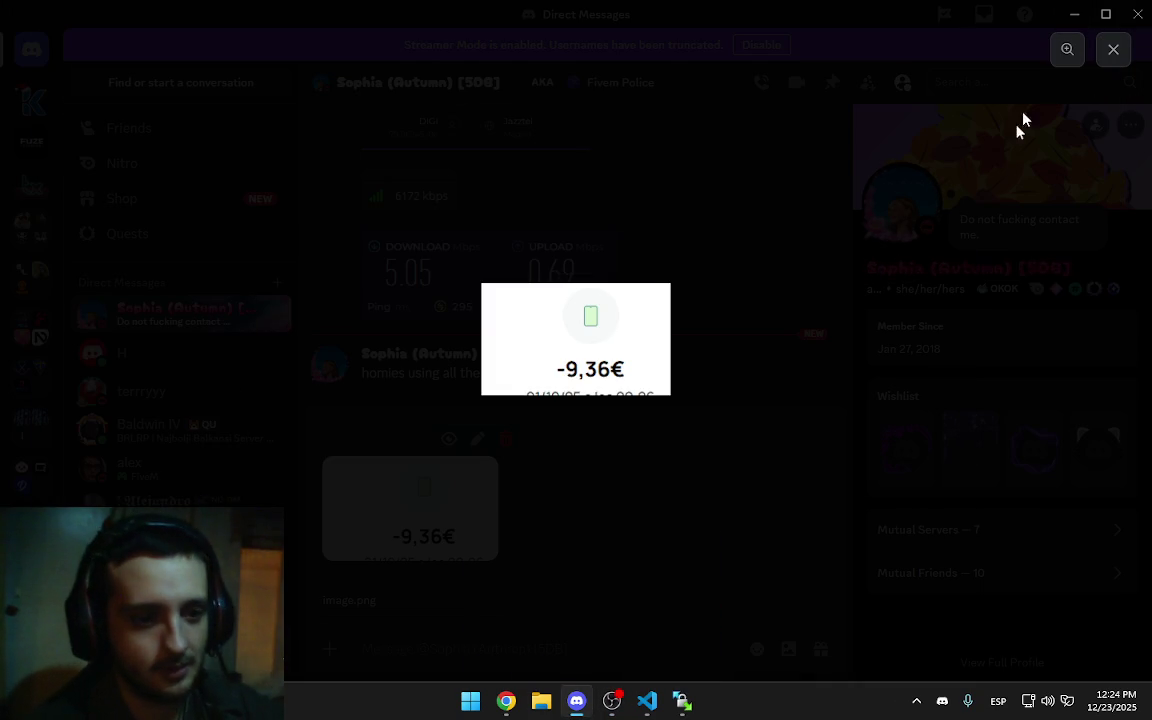
pyautogui.click(508, 700)
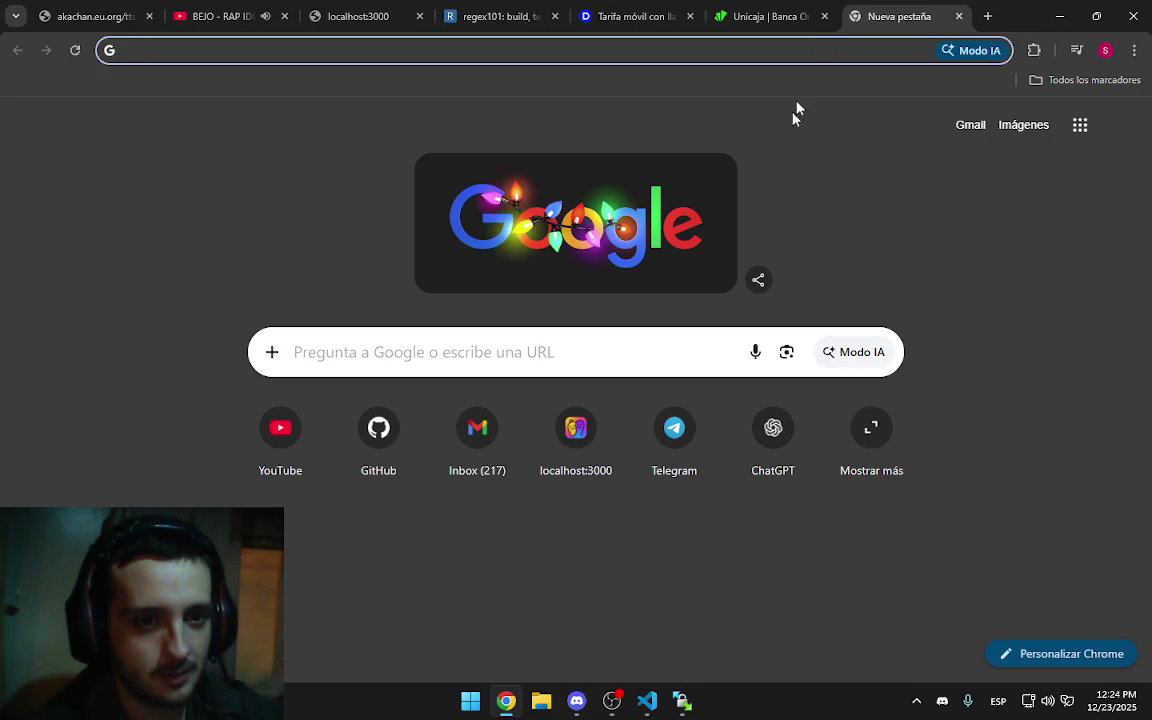
pyautogui.click(824, 18)
pyautogui.click(826, 18)
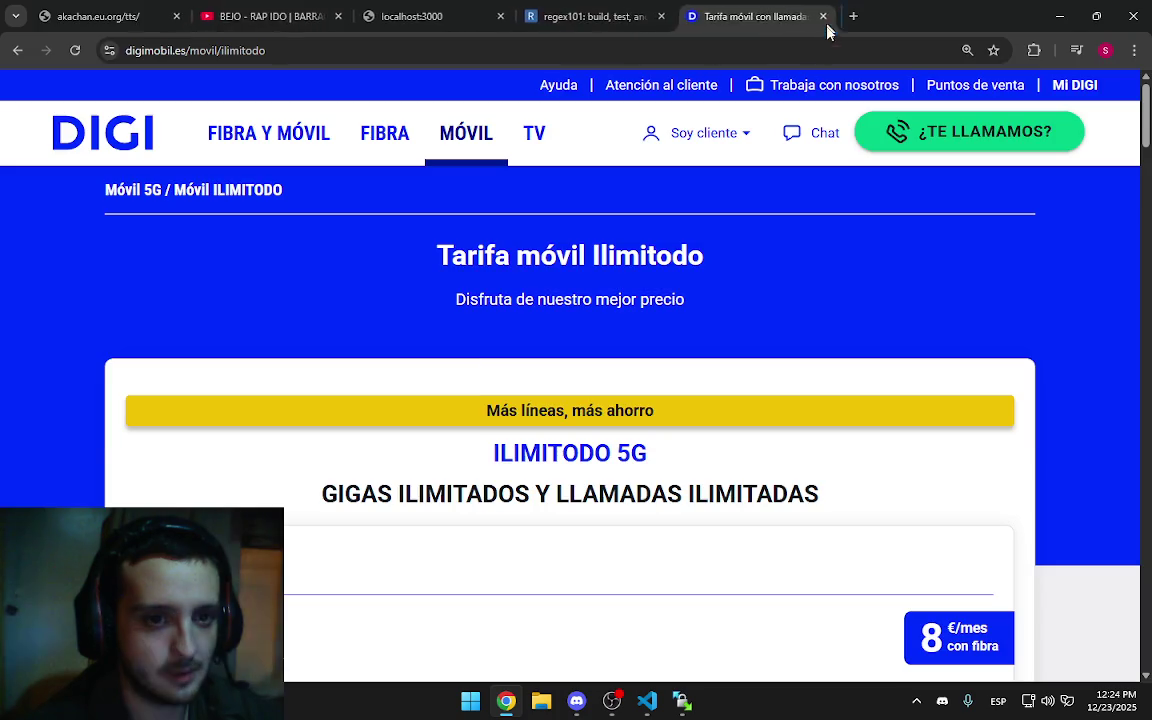
# Step: Scroll through the Ilimitodo line prices, then go to DIGI's Fibra óptica plans page
pyautogui.hotkey('alt', 'Tab')
pyautogui.hotkey('alt', 'Tab')
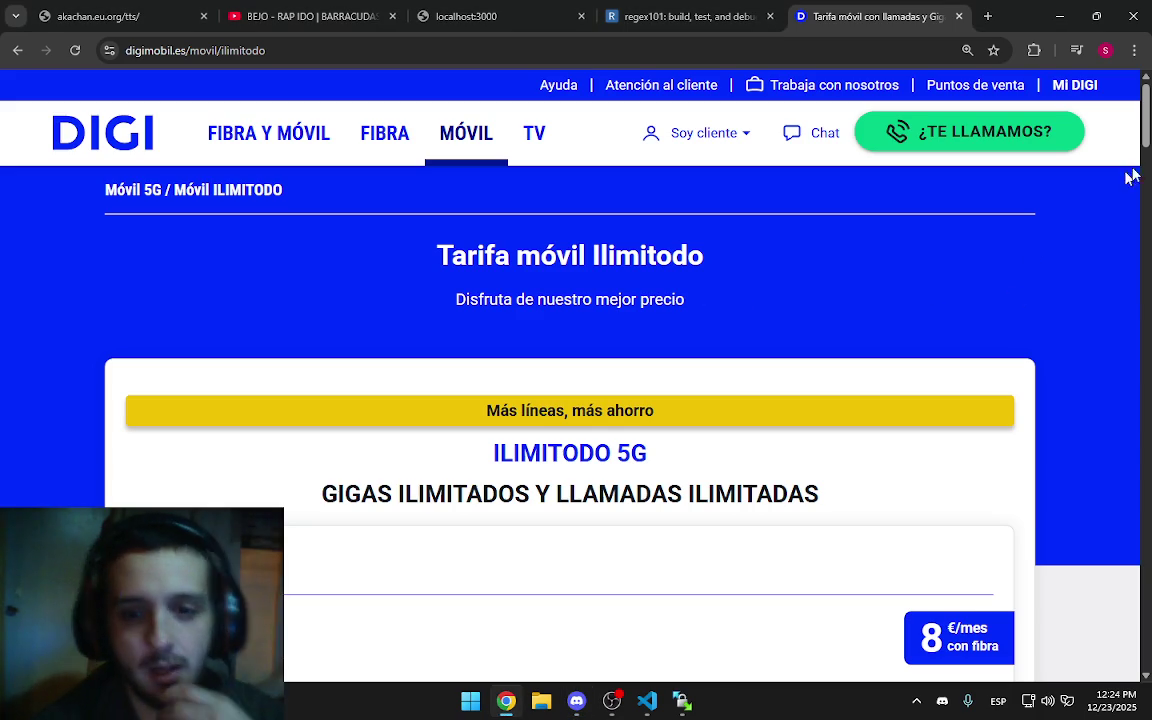
pyautogui.moveTo(1147, 110)
pyautogui.mouseDown()
pyautogui.moveTo(1147, 223)
pyautogui.moveTo(1147, 165)
pyautogui.mouseUp()
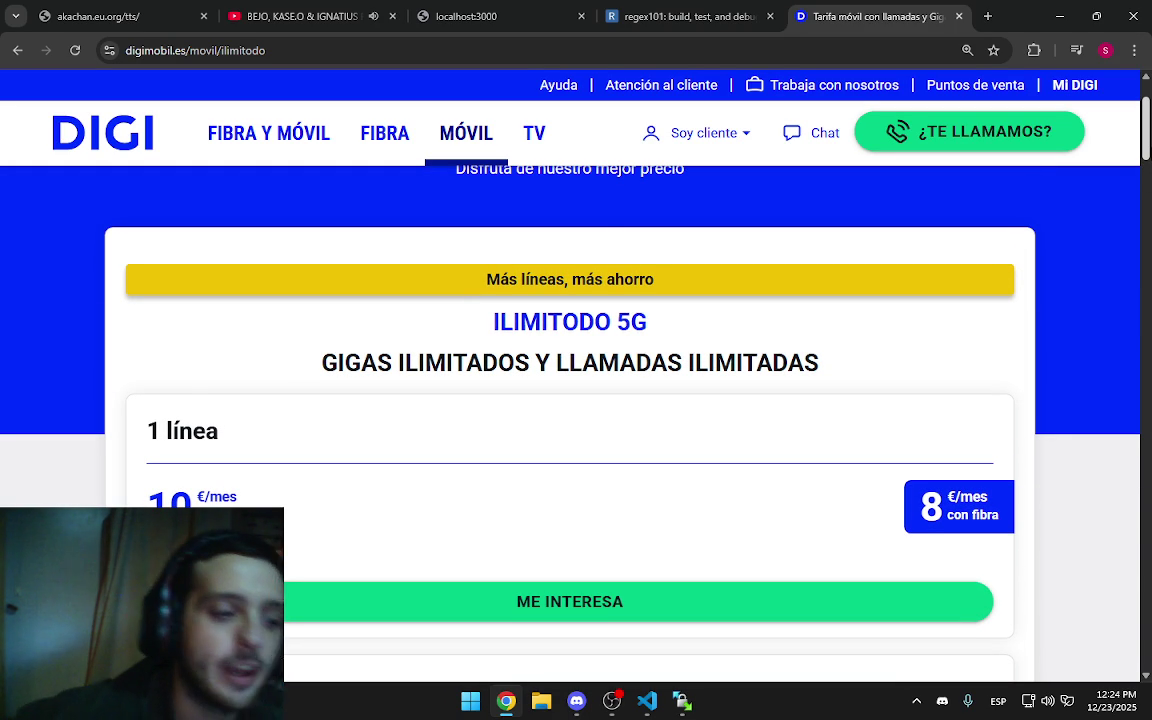
pyautogui.scroll(-1, 570, 400)
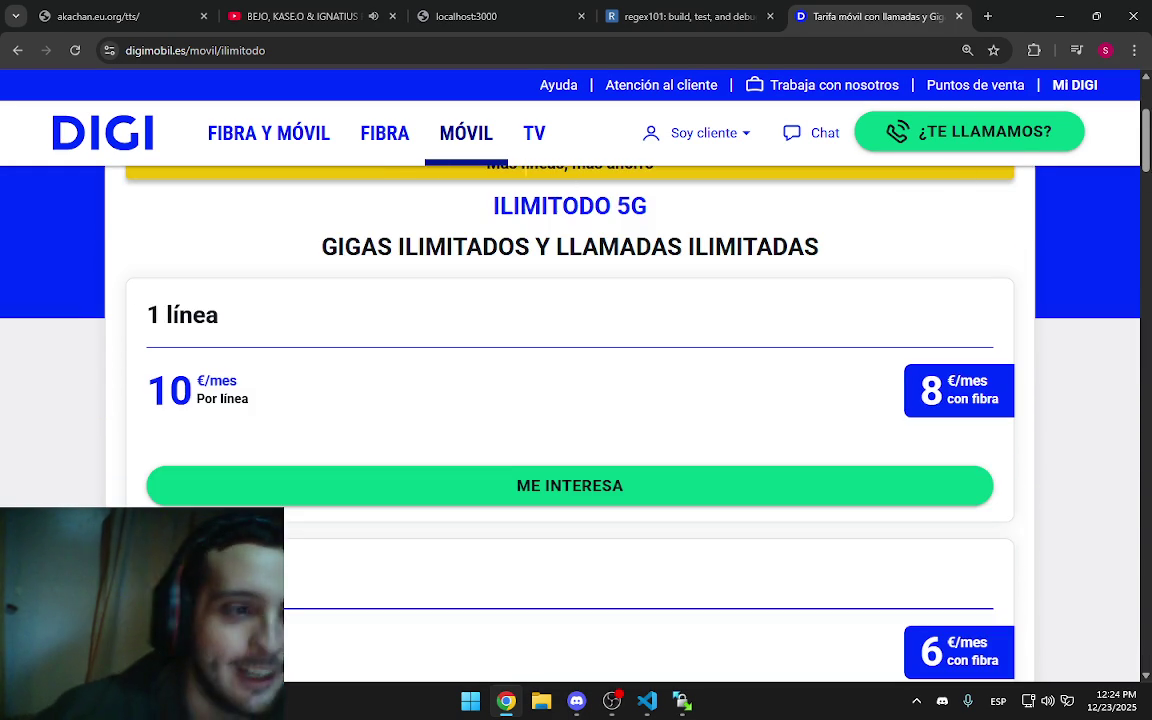
pyautogui.click(389, 157)
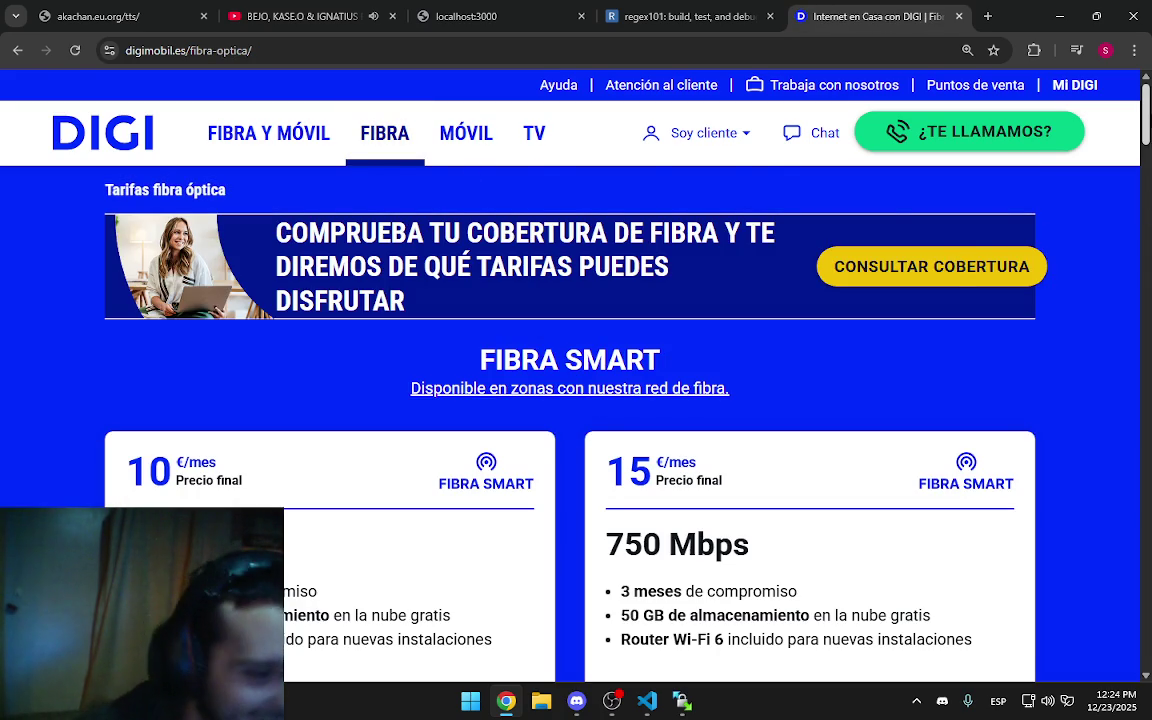
pyautogui.scroll(-2, 1147, 212)
pyautogui.scroll(-4, 570, 400)
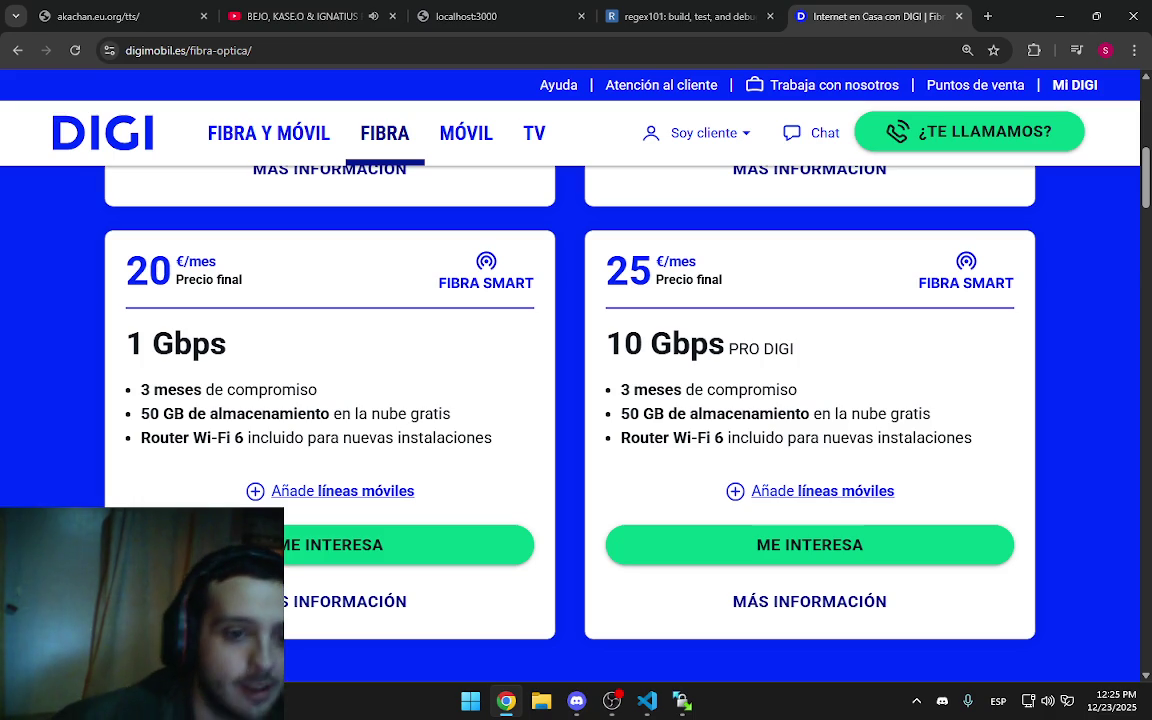
pyautogui.doubleClick(612, 270)
pyautogui.click(560, 235)
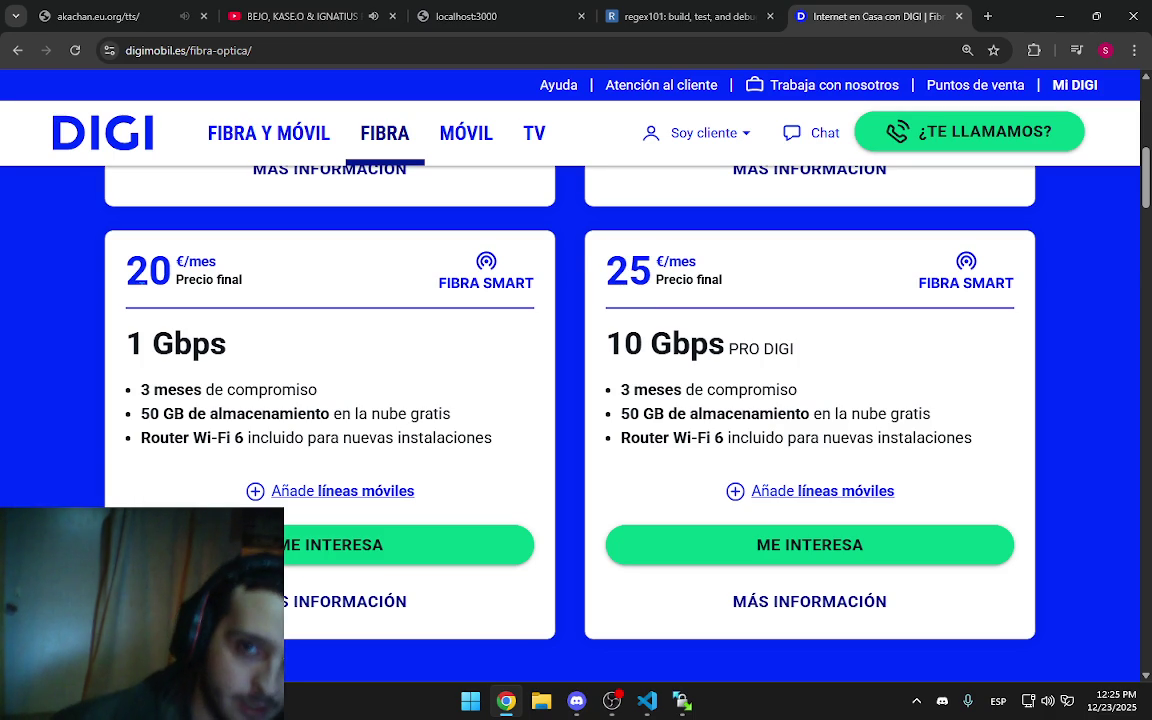
pyautogui.click(611, 700)
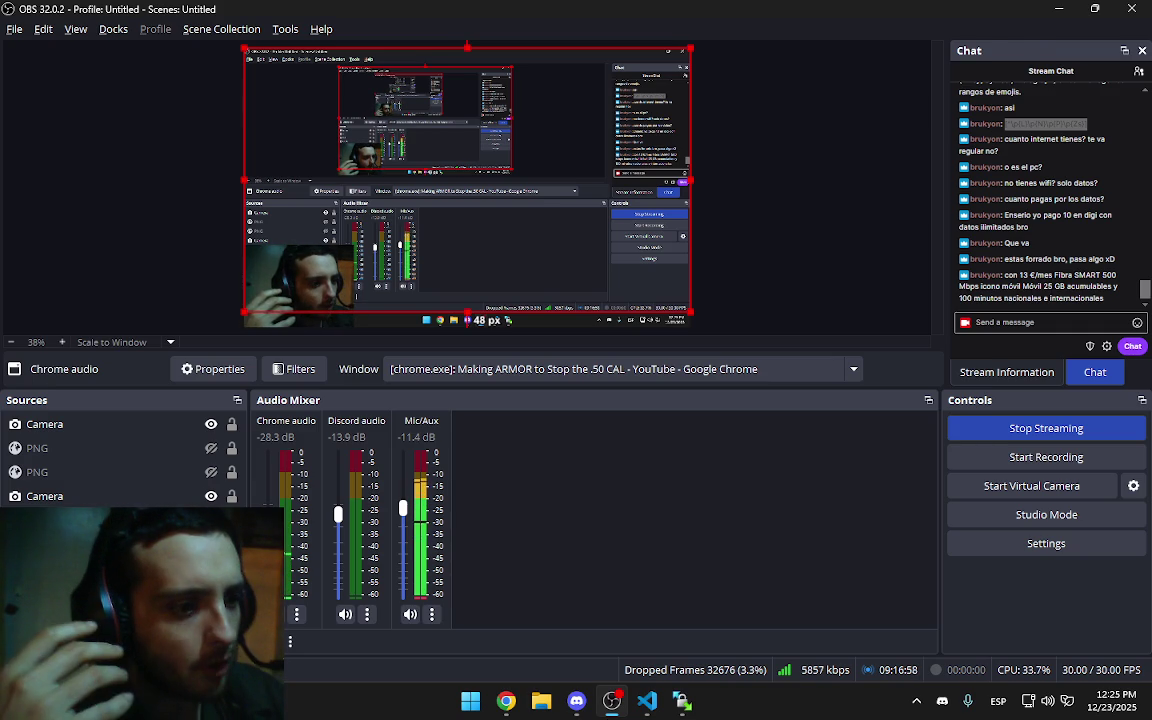
pyautogui.hotkey('alt', 'Tab')
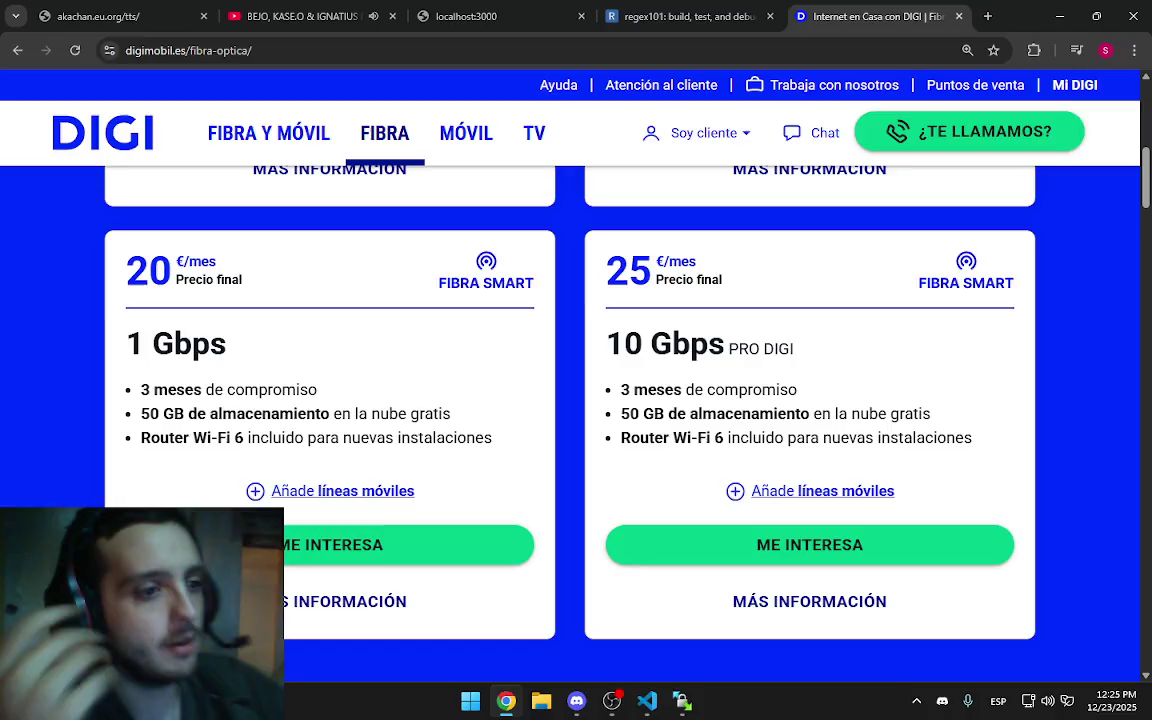
# Step: Browse DIGI's TV offers, channels and Pack Deportes, then return to the regex101 tab
pyautogui.click(546, 150)
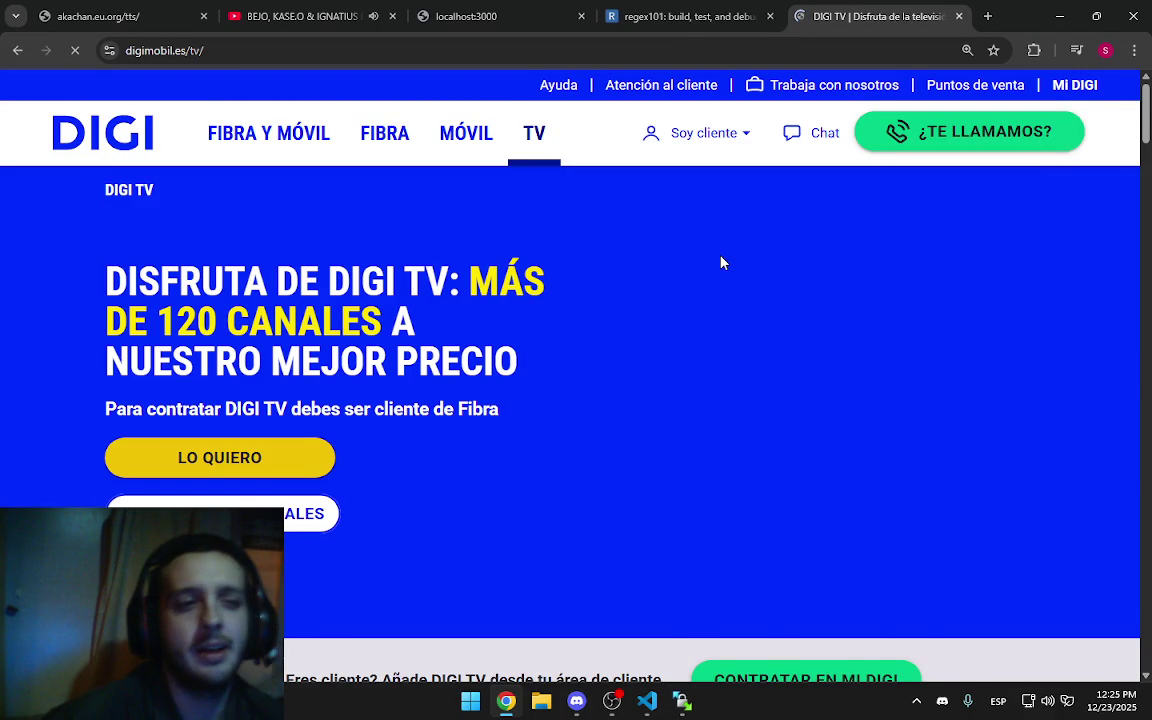
pyautogui.scroll(-5, 726, 262)
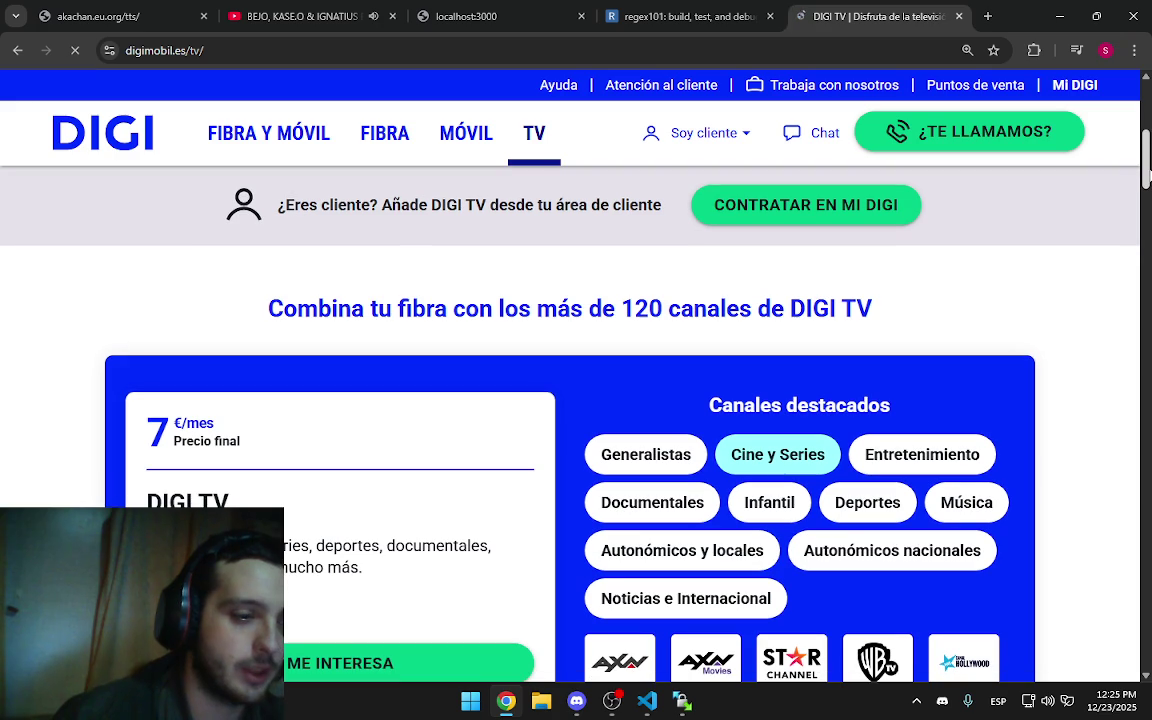
pyautogui.hotkey('alt', 'Tab')
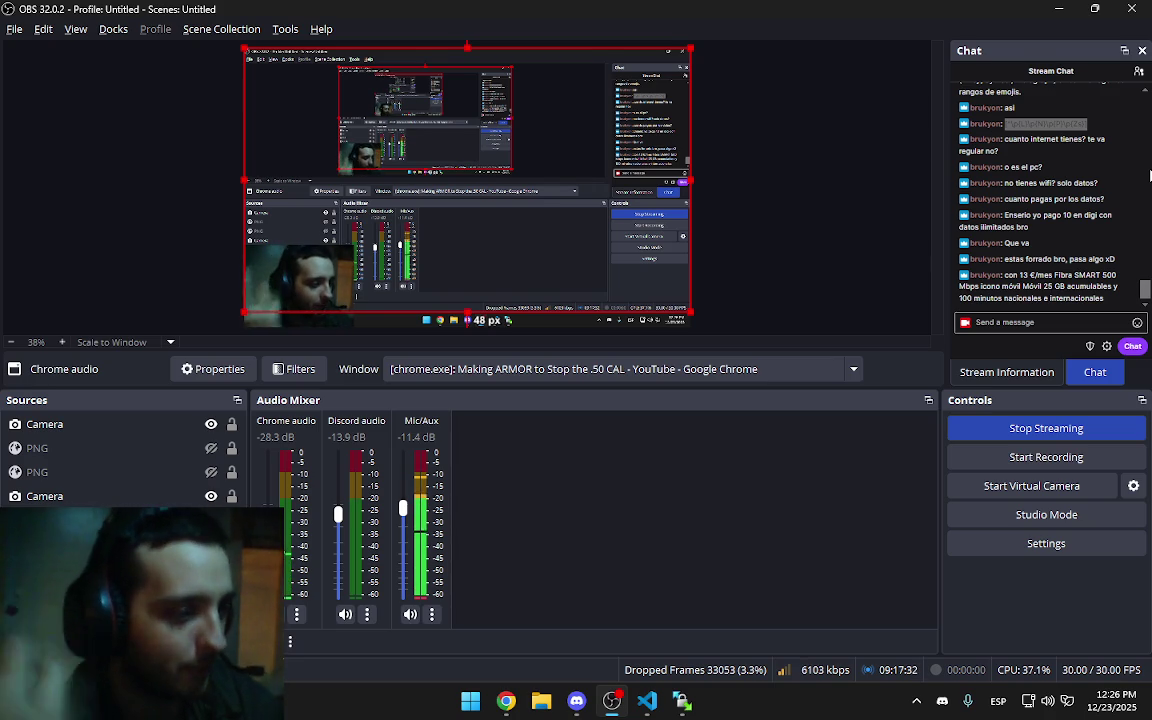
pyautogui.hotkey('alt', 'Tab')
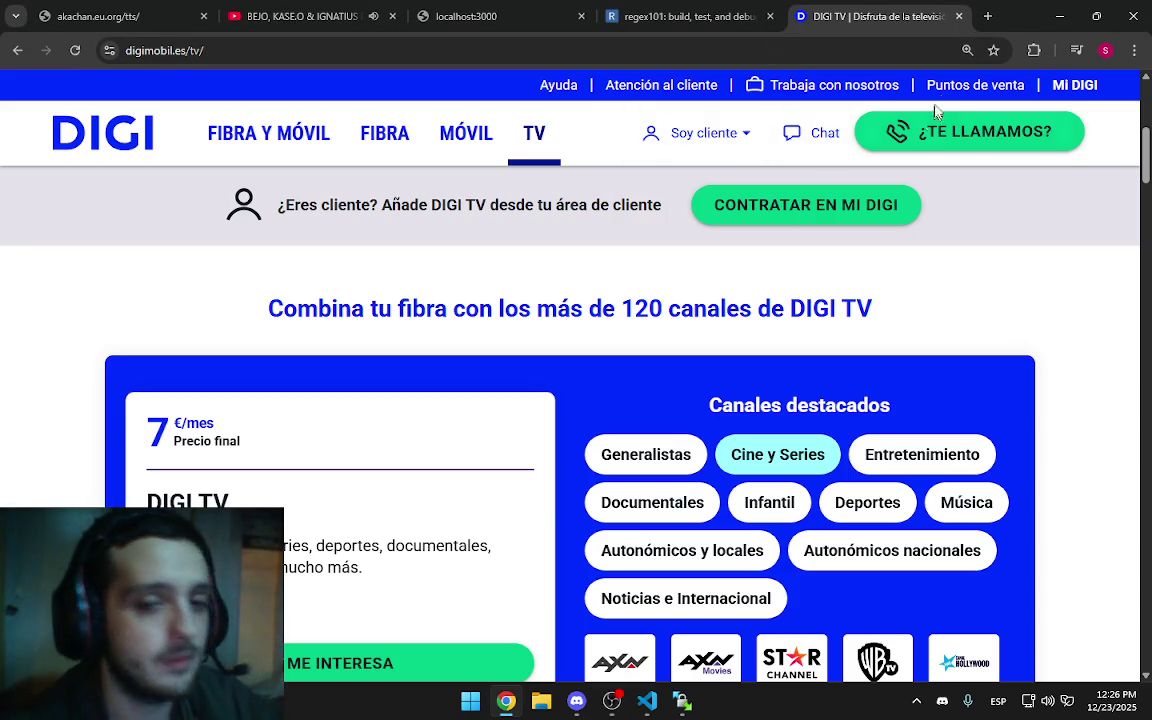
pyautogui.scroll(-5, 1025, 135)
pyautogui.scroll(-3, 1148, 220)
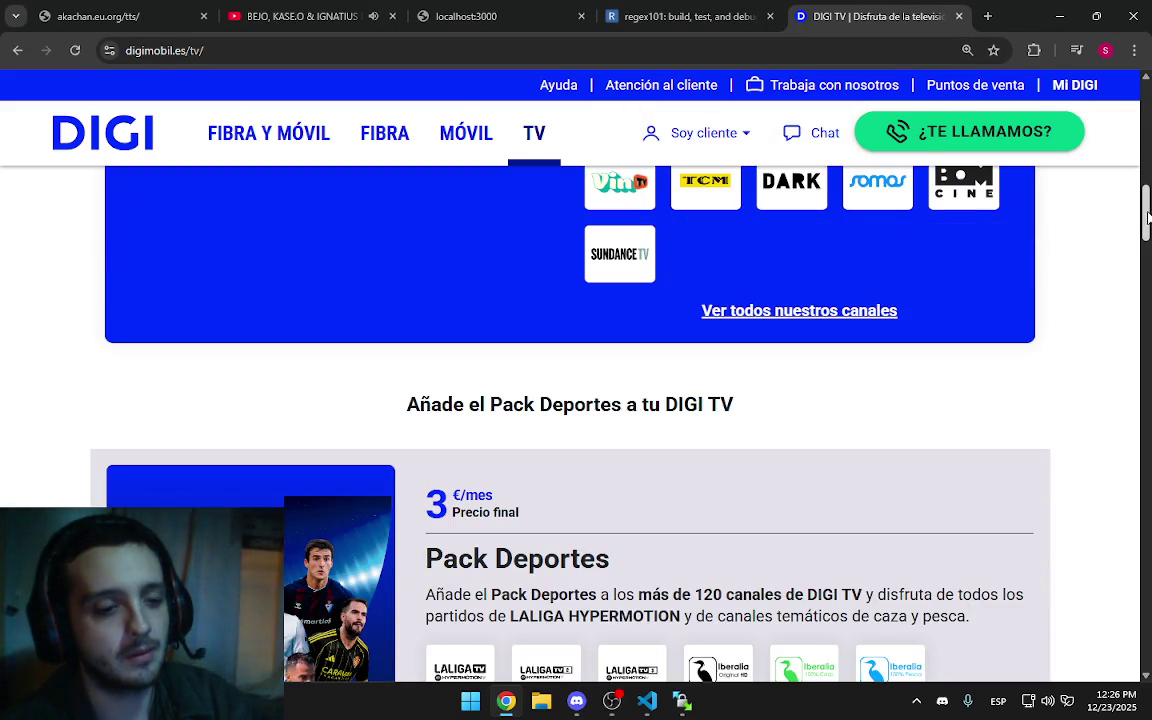
pyautogui.scroll(-3, 1148, 210)
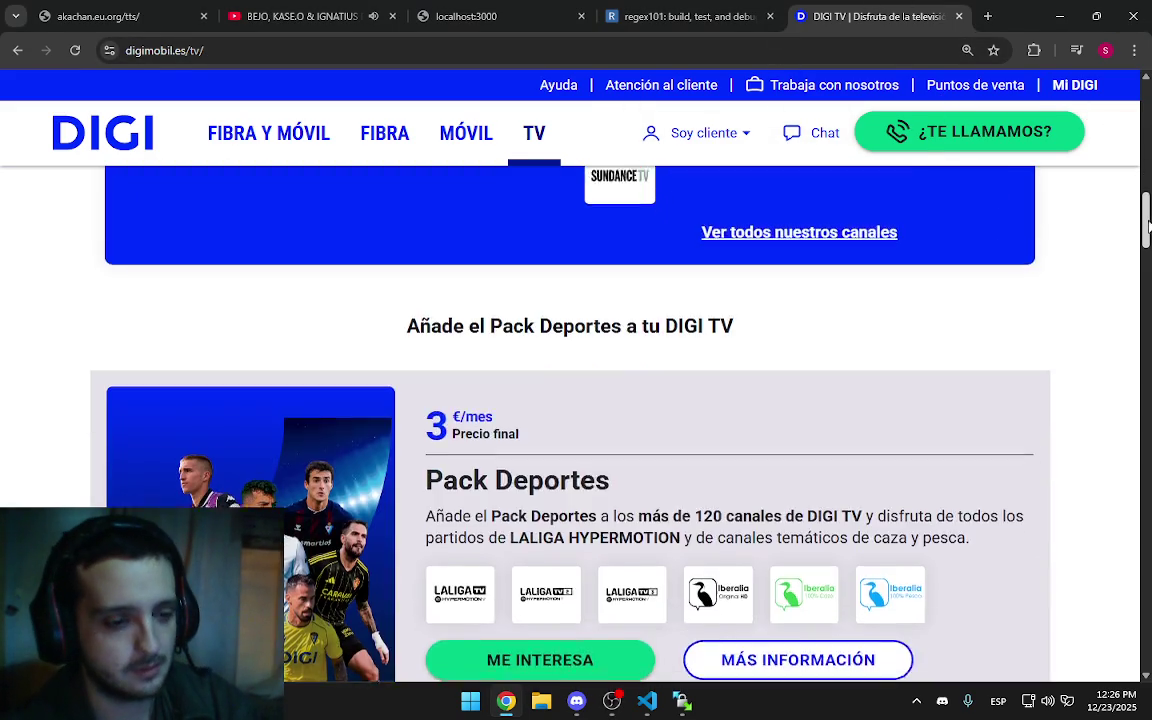
pyautogui.hotkey('ctrl', 'shift', 'Tab')
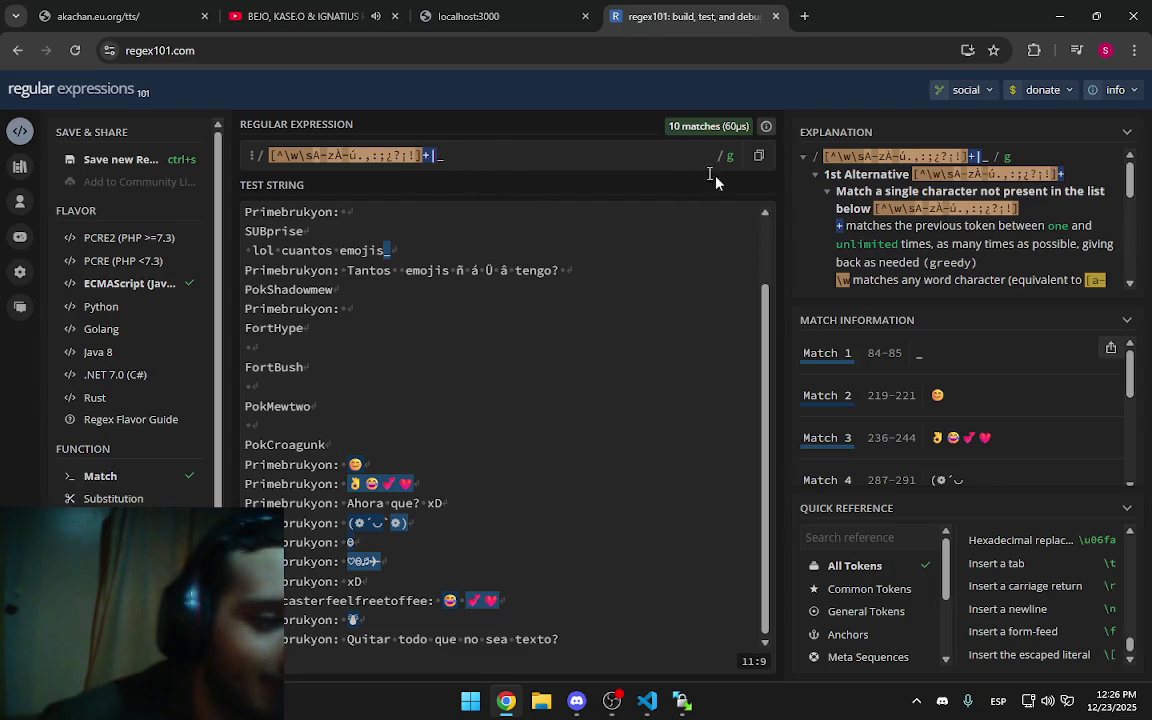
# Step: Check OBS Studio, then bring up Discord with the enlarged -9,36€ receipt image
pyautogui.scroll(-1, 766, 386)
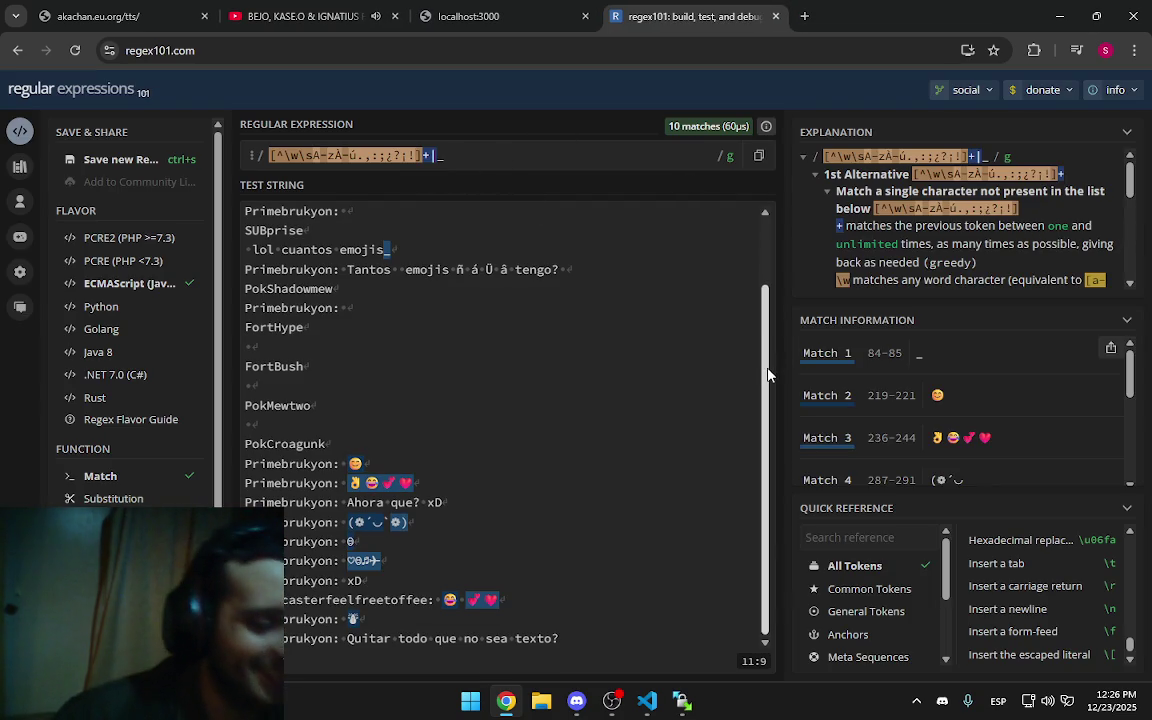
pyautogui.click(611, 702)
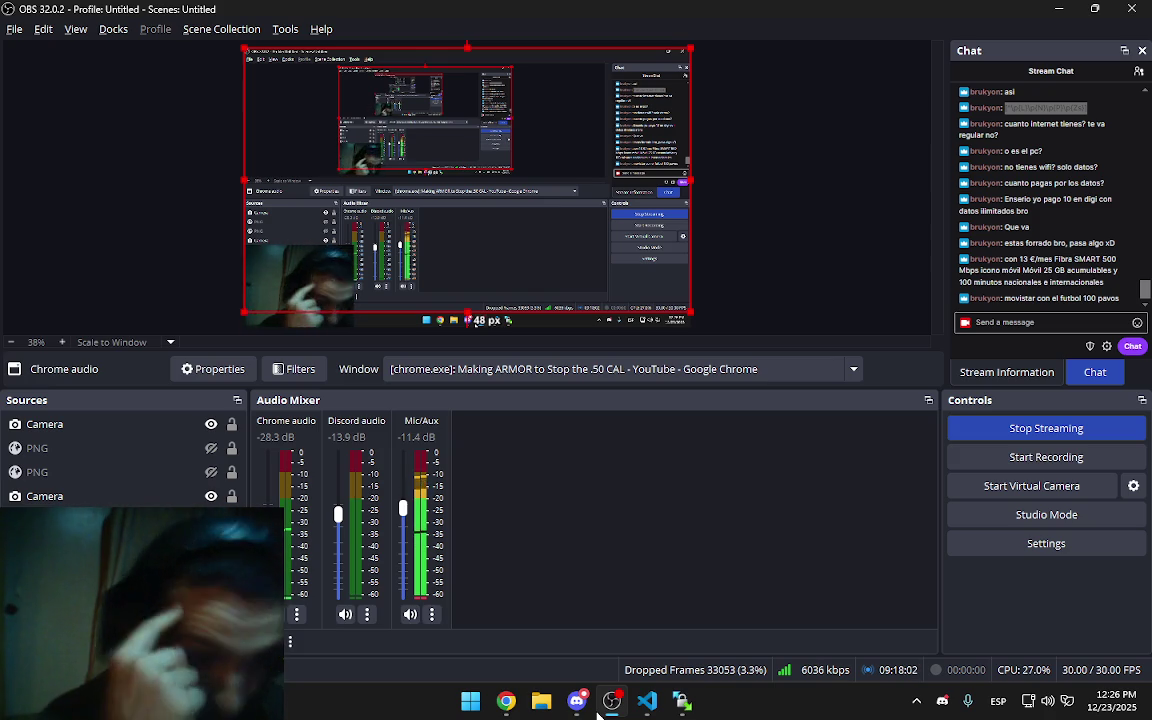
pyautogui.hotkey('alt', 'Tab')
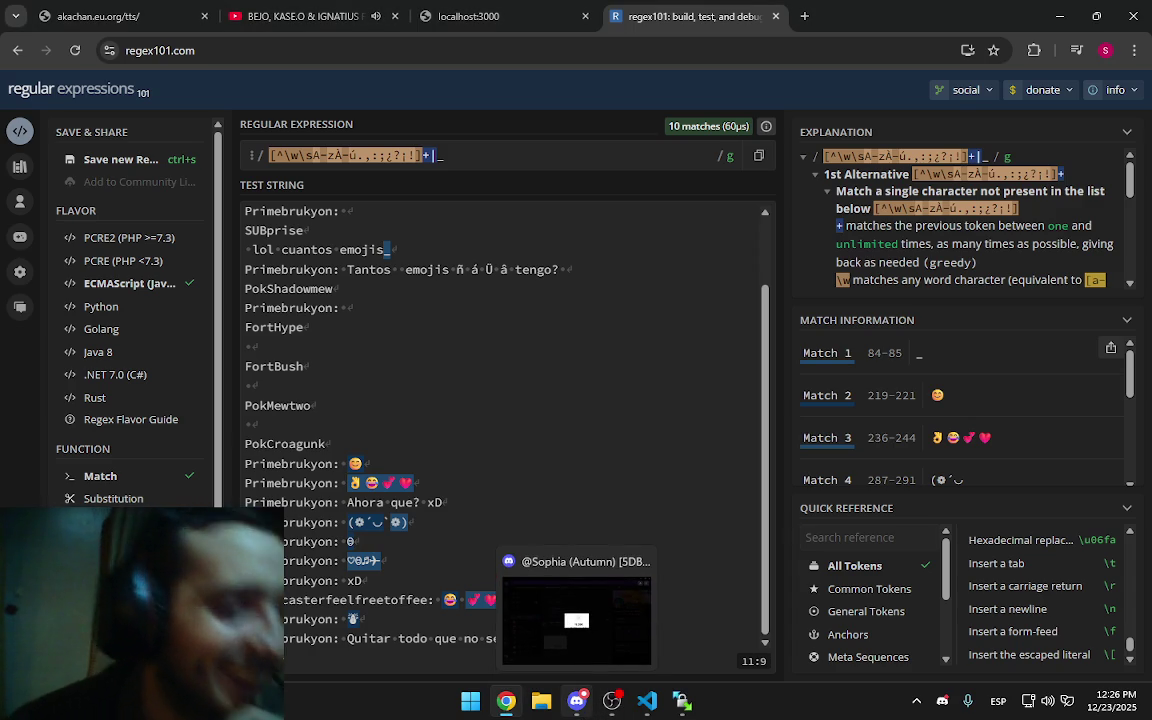
pyautogui.click(577, 705)
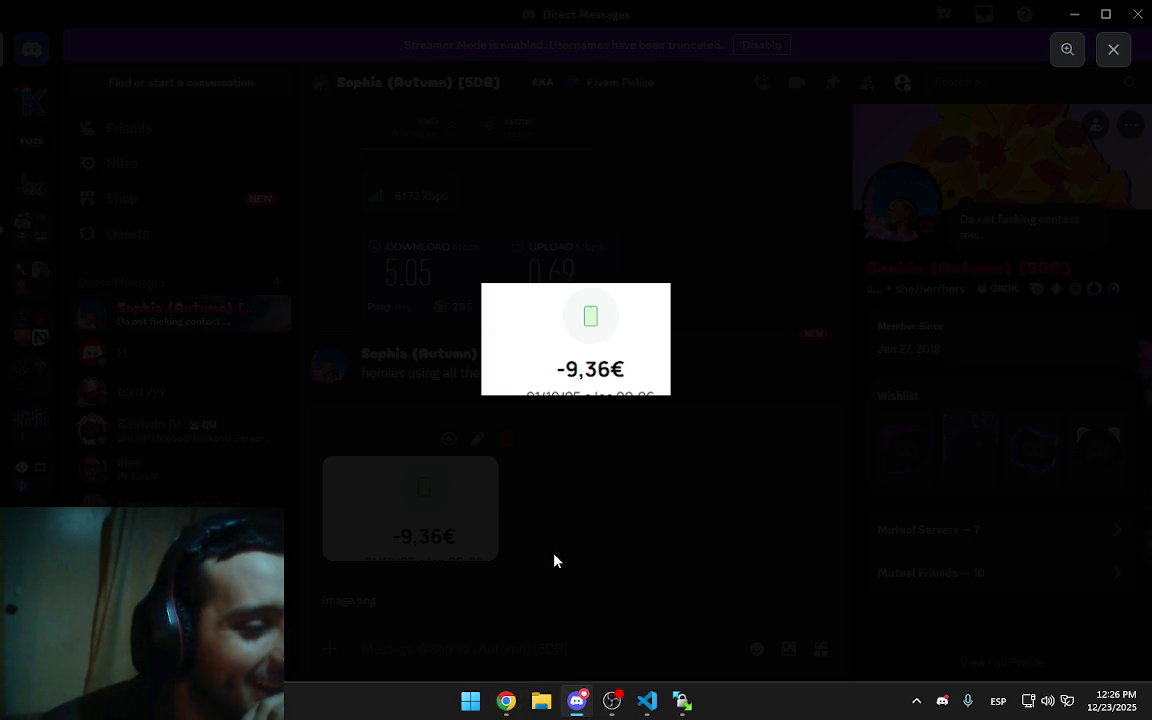
# Step: Send the -9,36€ image.png in the Discord direct message and minimise Discord to regex101
pyautogui.click(558, 570)
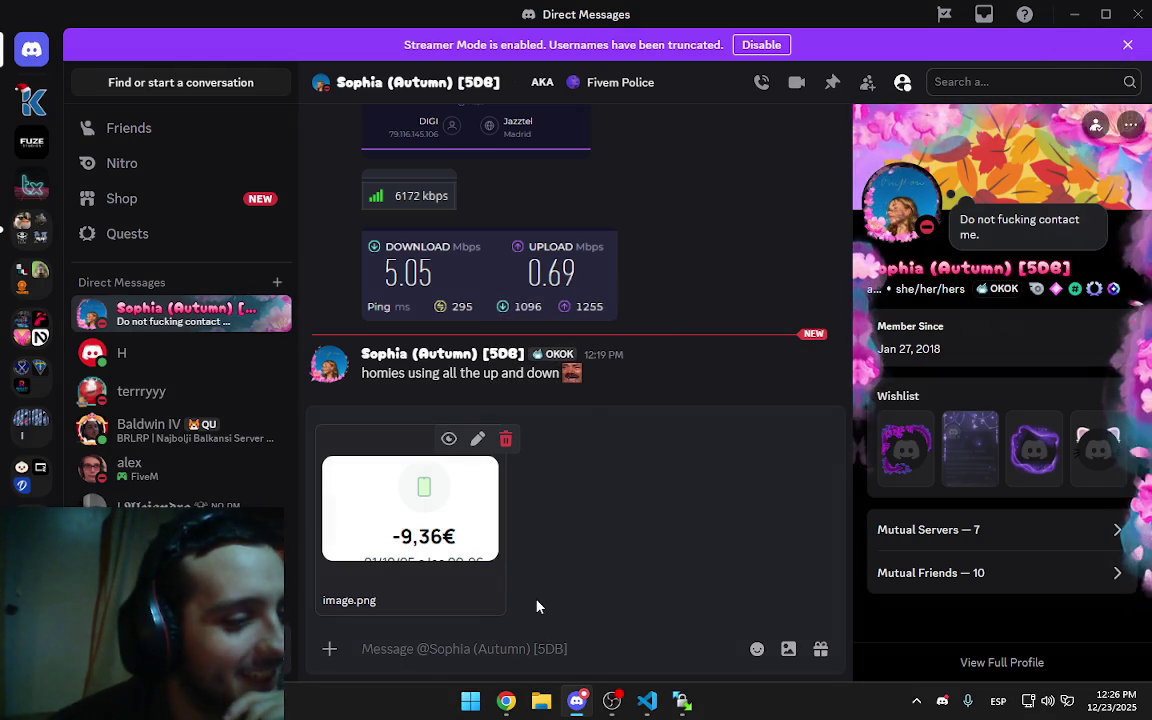
pyautogui.hotkey('shift', 'Return')
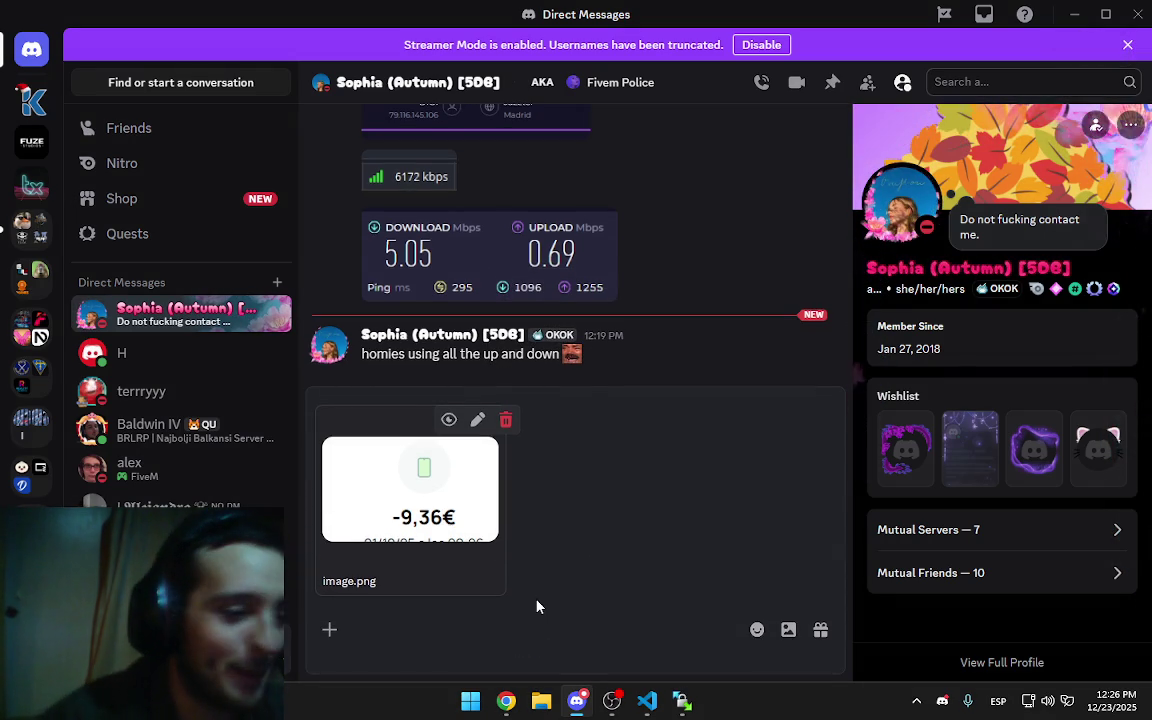
pyautogui.press('Return')
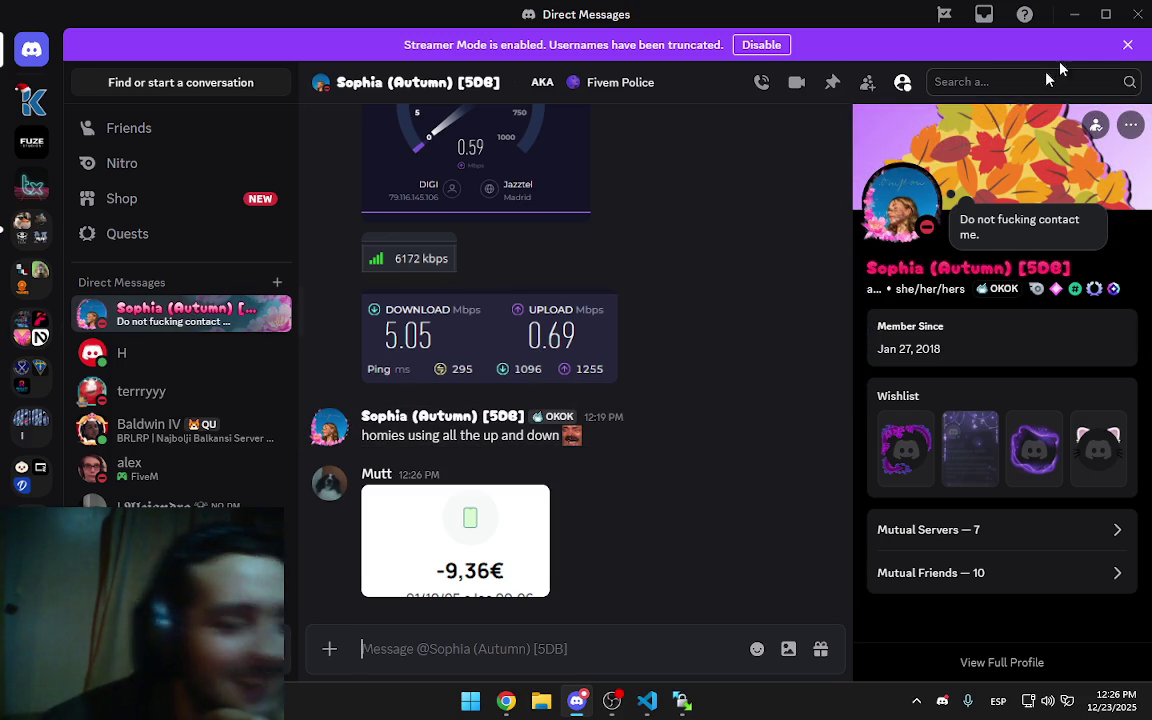
pyautogui.click(1078, 14)
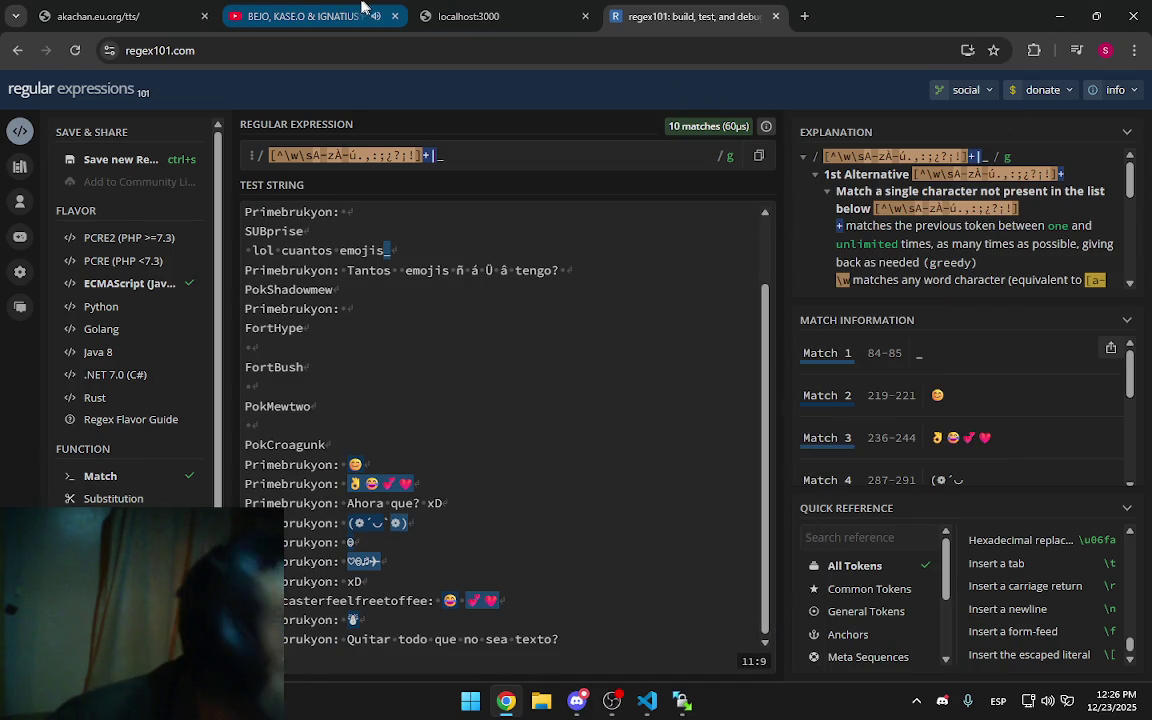
# Step: Leave the emoji expression untouched and bring OBS Studio with its stream chat to the front
pyautogui.moveTo(355, 7)
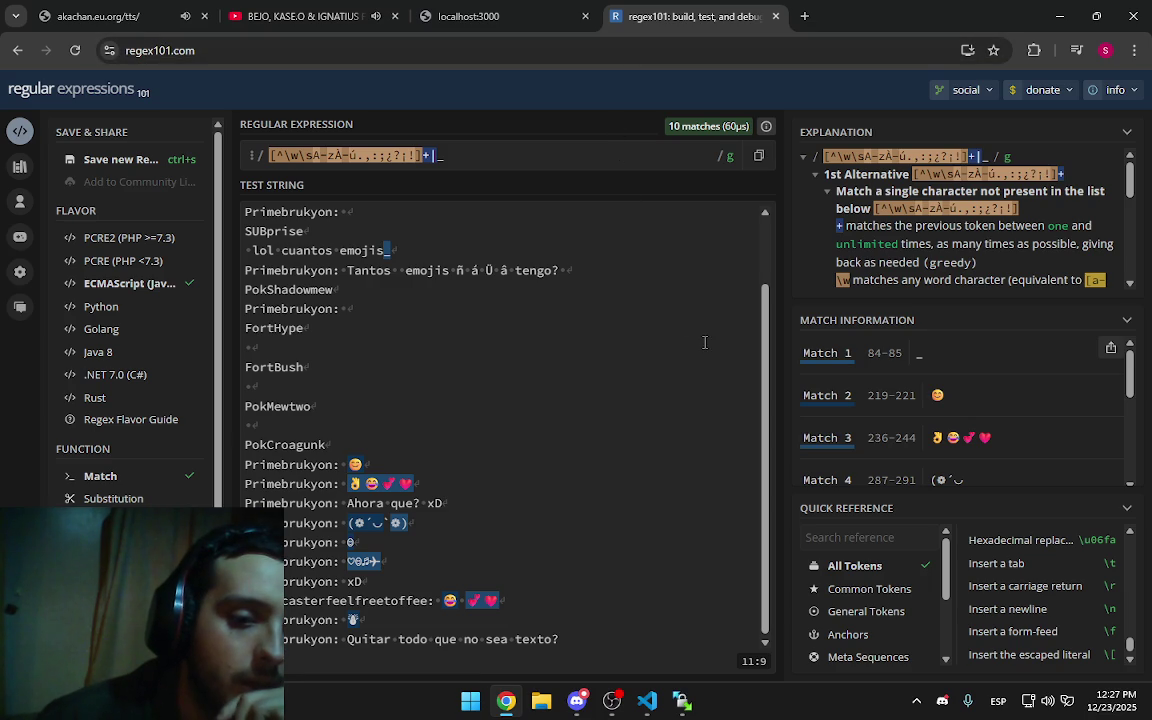
pyautogui.click(612, 700)
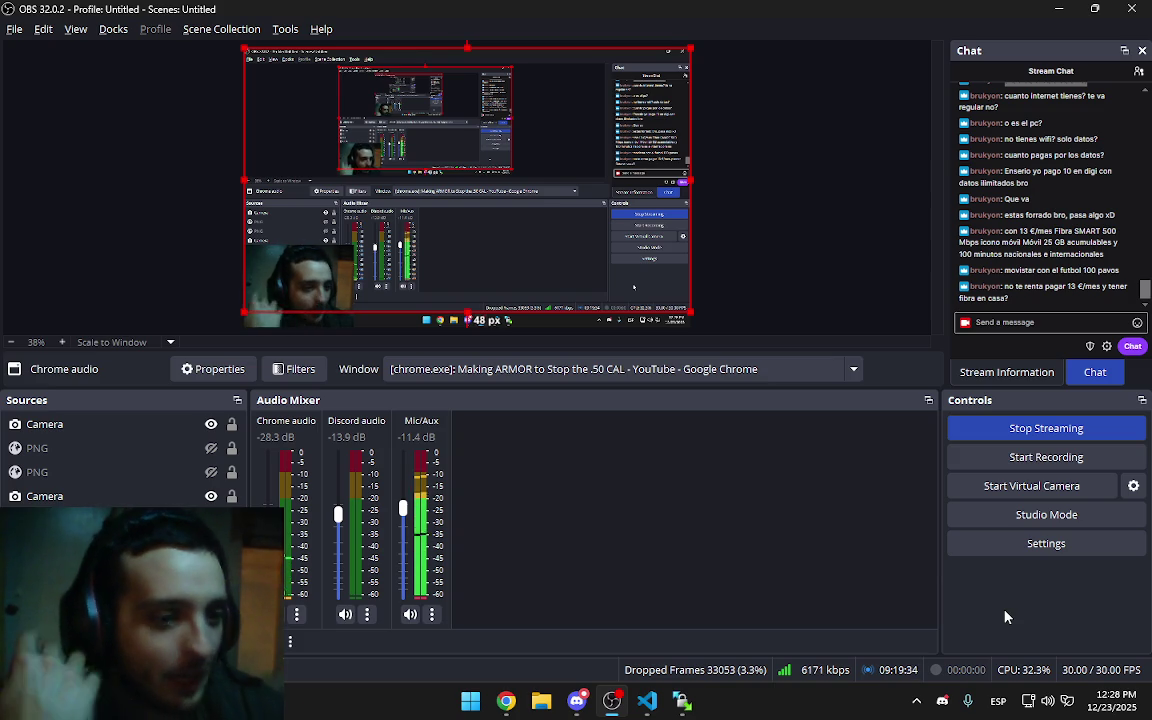
# Step: Review the 10 regex101 matches, glance at the stream, then open a new empty tab
pyautogui.hotkey('alt', 'Tab')
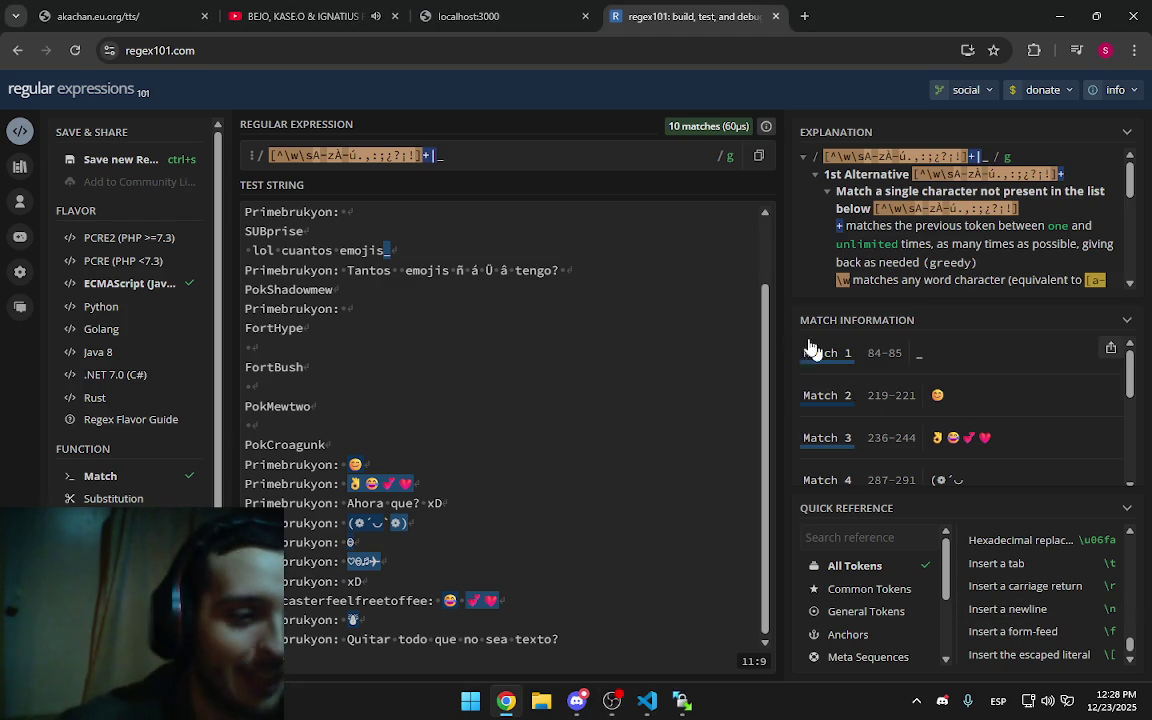
pyautogui.moveTo(767, 411); pyautogui.dragTo(767, 413)
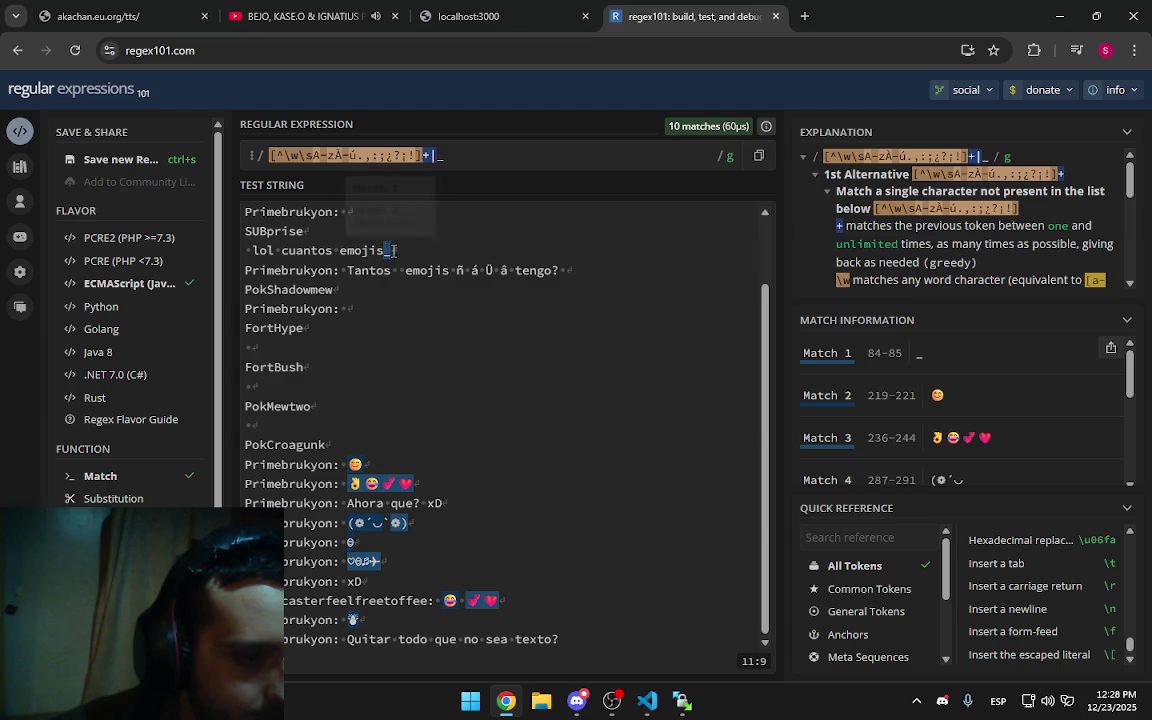
pyautogui.moveTo(767, 390); pyautogui.dragTo(767, 390)
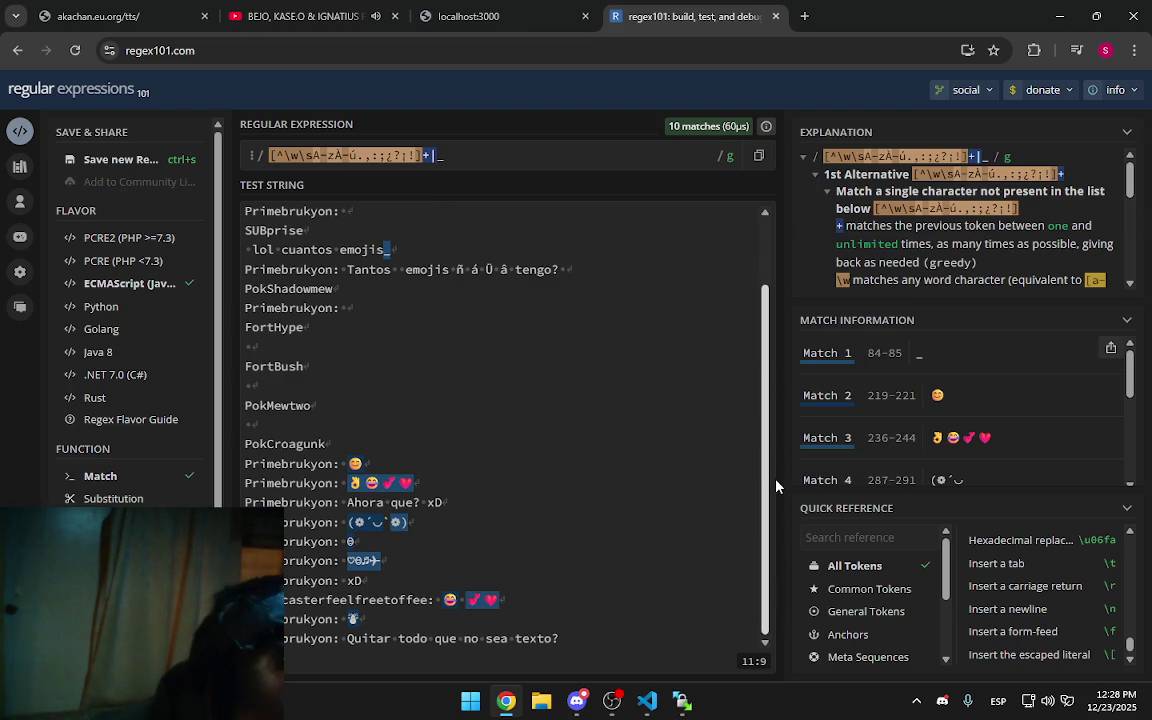
pyautogui.scroll(1, 774, 452)
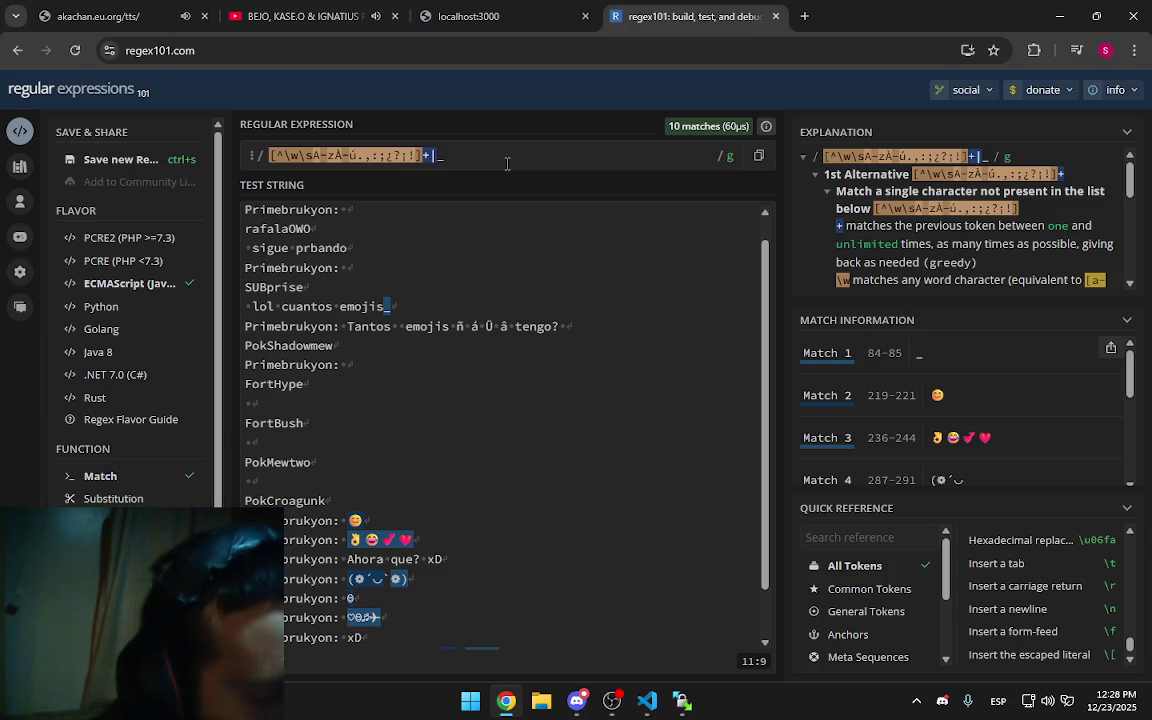
pyautogui.hotkey('alt', 'Tab')
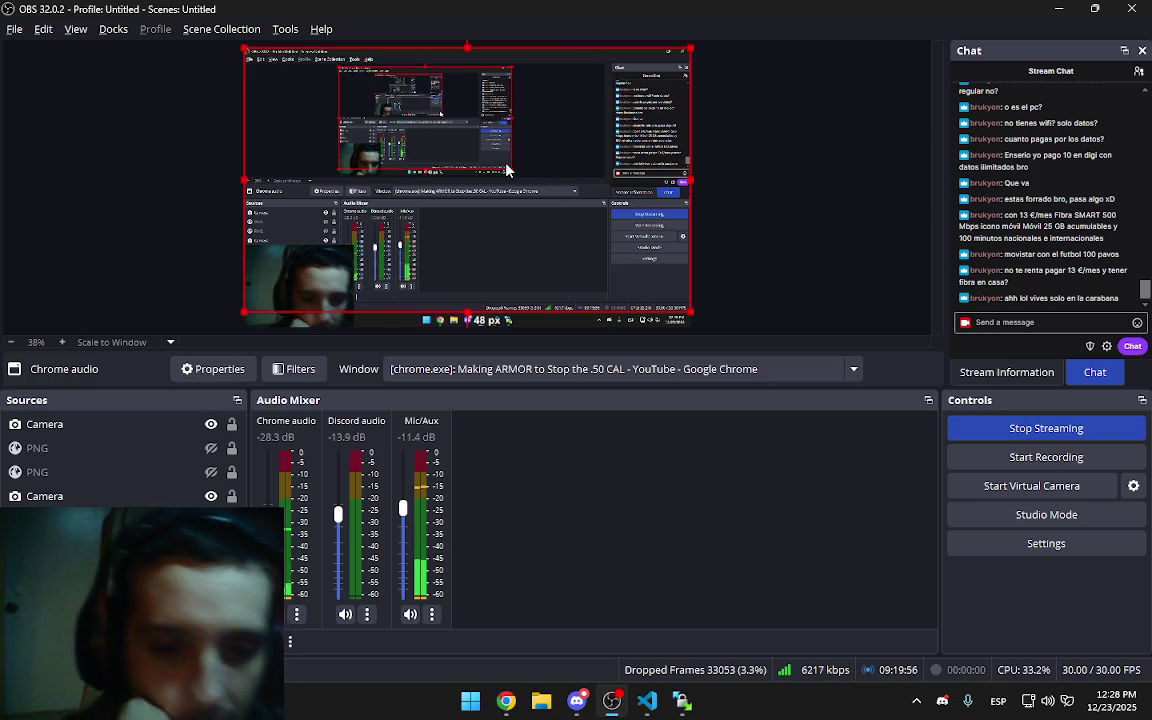
pyautogui.hotkey('alt', 'Tab')
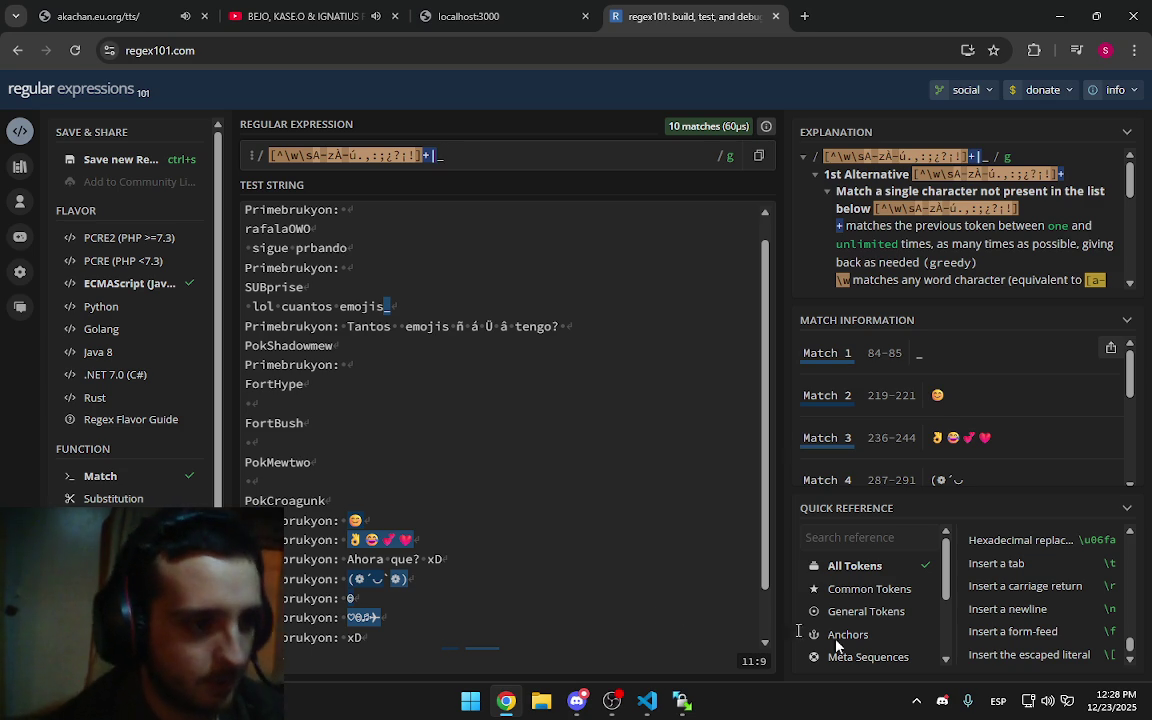
pyautogui.hotkey('alt', 'Tab')
pyautogui.hotkey('alt', 'Tab')
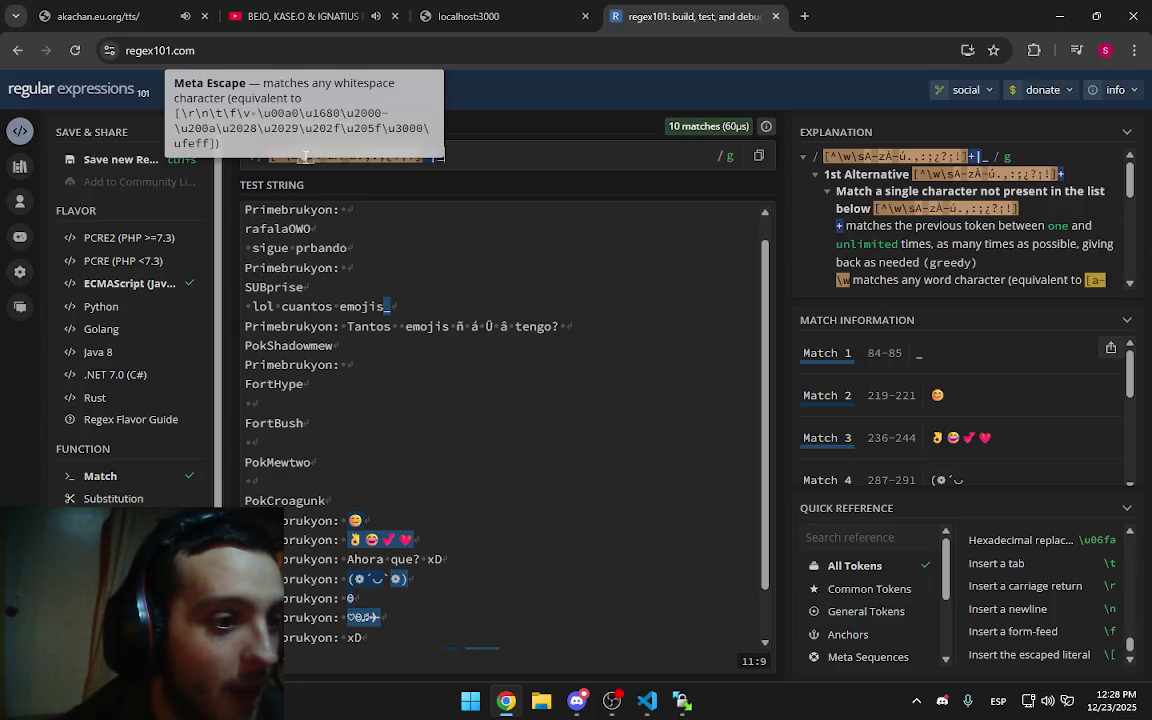
pyautogui.hotkey('alt', 'Tab')
pyautogui.hotkey('alt', 'Tab')
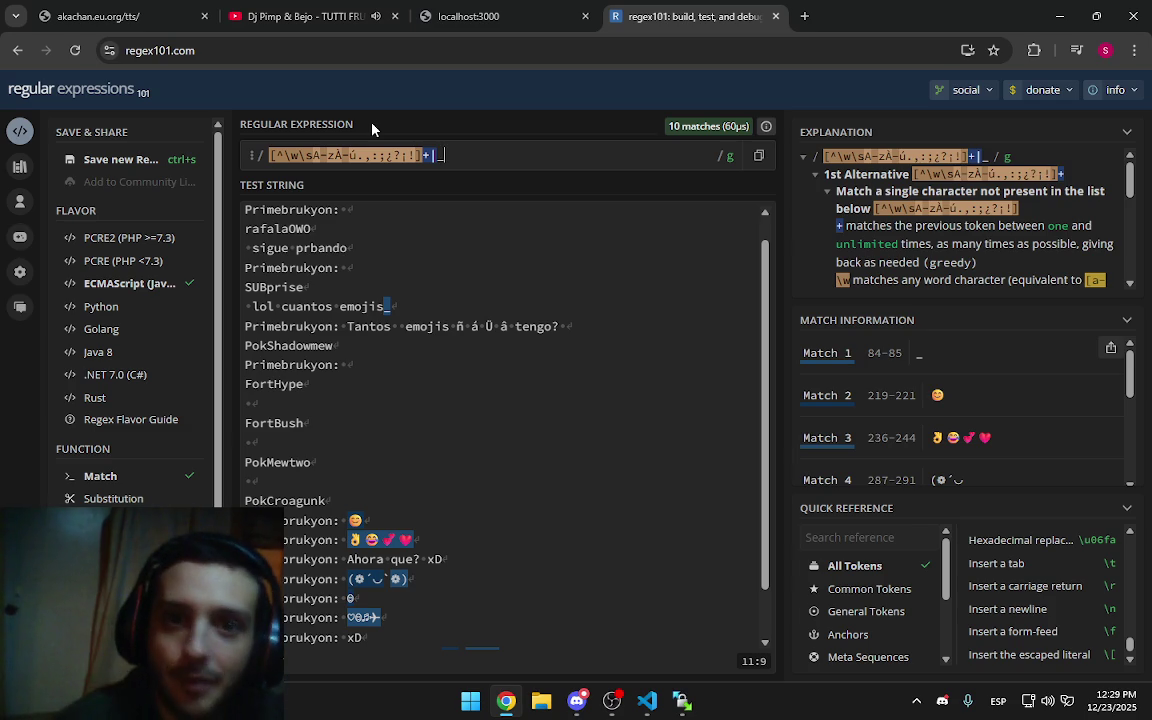
pyautogui.hotkey('ctrl', 't')
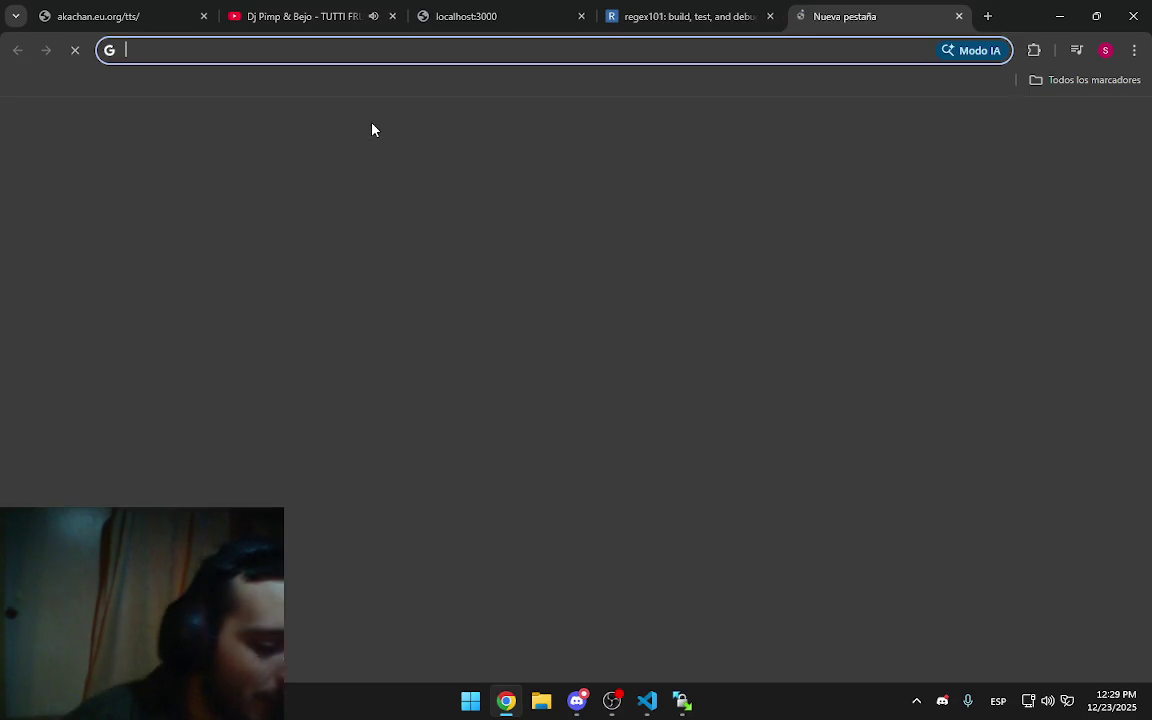
# Step: Search Google for 'starlink' and go to the official Starlink homepage
pyautogui.write('starlink')
pyautogui.press('Return')
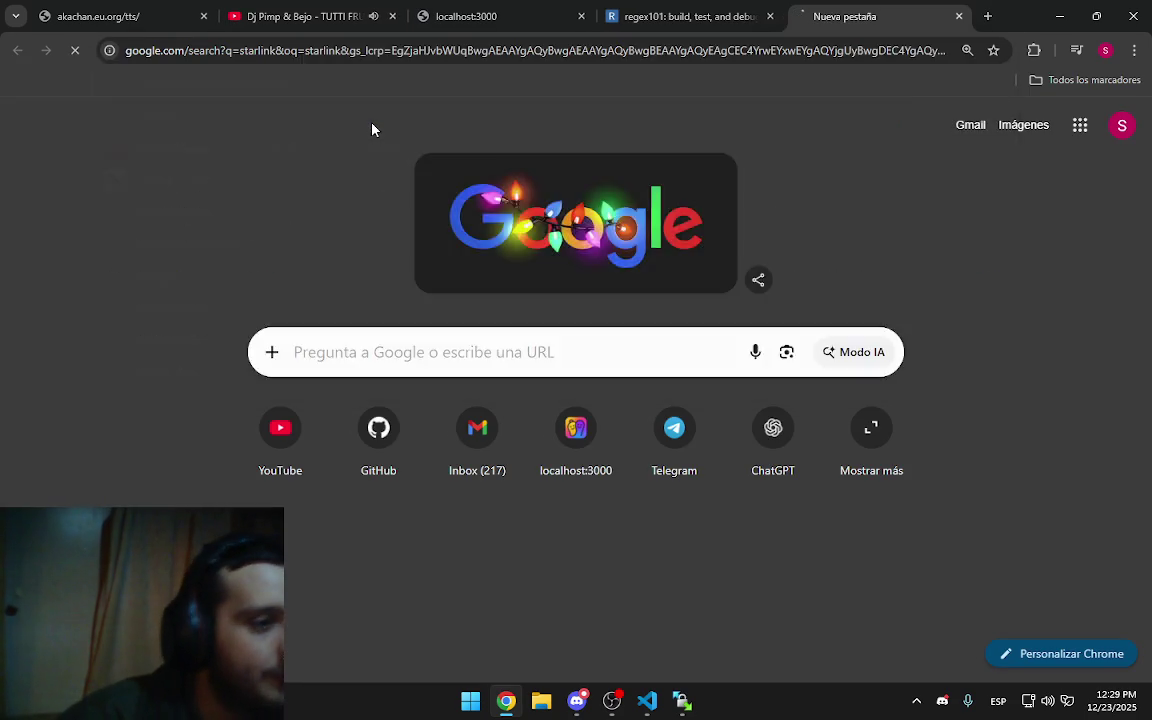
pyautogui.click(211, 280)
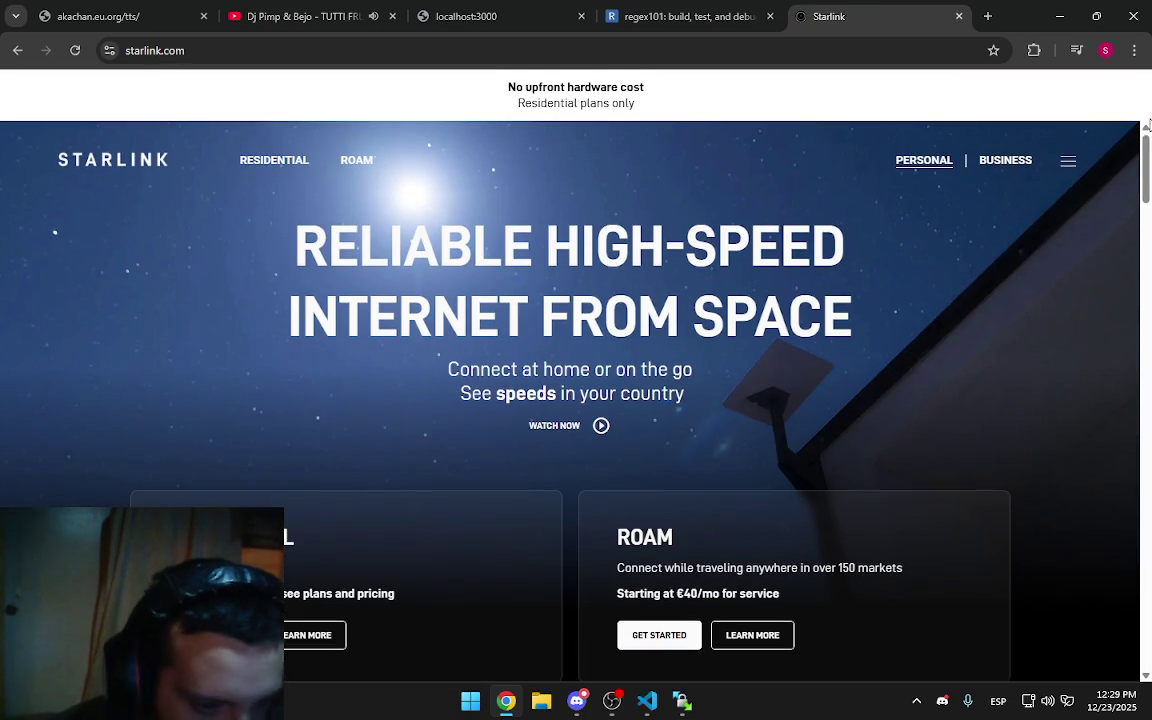
pyautogui.scroll(-3, 1138, 190)
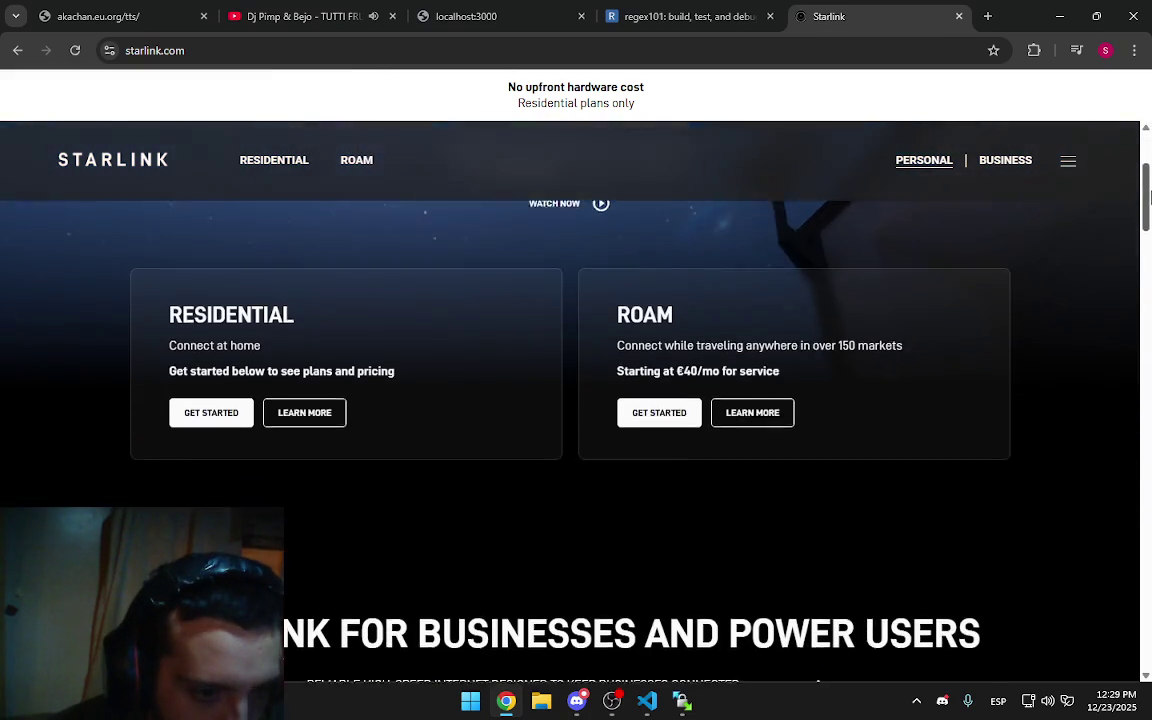
# Step: Start a Roam order, review the 40 €/mes plan and 268 € total, then return home
pyautogui.click(674, 334)
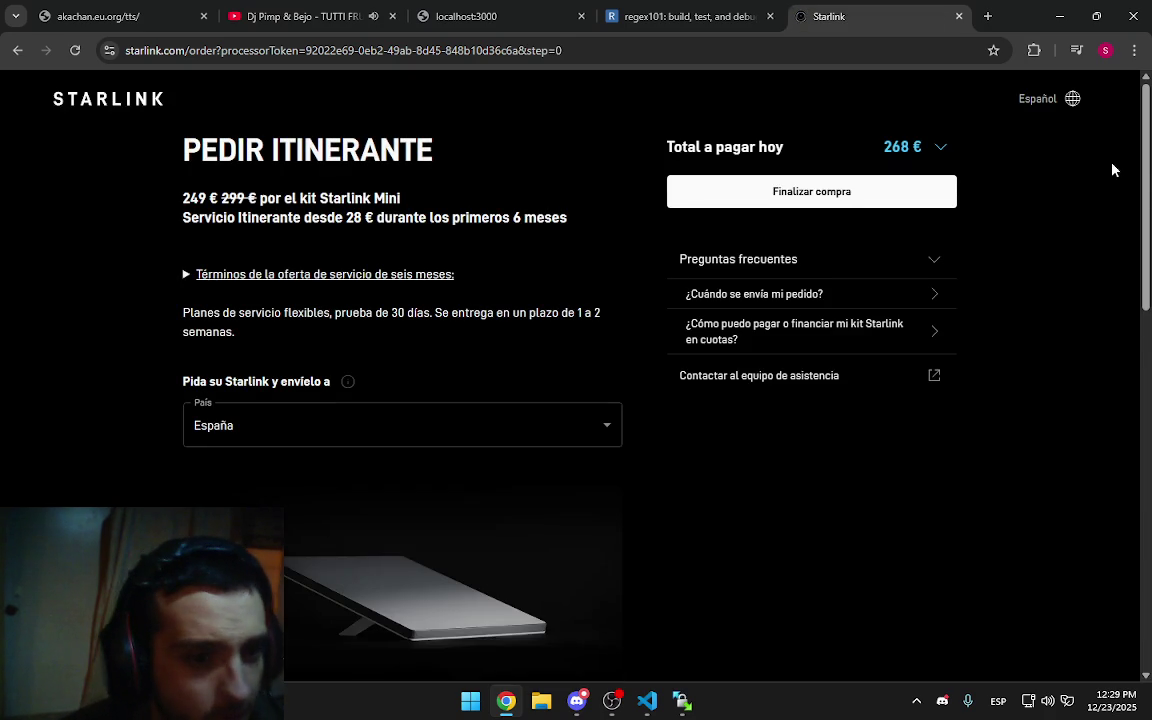
pyautogui.click(930, 148)
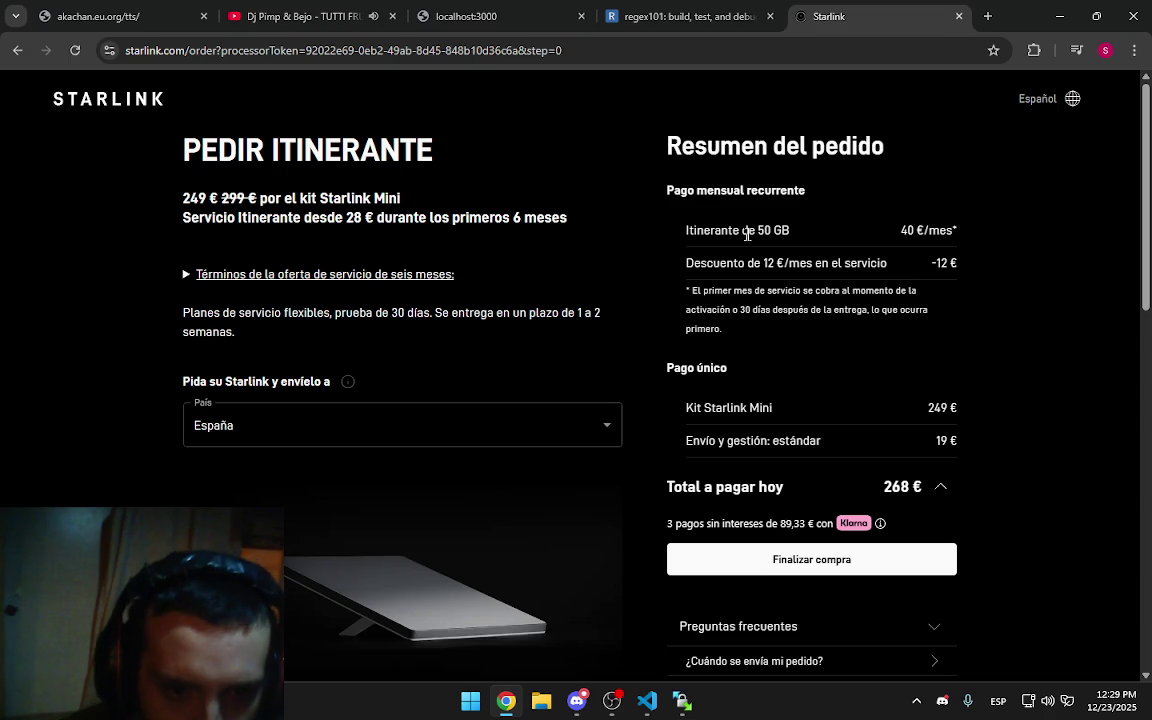
pyautogui.moveTo(899, 230); pyautogui.dragTo(997, 229)
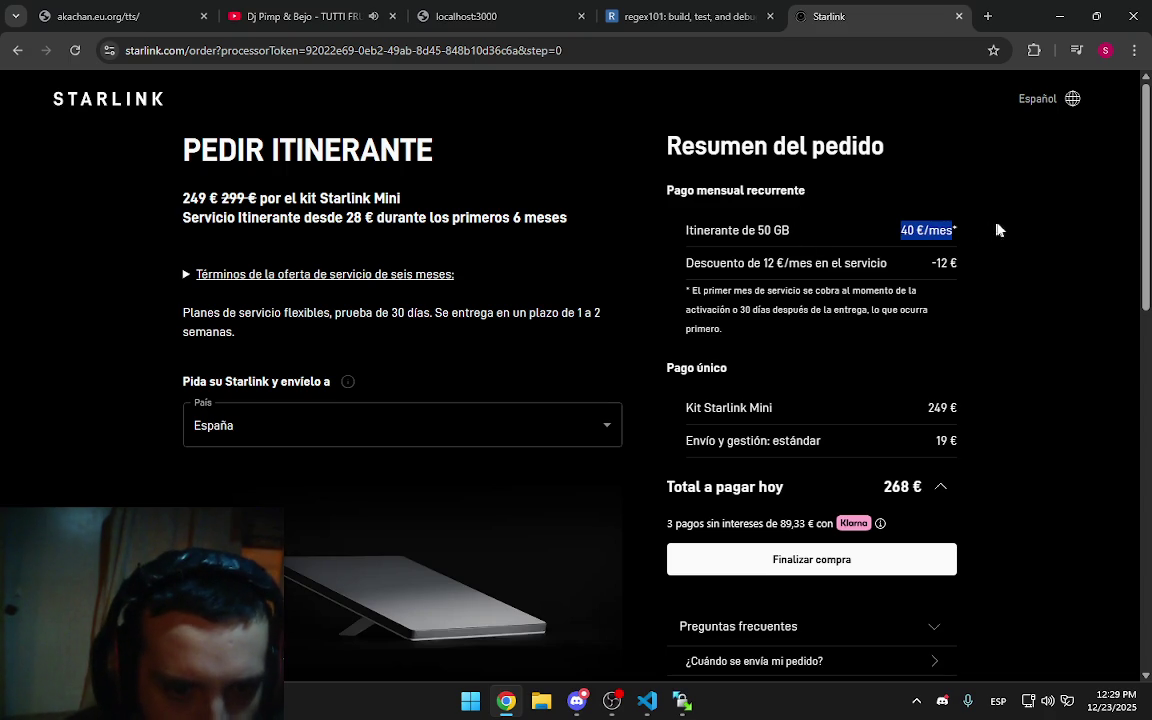
pyautogui.click(965, 264)
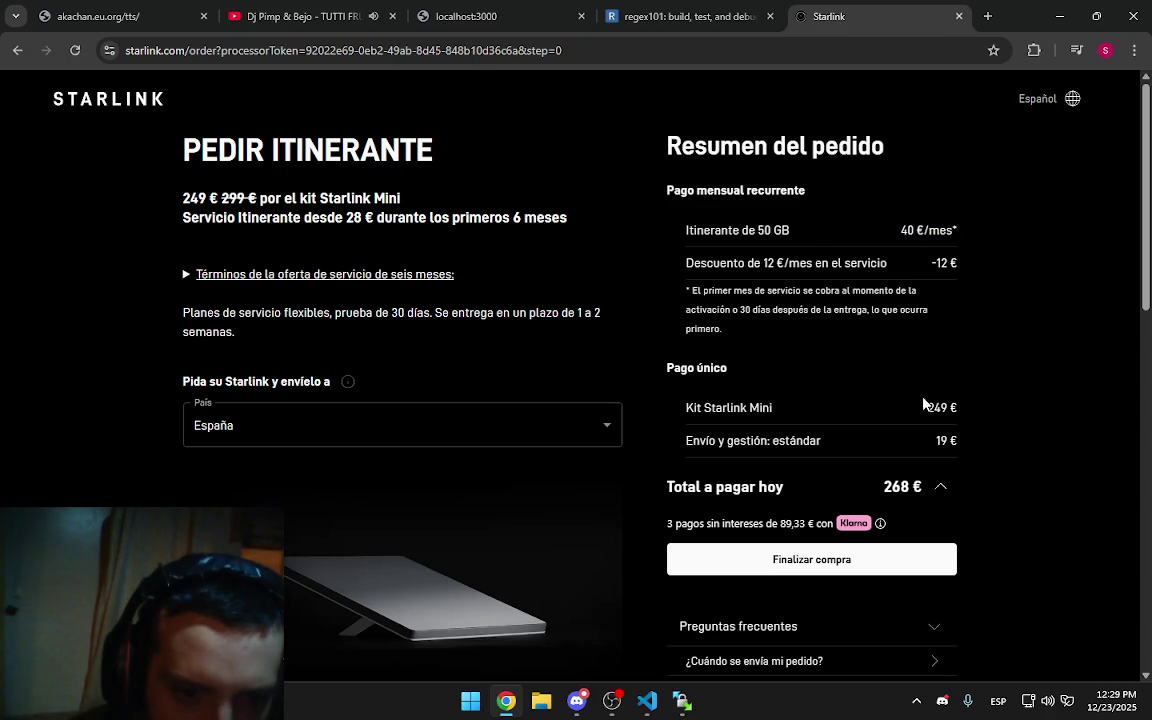
pyautogui.moveTo(930, 408); pyautogui.dragTo(960, 409)
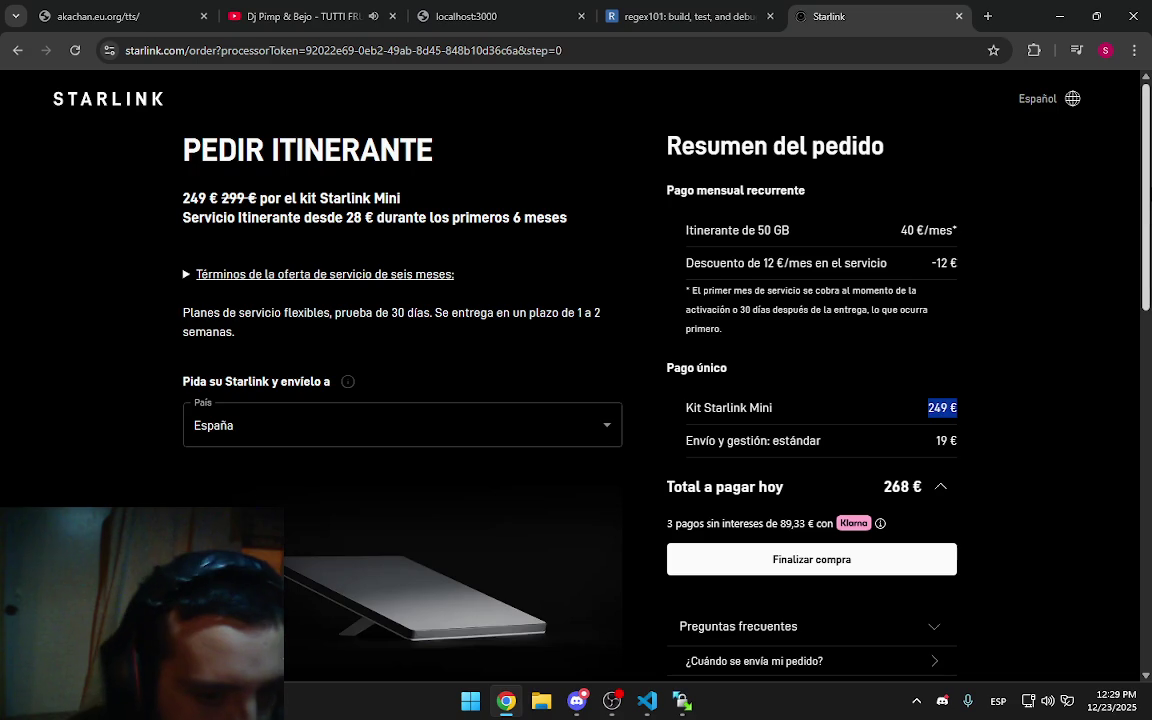
pyautogui.scroll(-1, 1126, 252)
pyautogui.scroll(-1, 943, 214)
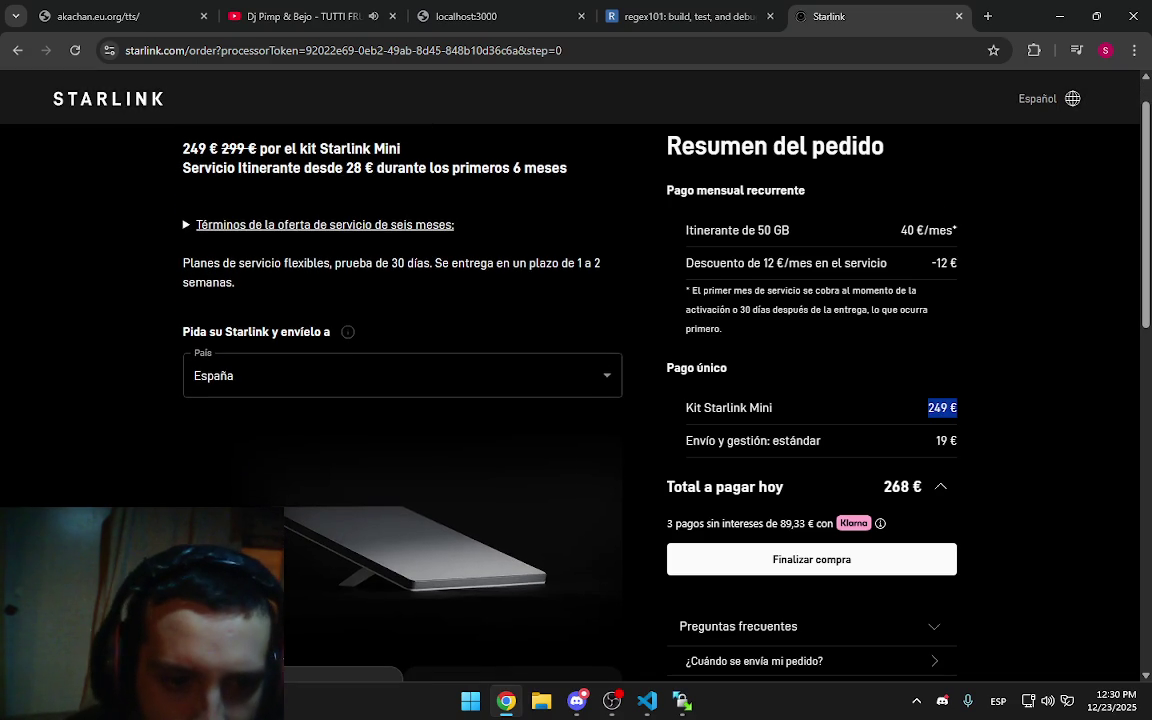
pyautogui.click(814, 298)
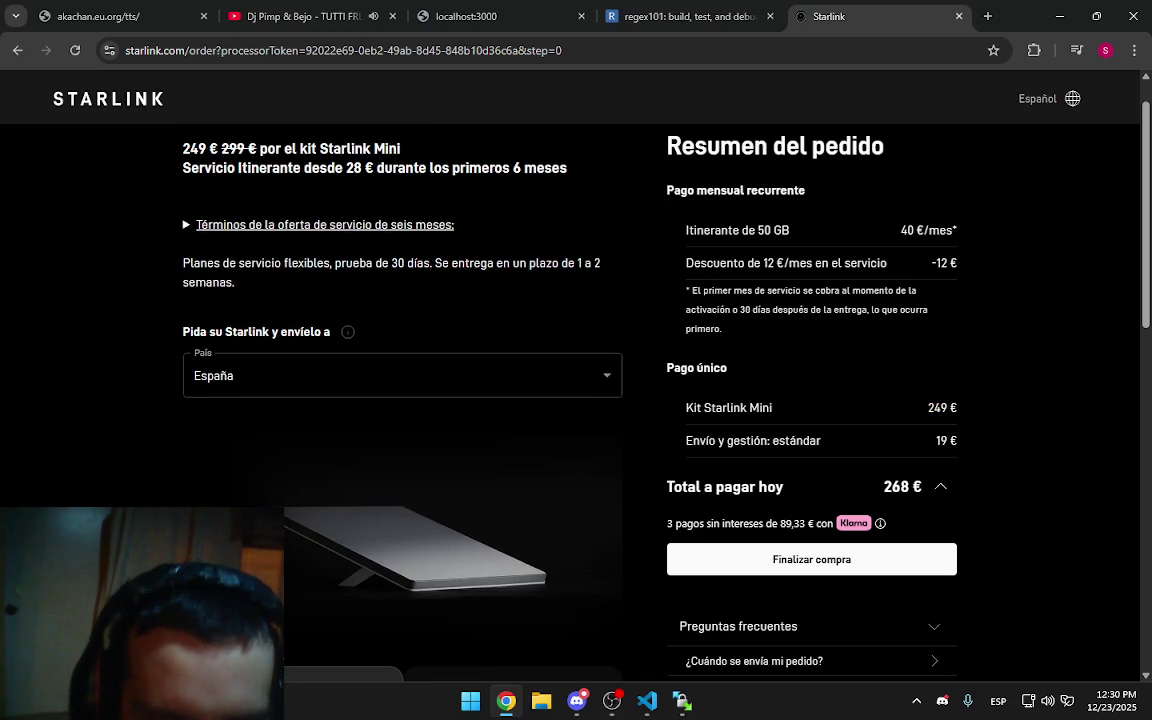
pyautogui.click(17, 50)
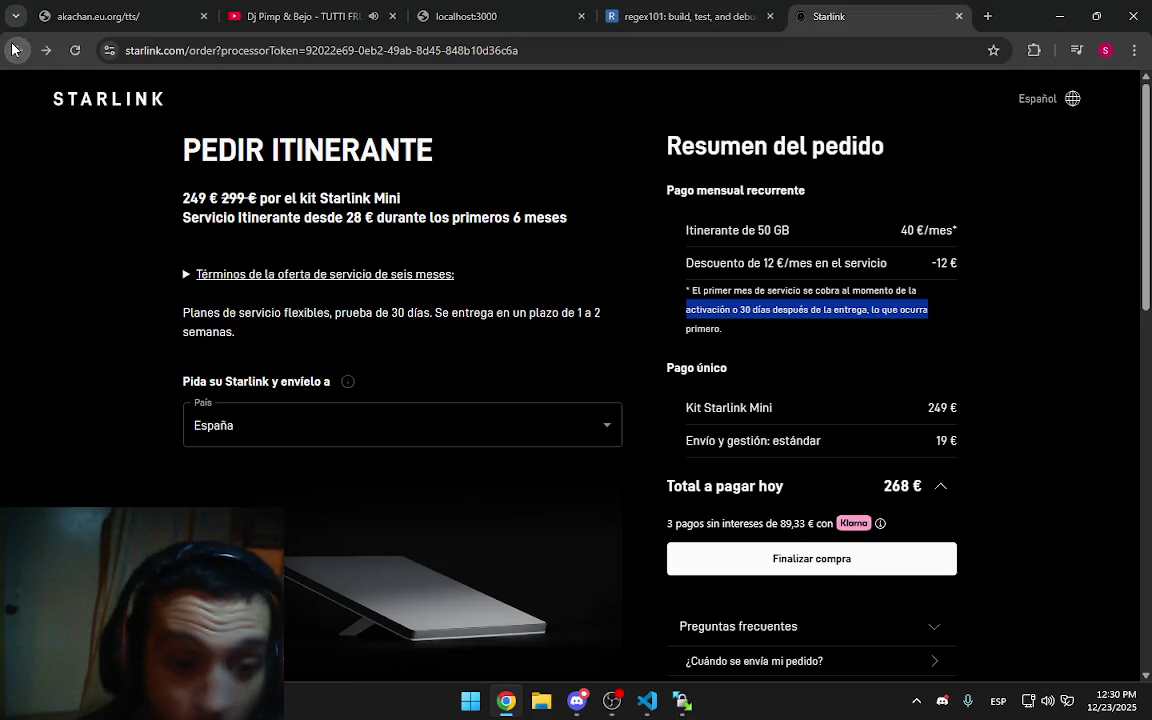
pyautogui.click(16, 52)
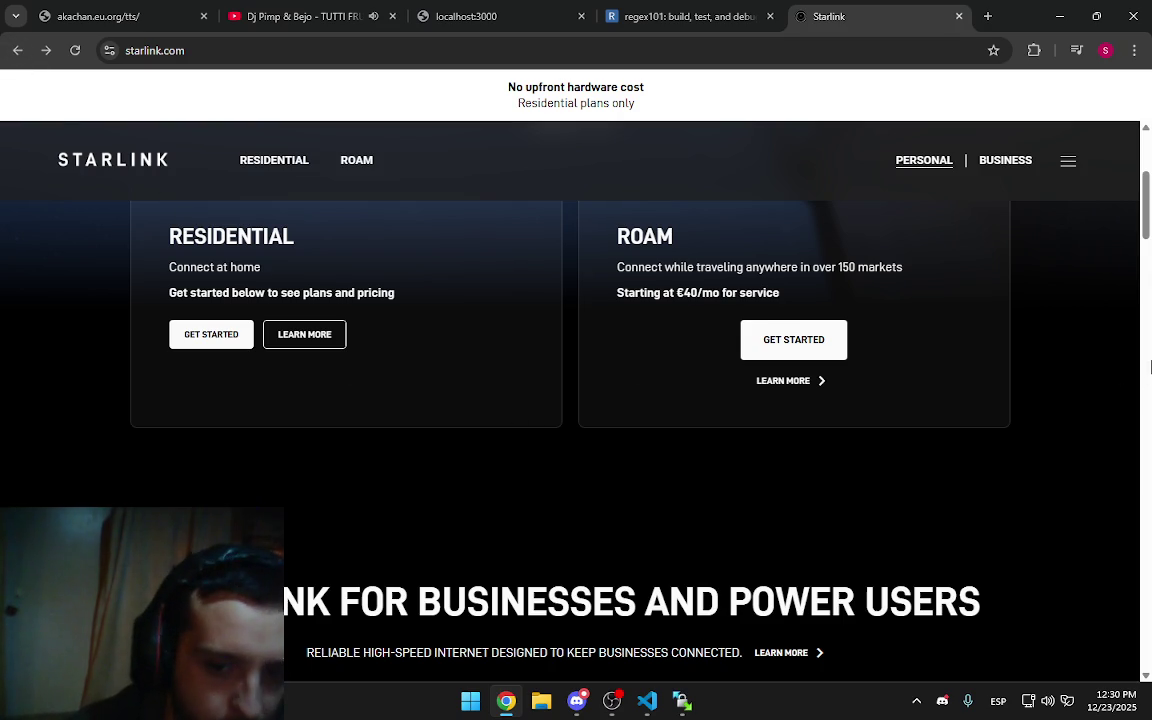
# Step: Scroll the Starlink homepage to the Residential service address field and start entering an address
pyautogui.scroll(-5, 1150, 372)
pyautogui.scroll(10, 1150, 300)
pyautogui.scroll(1, 1150, 144)
pyautogui.scroll(-2, 1150, 165)
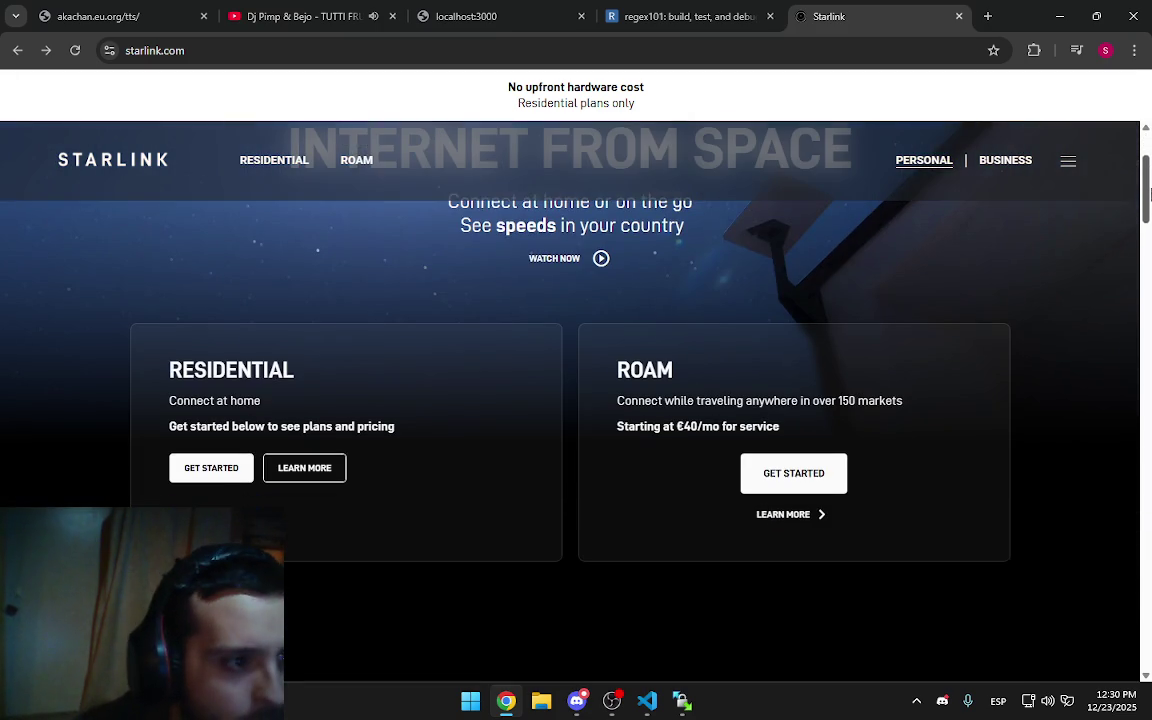
pyautogui.click(208, 472)
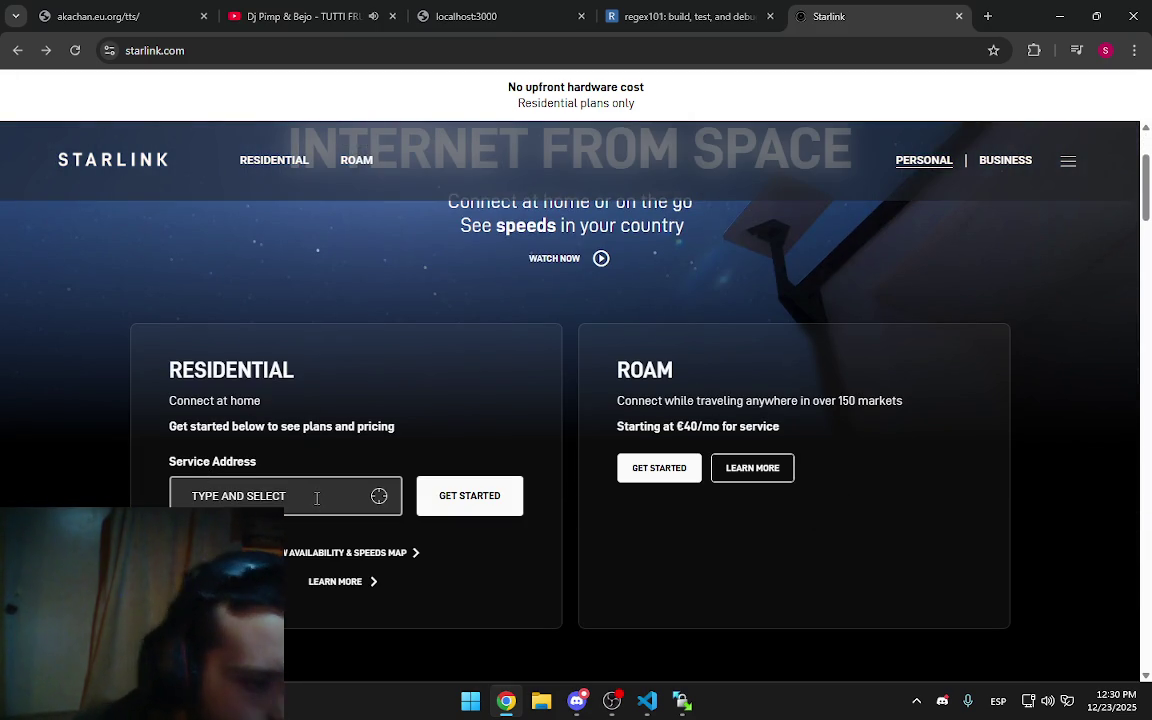
pyautogui.click(269, 480)
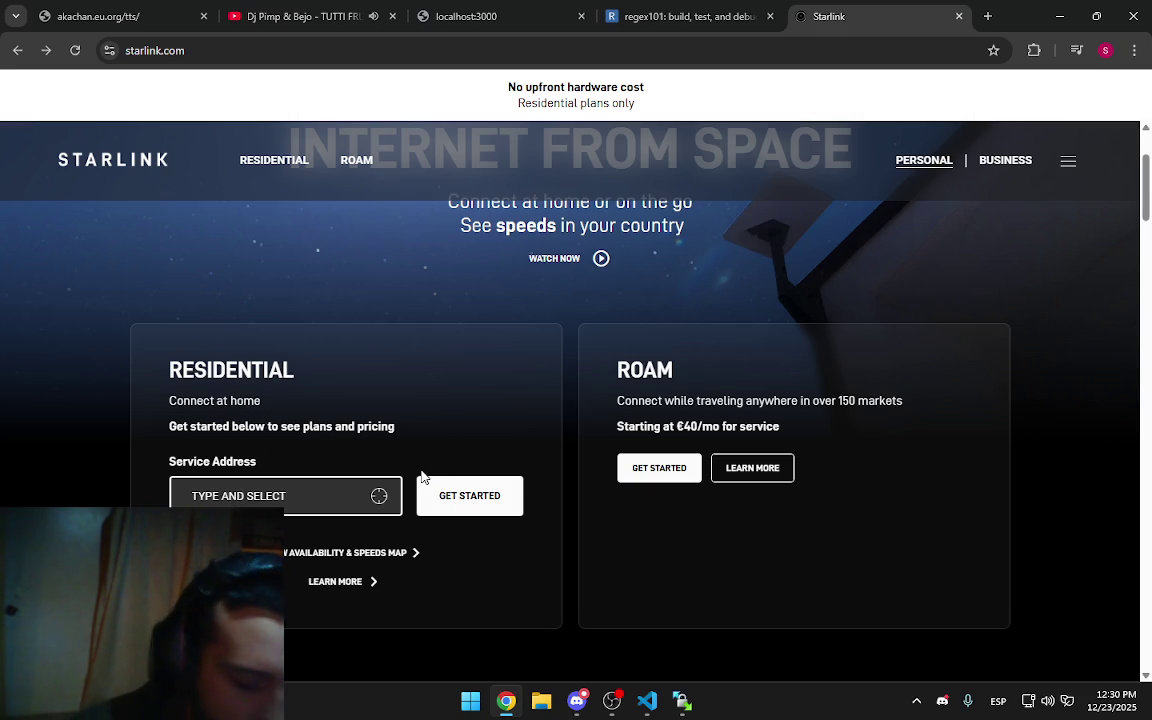
# Step: Fill the address from the current location, allowing location access once, and check residential plans
pyautogui.write('11100')
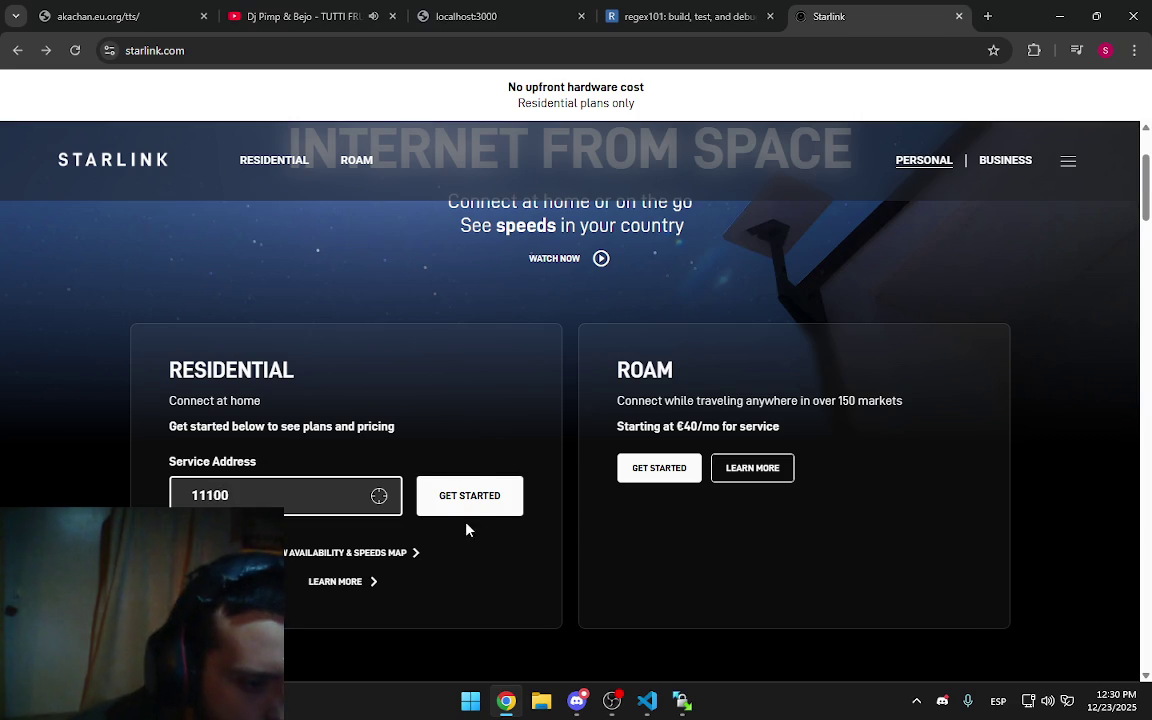
pyautogui.click(379, 495)
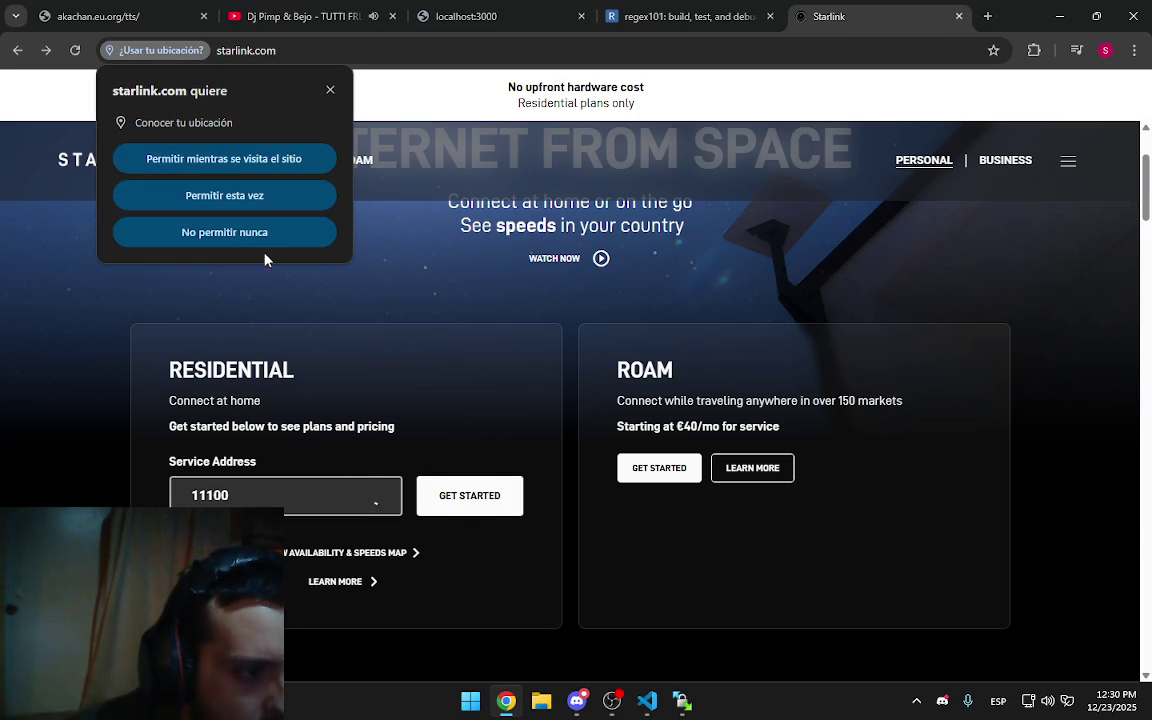
pyautogui.click(288, 196)
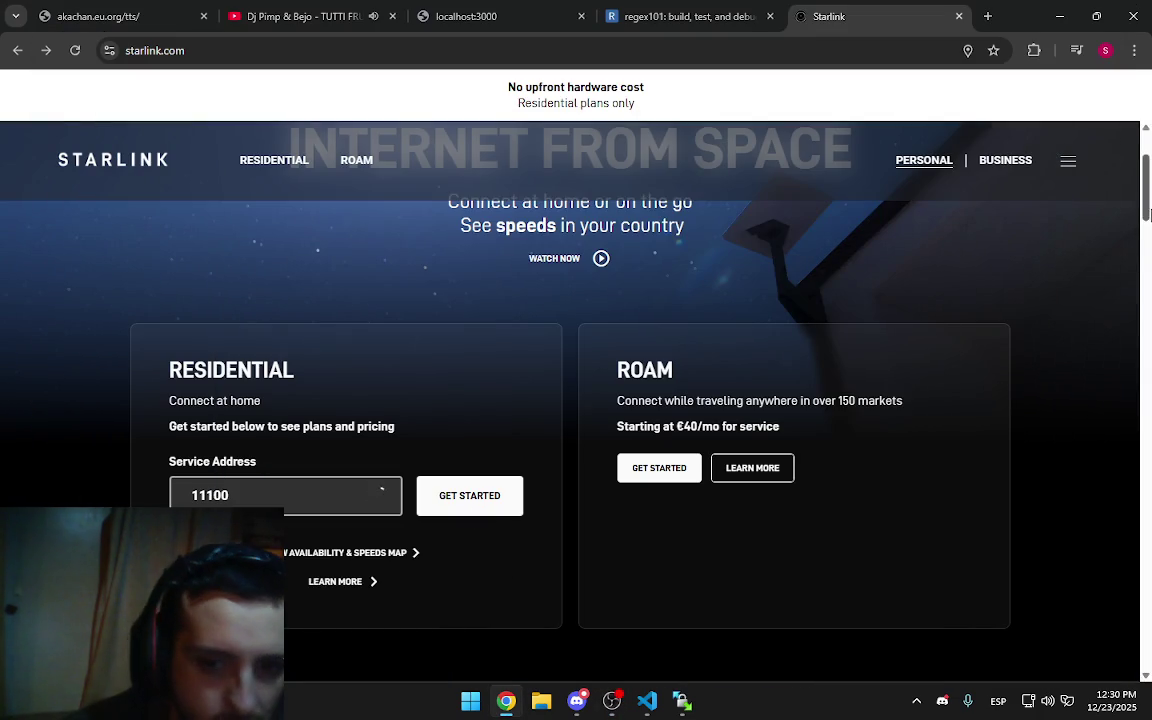
pyautogui.scroll(-1, 1148, 222)
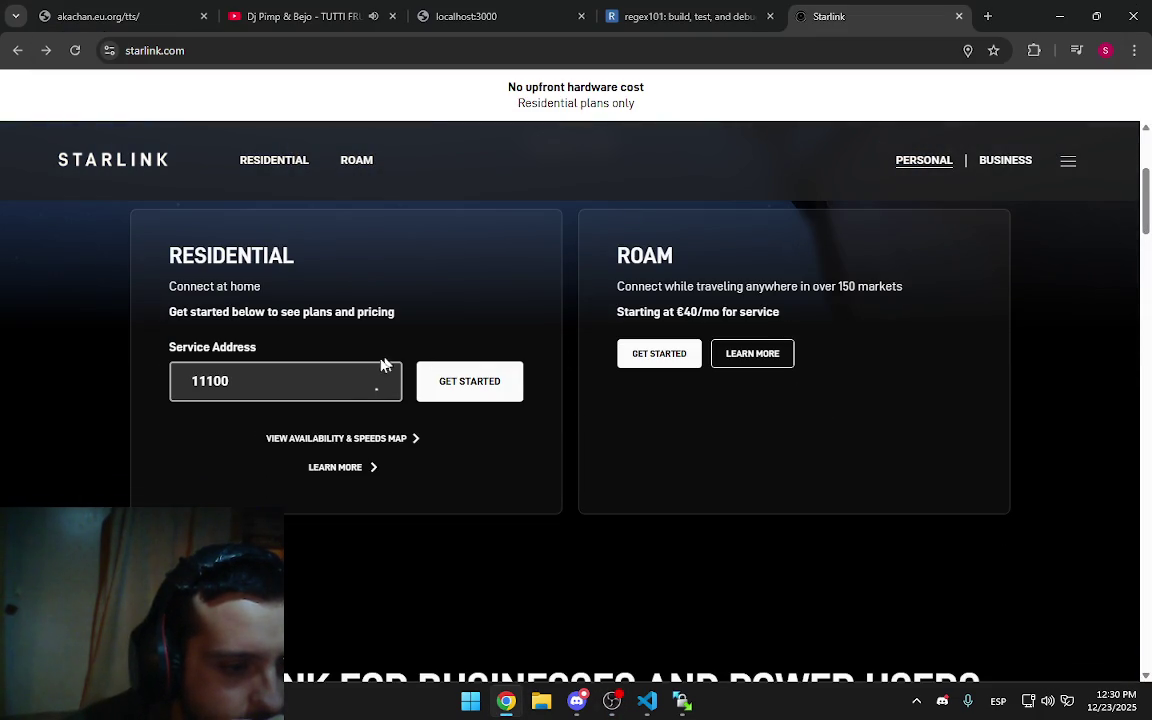
pyautogui.click(448, 385)
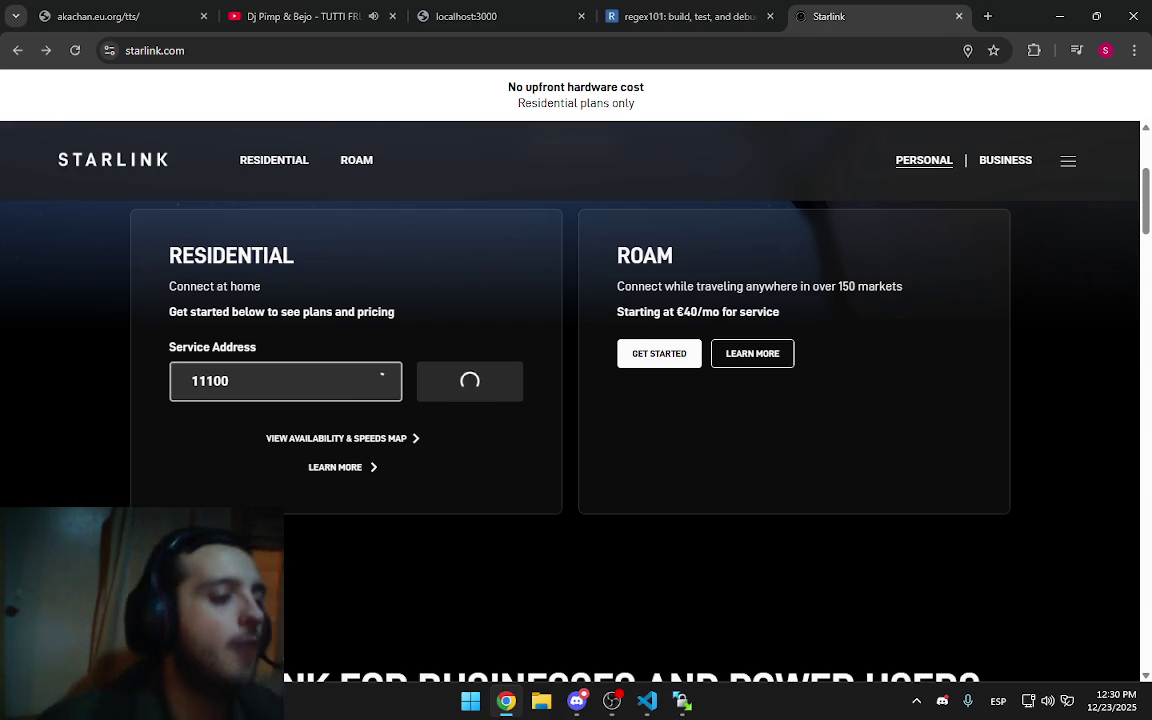
pyautogui.moveTo(1146, 228)
pyautogui.mouseDown()
pyautogui.moveTo(1147, 330)
pyautogui.moveTo(1147, 170)
pyautogui.mouseUp()
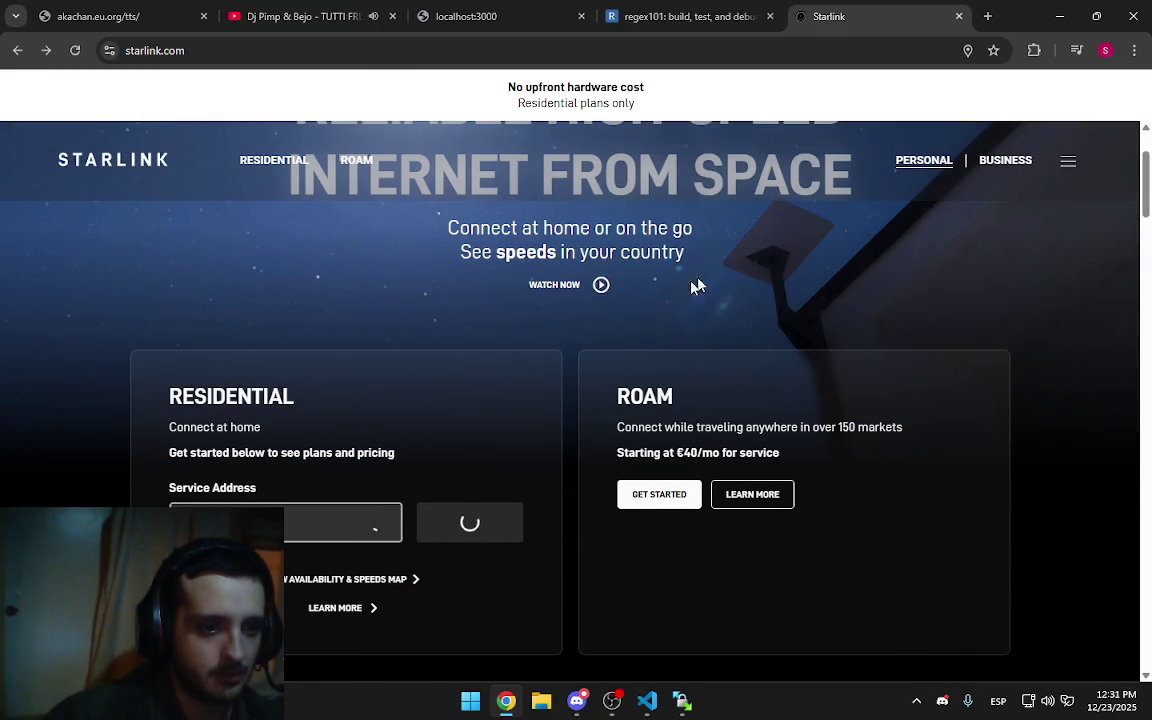
# Step: Replace the unrecognised postal code with the current Madrid location and proceed to the Residencial order
pyautogui.click(390, 582)
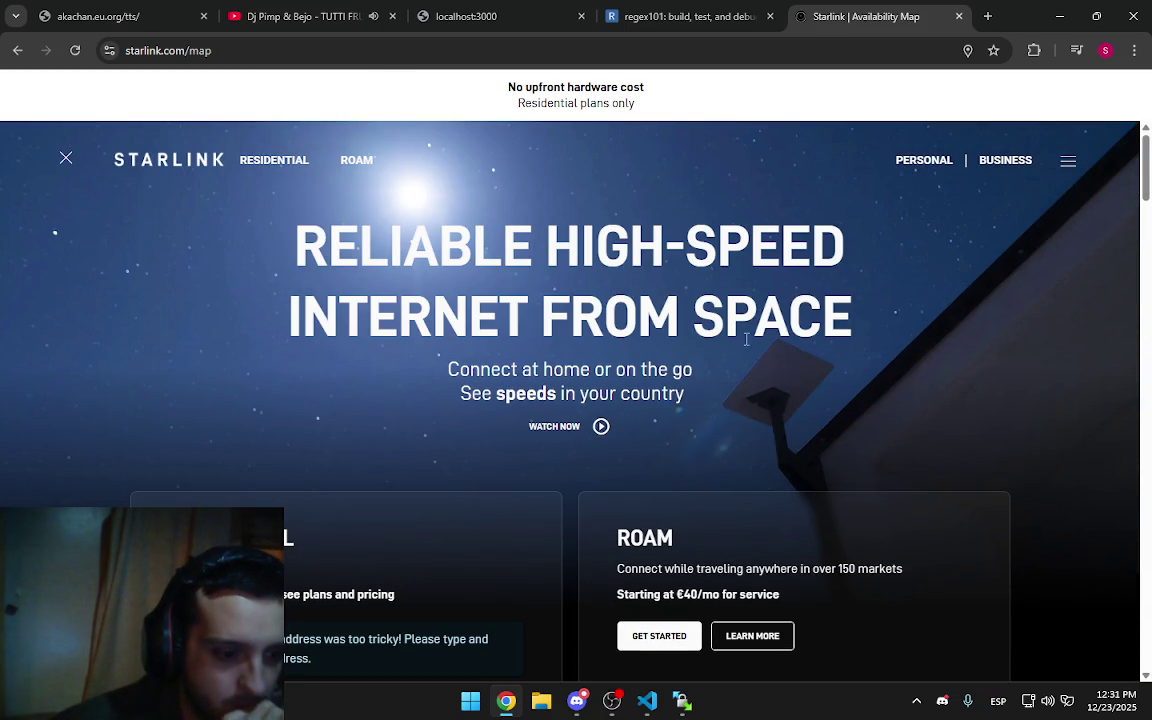
pyautogui.moveTo(1148, 165); pyautogui.dragTo(1150, 204)
pyautogui.scroll(1, 1150, 204)
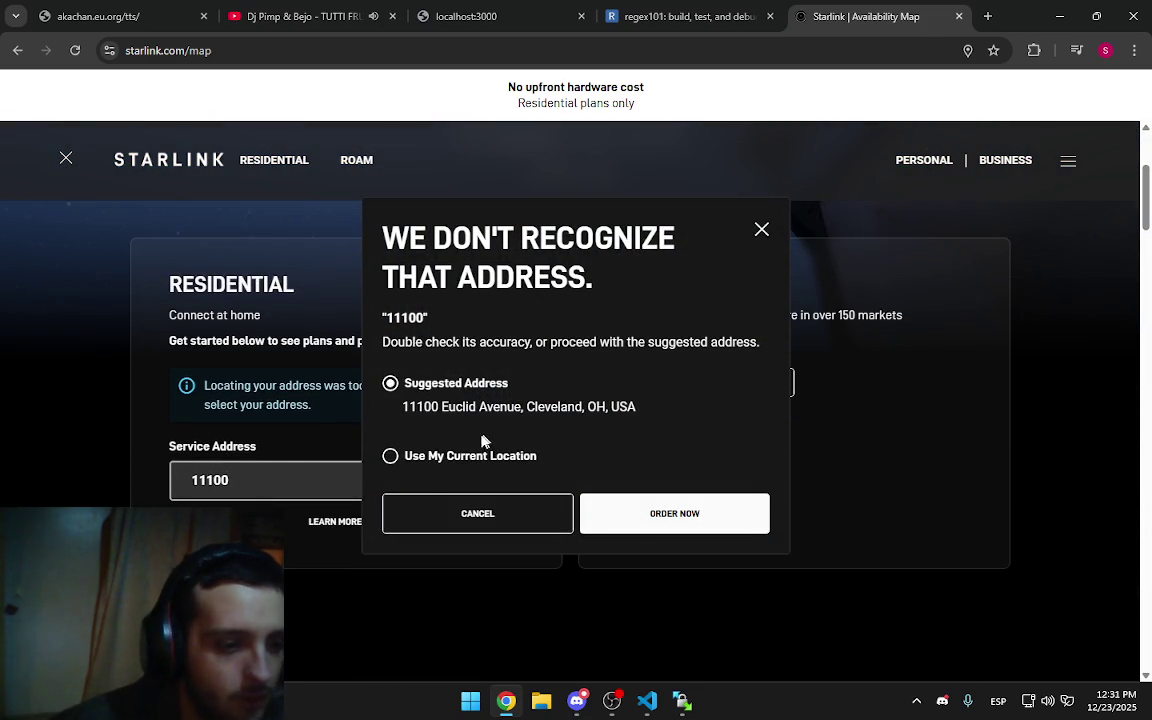
pyautogui.click(456, 458)
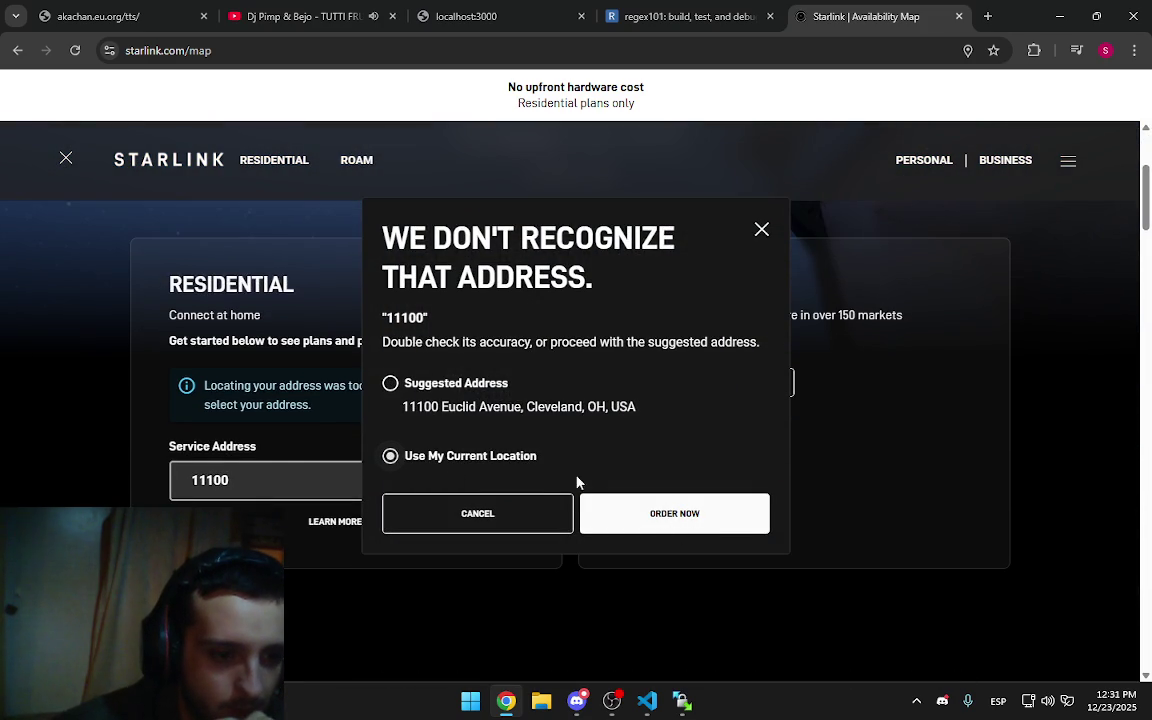
pyautogui.click(677, 527)
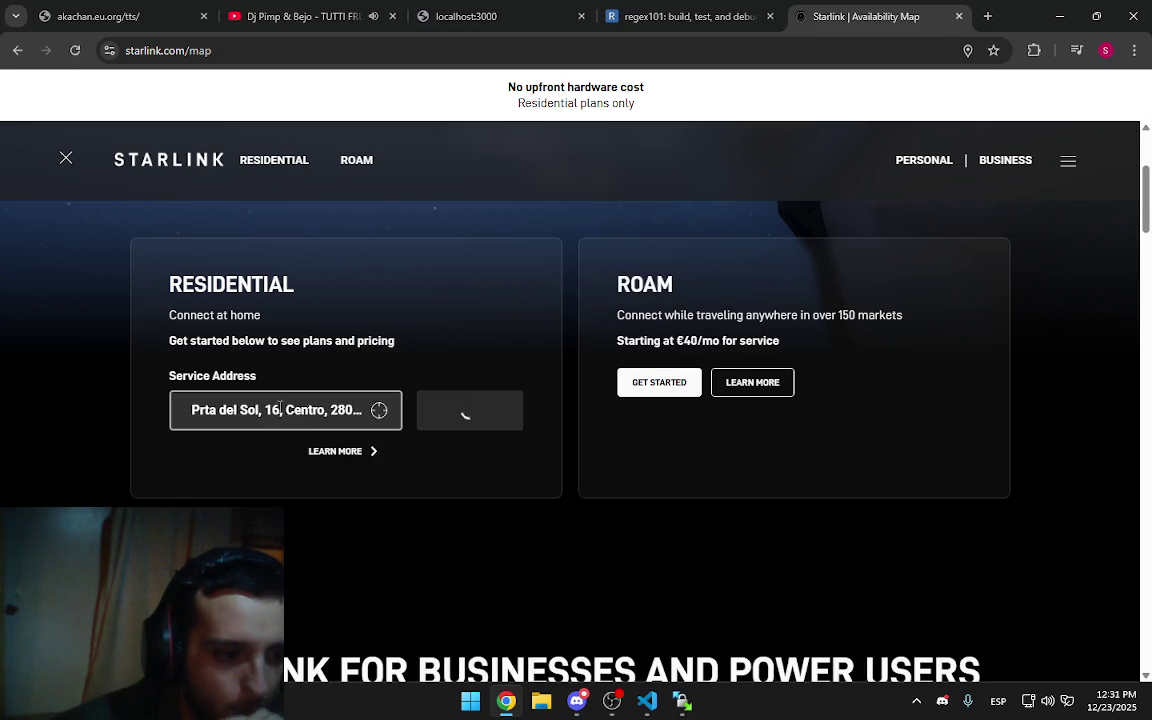
pyautogui.tripleClick(362, 416)
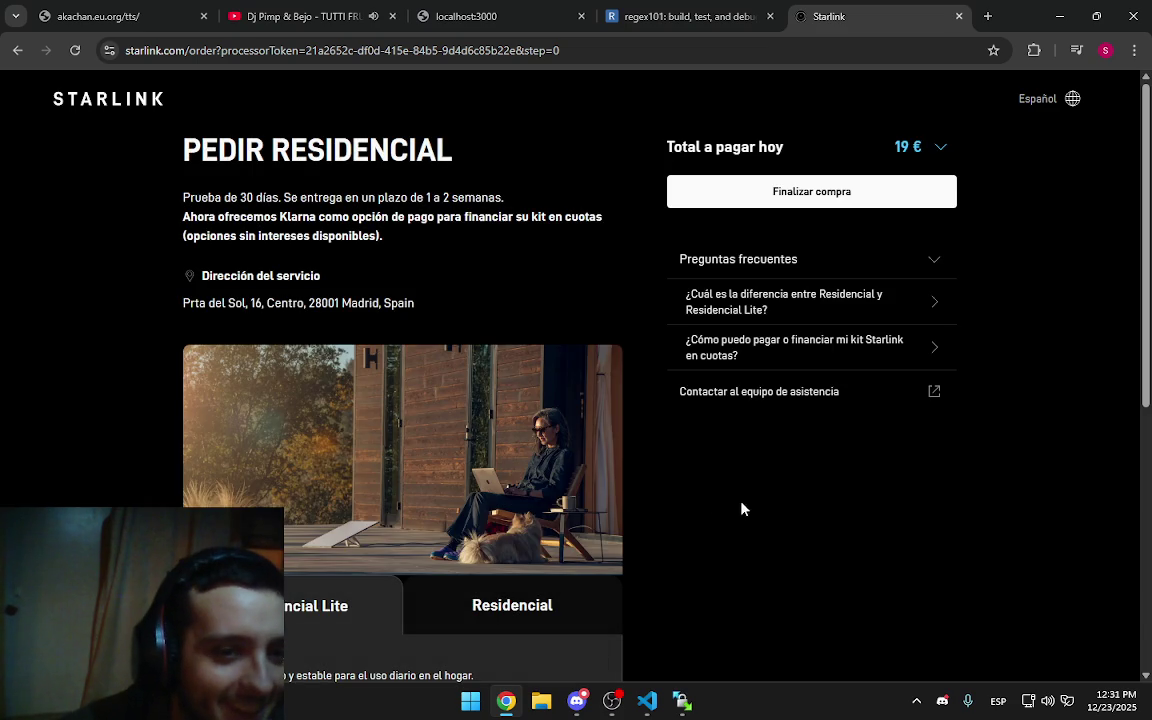
# Step: Expand the 'Total a pagar hoy' order summary and read the Residencial vs Lite FAQ answer
pyautogui.click(942, 148)
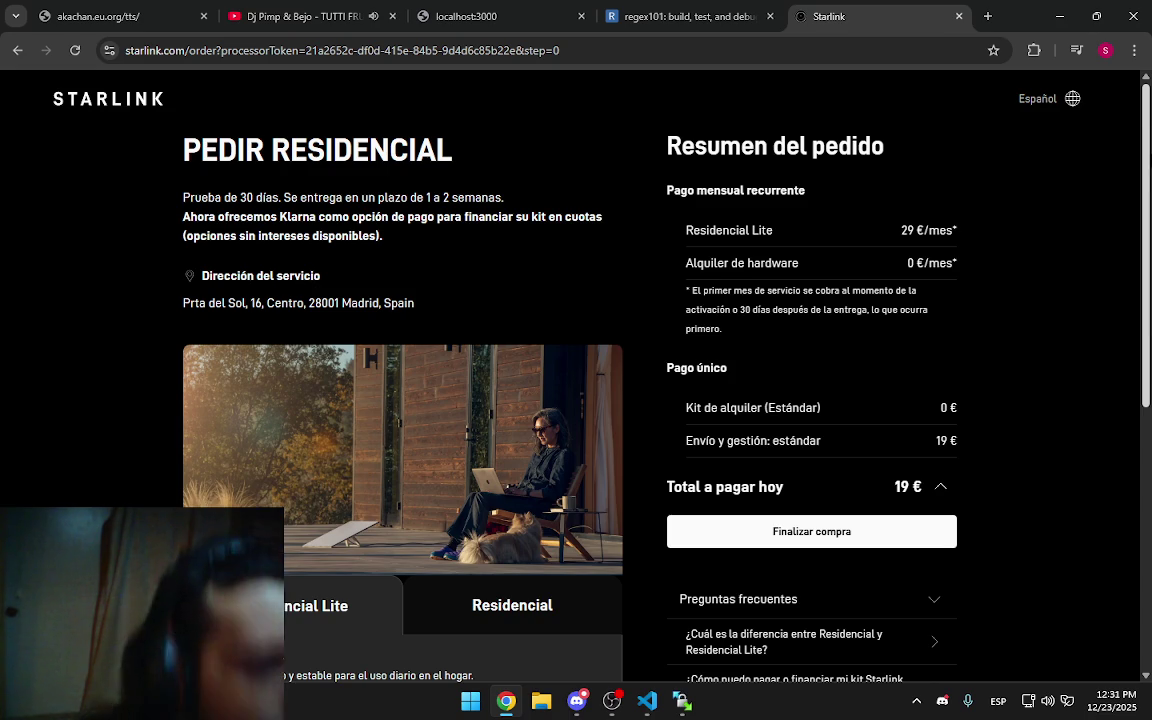
pyautogui.scroll(-1, 1145, 187)
pyautogui.moveTo(1143, 183); pyautogui.dragTo(1140, 194)
pyautogui.scroll(1, 650, 233)
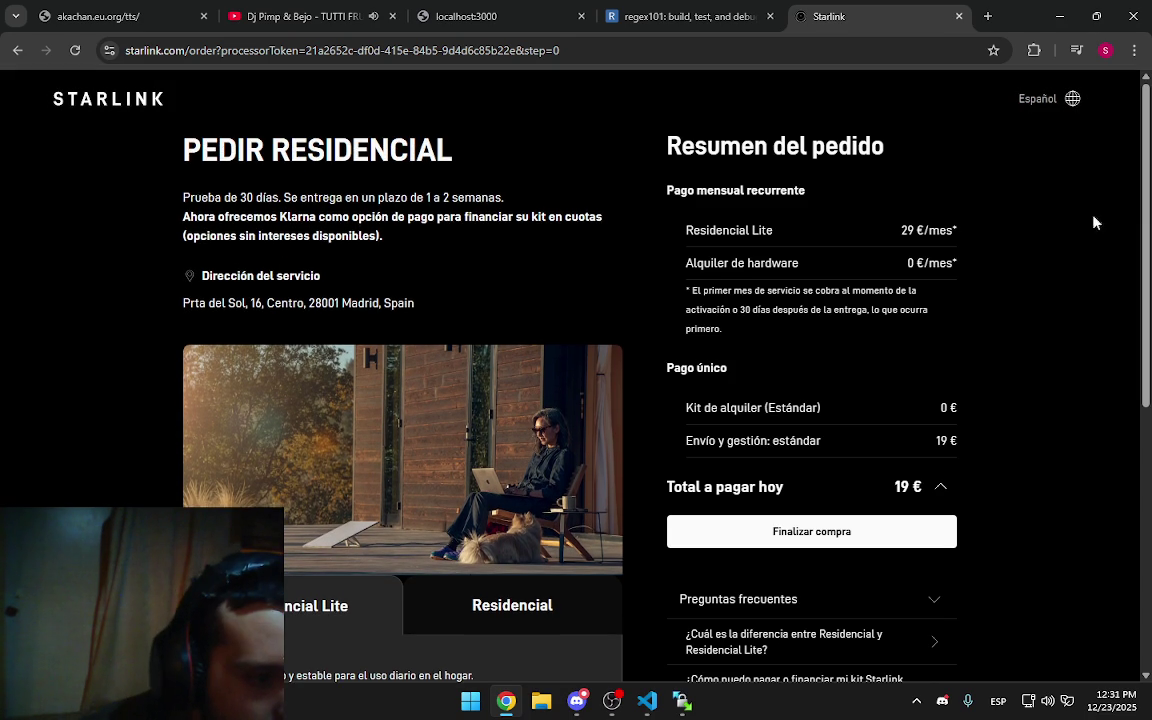
pyautogui.scroll(-1, 1148, 229)
pyautogui.scroll(-1, 1148, 229)
pyautogui.scroll(-3, 1131, 404)
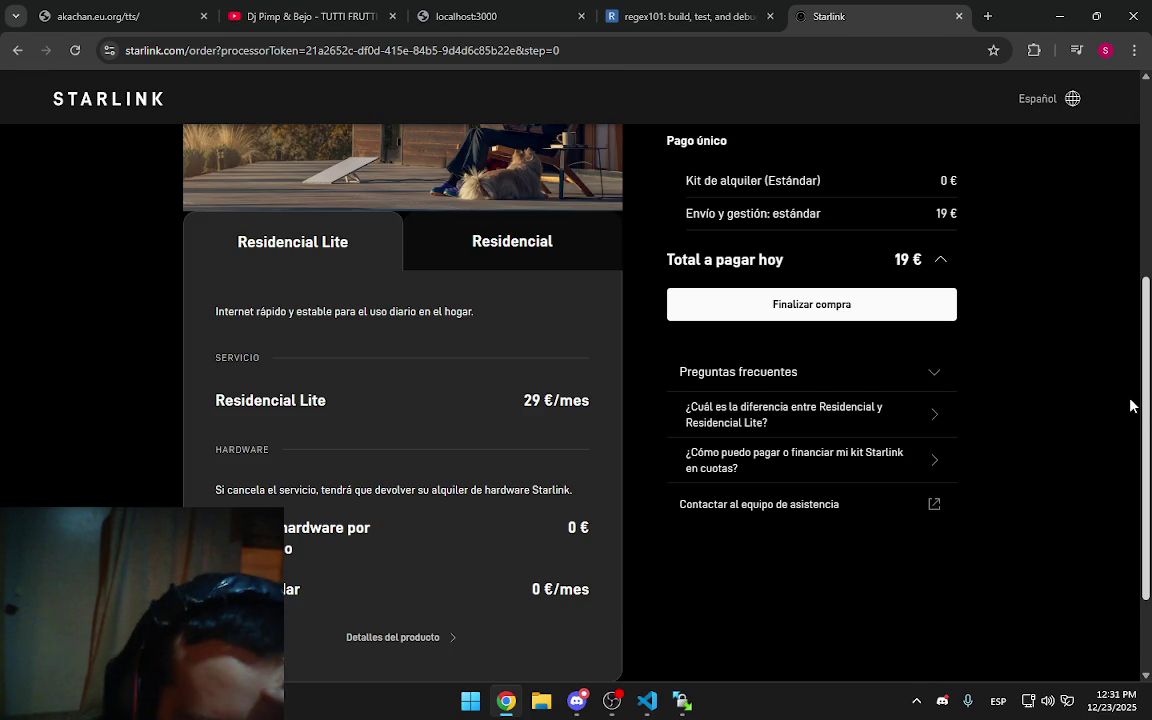
pyautogui.click(932, 405)
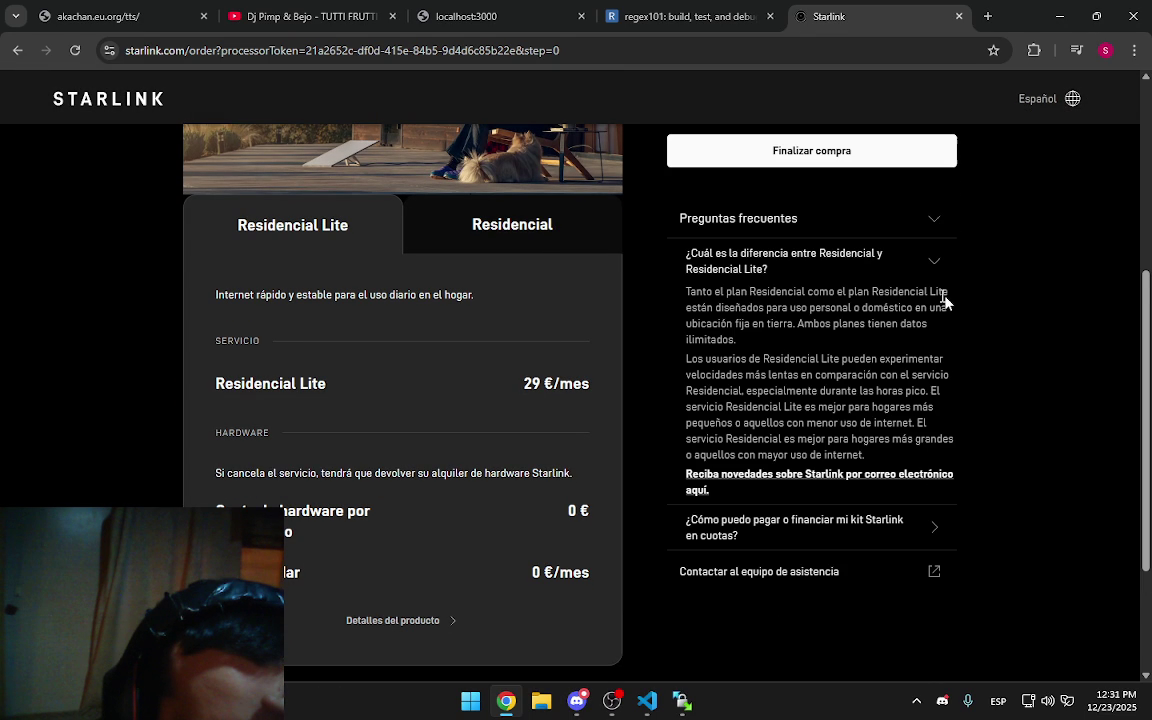
pyautogui.click(932, 260)
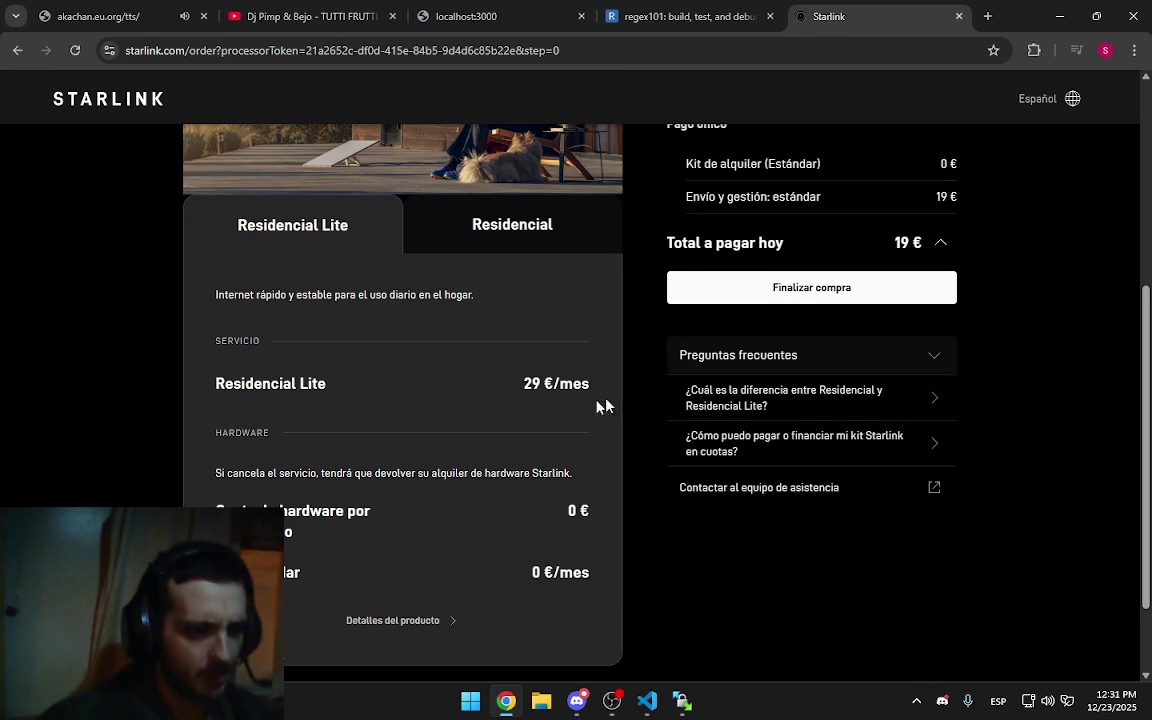
# Step: Open the Residencial Lite plan details with its typical speeds, then switch to the streaming software
pyautogui.click(543, 250)
pyautogui.click(343, 247)
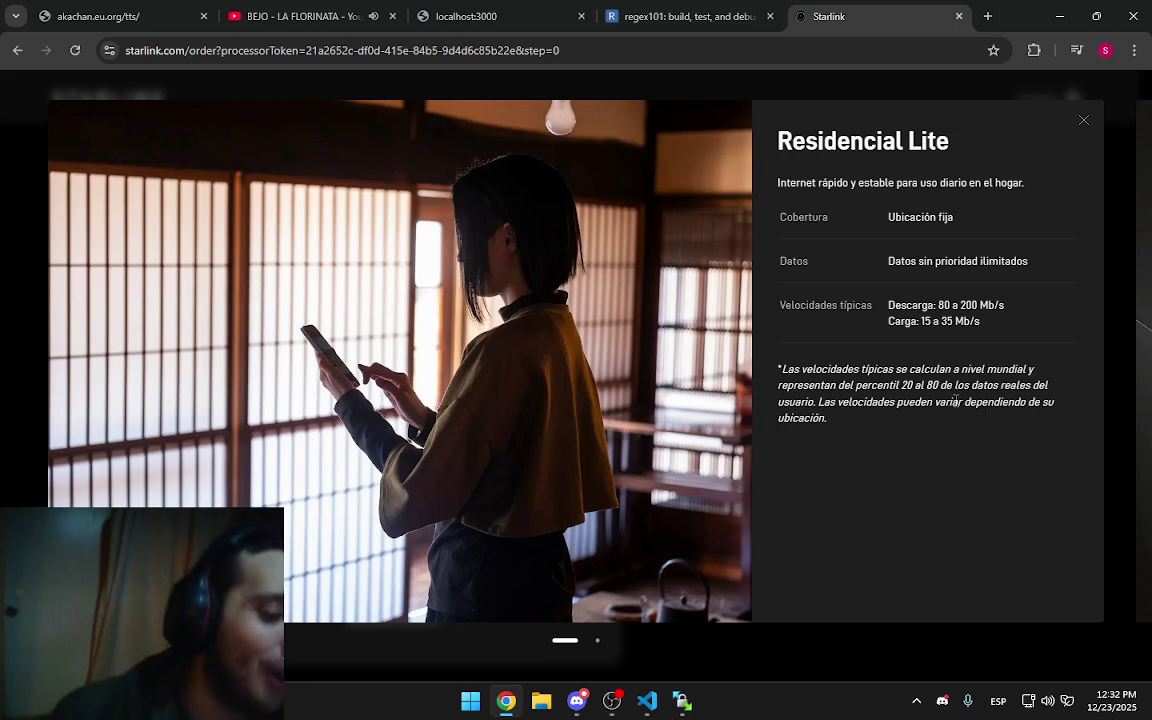
pyautogui.click(620, 706)
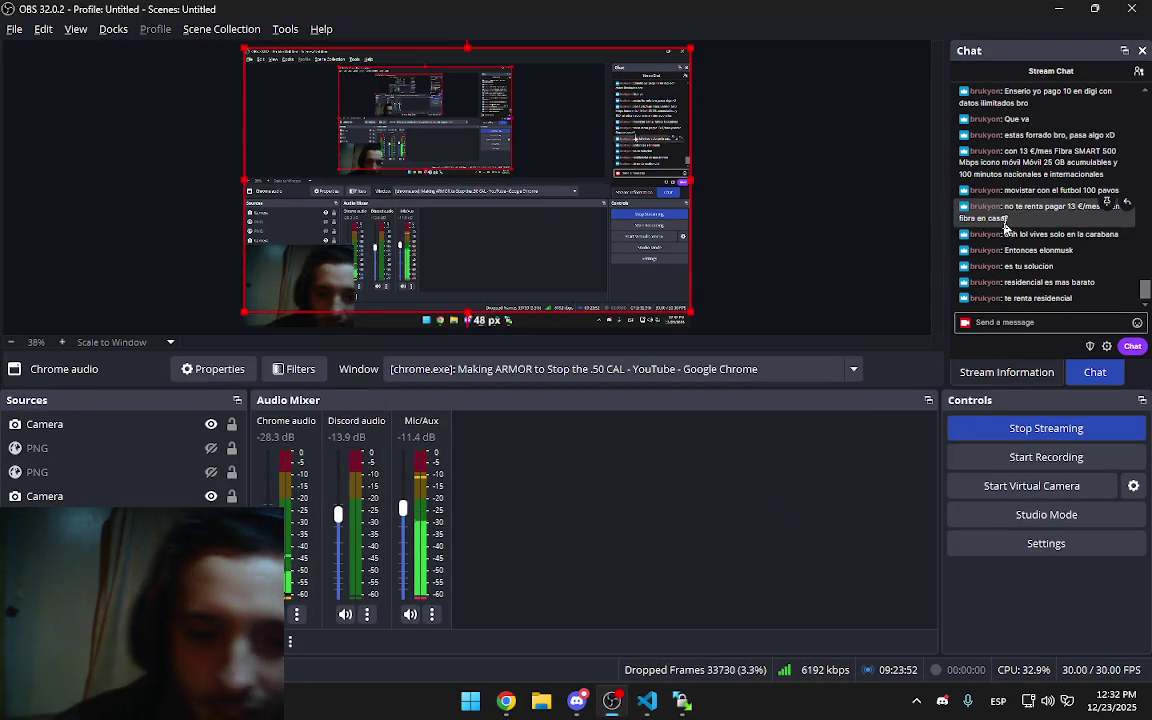
# Step: Make a chatter a moderator from their user card, then return to Chrome and close the Residencial Lite details
pyautogui.click(990, 236)
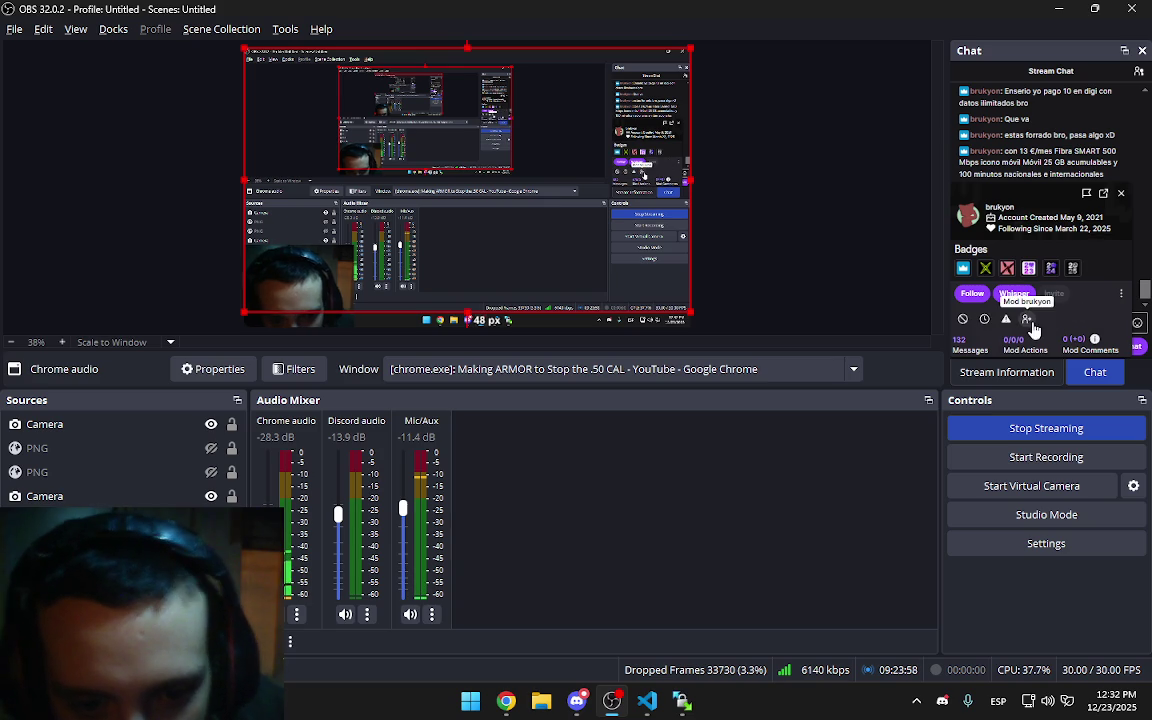
pyautogui.click(1121, 193)
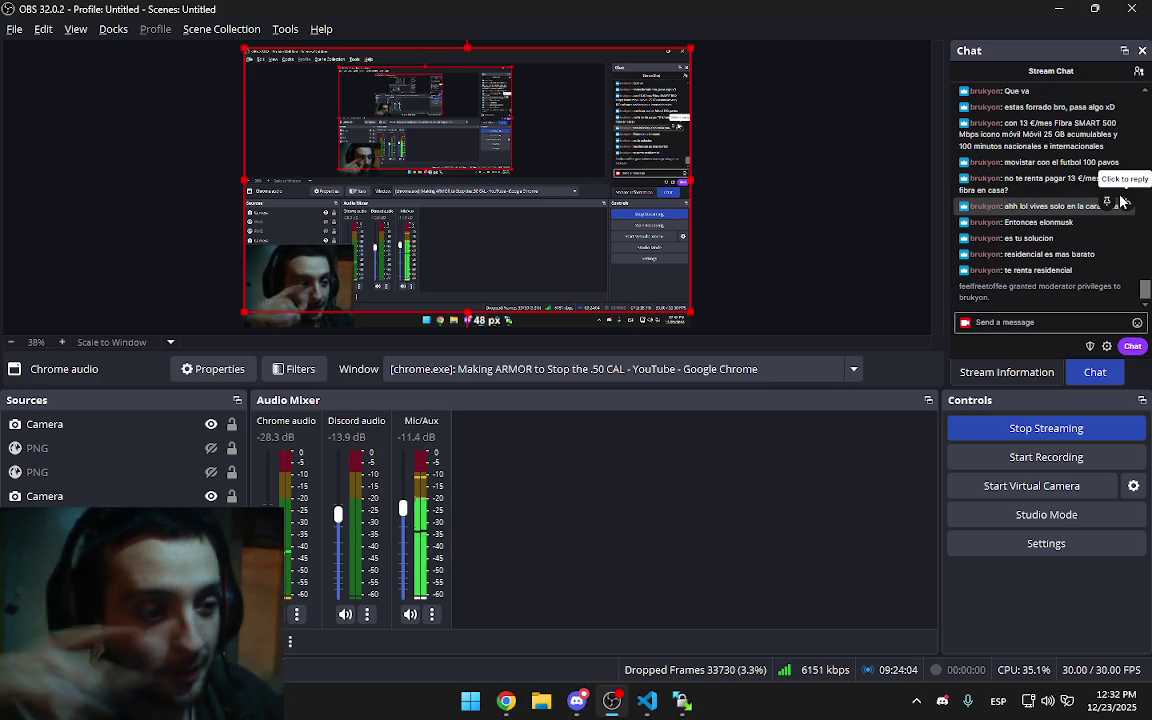
pyautogui.hotkey('alt', 'Tab')
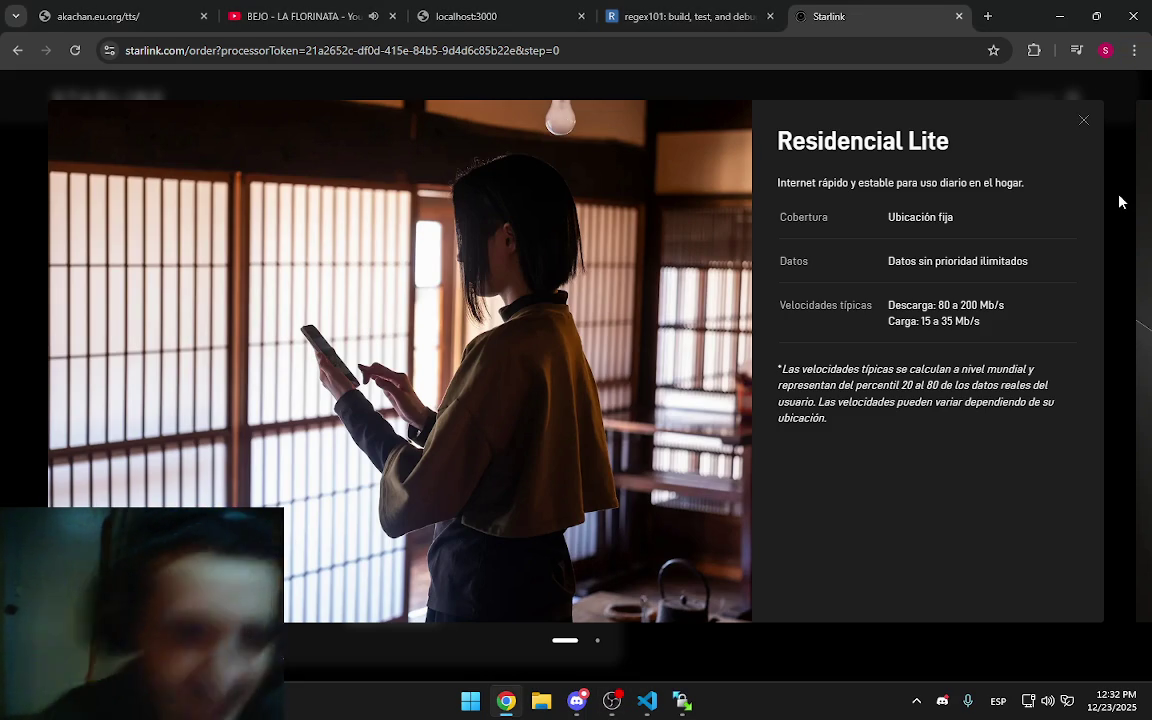
pyautogui.click(1084, 121)
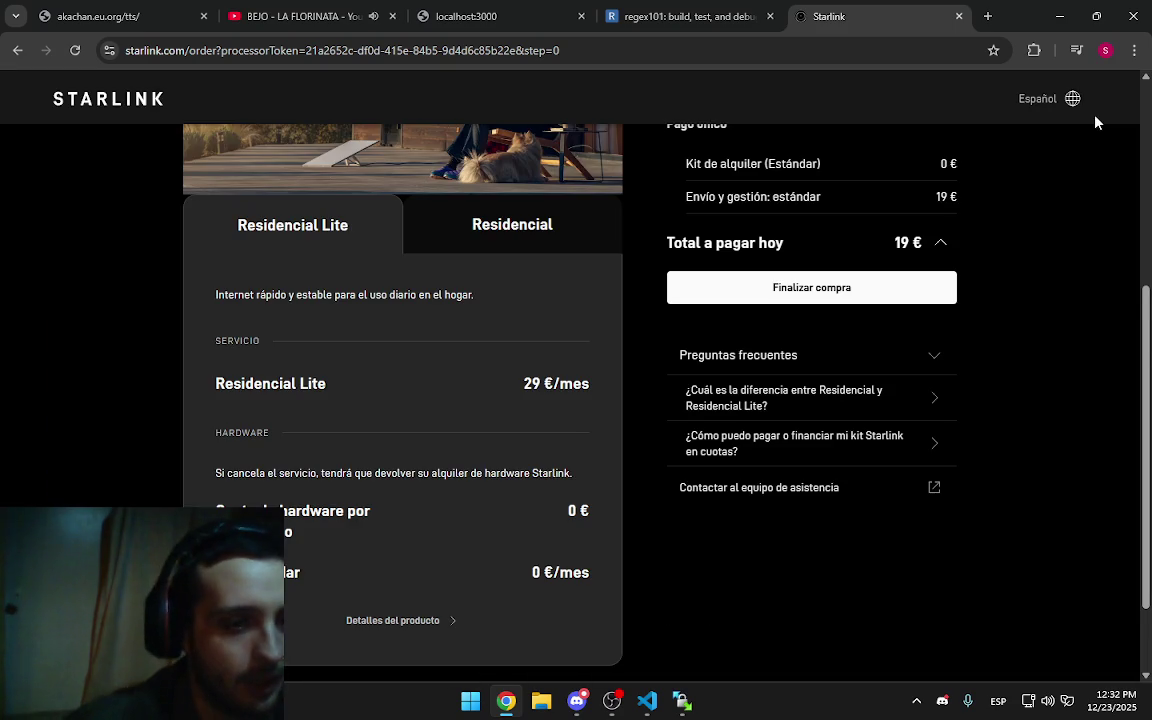
# Step: Return to the Starlink home page and set the service address to the Chiclana de la Frontera montepinar suggestion
pyautogui.scroll(1, 1100, 212)
pyautogui.scroll(3, 400, 400)
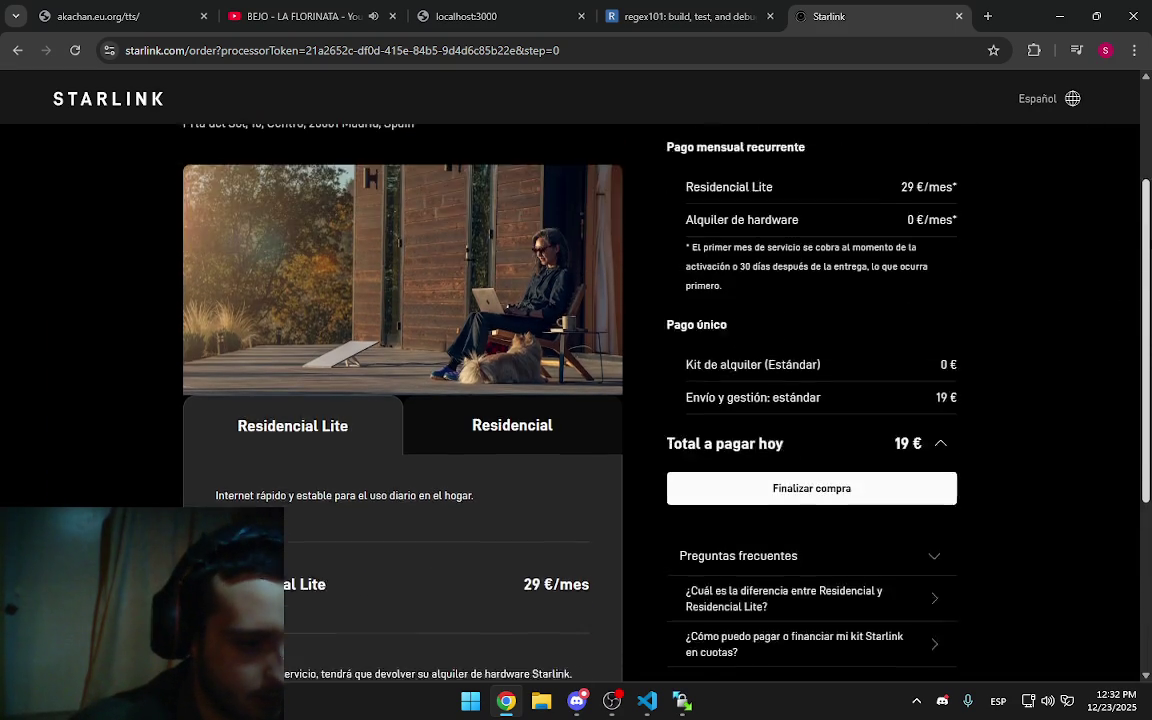
pyautogui.click(129, 104)
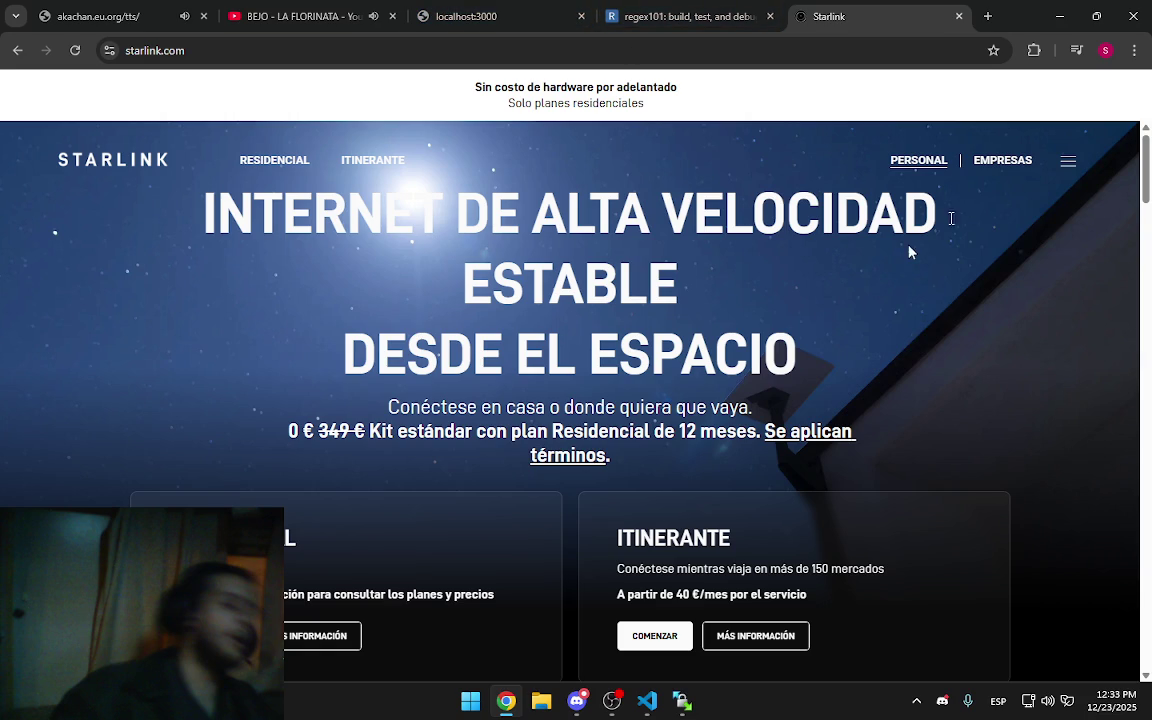
pyautogui.moveTo(1149, 177)
pyautogui.mouseDown()
pyautogui.moveTo(1149, 206)
pyautogui.moveTo(1150, 155)
pyautogui.moveTo(1149, 235)
pyautogui.moveTo(1150, 152)
pyautogui.mouseUp()
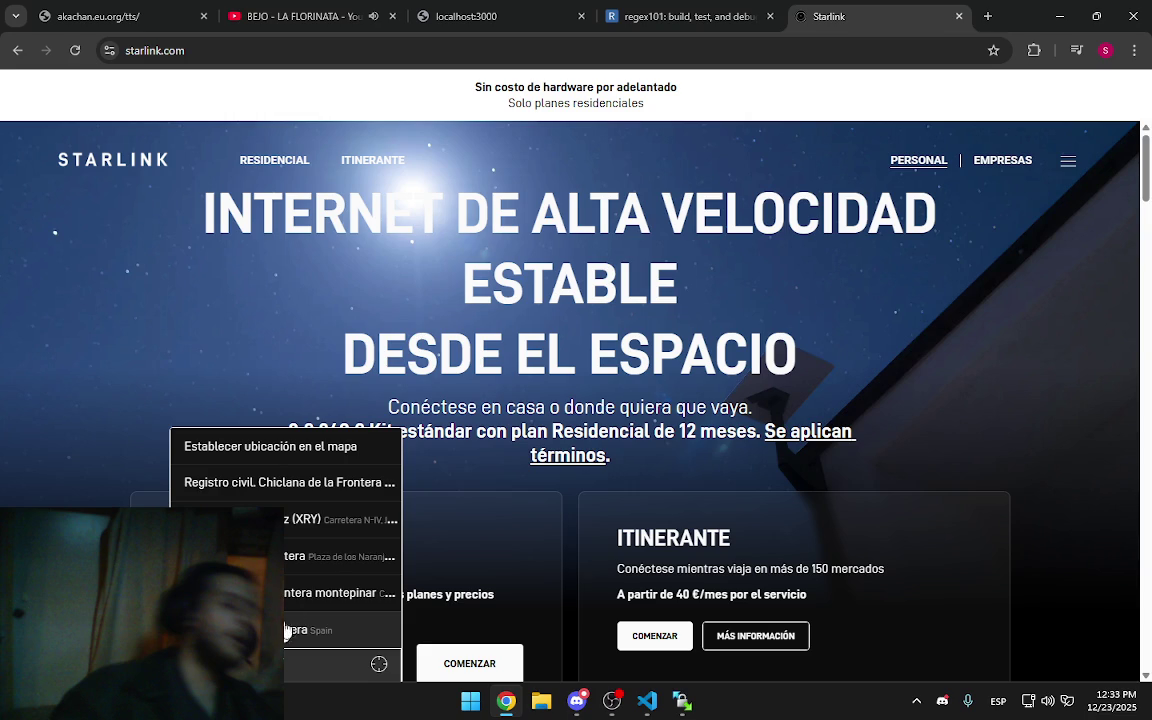
pyautogui.click(320, 593)
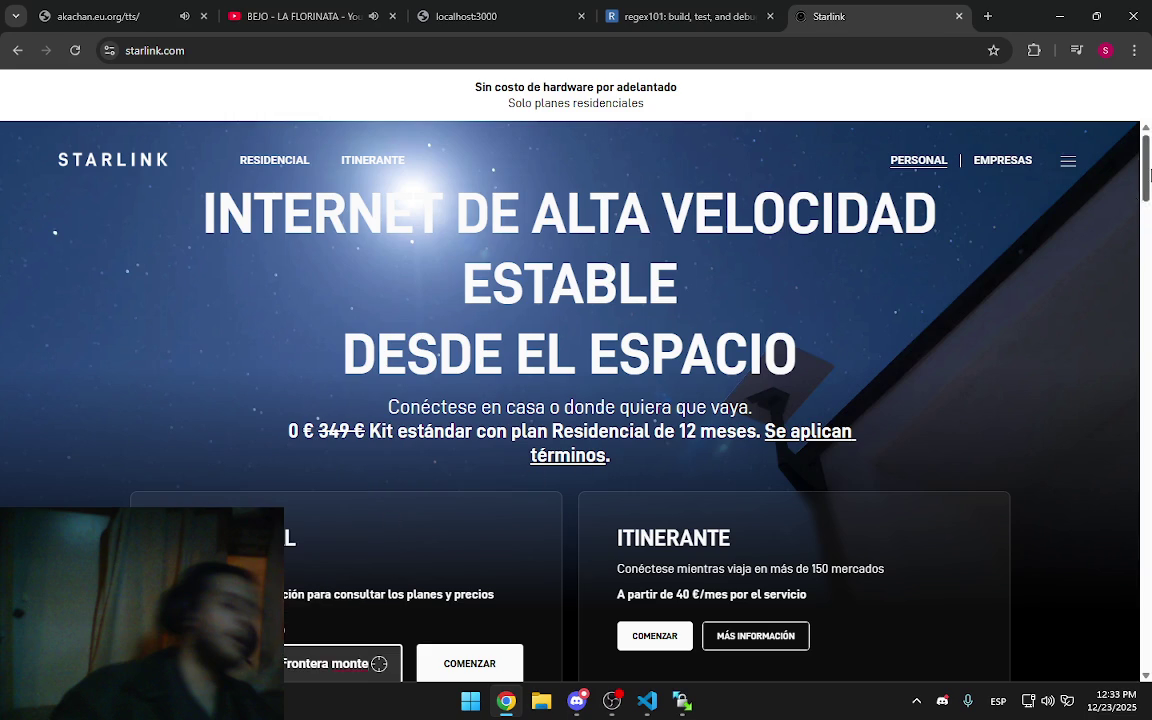
pyautogui.scroll(-2, 1030, 180)
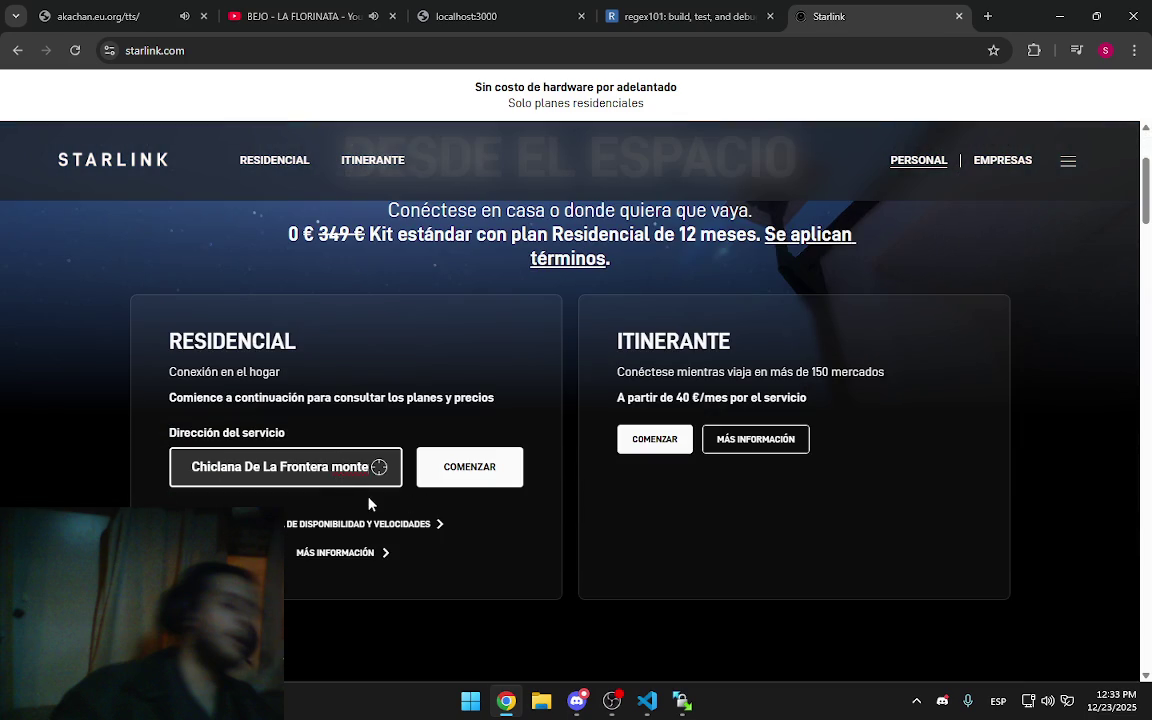
# Step: Copy 'montepinar' from the address and paste it into a new tab's search bar
pyautogui.press('End')
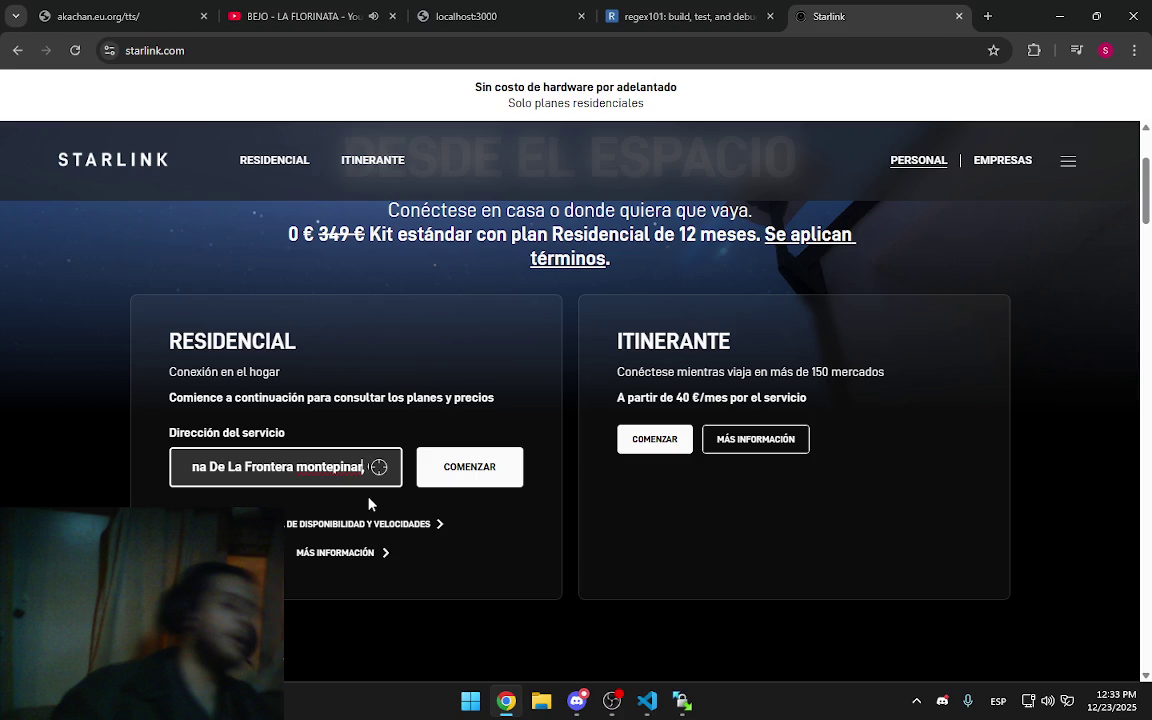
pyautogui.hotkey('ctrl', 'shift', 'Left')
pyautogui.hotkey('ctrl', 'c')
pyautogui.hotkey('ctrl', 't')
pyautogui.hotkey('ctrl', 'v')
# Step: Search 'montepinar chiclana', view the Casa Montepinar holiday-home listing, then close that tab
pyautogui.write('chic')
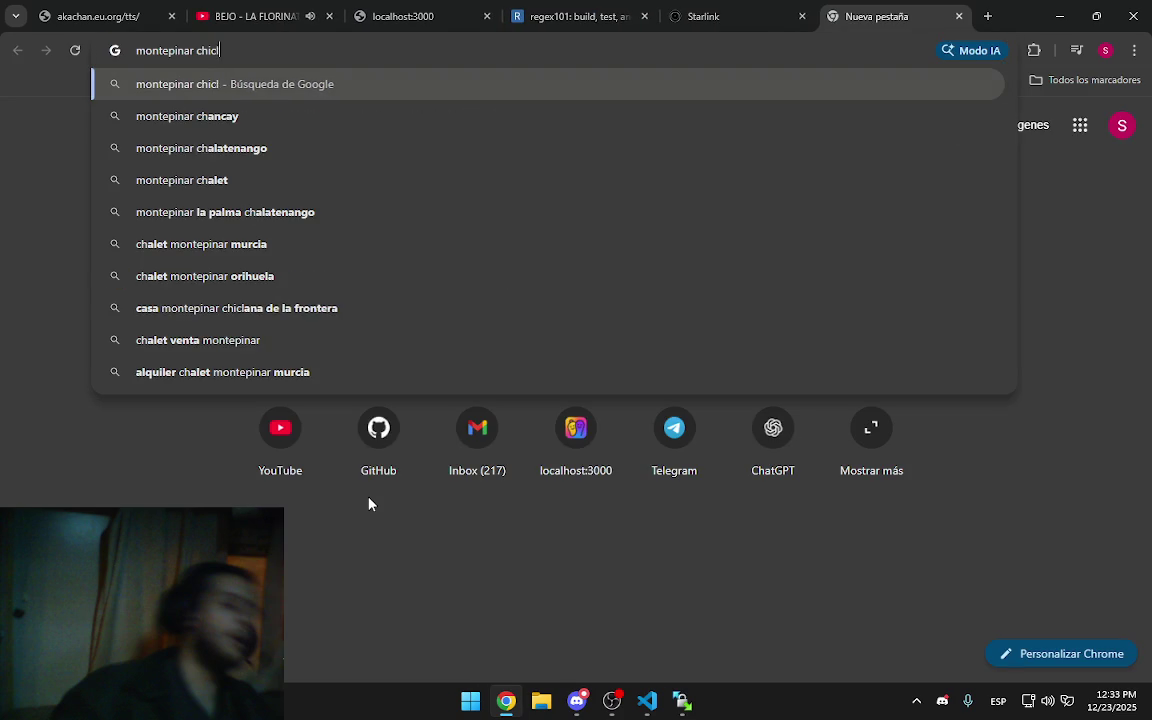
pyautogui.write('lana')
pyautogui.press('Return')
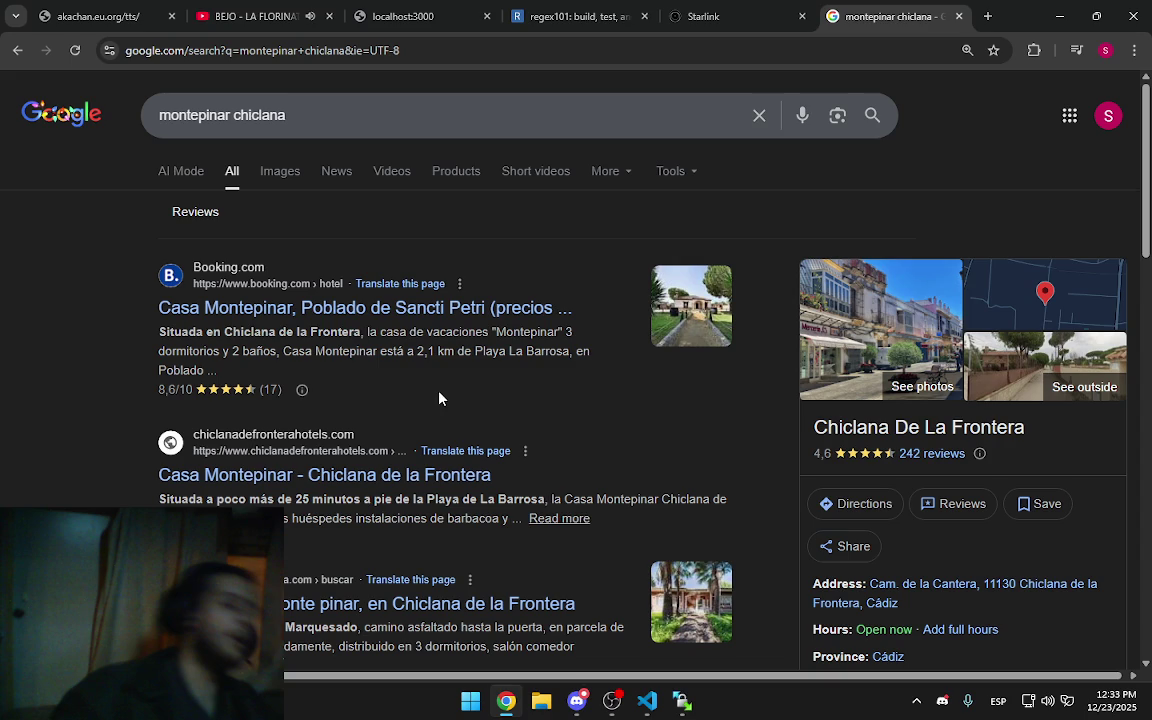
pyautogui.click(369, 459)
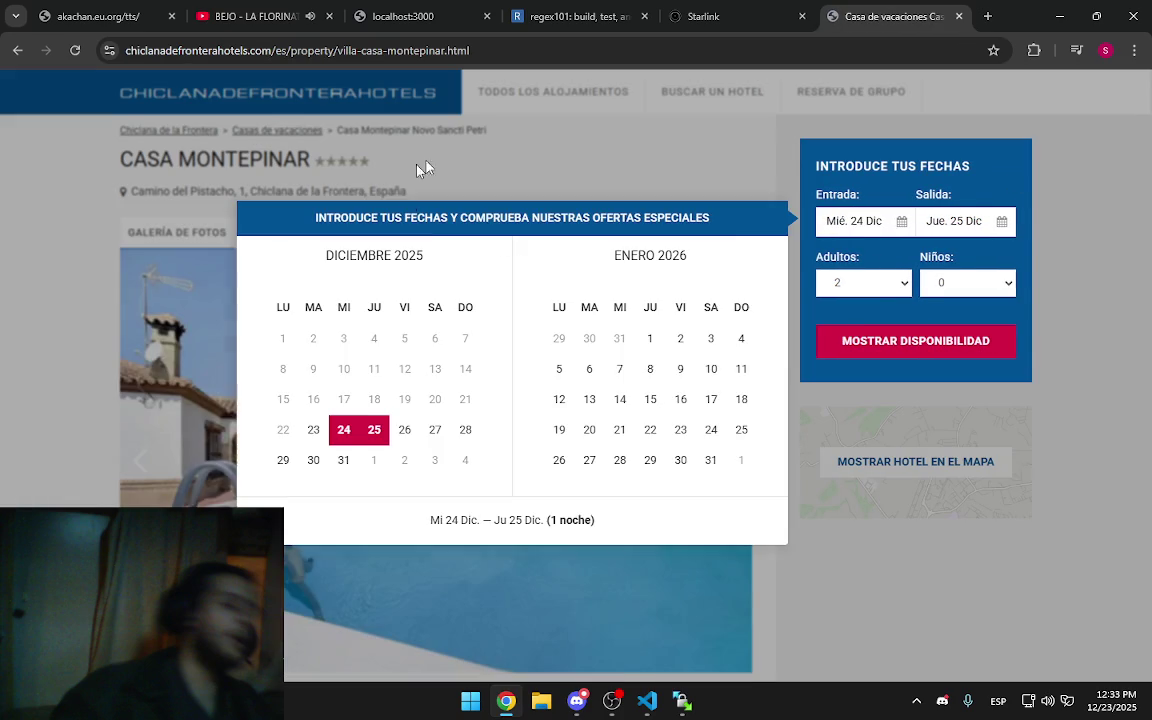
pyautogui.click(424, 168)
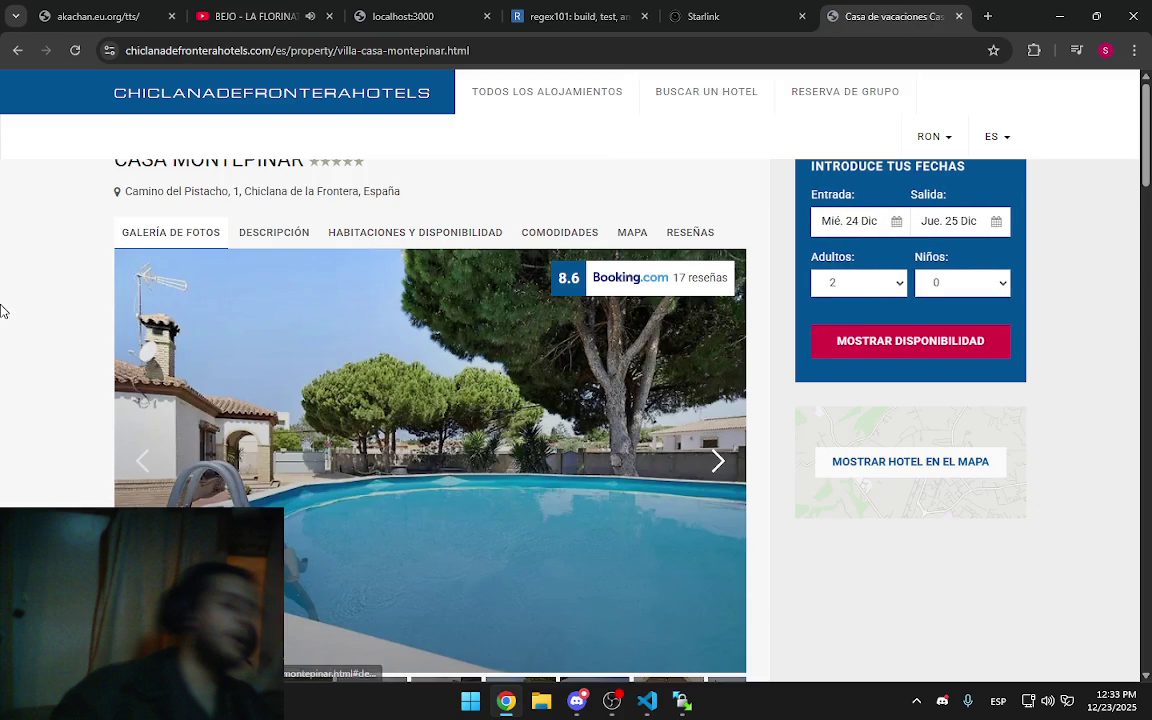
pyautogui.scroll(-5, 3, 311)
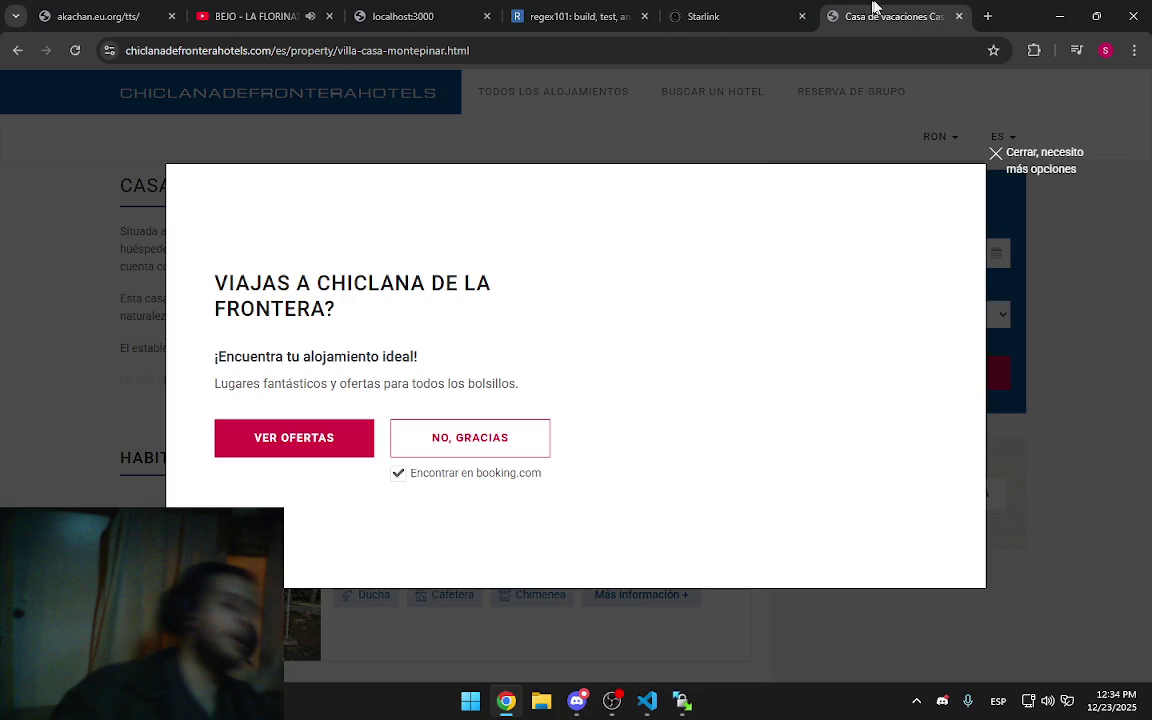
pyautogui.click(958, 16)
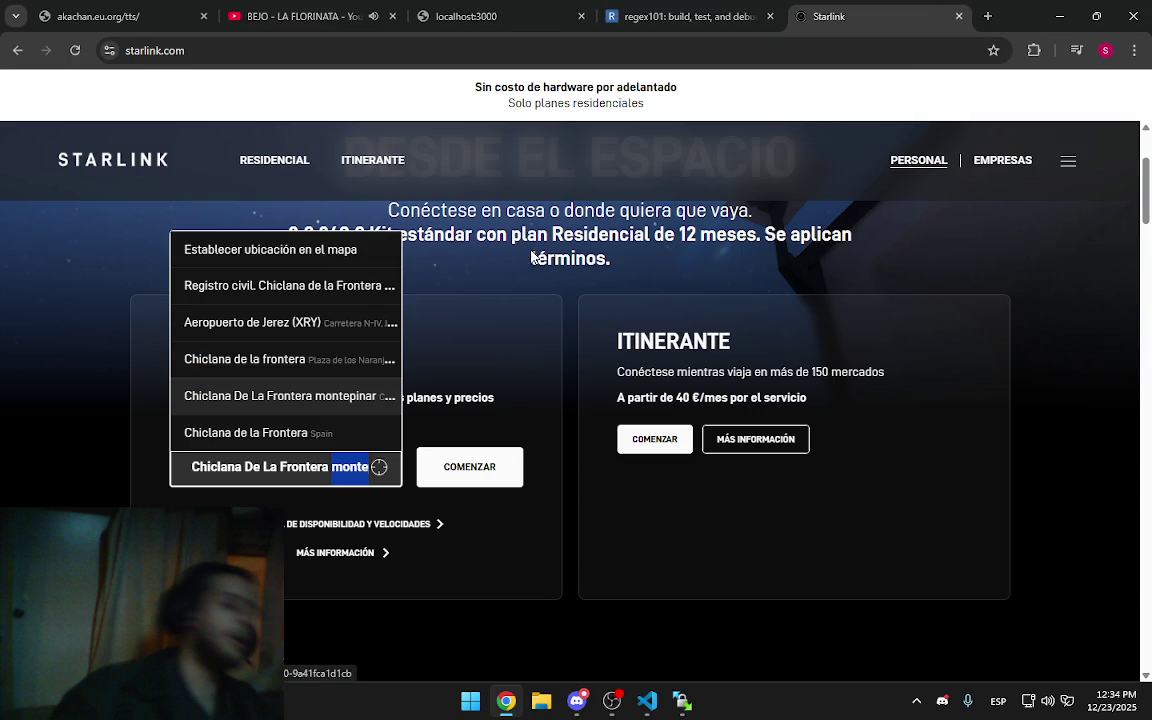
# Step: Start a Residencial order, review the summary (Lite 29 €/mes, 19 € today), then switch to Residencial
pyautogui.click(535, 387)
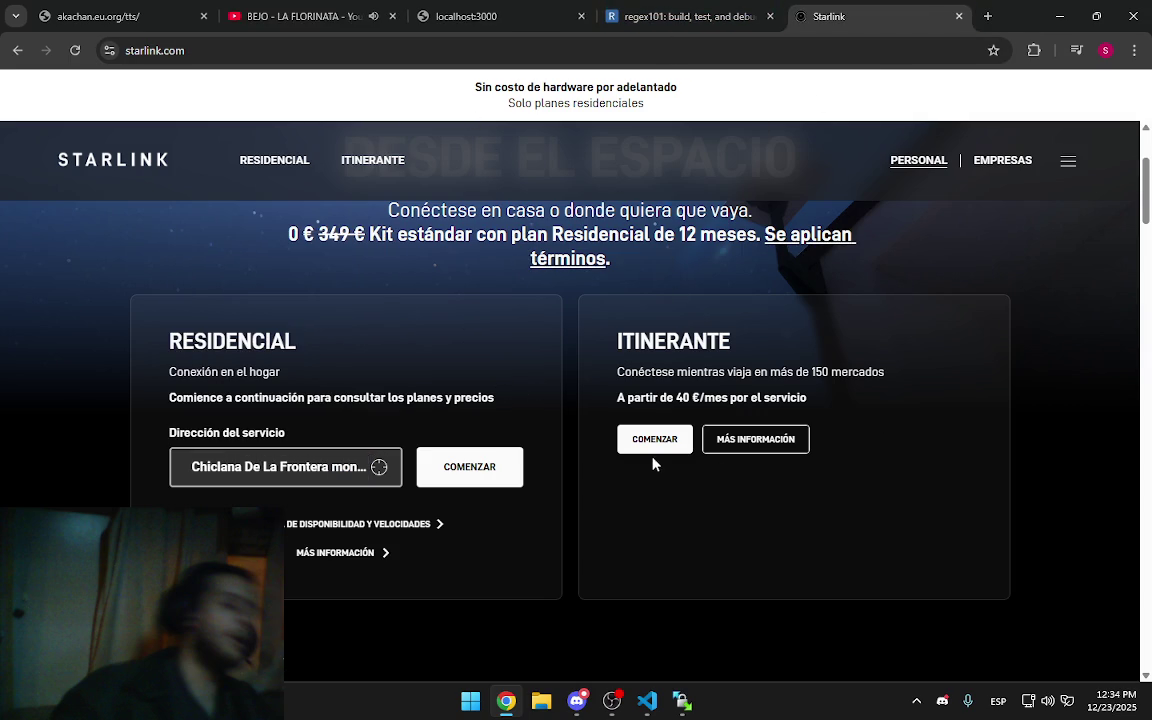
pyautogui.click(470, 478)
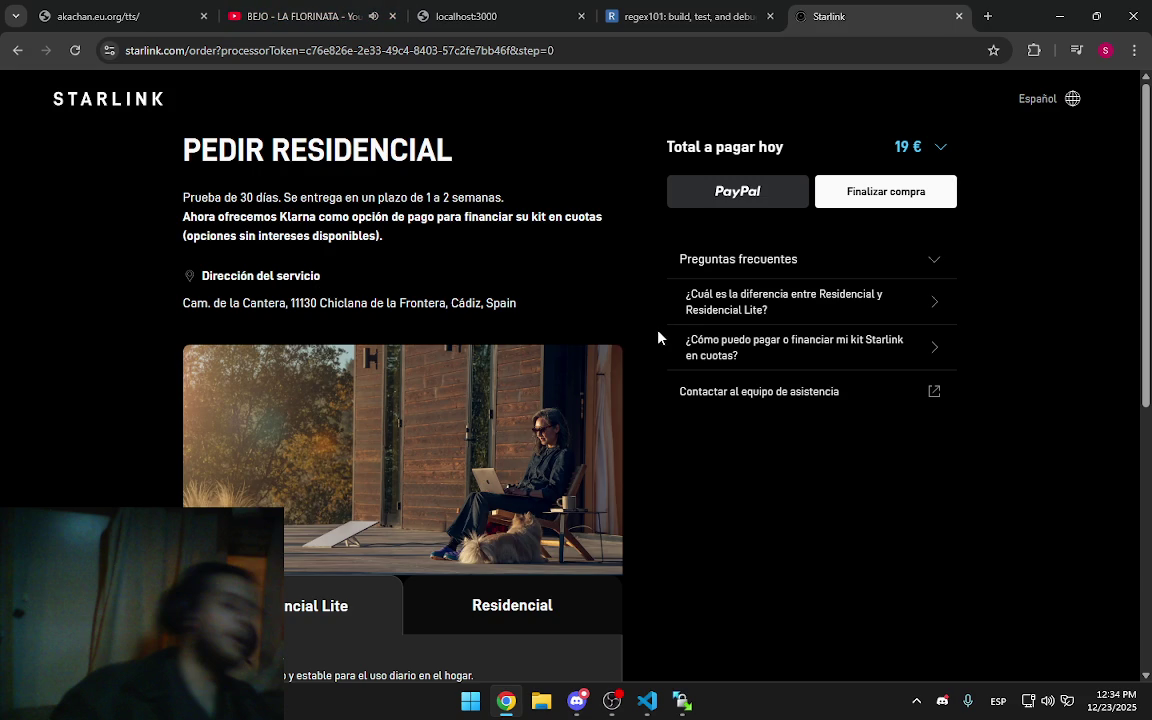
pyautogui.click(940, 150)
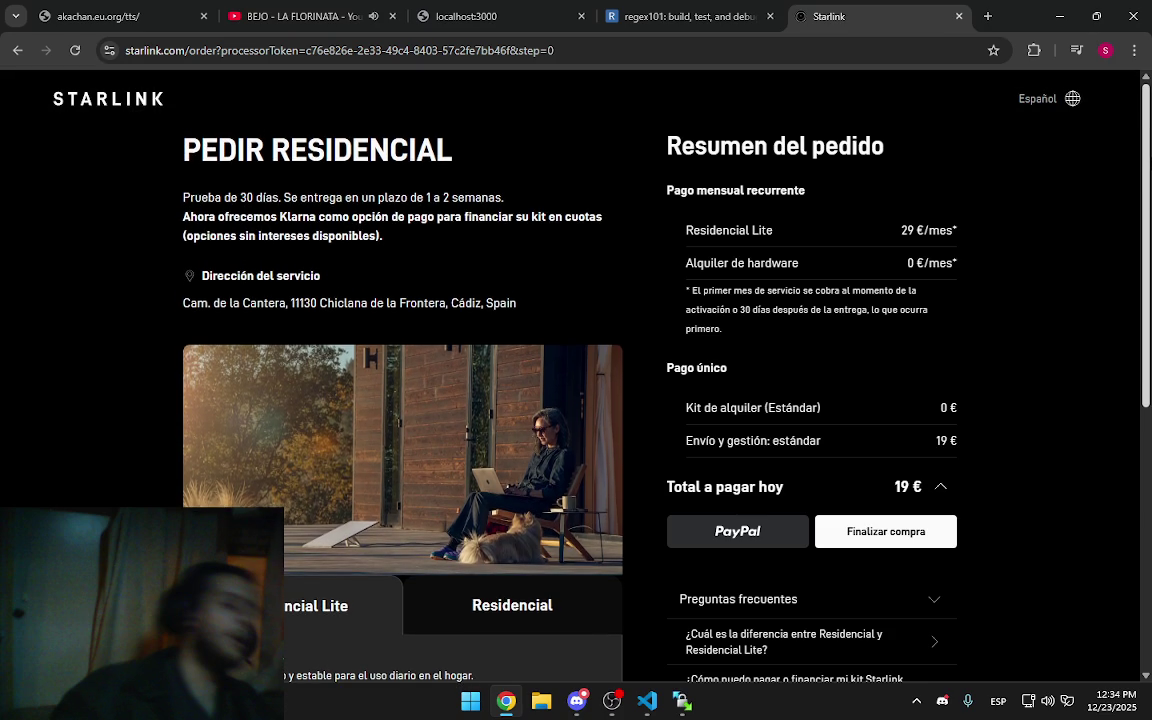
pyautogui.scroll(-2, 600, 400)
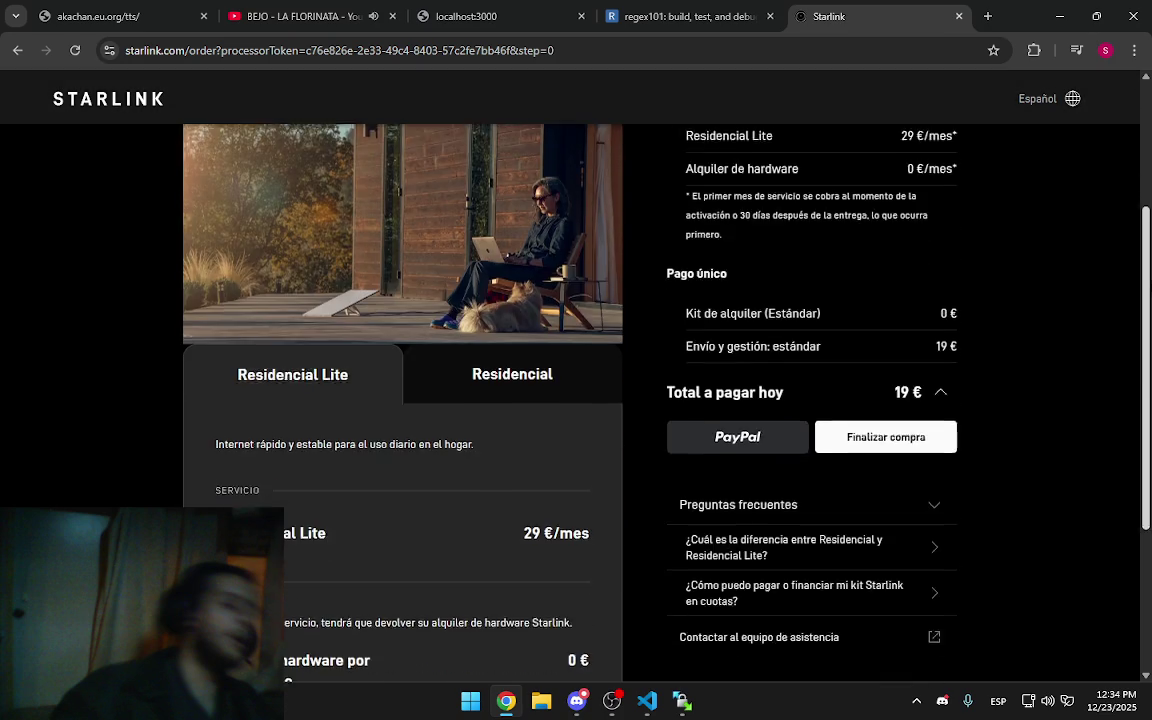
pyautogui.scroll(-1, 1148, 385)
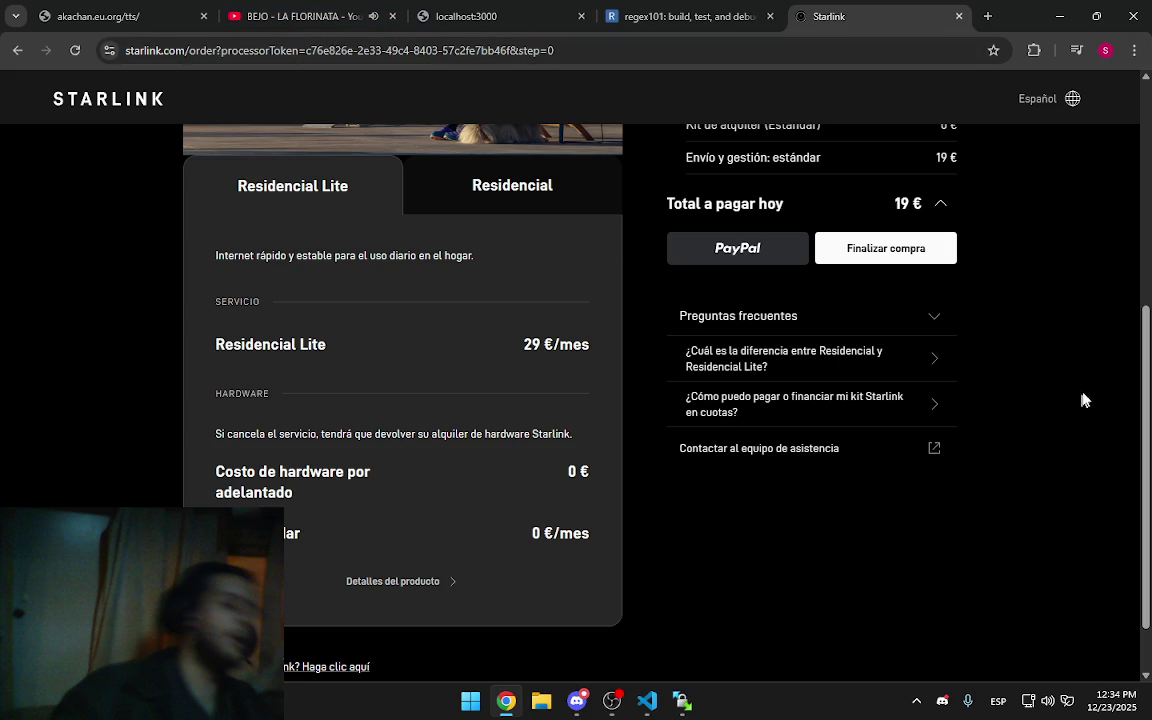
pyautogui.scroll(-1, 576, 400)
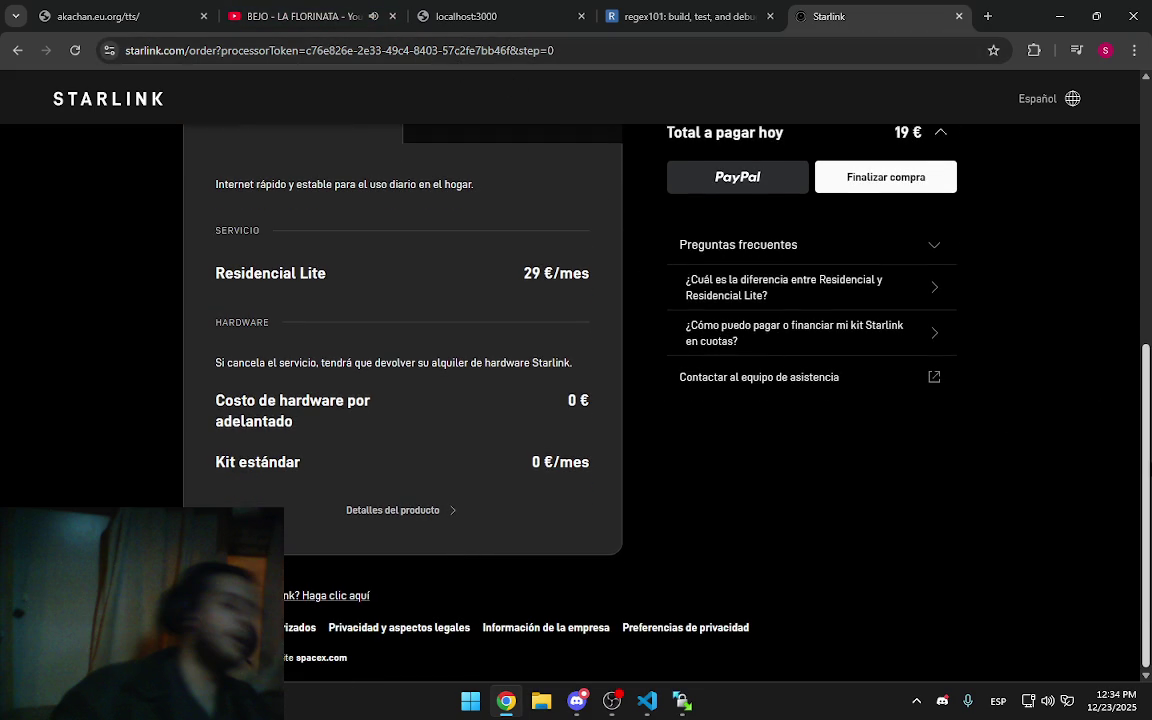
pyautogui.scroll(3, 576, 400)
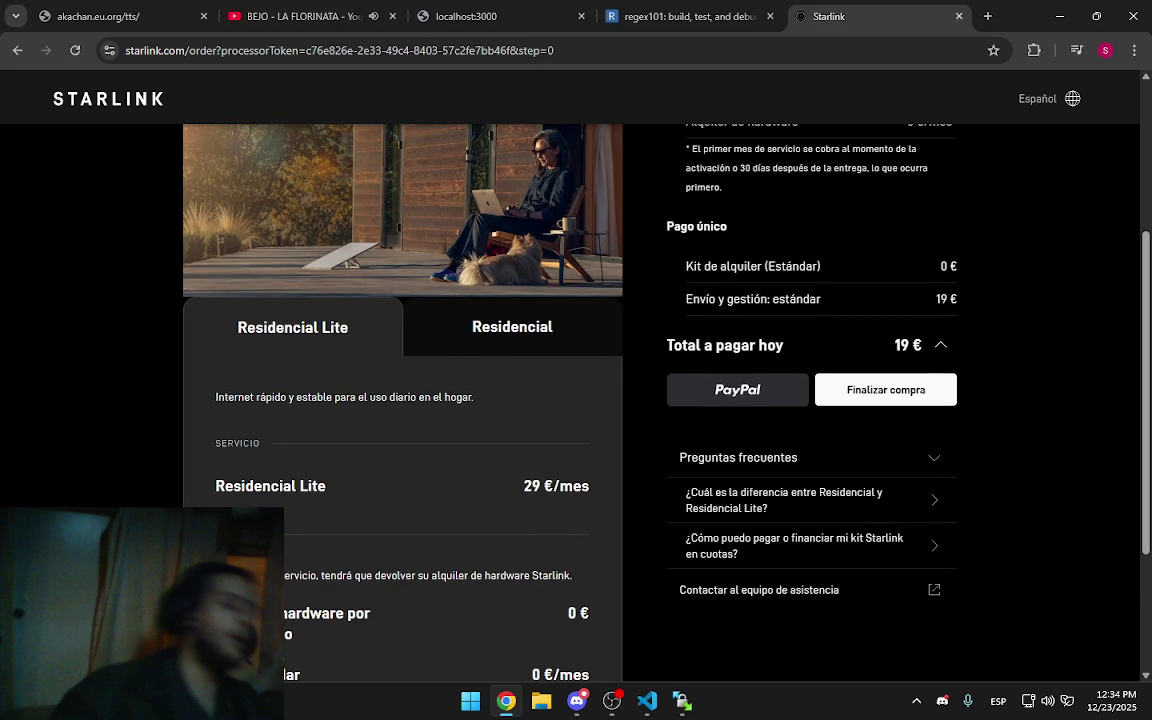
pyautogui.scroll(-2, 613, 514)
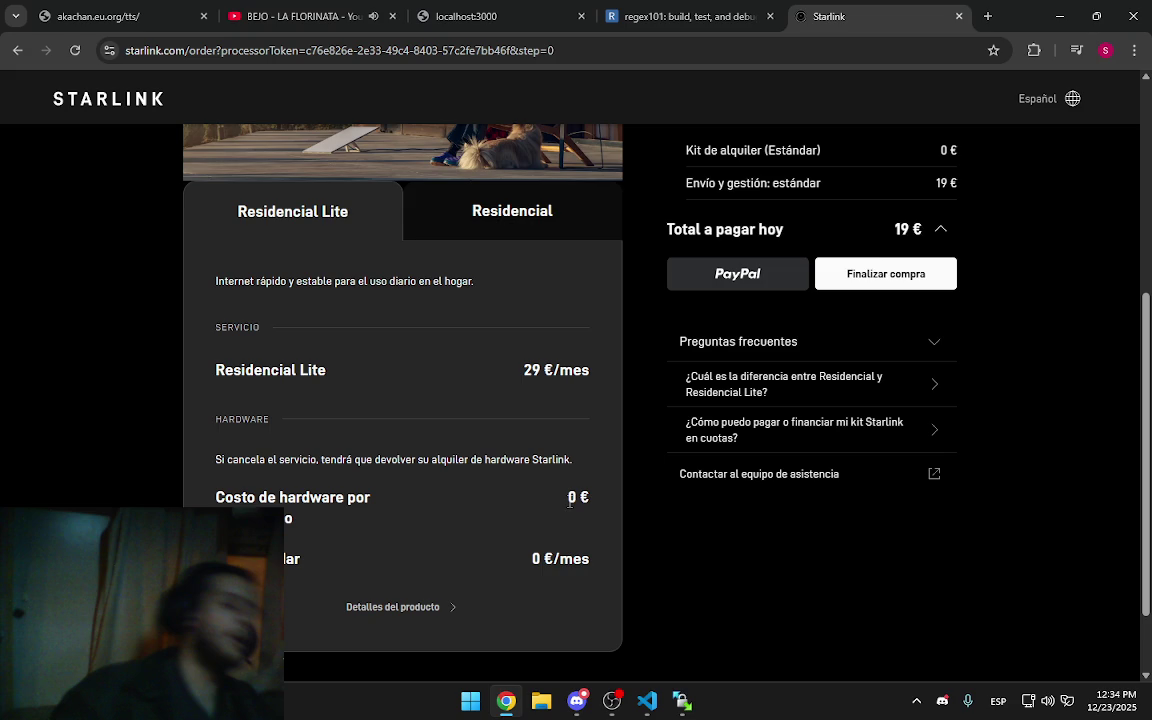
pyautogui.click(533, 208)
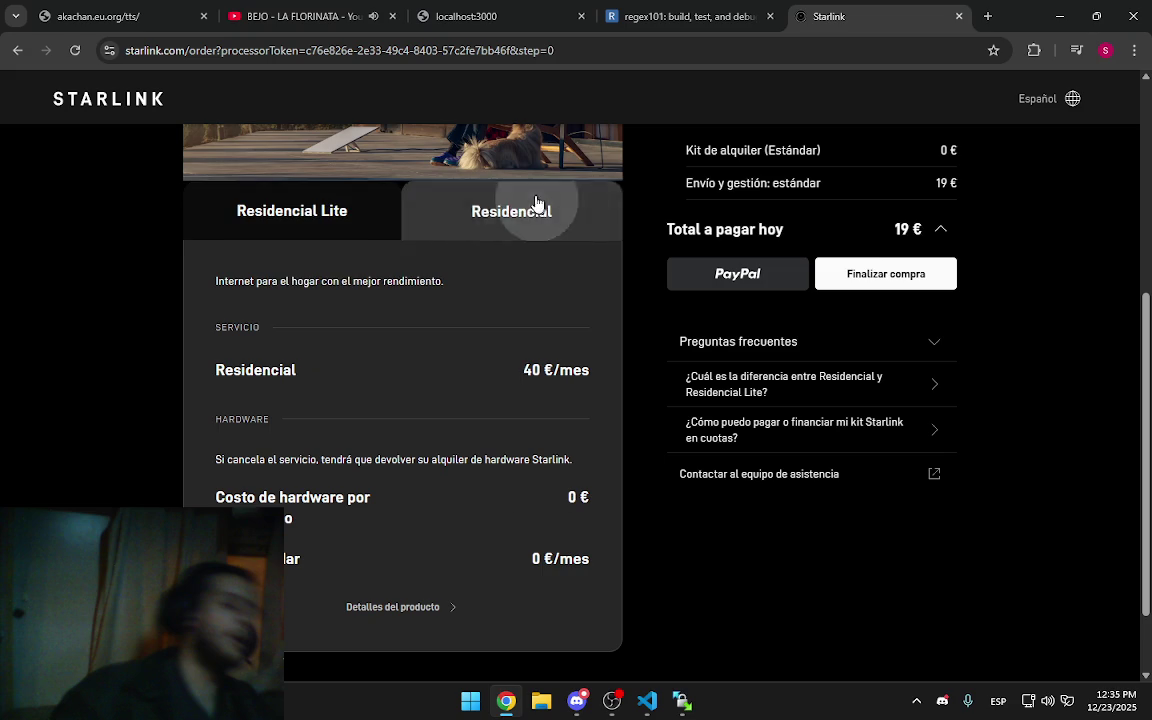
# Step: Compare the plan cards and view then close the Residencial product details
pyautogui.click(315, 233)
pyautogui.click(467, 238)
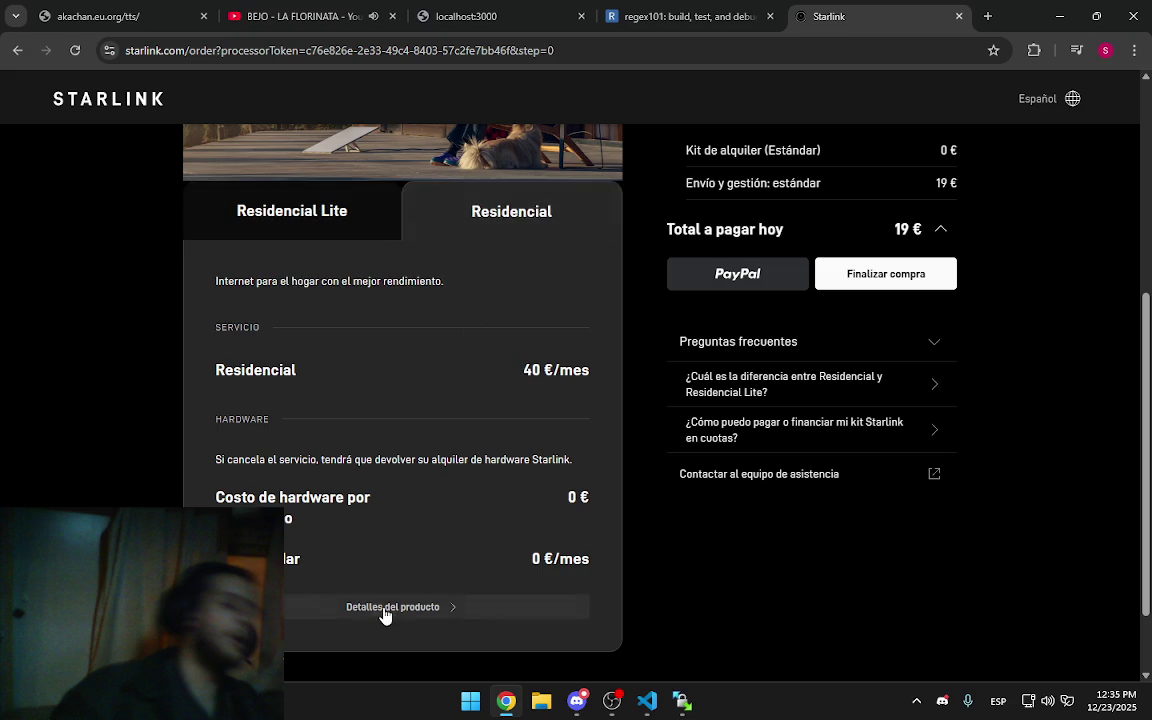
pyautogui.click(388, 607)
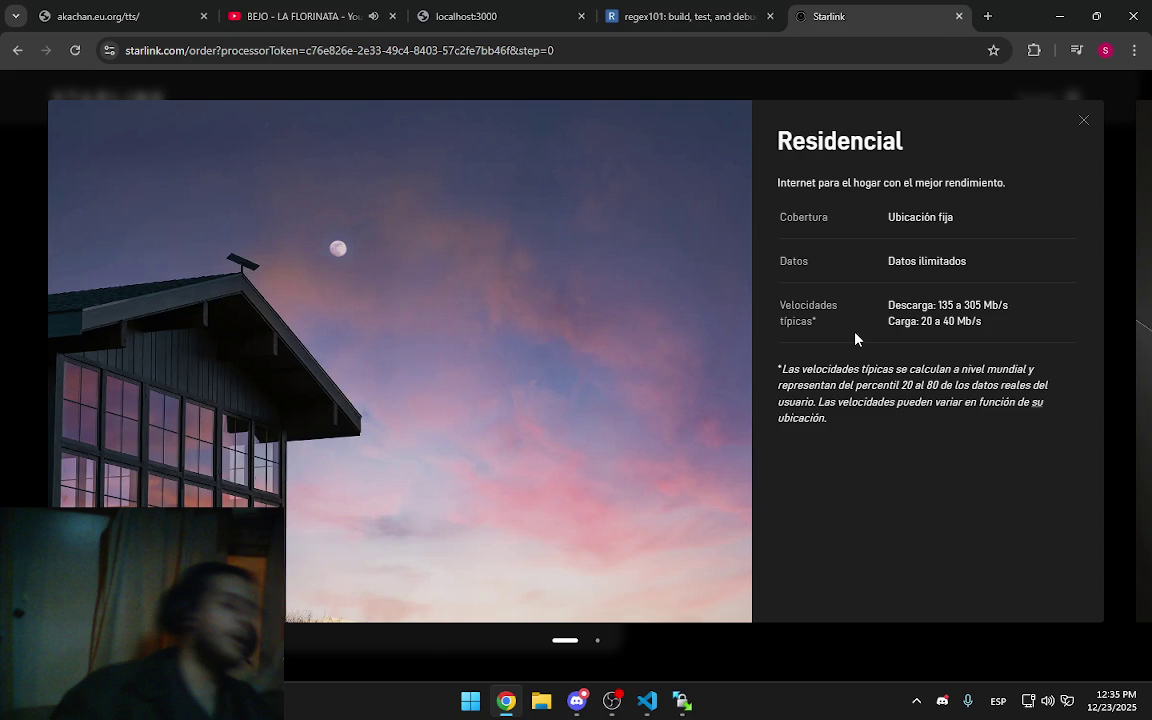
pyautogui.click(1082, 122)
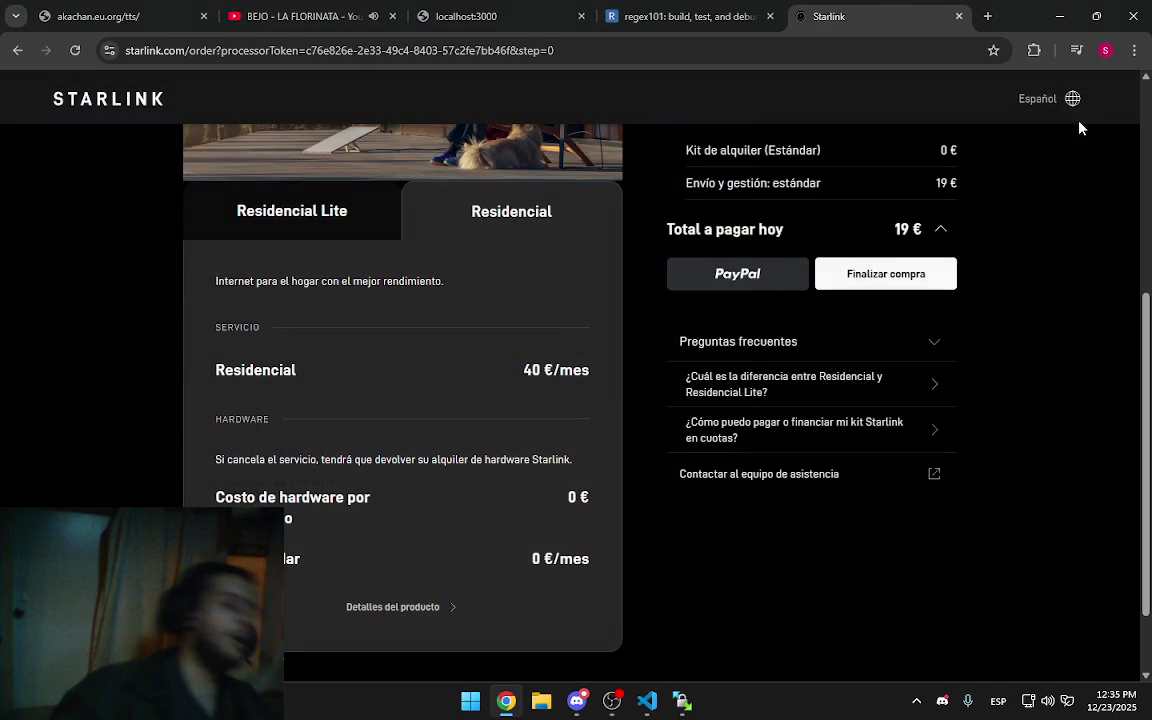
# Step: Open Residencial Lite's details and select the 'Datos sin prioridad ilimitados' phrase
pyautogui.click(306, 212)
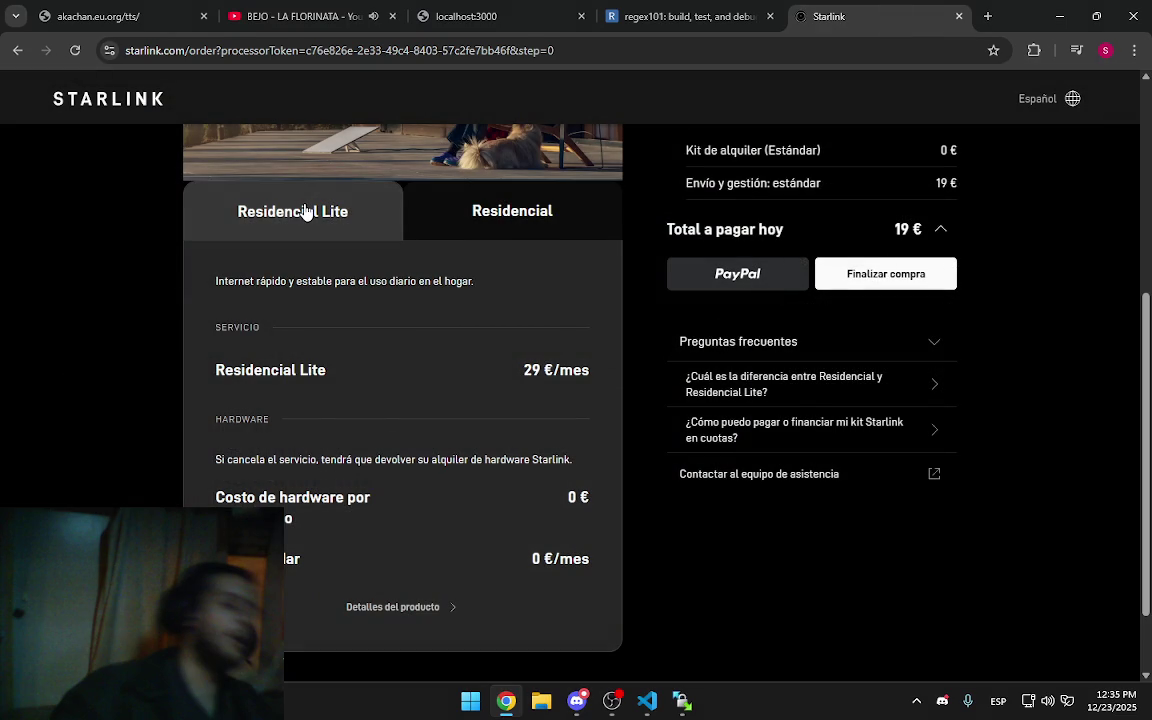
pyautogui.click(447, 614)
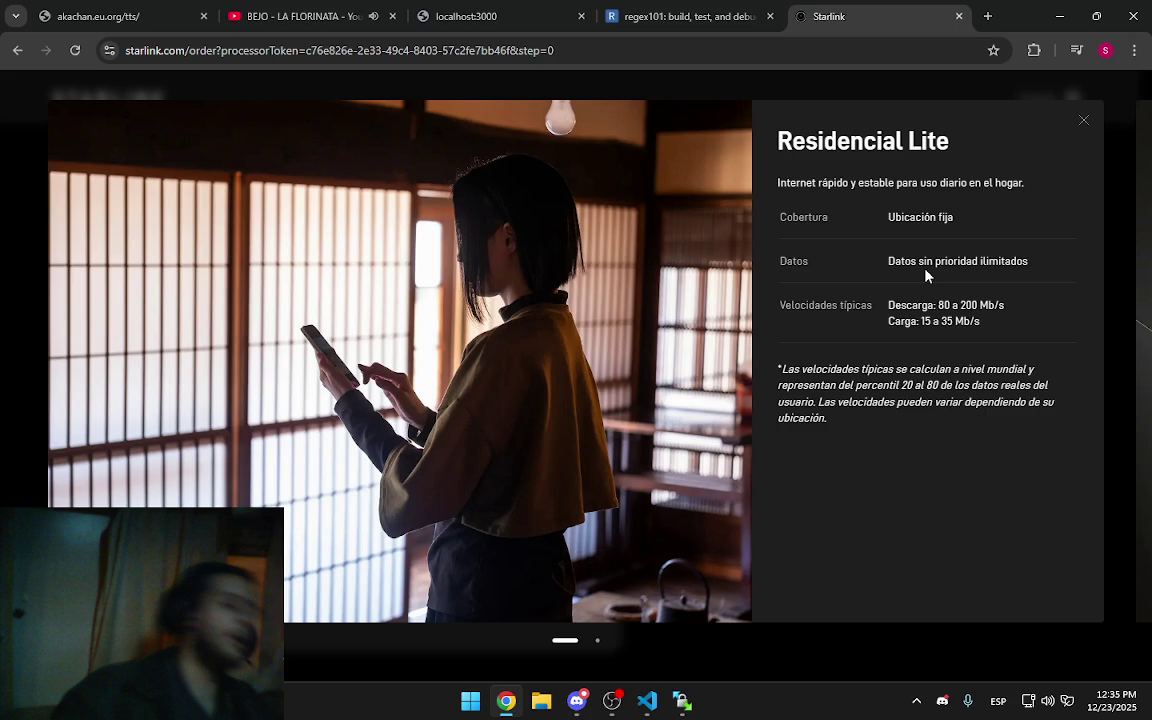
pyautogui.moveTo(838, 252)
pyautogui.mouseDown()
pyautogui.moveTo(1075, 257)
pyautogui.moveTo(1068, 277)
pyautogui.moveTo(1075, 265)
pyautogui.moveTo(988, 266)
pyautogui.moveTo(894, 215)
pyautogui.moveTo(930, 240)
pyautogui.moveTo(835, 241)
pyautogui.moveTo(932, 260)
pyautogui.mouseUp()
pyautogui.tripleClick(932, 260)
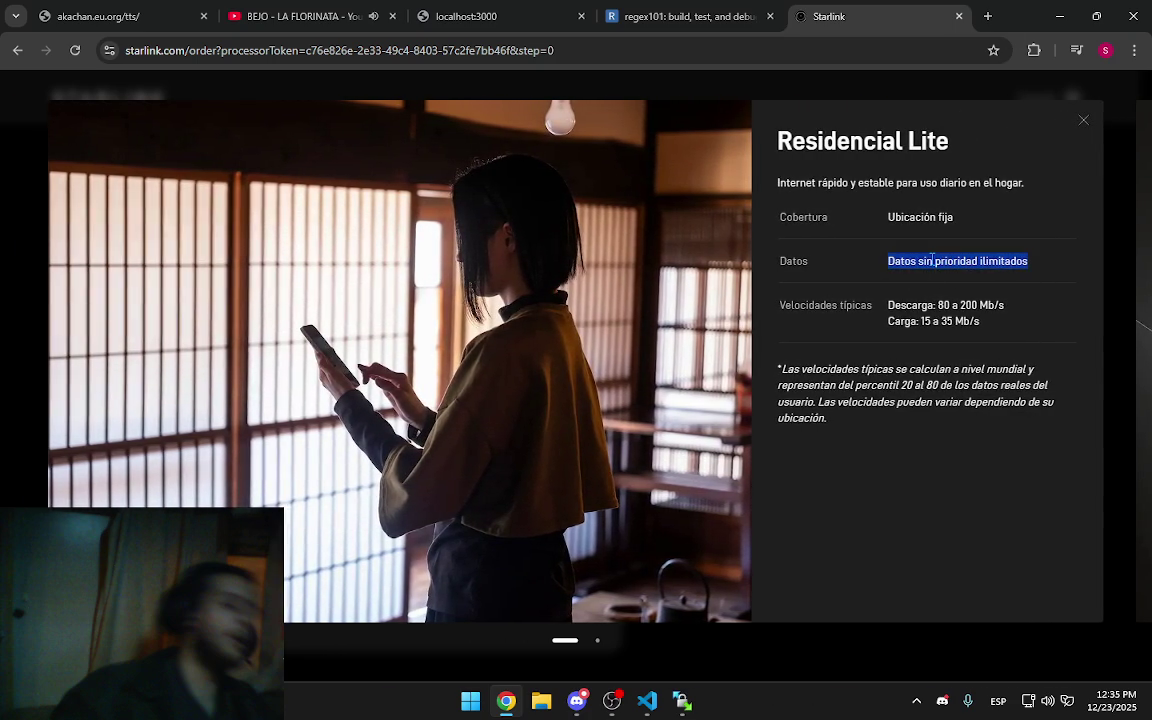
# Step: Search Google for the selected 'Datos sin prioridad ilimitados' phrase, then return to the Starlink tab
pyautogui.rightClick(930, 265)
pyautogui.click(823, 324)
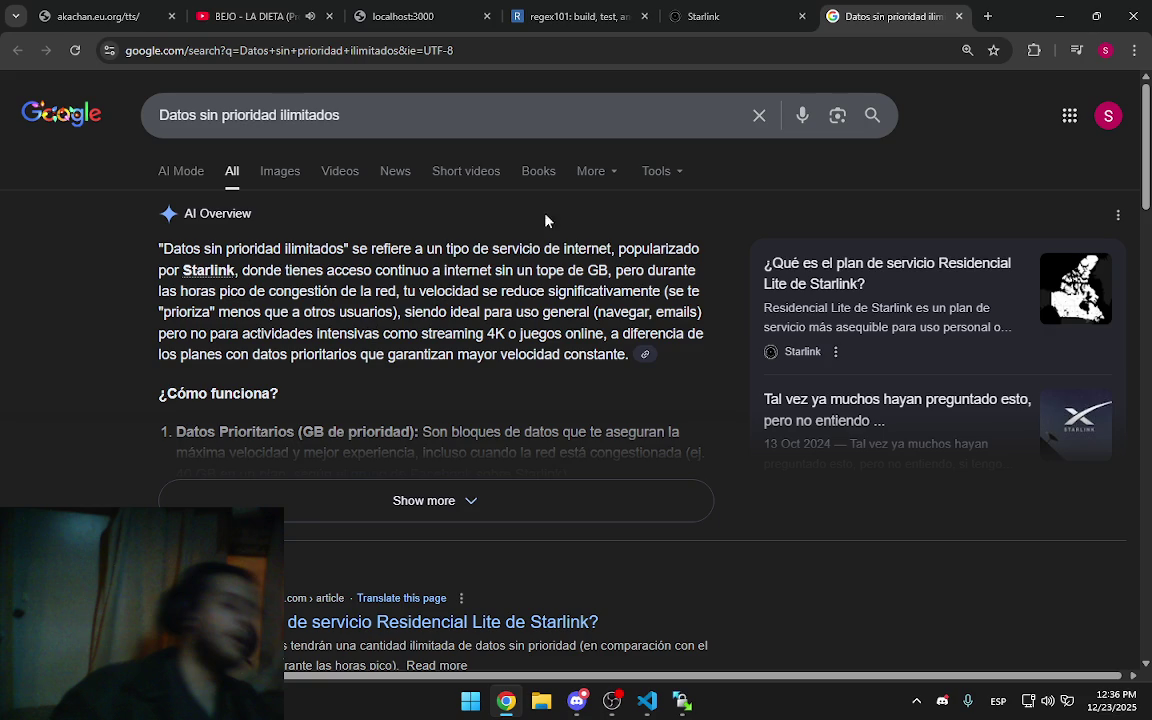
pyautogui.click(663, 8)
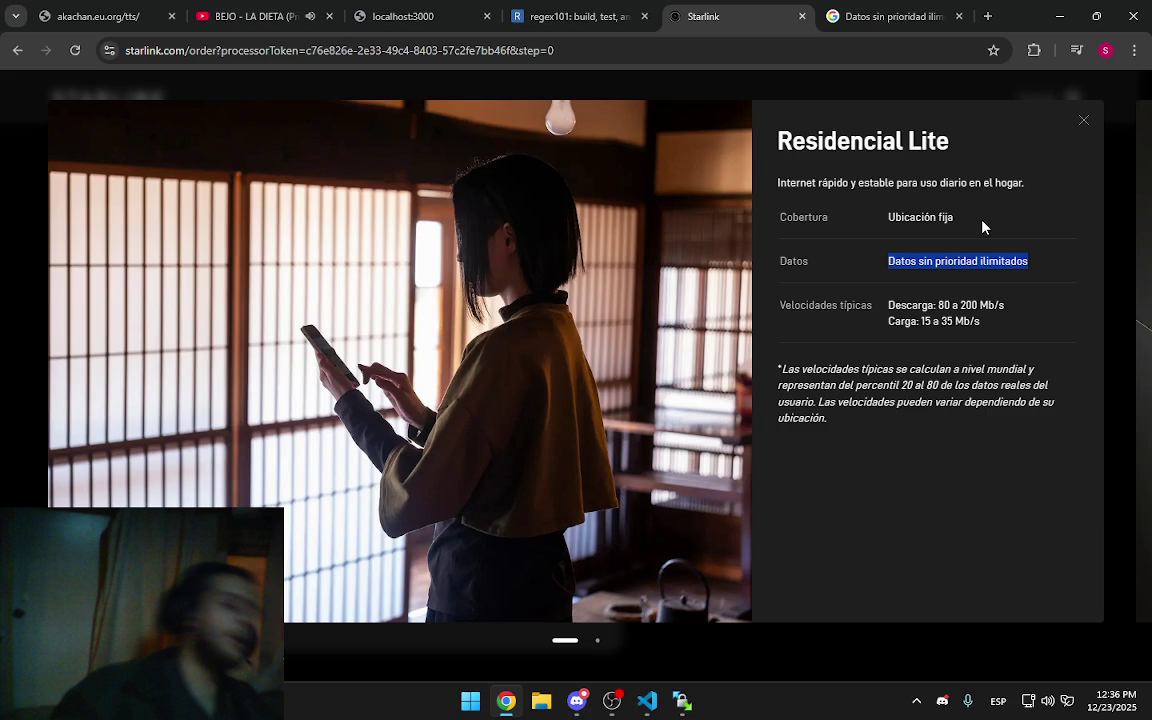
# Step: Search Google for 'mr burns diseases' in a new tab
pyautogui.hotkey('ctrl', 't')
pyautogui.write('mr b')
pyautogui.press('BackSpace')
pyautogui.press('BackSpace')
pyautogui.write('ns')
pyautogui.press('BackSpace')
pyautogui.press('BackSpace')
pyautogui.write('ns des')
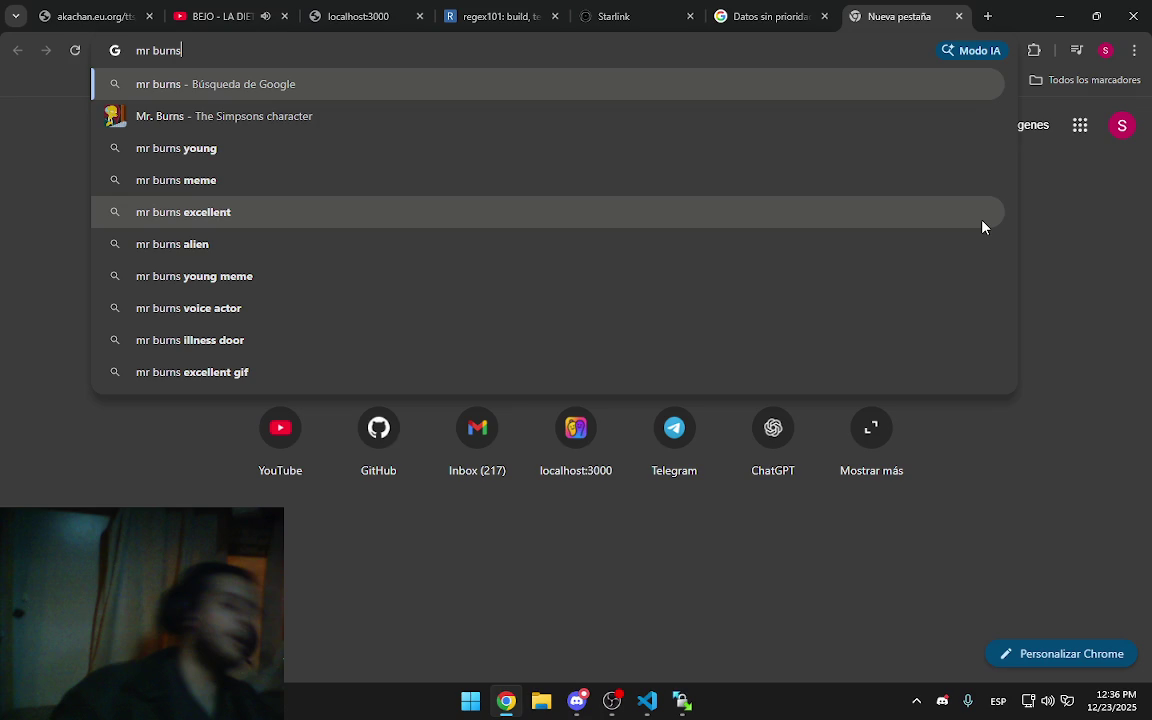
pyautogui.write('is')
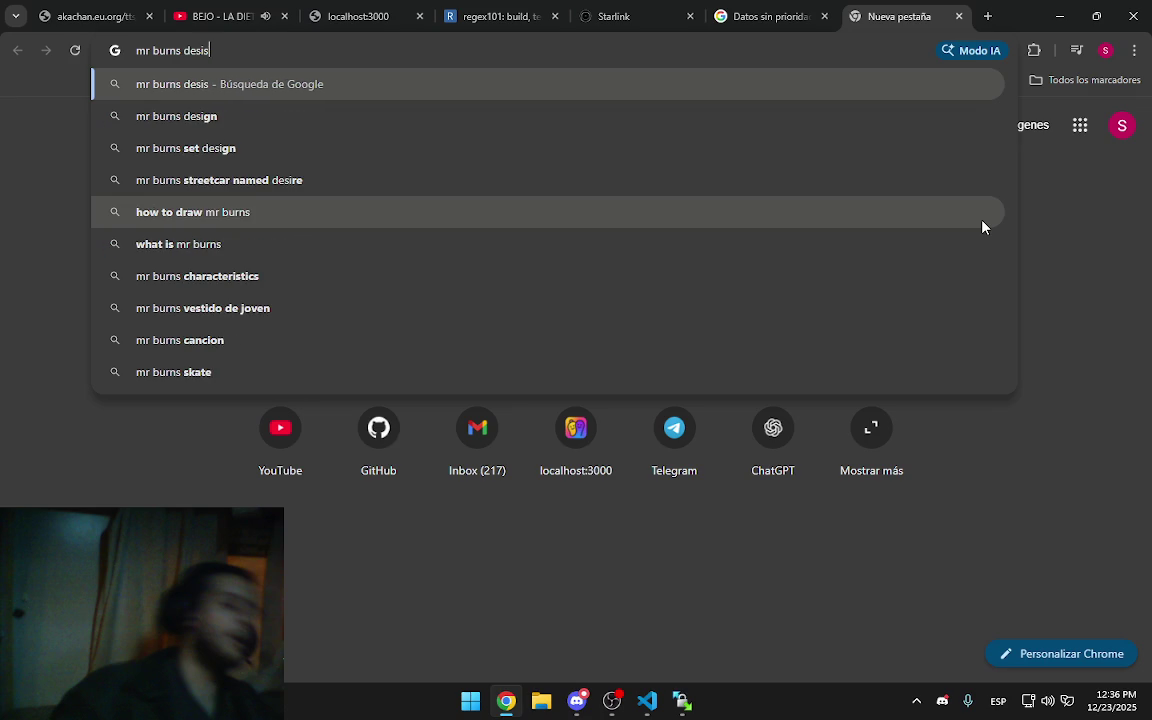
pyautogui.press('BackSpace')
pyautogui.press('BackSpace')
pyautogui.press('BackSpace')
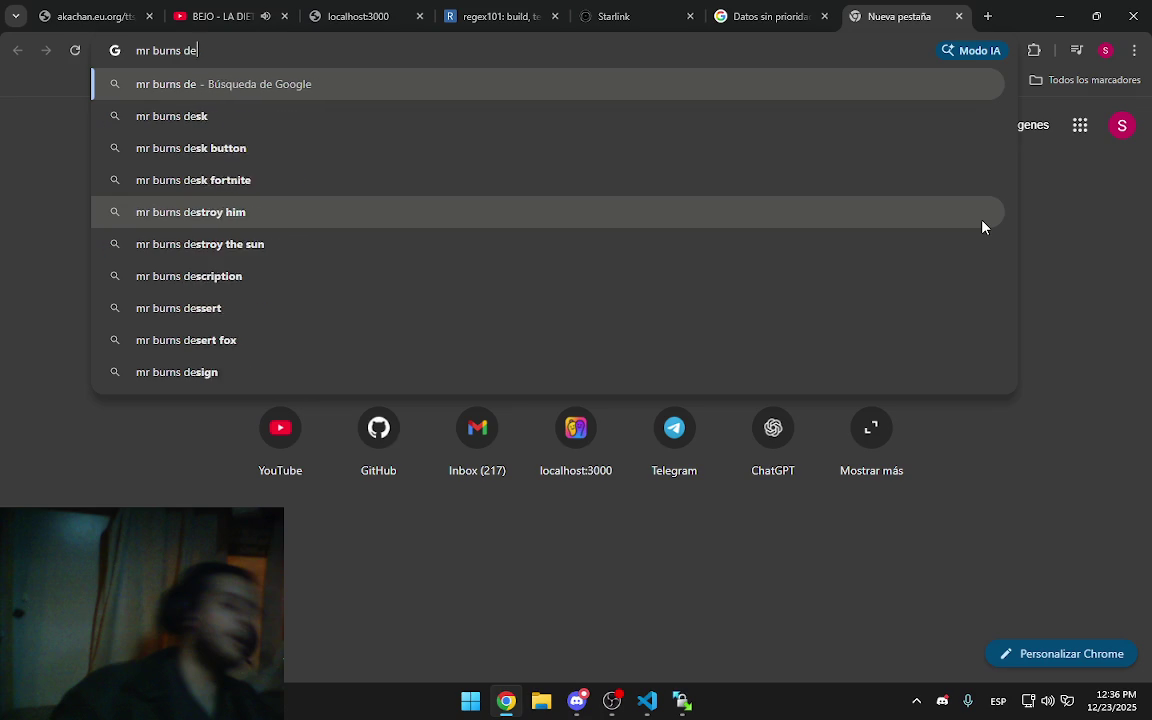
pyautogui.write('is')
pyautogui.press('Return')
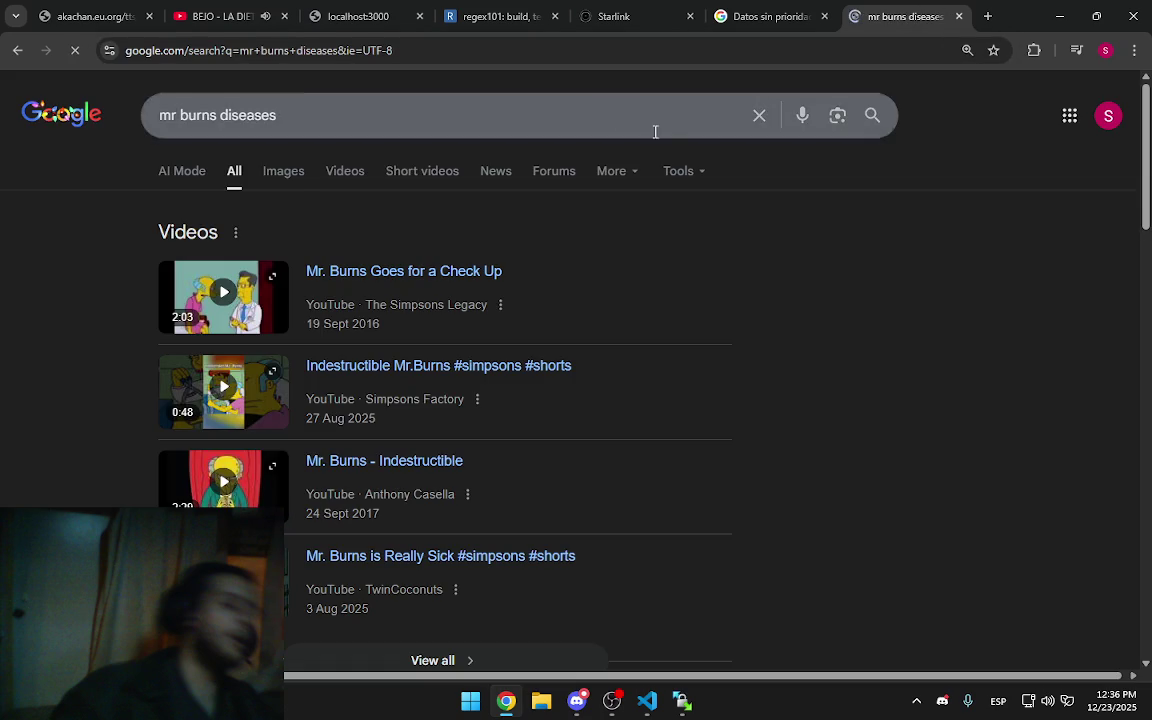
# Step: Preview the Sr Burns Indestructible(HD) image result, then return to the Starlink tab
pyautogui.click(284, 175)
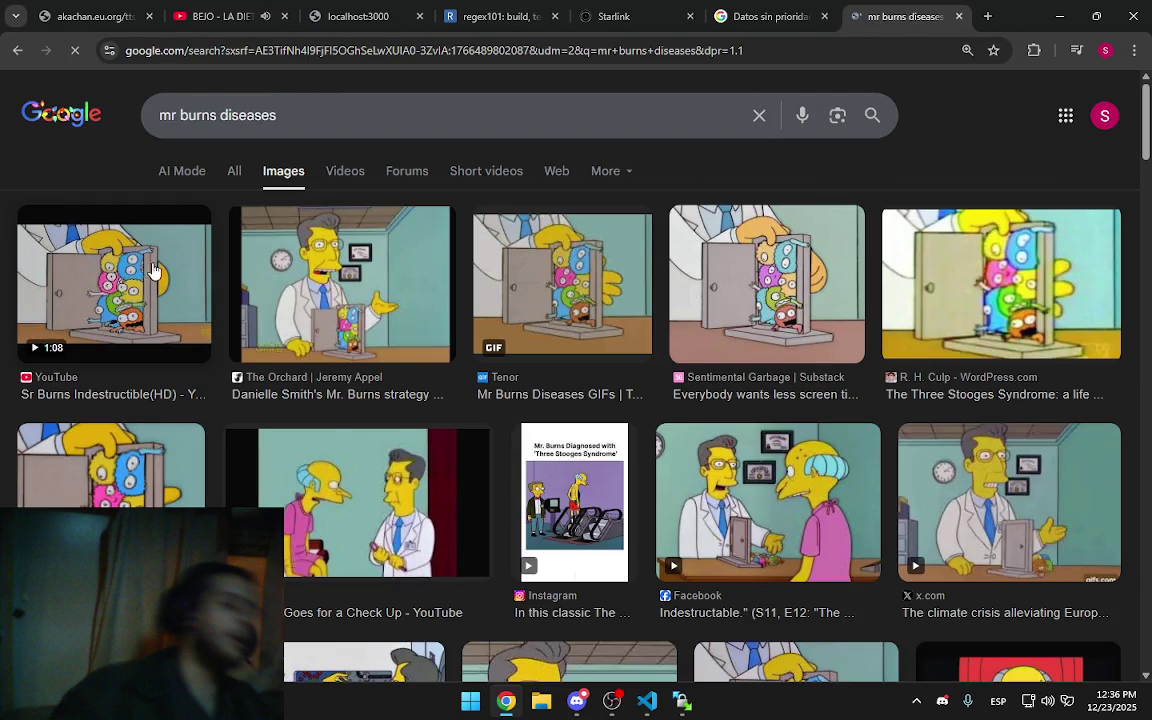
pyautogui.click(148, 272)
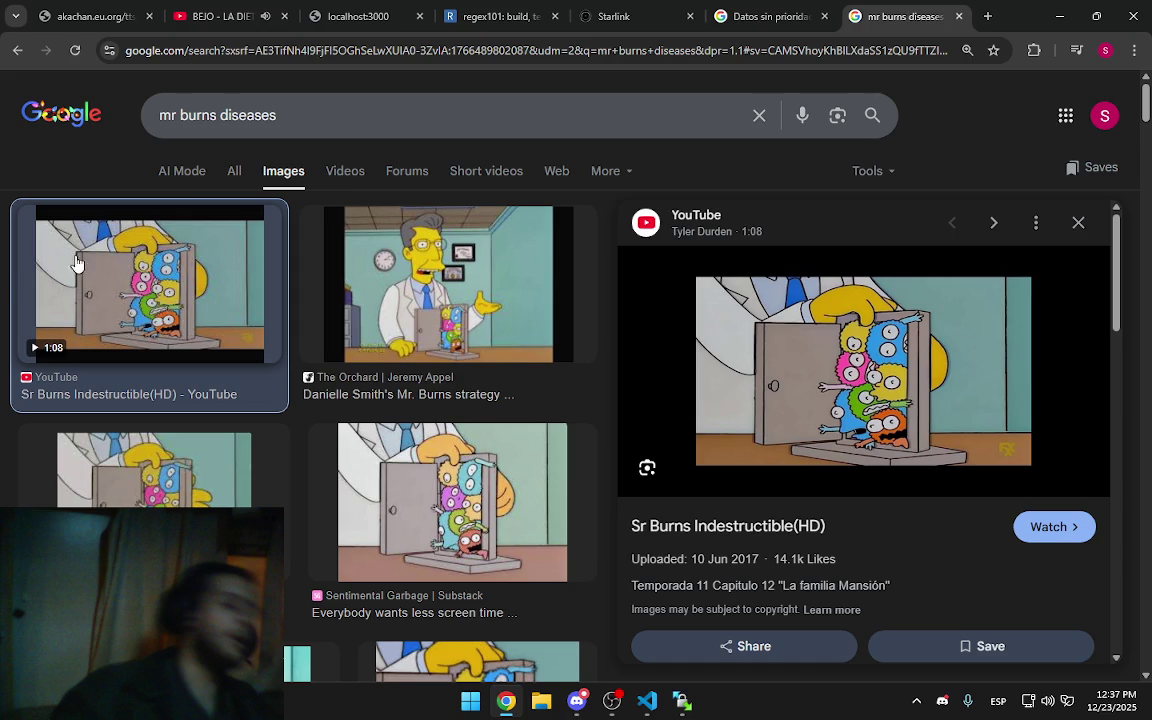
pyautogui.click(620, 9)
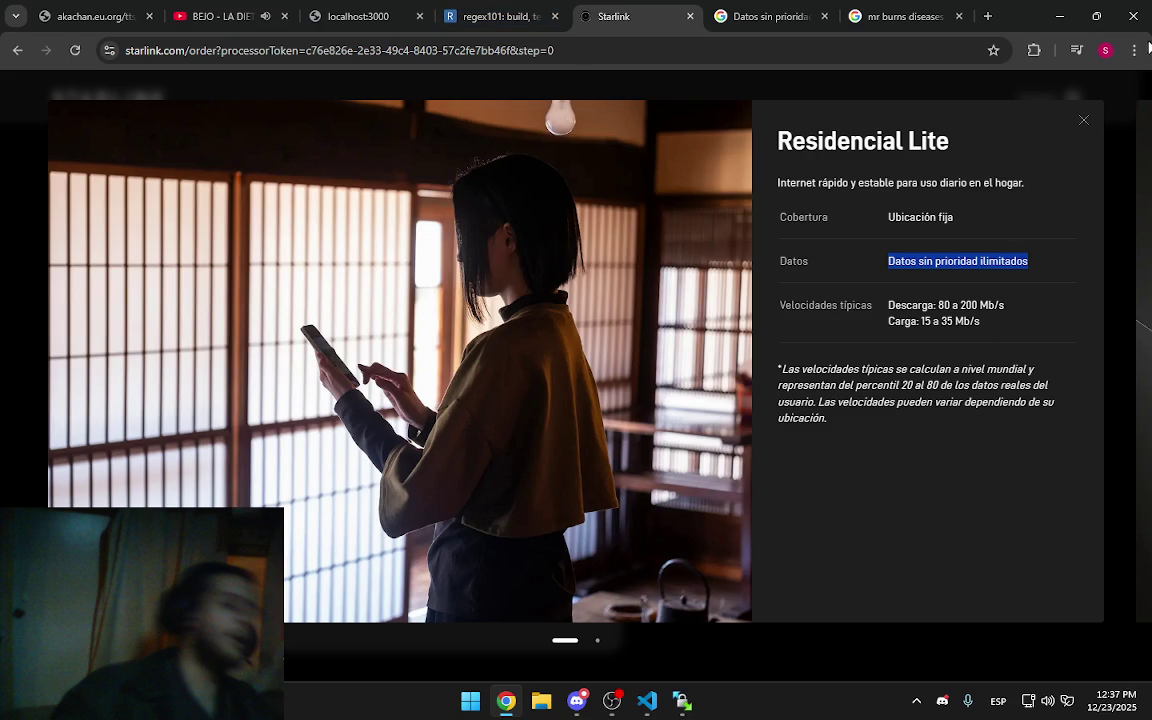
# Step: Switch to the Residencial plan at 40 €/mes, review its details, and expand the Klarna instalments FAQ answer
pyautogui.click(1092, 128)
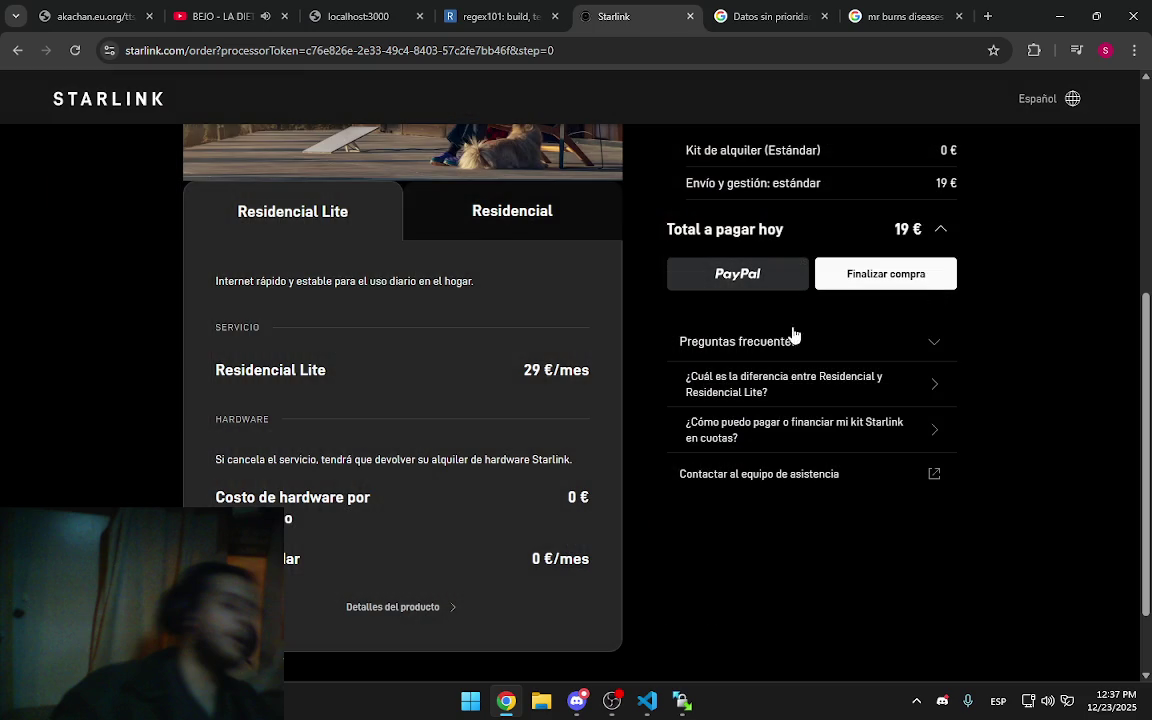
pyautogui.click(545, 220)
pyautogui.click(429, 608)
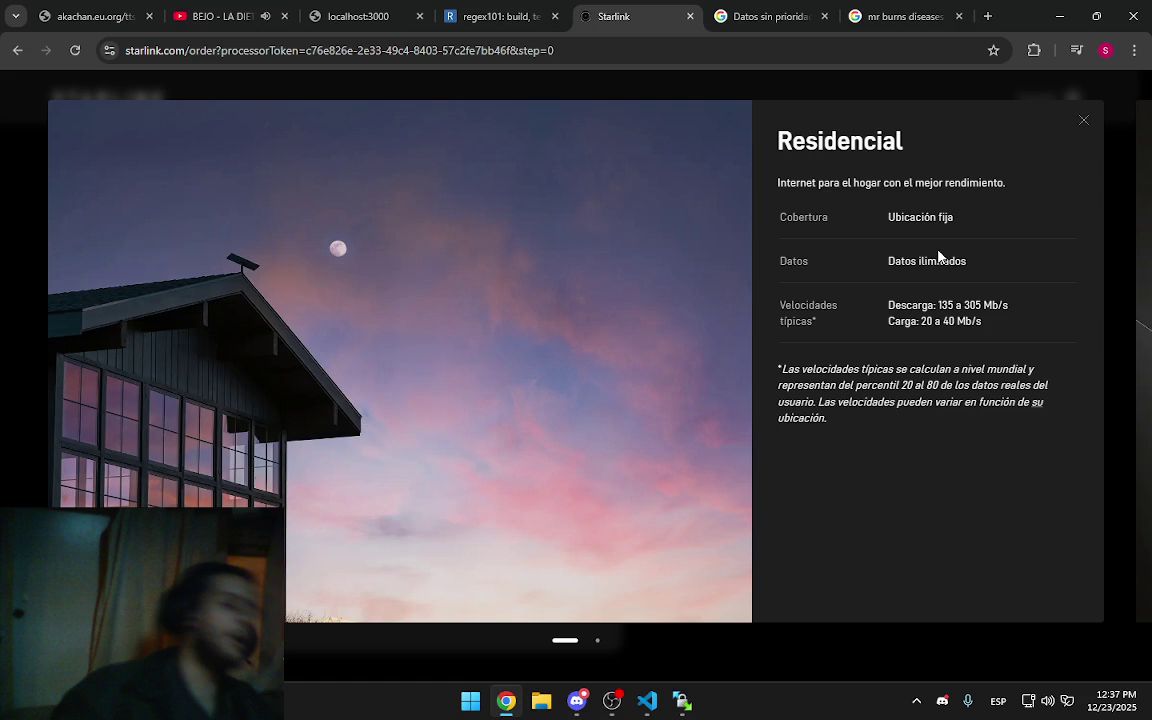
pyautogui.click(1088, 122)
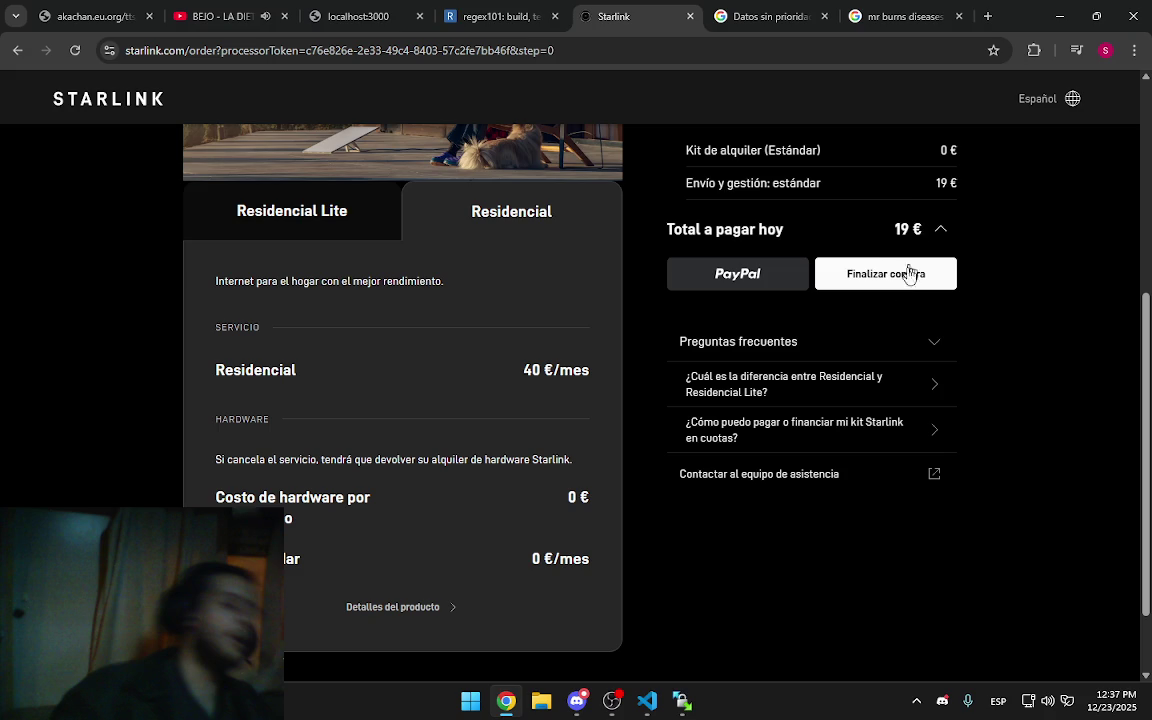
pyautogui.click(884, 444)
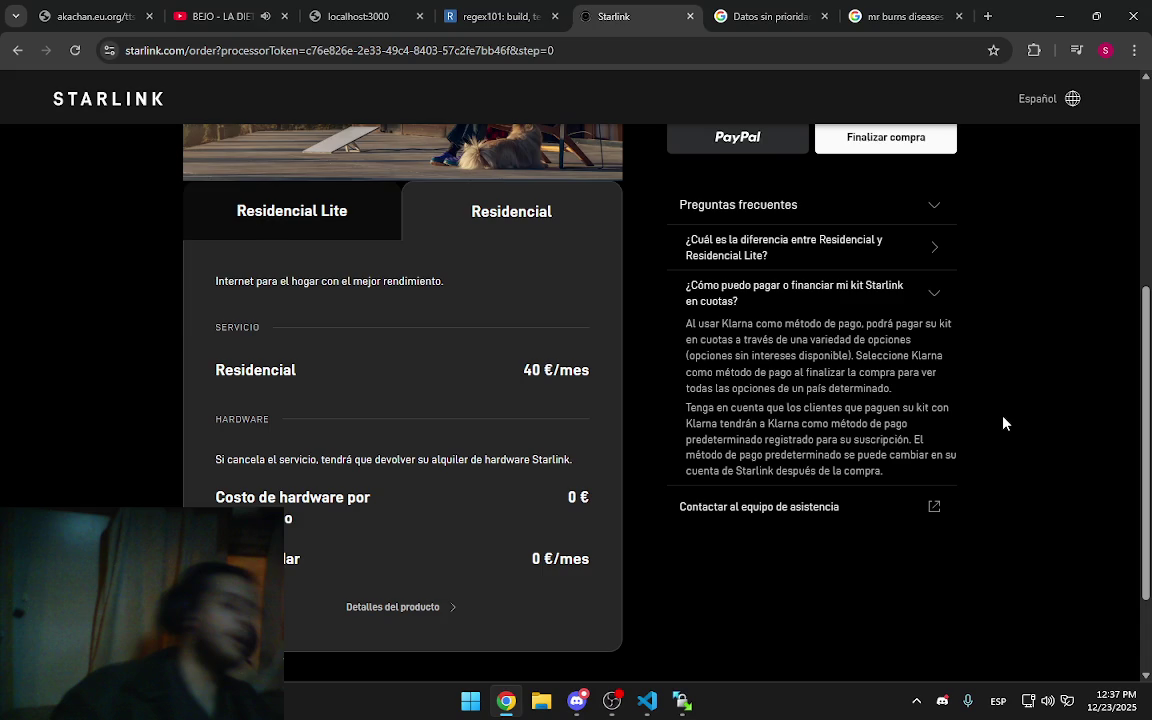
# Step: Search images for 'hot dog finance meme' and view the Costco payment meme's Reddit post full size
pyautogui.hotkey('ctrl', 't')
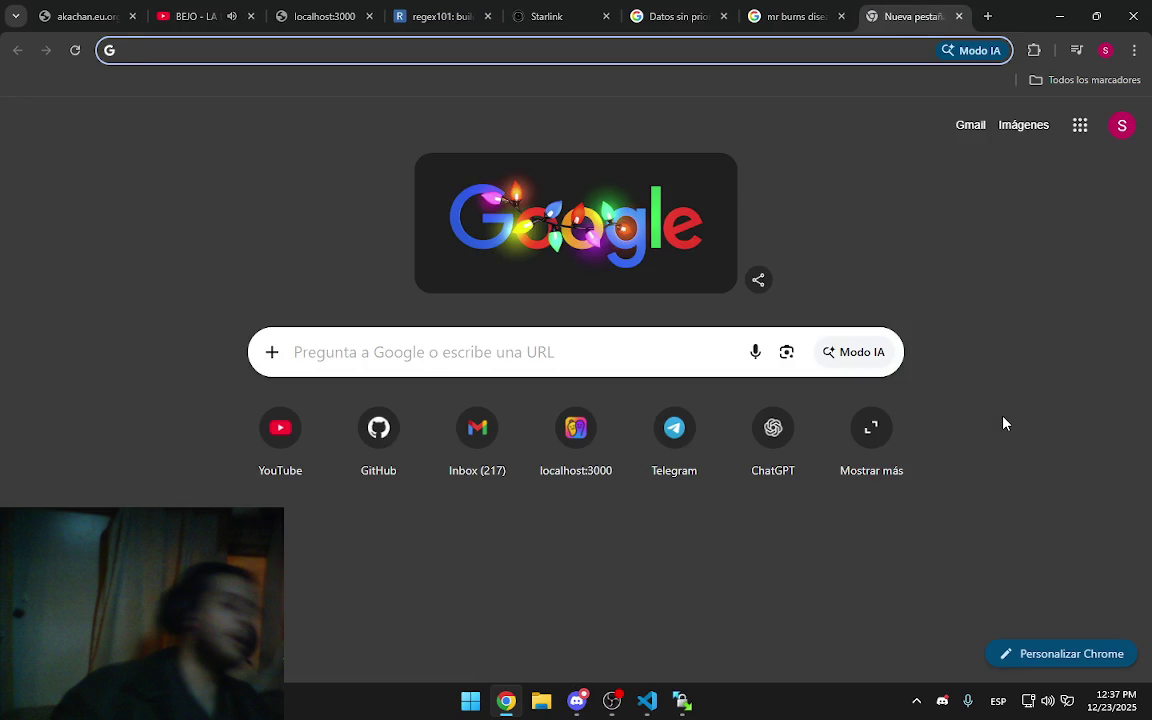
pyautogui.write('hot dog finan')
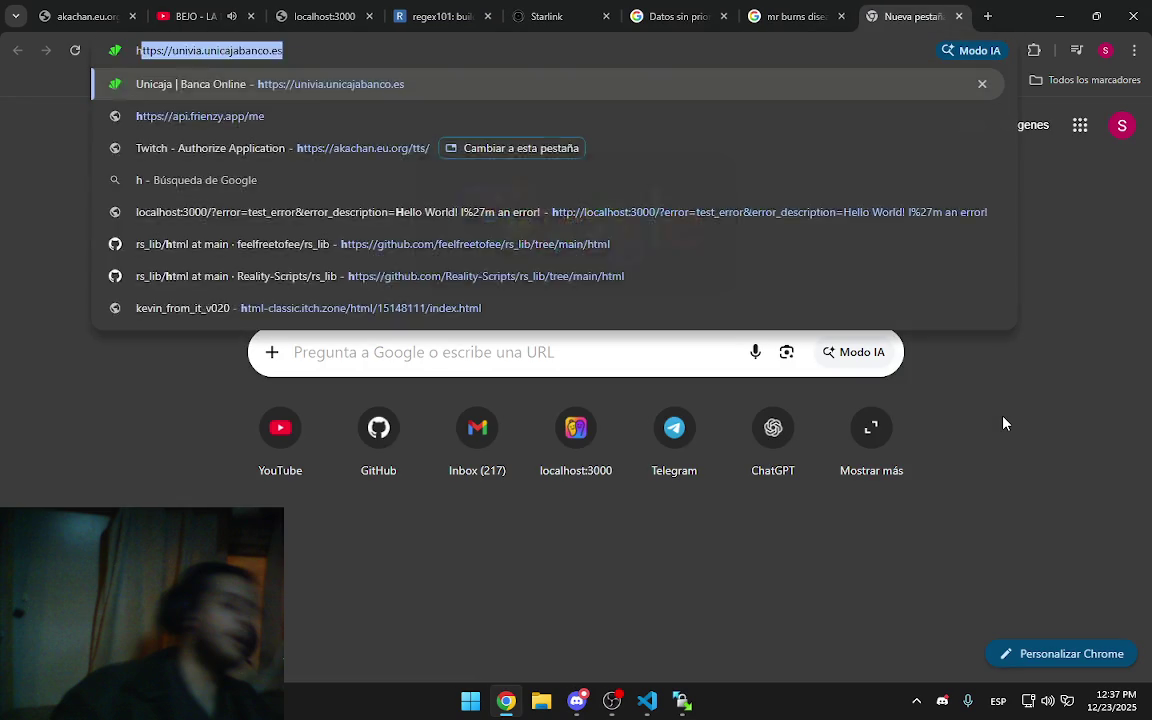
pyautogui.write('c')
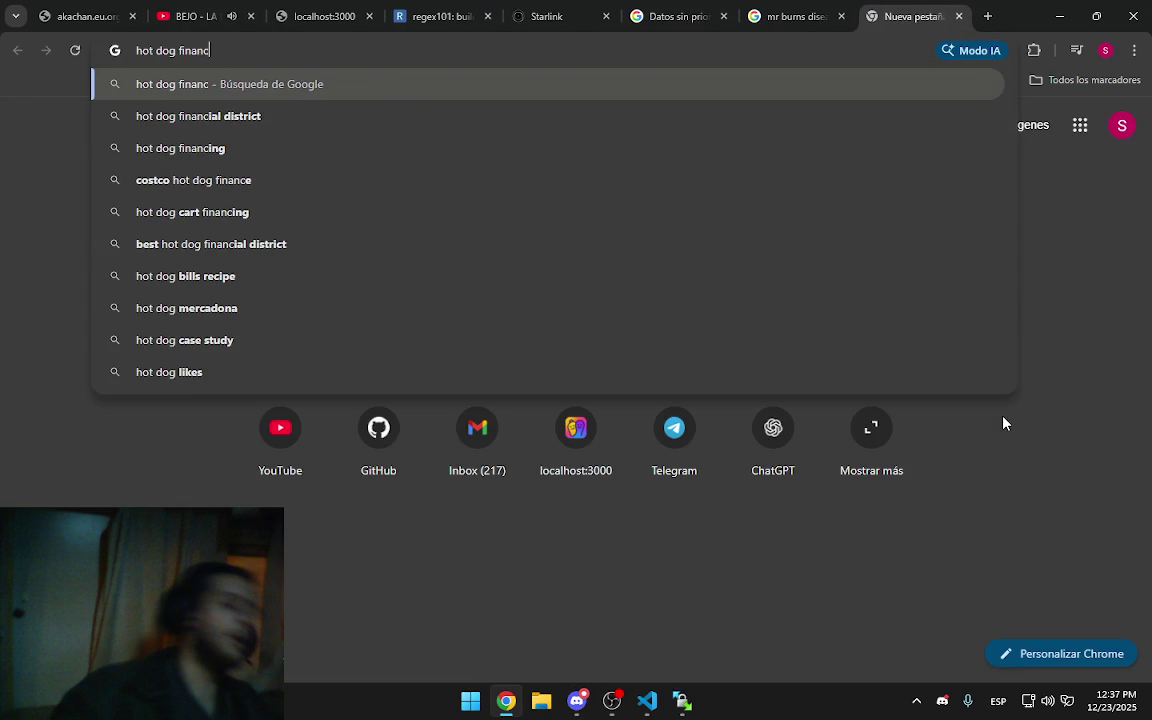
pyautogui.write('e meme')
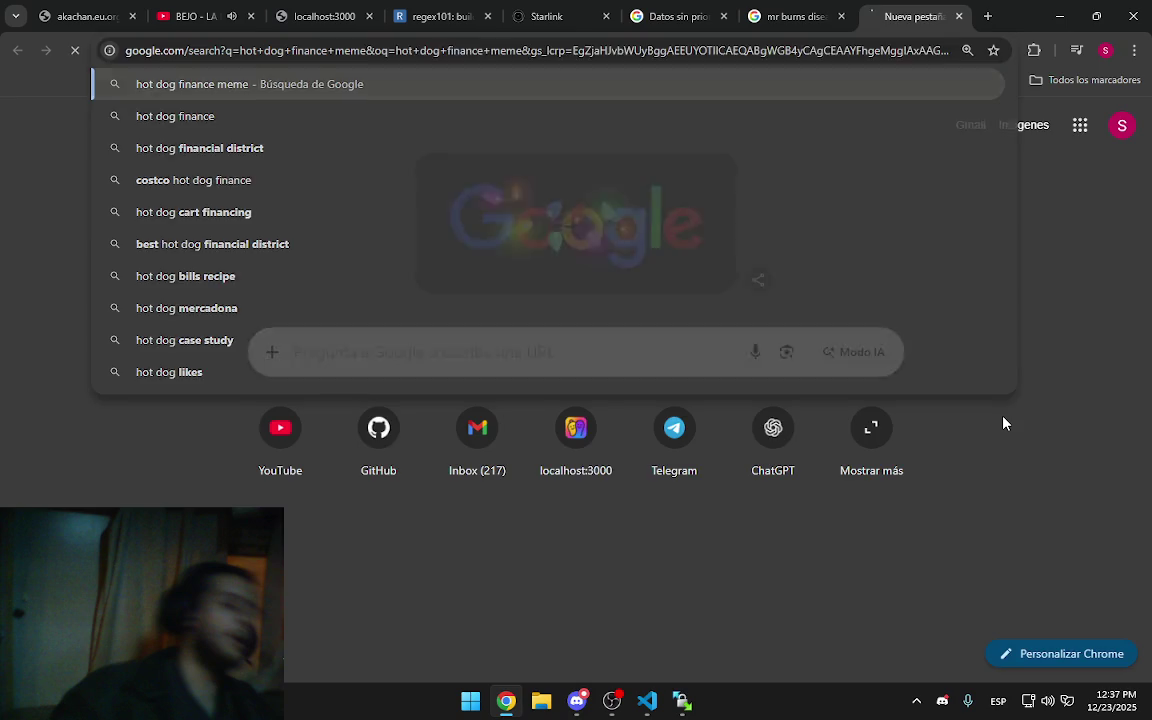
pyautogui.press('Return')
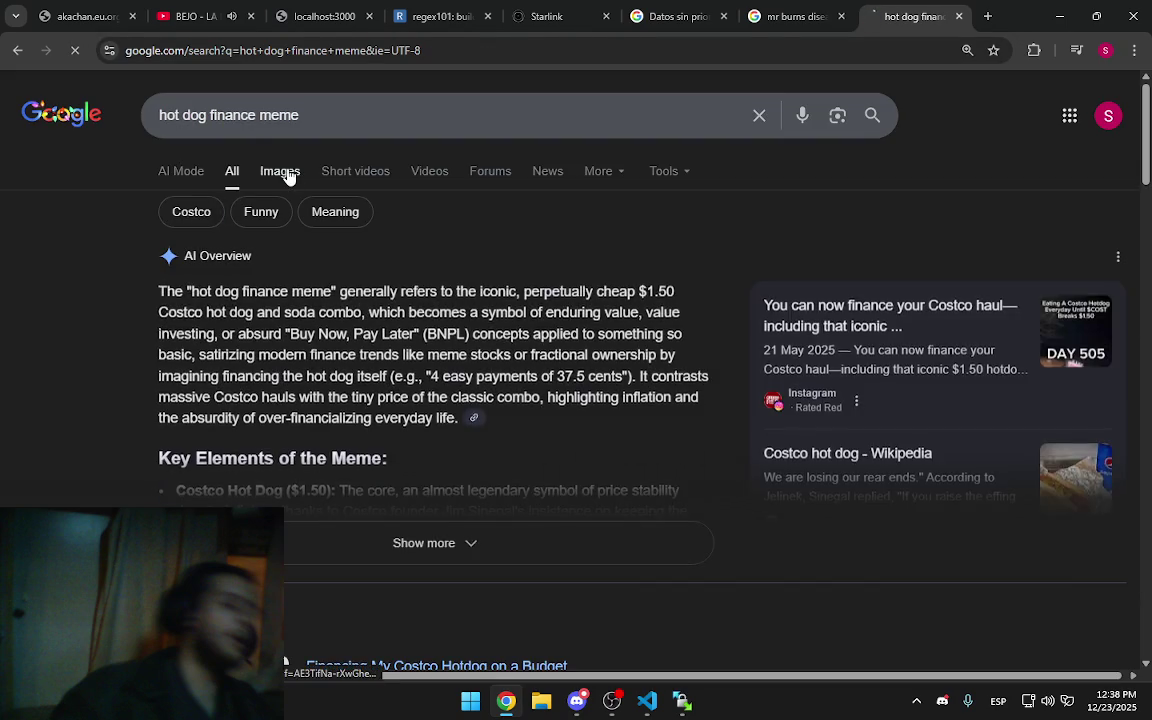
pyautogui.click(283, 171)
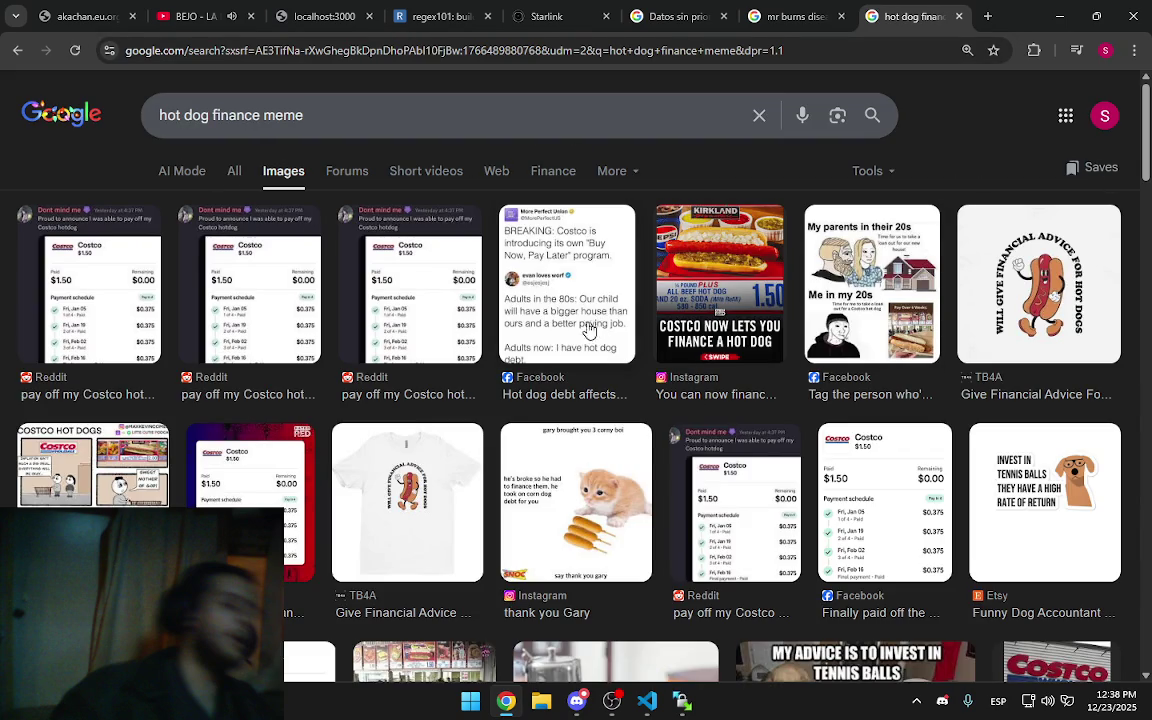
pyautogui.click(116, 280)
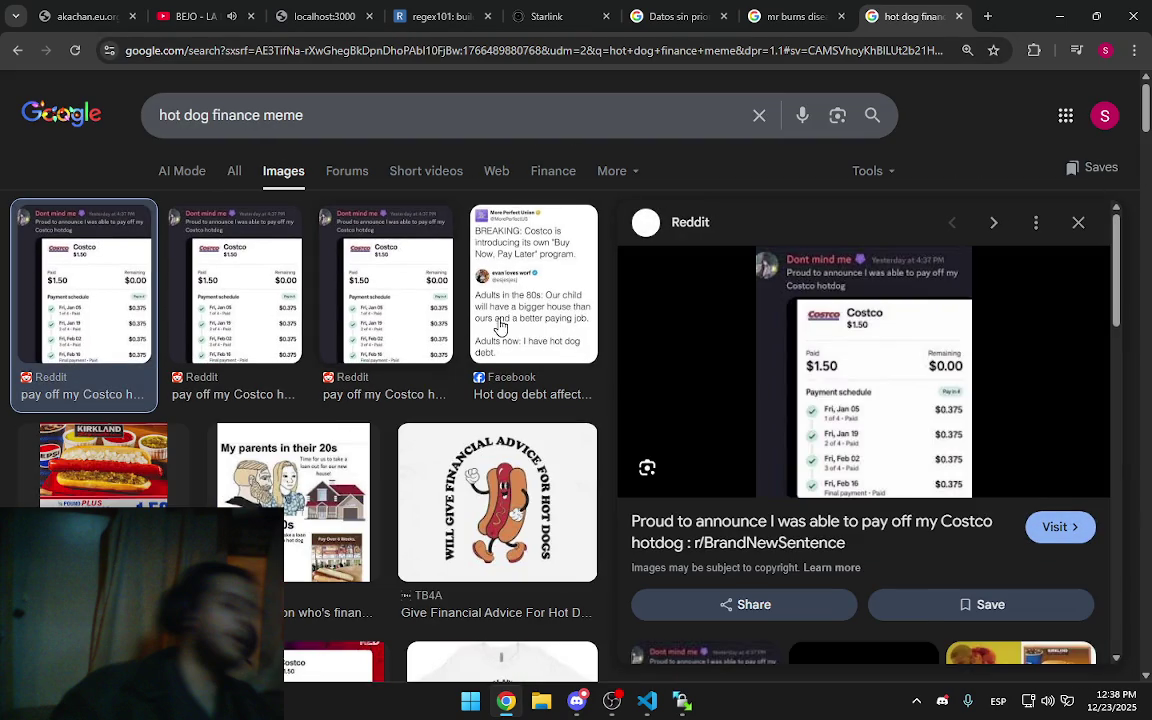
pyautogui.click(824, 383)
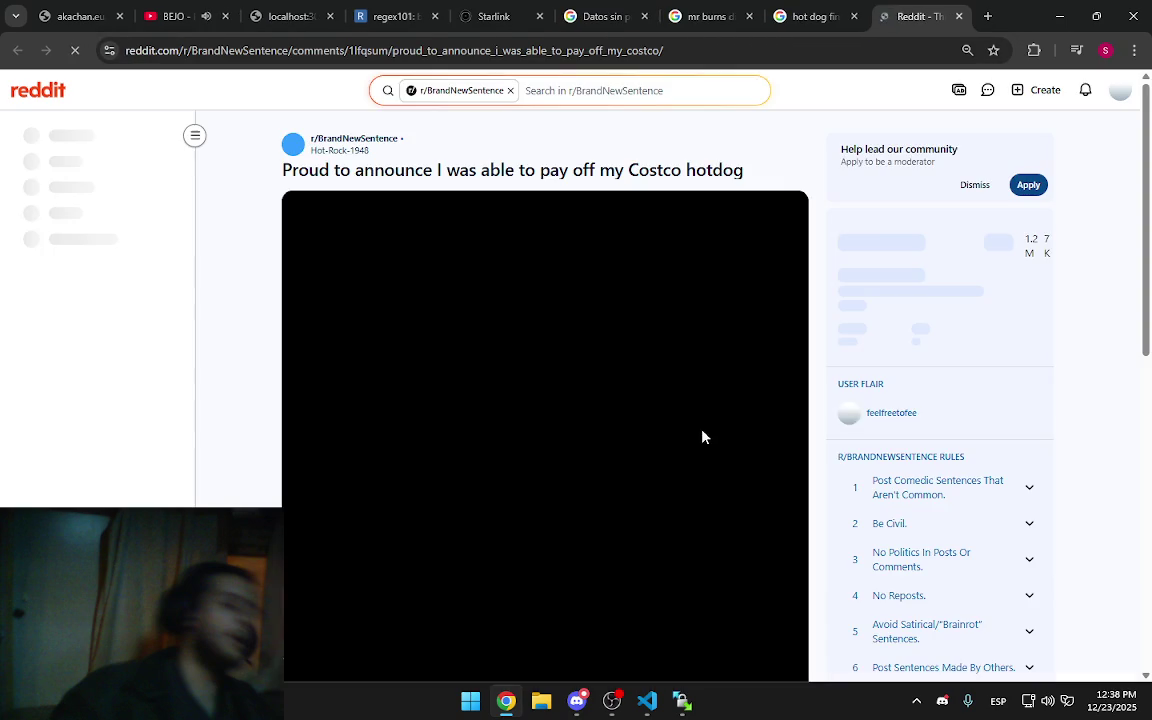
pyautogui.click(635, 380)
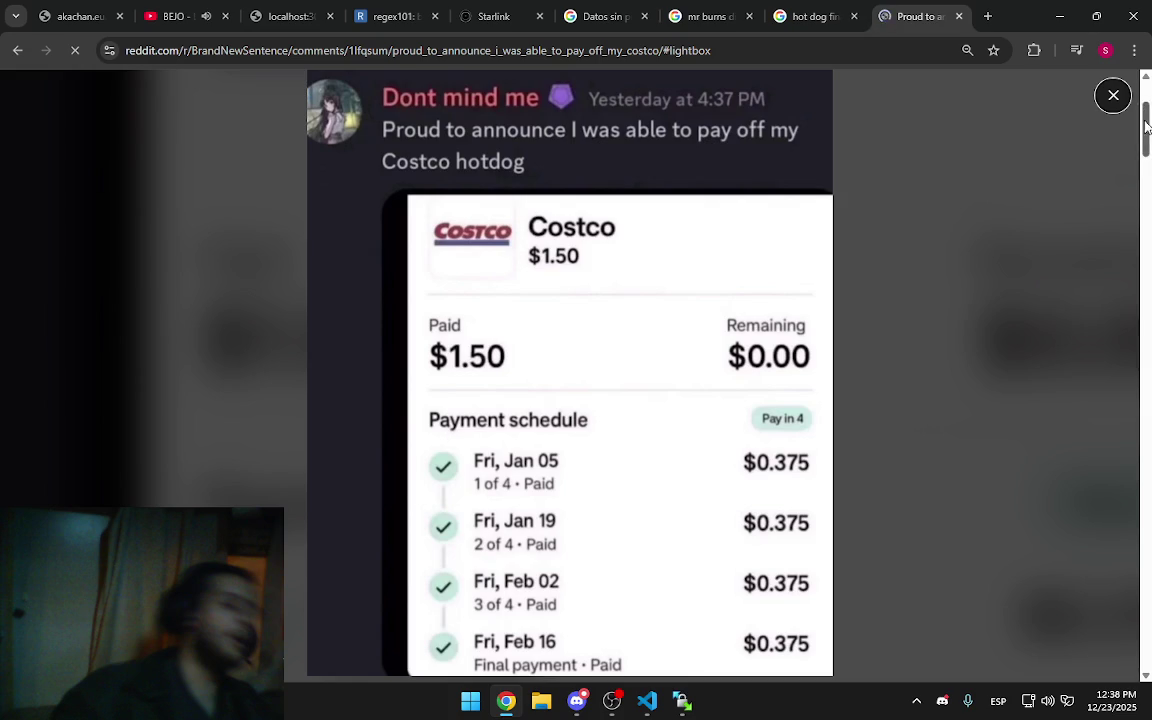
pyautogui.click(588, 440)
pyautogui.click(586, 445)
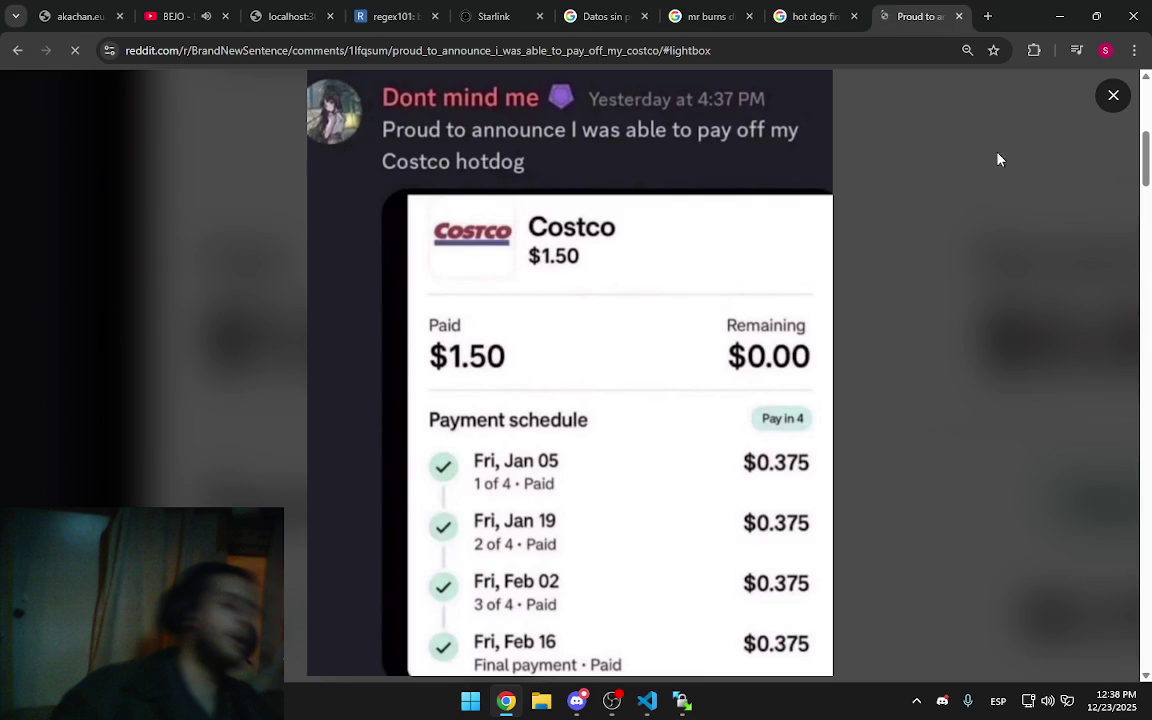
# Step: Close the four leftover search tabs, then drag 'Klarna' from the FAQ to start a web search
pyautogui.click(959, 18)
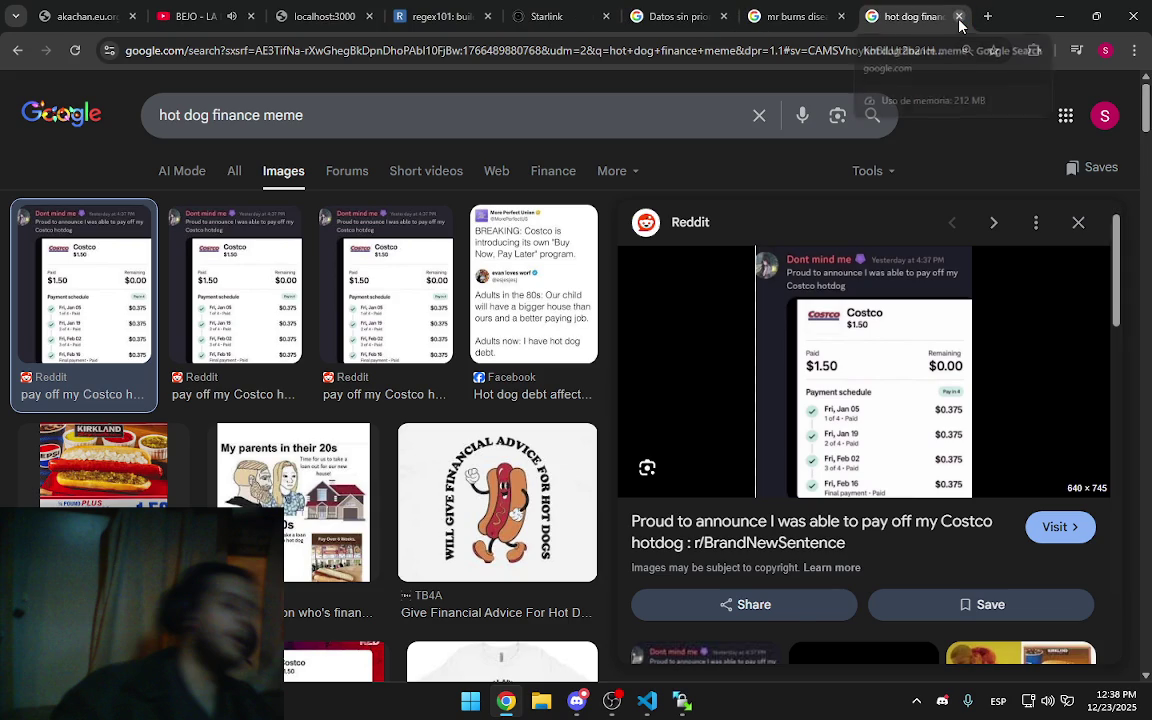
pyautogui.click(959, 18)
pyautogui.click(959, 18)
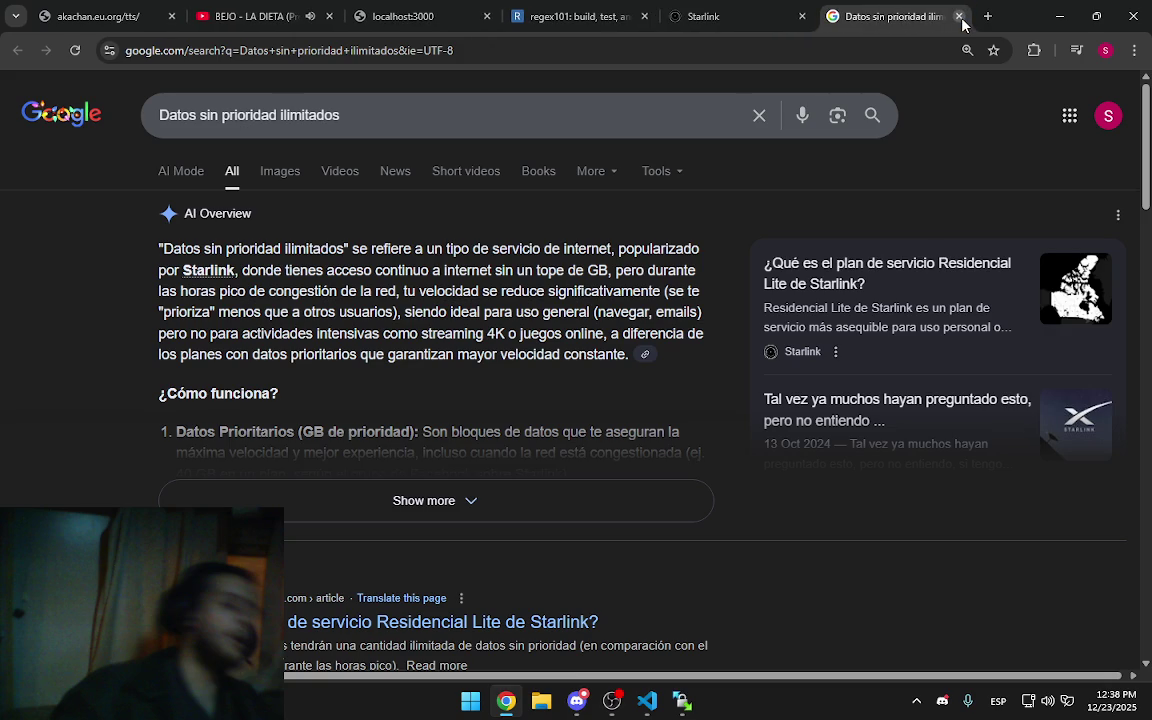
pyautogui.click(959, 17)
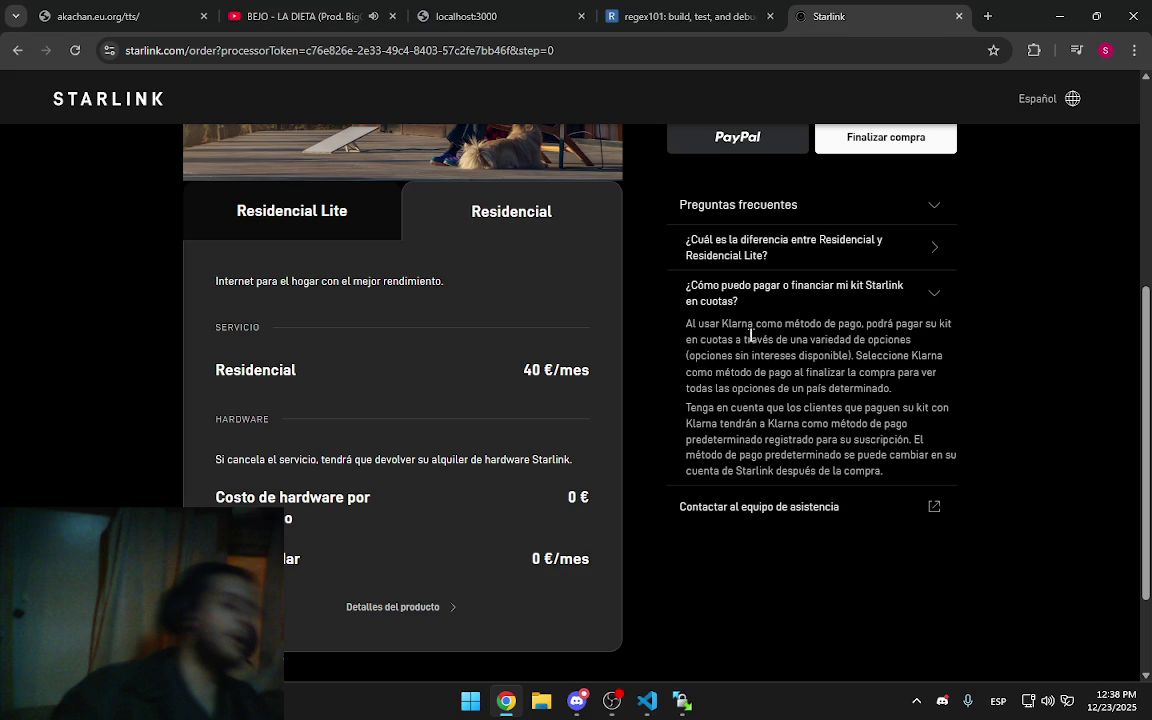
pyautogui.moveTo(913, 355); pyautogui.dragTo(951, 355)
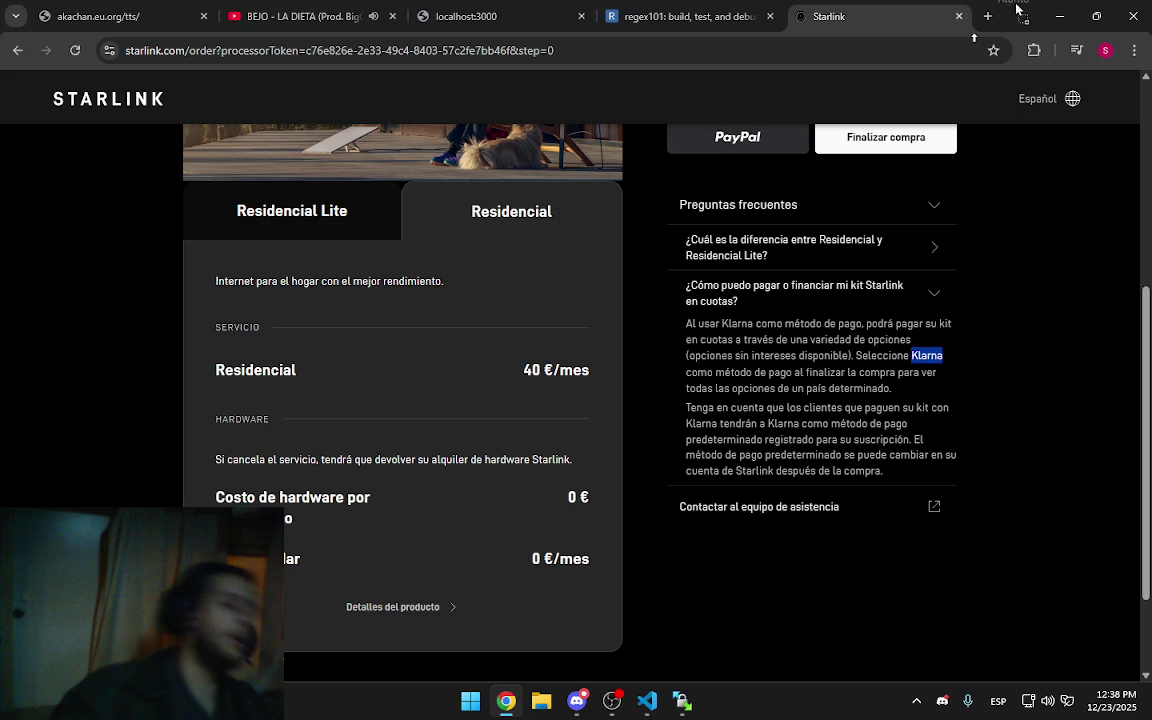
pyautogui.moveTo(1016, 9); pyautogui.dragTo(1018, 12)
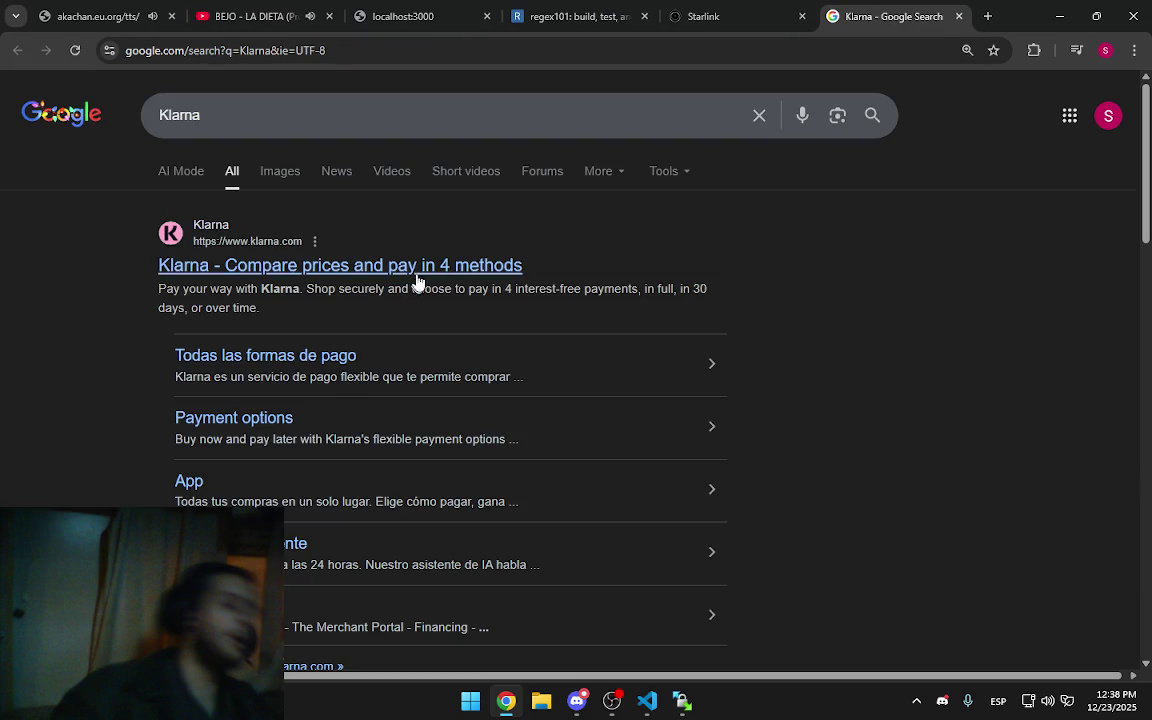
# Step: Change the Google query to 'klarna wikipedia' and run it, then switch to OBS
pyautogui.click(250, 108)
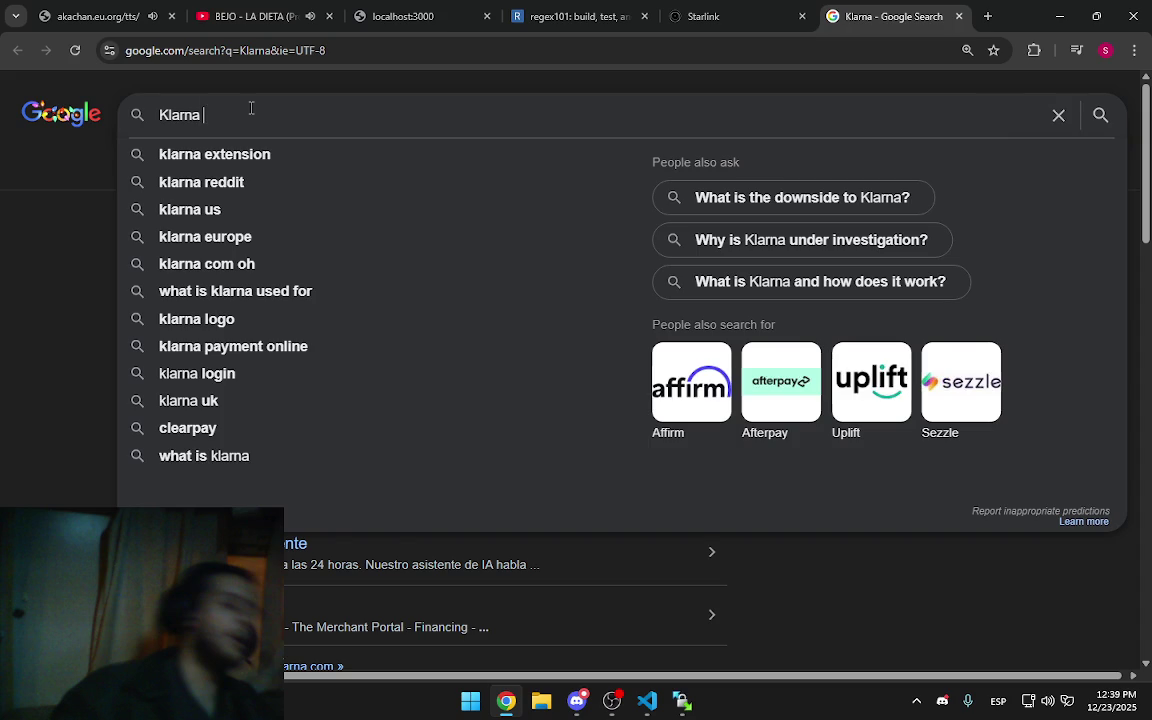
pyautogui.write('wiki')
pyautogui.press('Down')
pyautogui.press('Down')
pyautogui.press('Return')
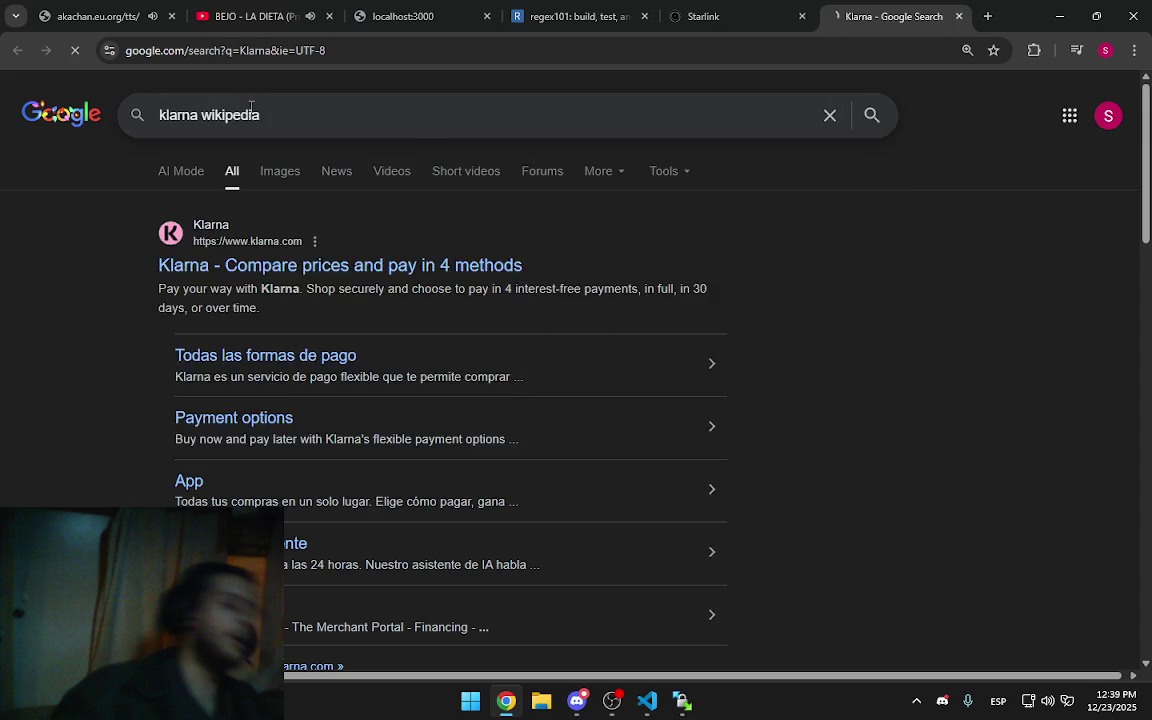
pyautogui.hotkey('alt', 'Tab')
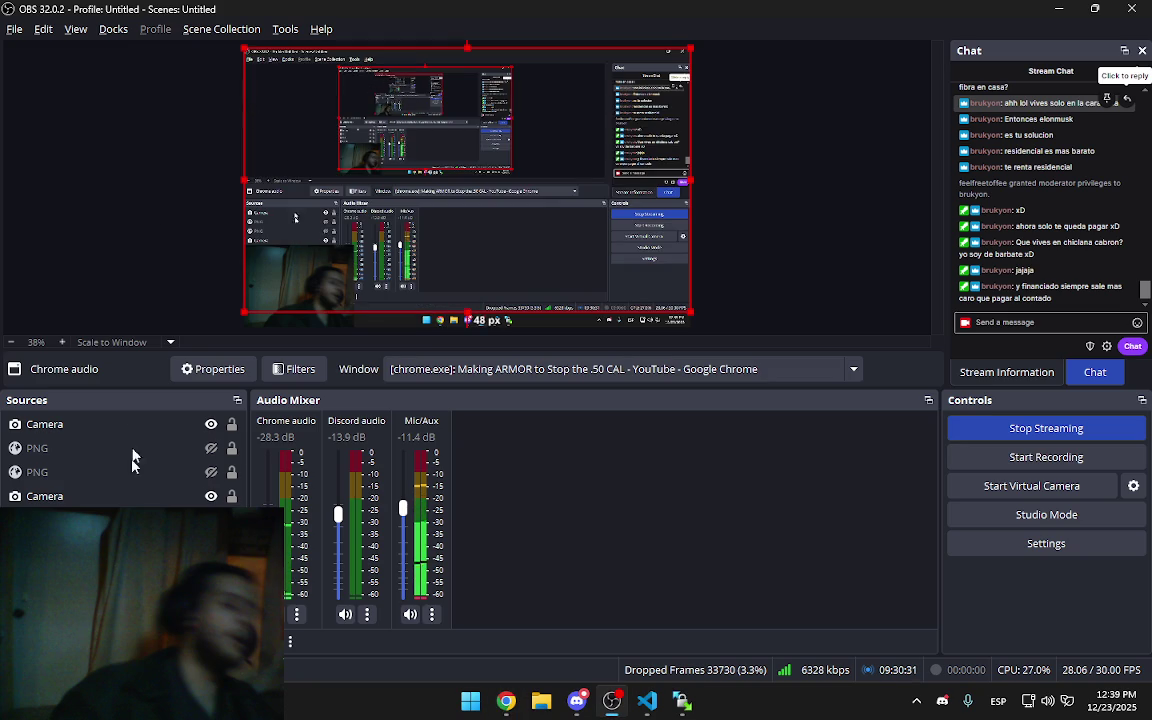
# Step: Select the second Camera source to outline its webcam frame, then bring Chrome back
pyautogui.click(110, 496)
pyautogui.click(366, 378)
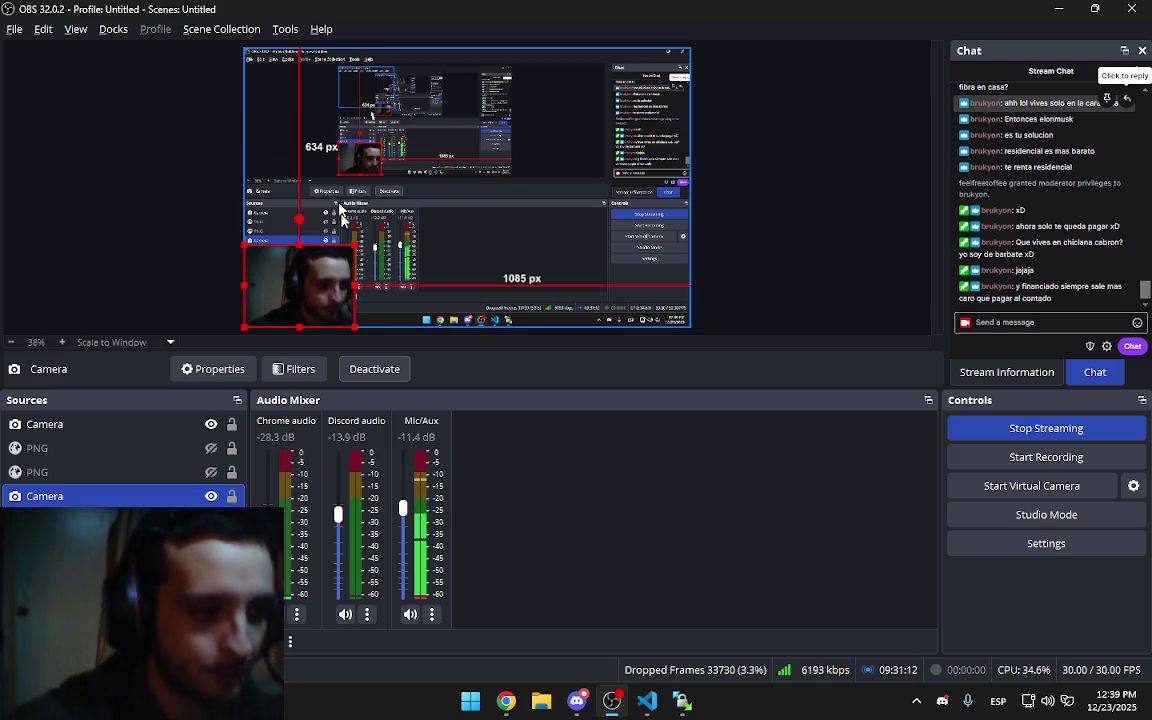
pyautogui.moveTo(493, 687)
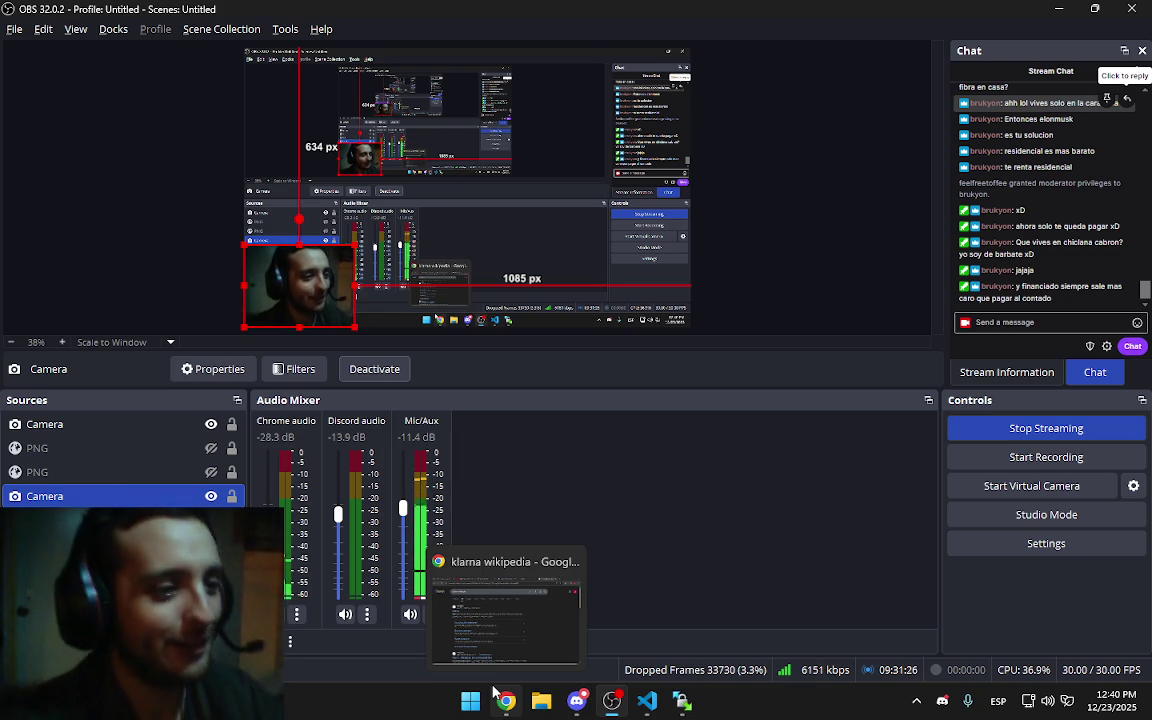
pyautogui.click(495, 691)
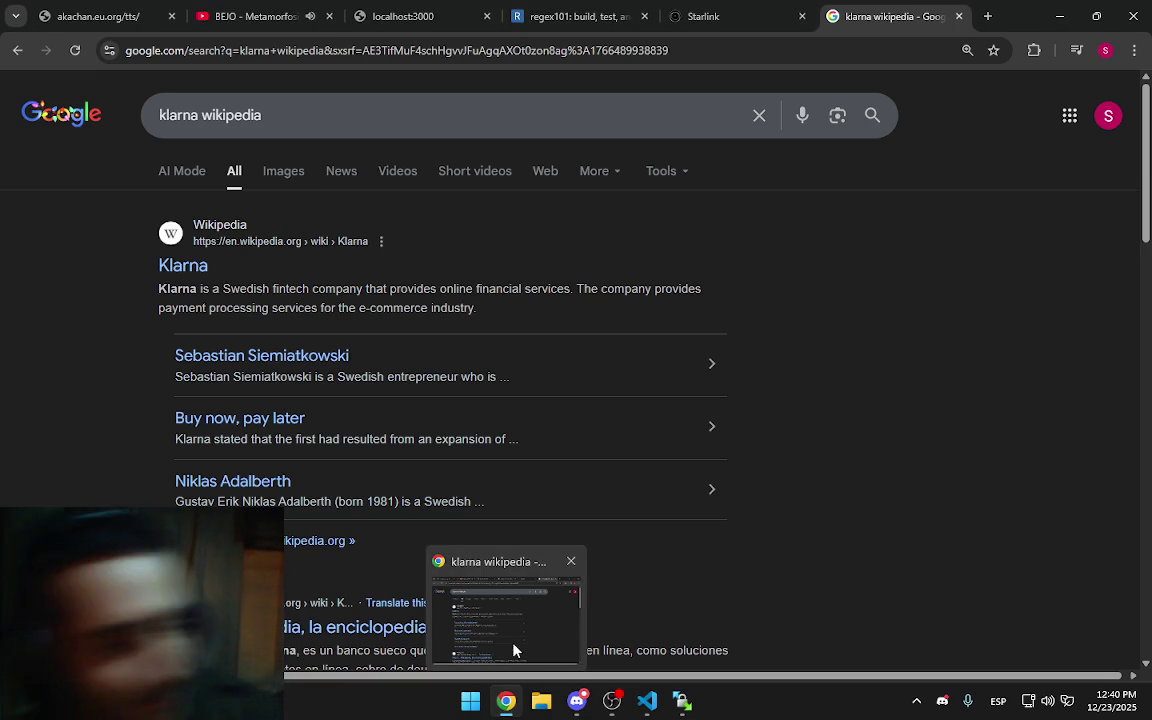
# Step: Open Wikipedia's Klarna article, scroll toward History, then return to the Starlink tab
pyautogui.click(198, 268)
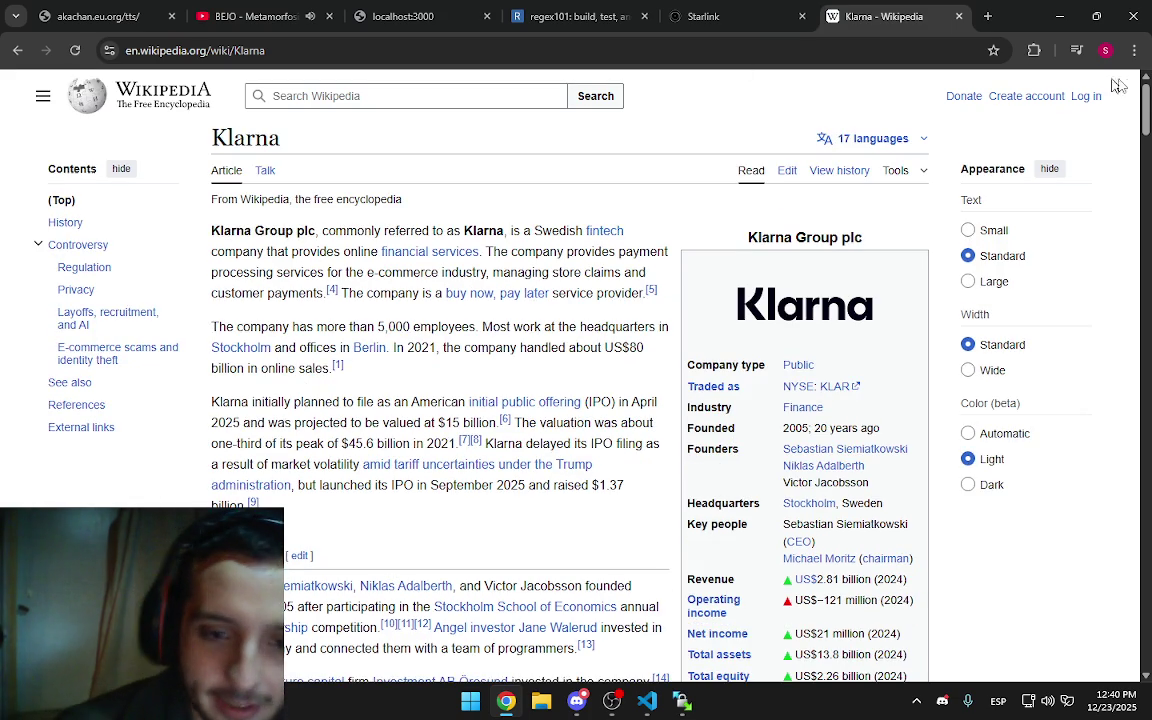
pyautogui.scroll(-4, 1090, 140)
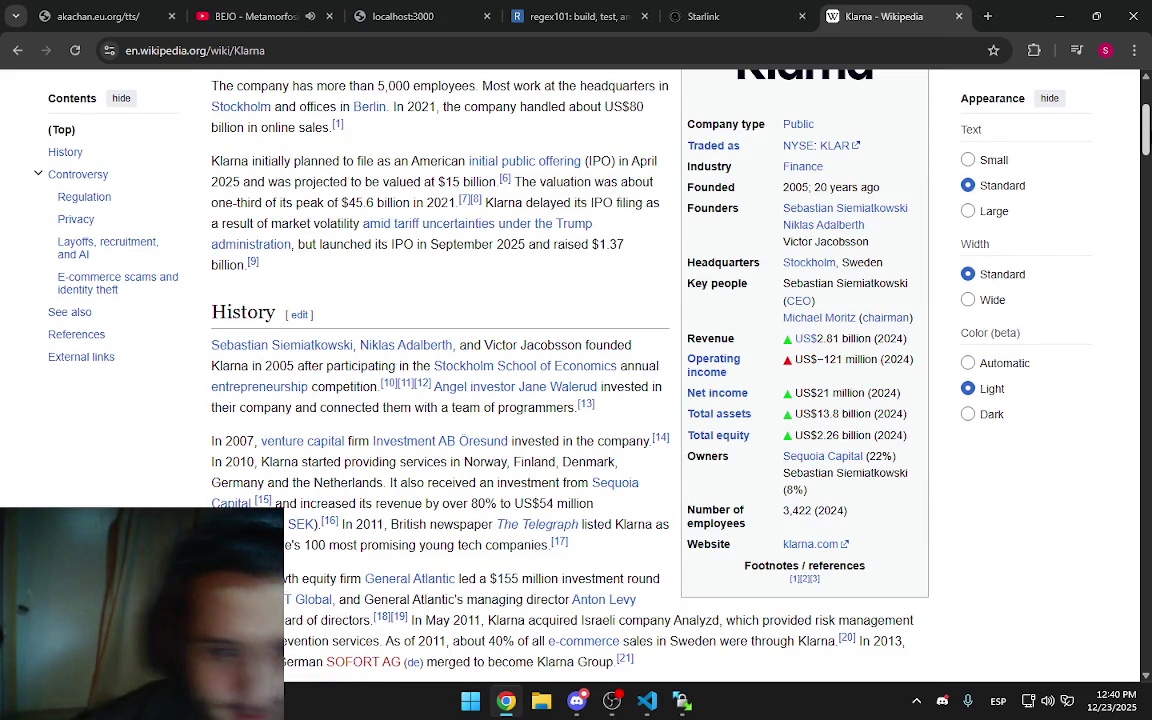
pyautogui.hotkey('ctrl', 'shift', 'Tab')
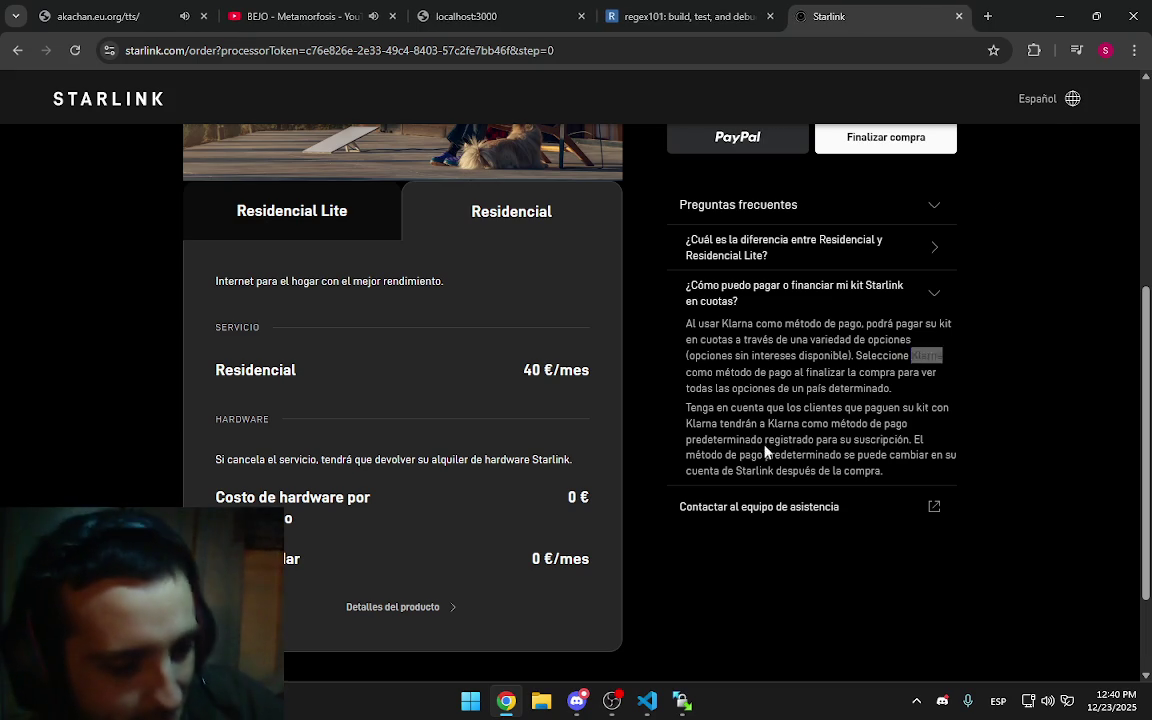
pyautogui.hotkey('alt', 'Tab')
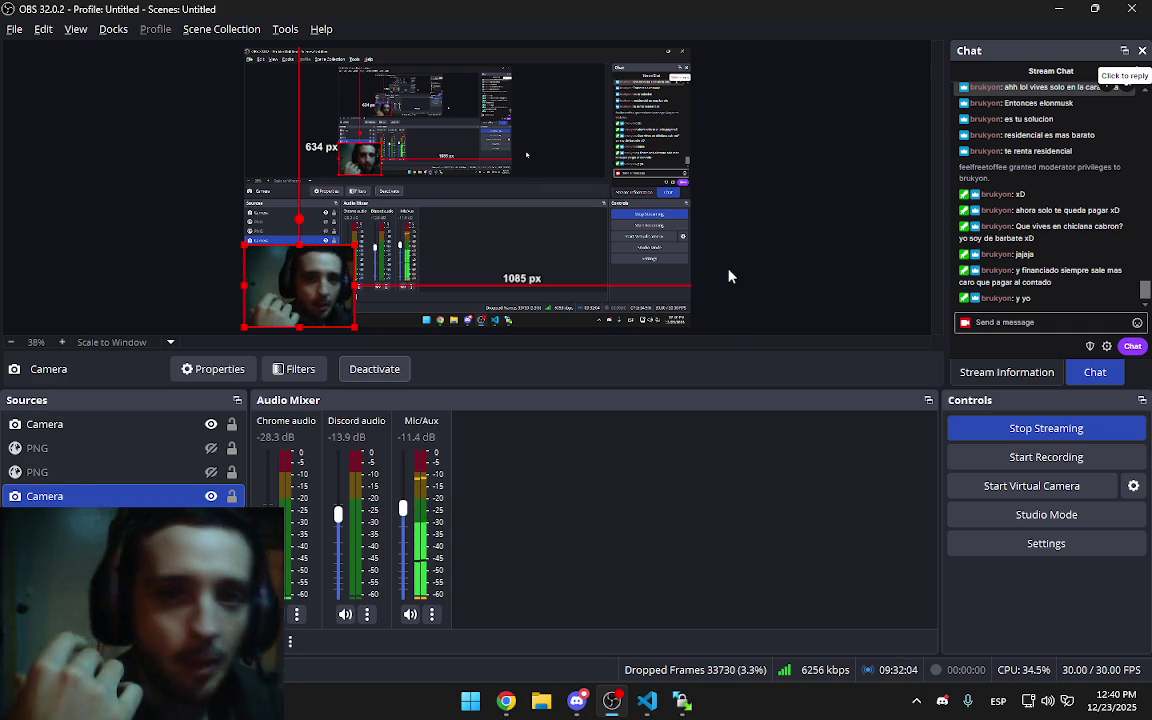
pyautogui.hotkey('alt', 'Tab')
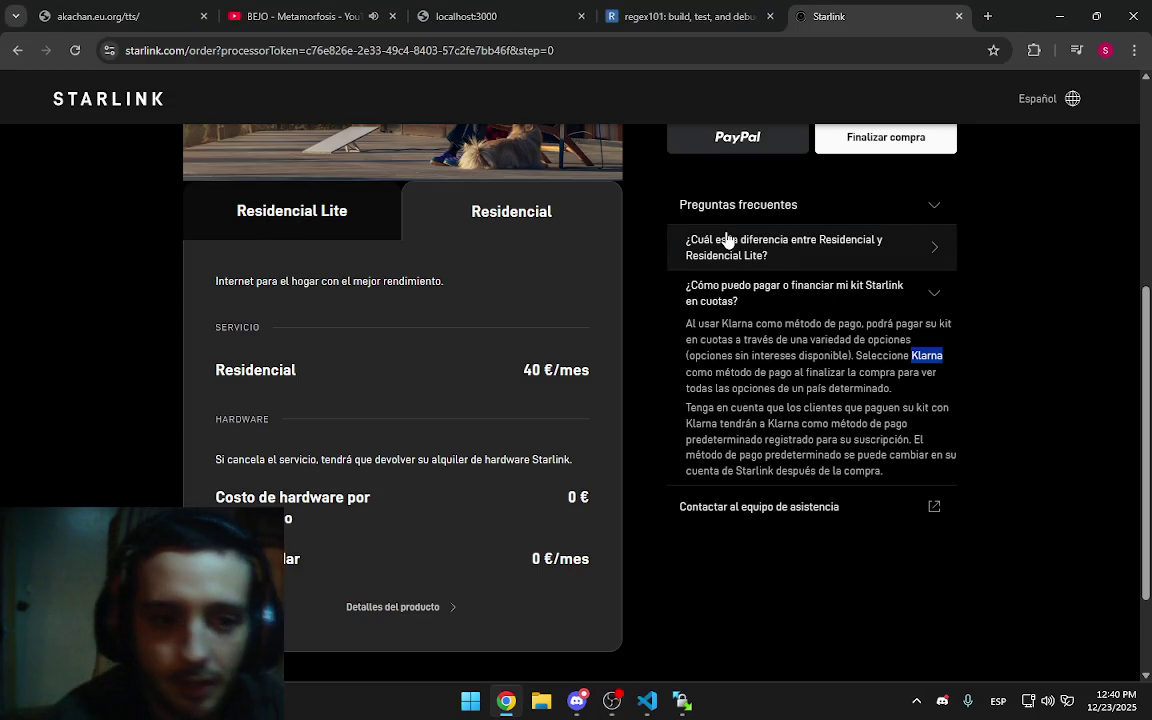
pyautogui.scroll(2, 727, 240)
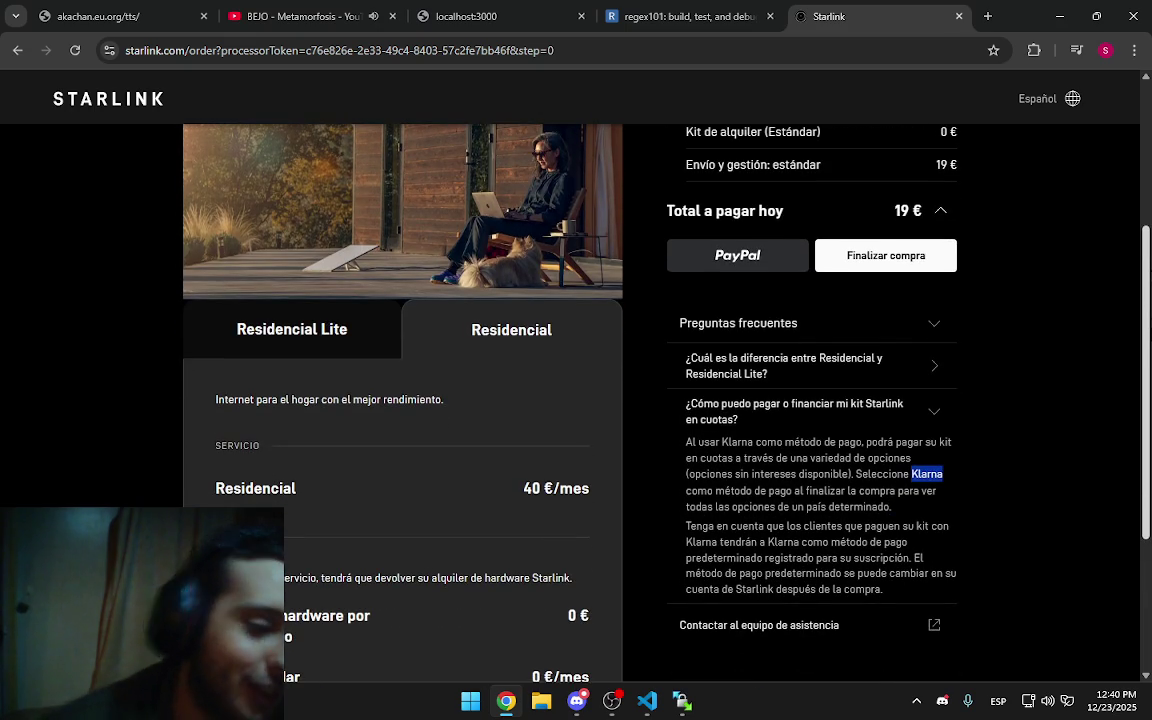
pyautogui.scroll(-1, 1146, 375)
pyautogui.moveTo(1146, 375); pyautogui.dragTo(1146, 395)
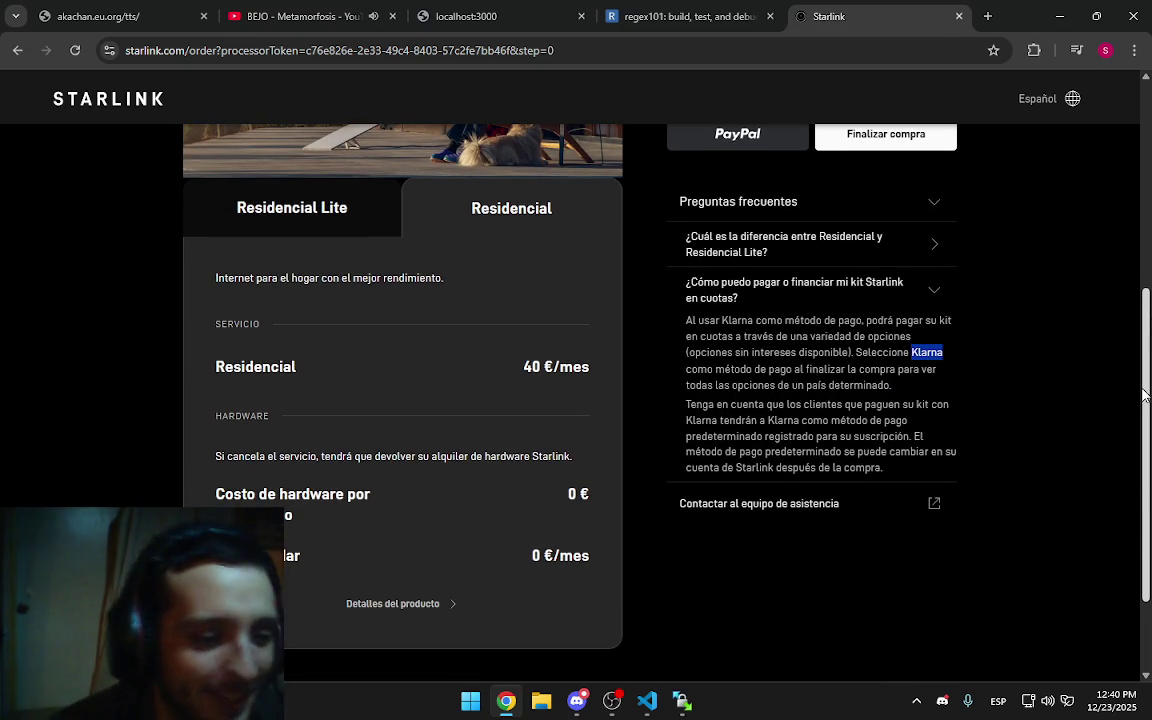
pyautogui.click(931, 260)
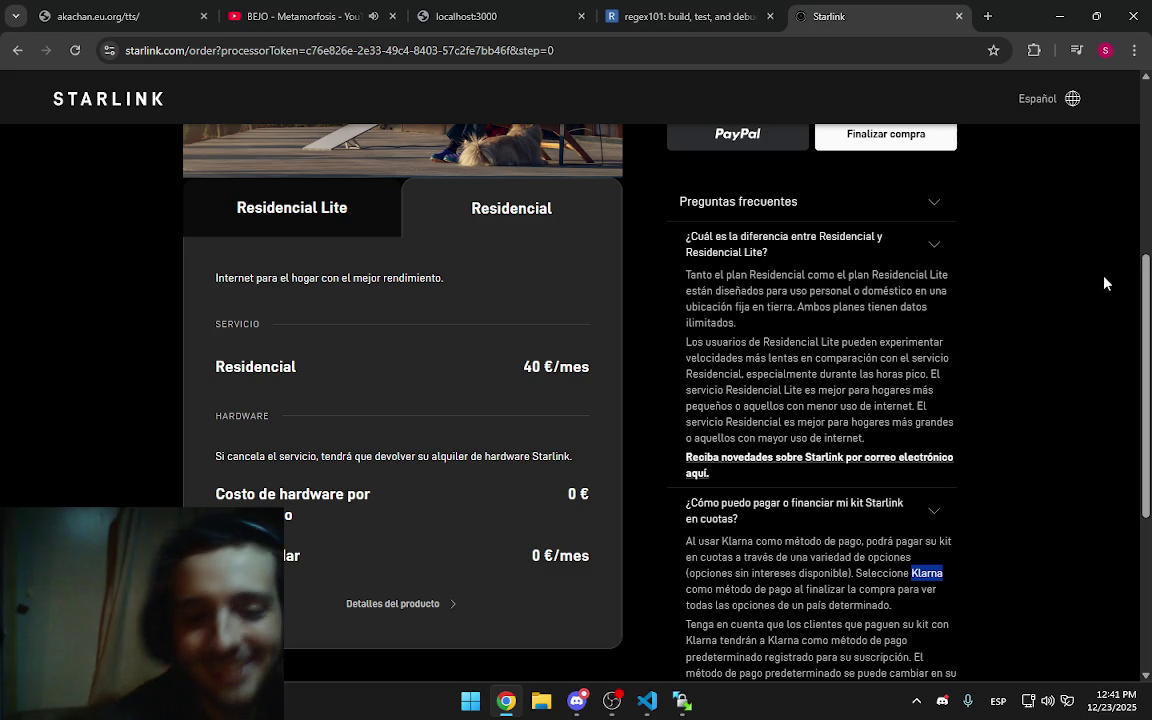
pyautogui.scroll(-1, 1035, 285)
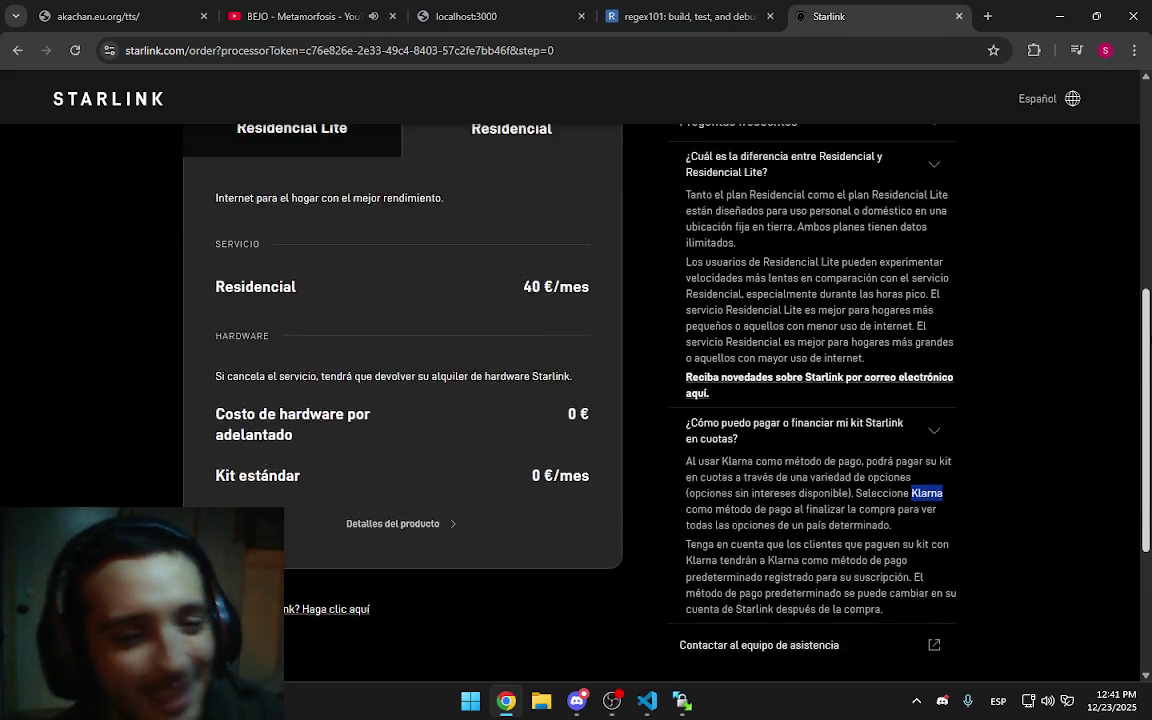
pyautogui.scroll(2, 795, 241)
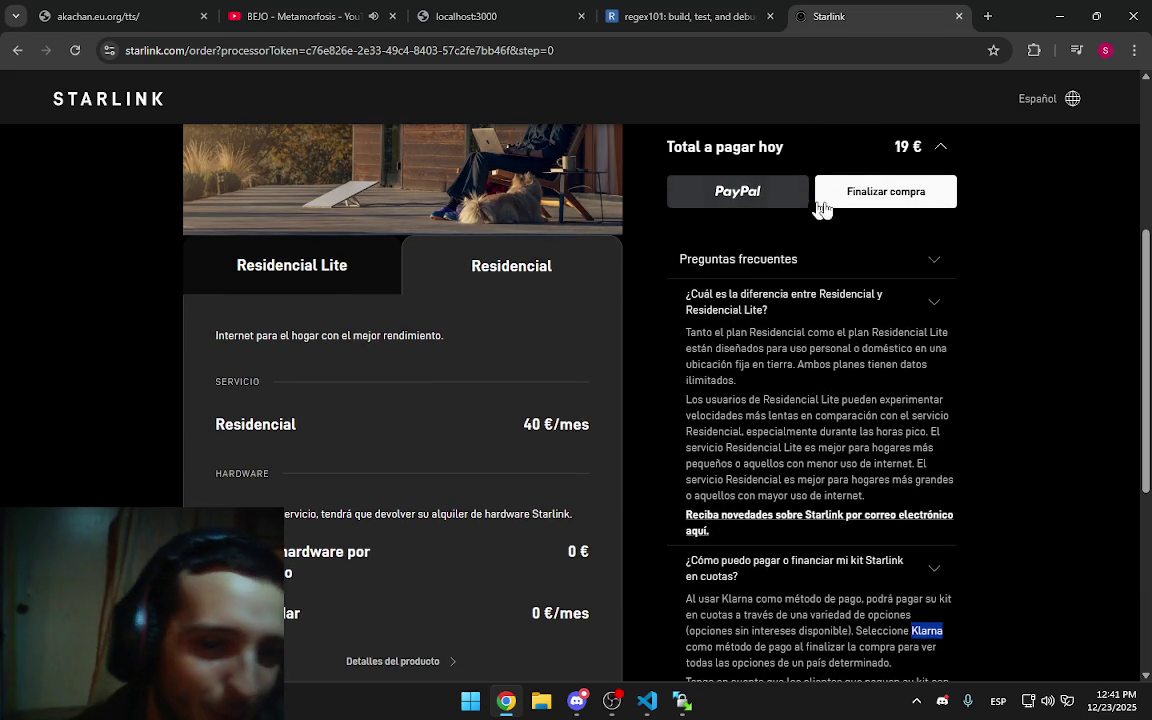
pyautogui.click(310, 265)
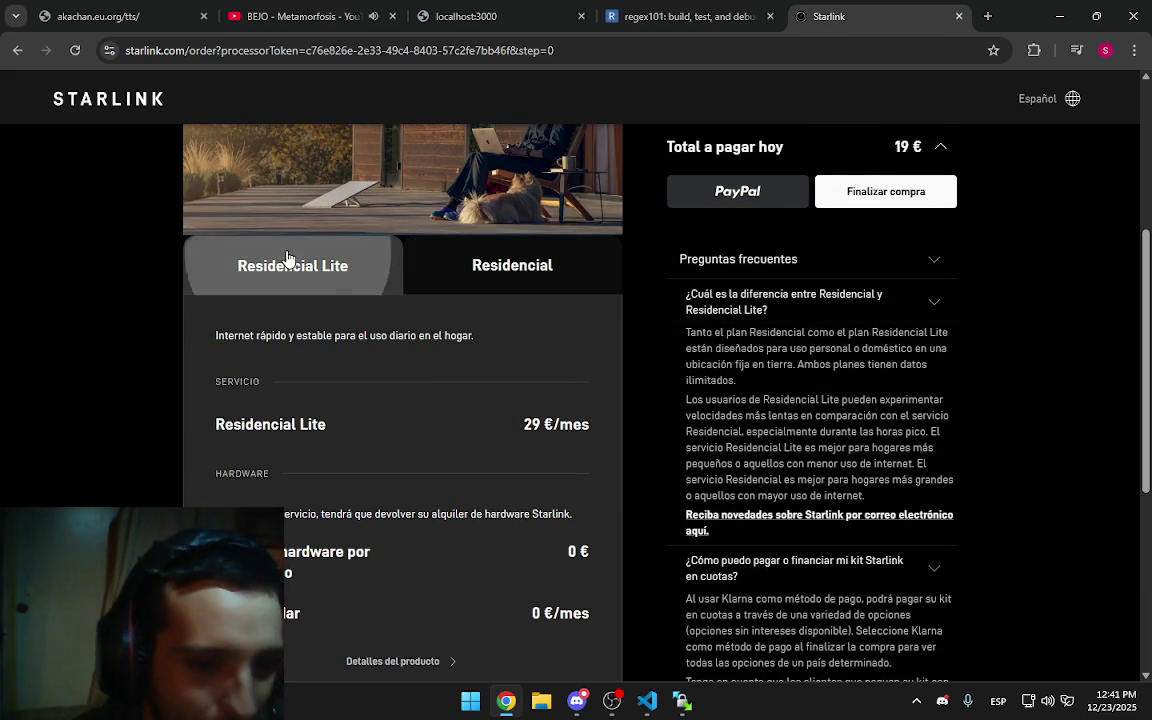
pyautogui.click(440, 265)
pyautogui.click(335, 265)
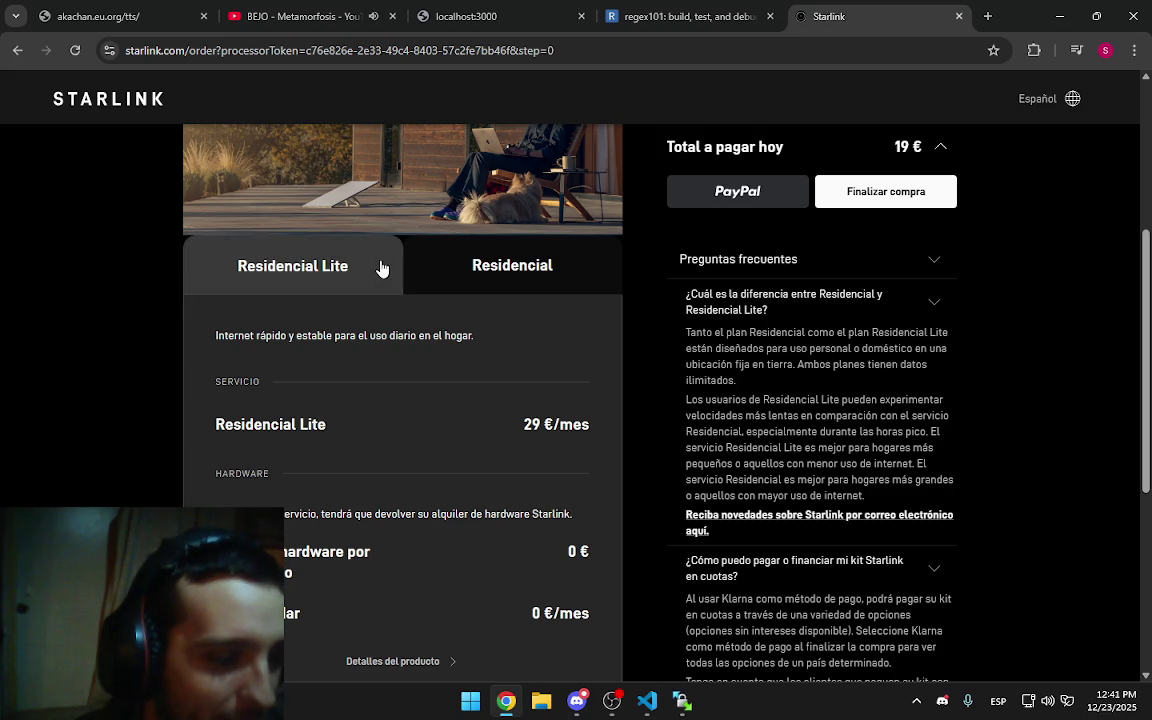
pyautogui.click(463, 268)
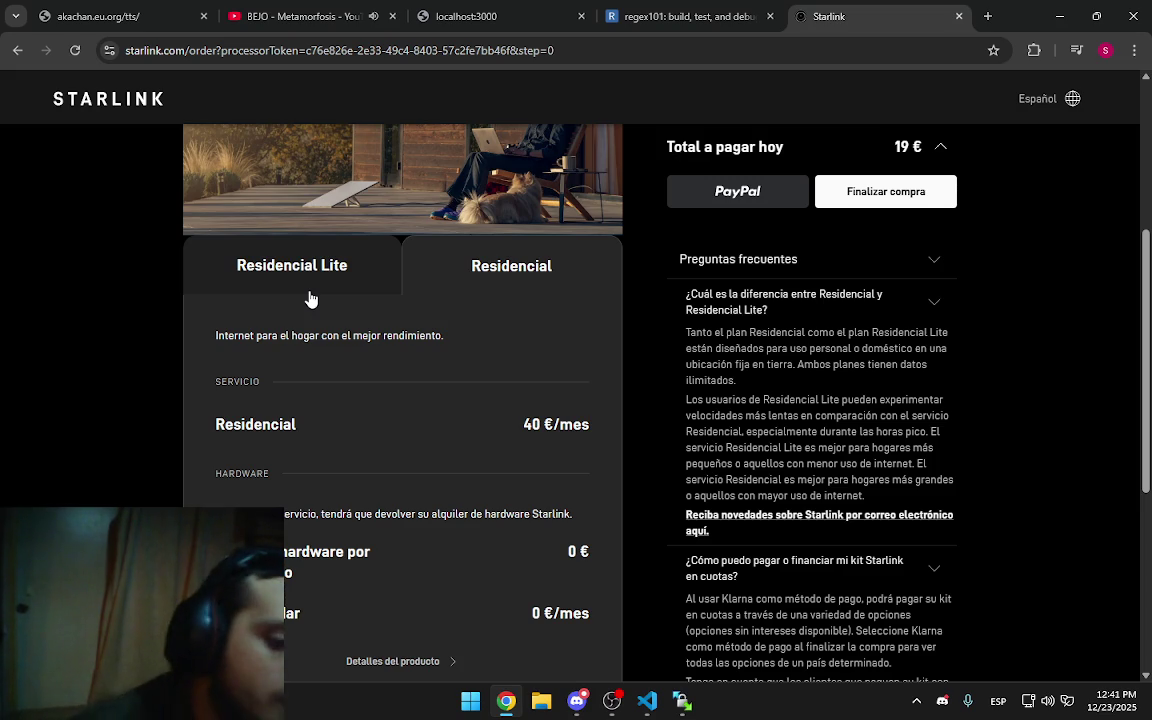
# Step: Launch Calculator and start the sum 40 +
pyautogui.press('super')
pyautogui.write('calculator')
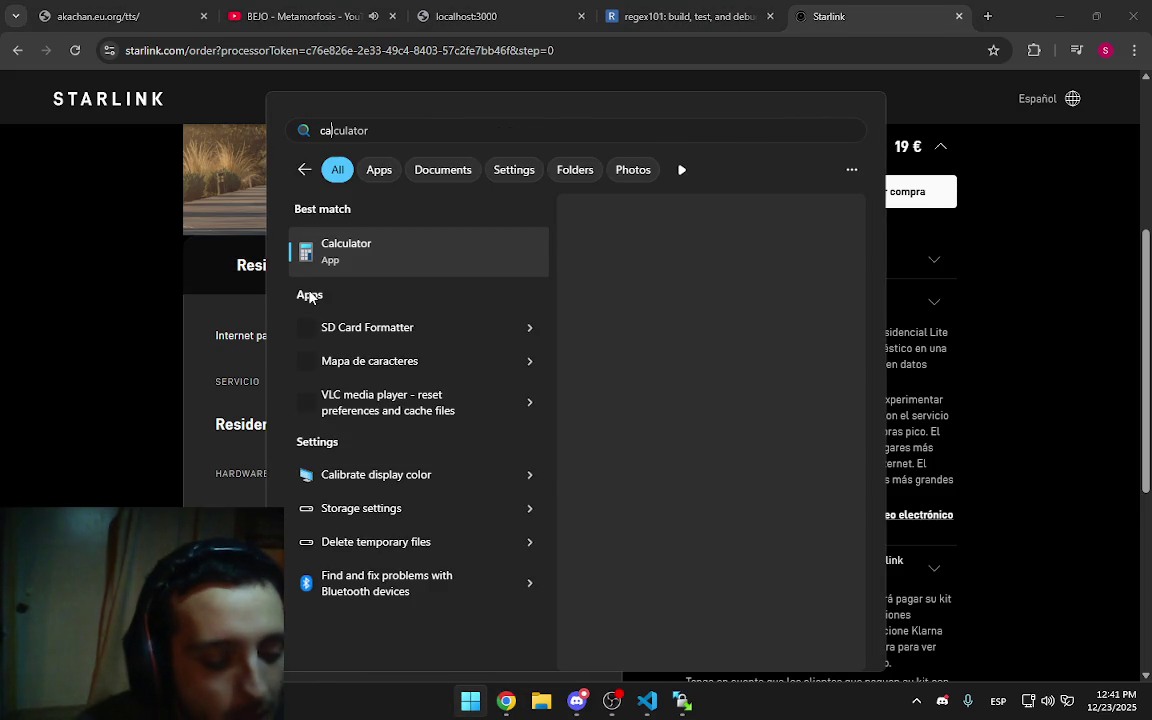
pyautogui.press('Return')
pyautogui.write('40')
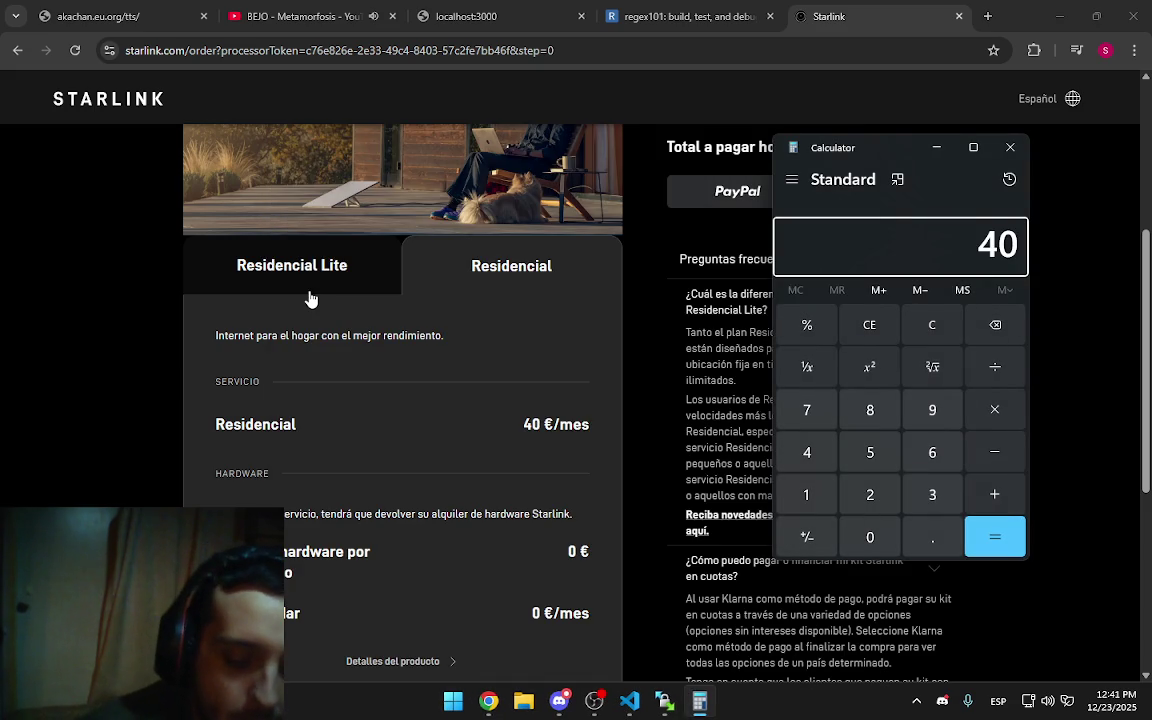
pyautogui.press('+')
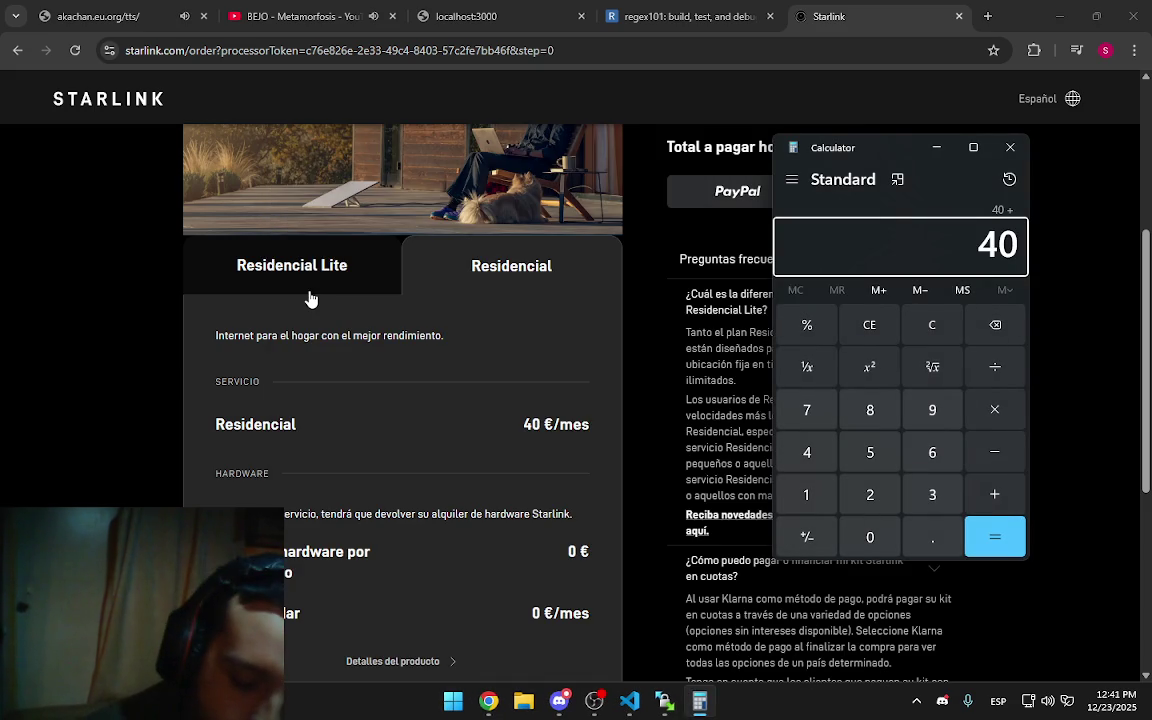
# Step: Finish the calculation 40 + 10 = 50
pyautogui.hotkey('alt', 'Tab')
pyautogui.hotkey('alt', 'Tab')
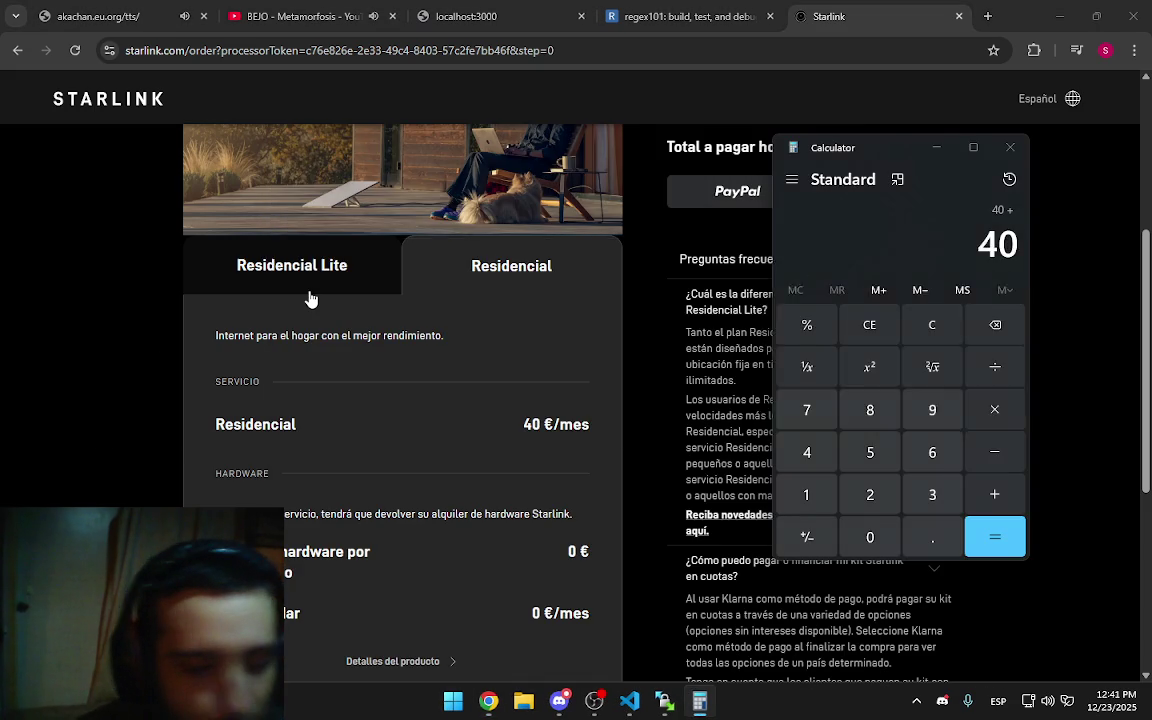
pyautogui.hotkey('alt', 'Tab')
pyautogui.press('Tab')
pyautogui.hotkey('alt', 'Tab')
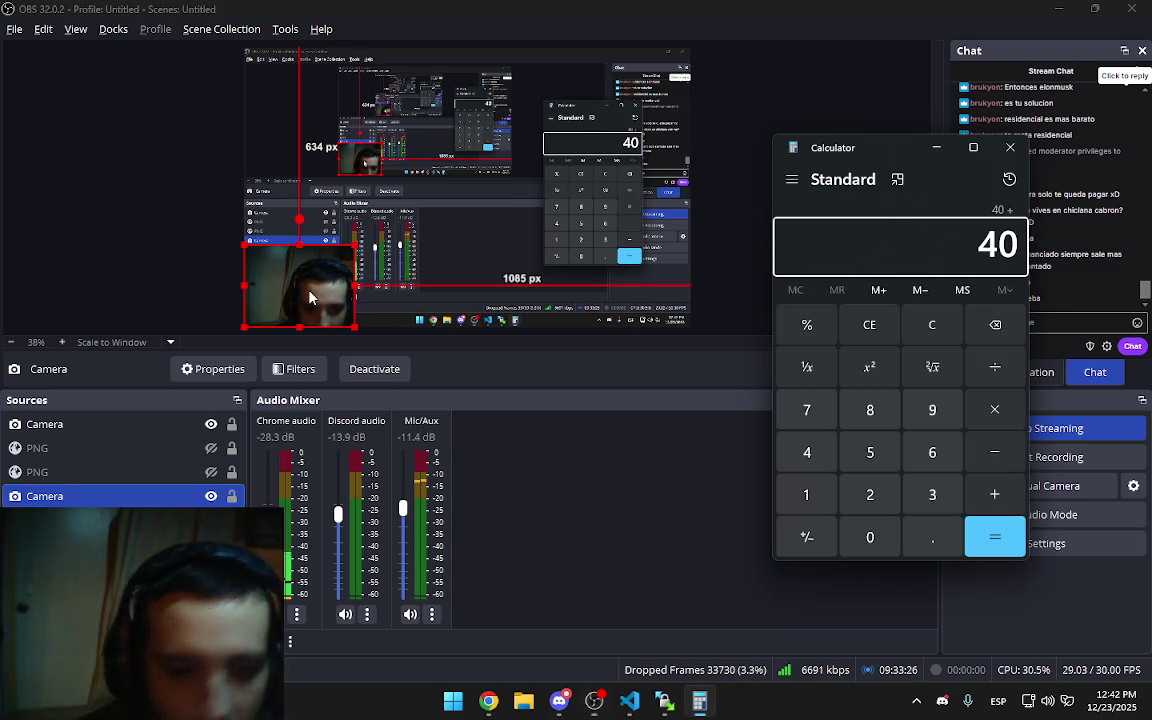
pyautogui.hotkey('alt', 'Tab')
pyautogui.press('Tab')
pyautogui.hotkey('alt', 'Tab')
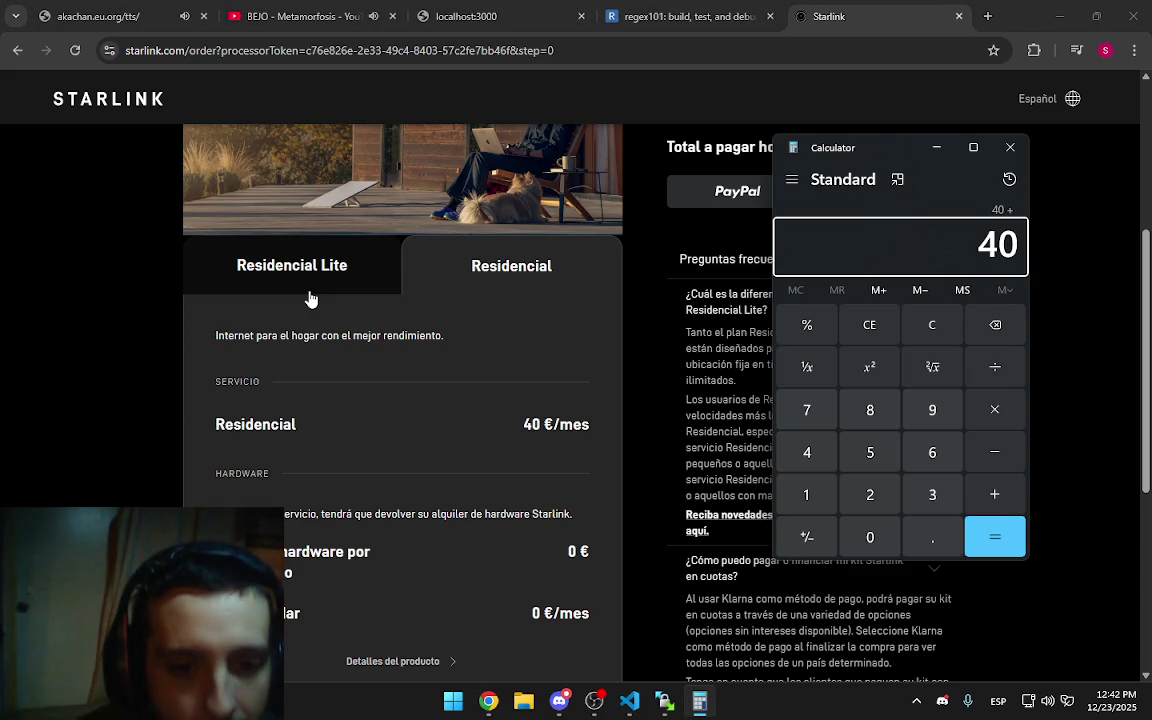
pyautogui.write('10')
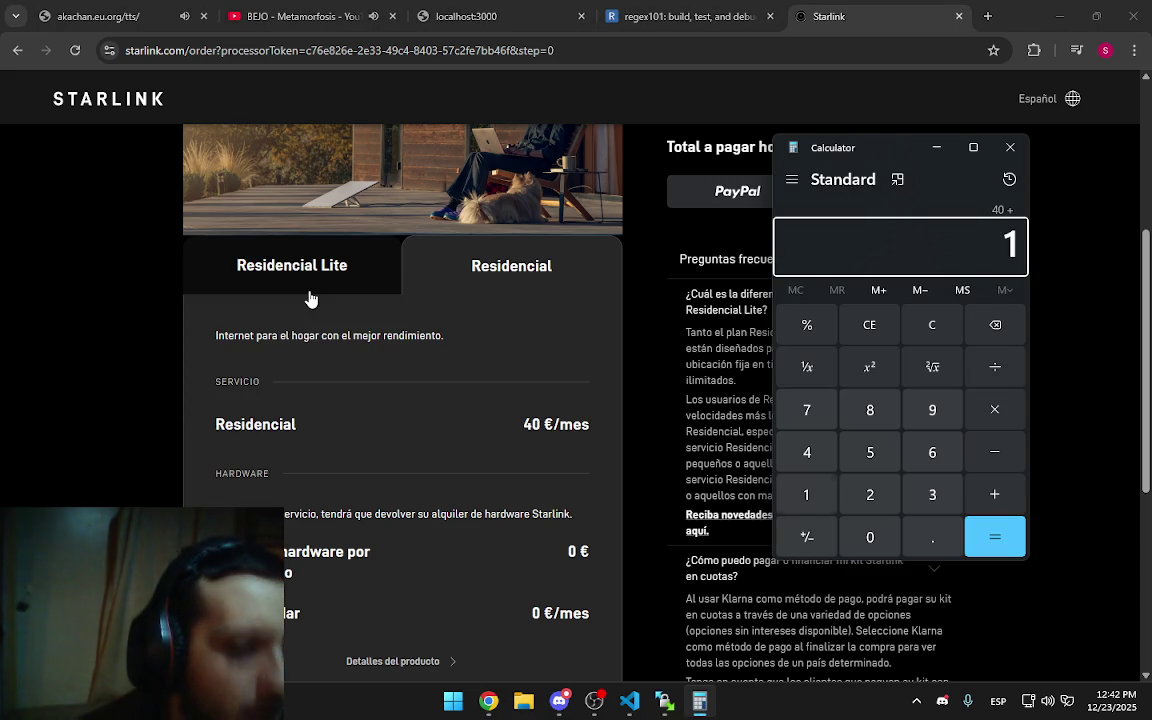
pyautogui.press('Return')
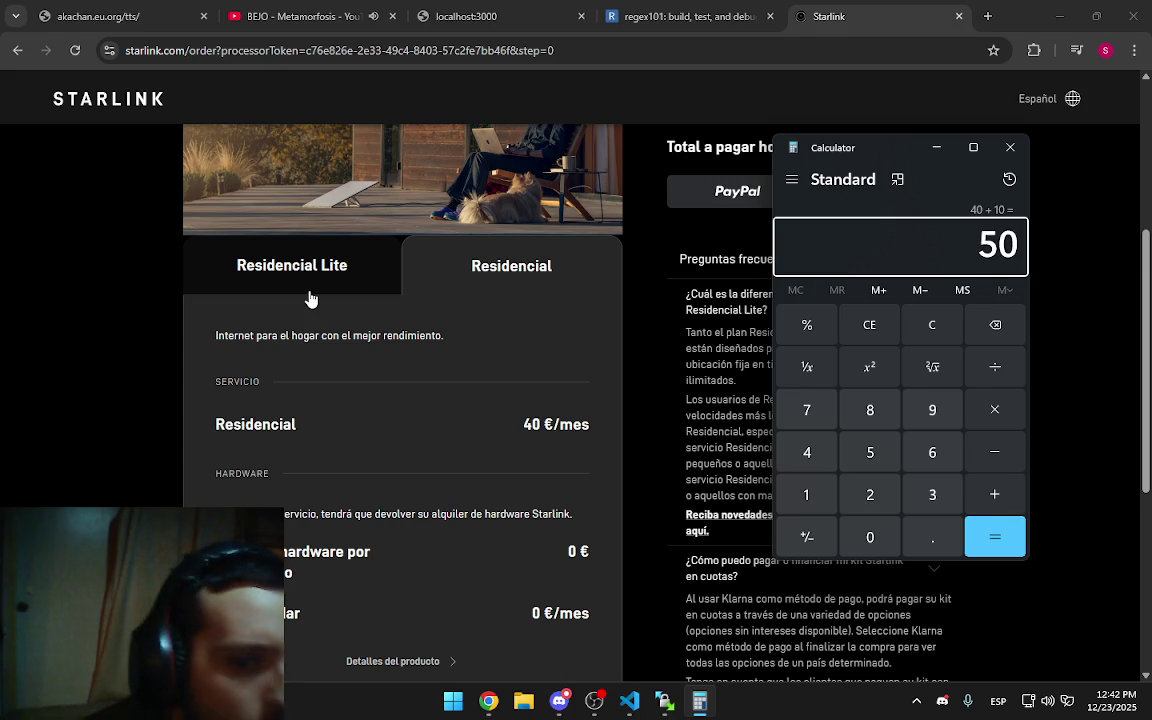
# Step: Clear the result, select the Residencial Lite plan, and compute 29 + 10 = 39
pyautogui.click(860, 330)
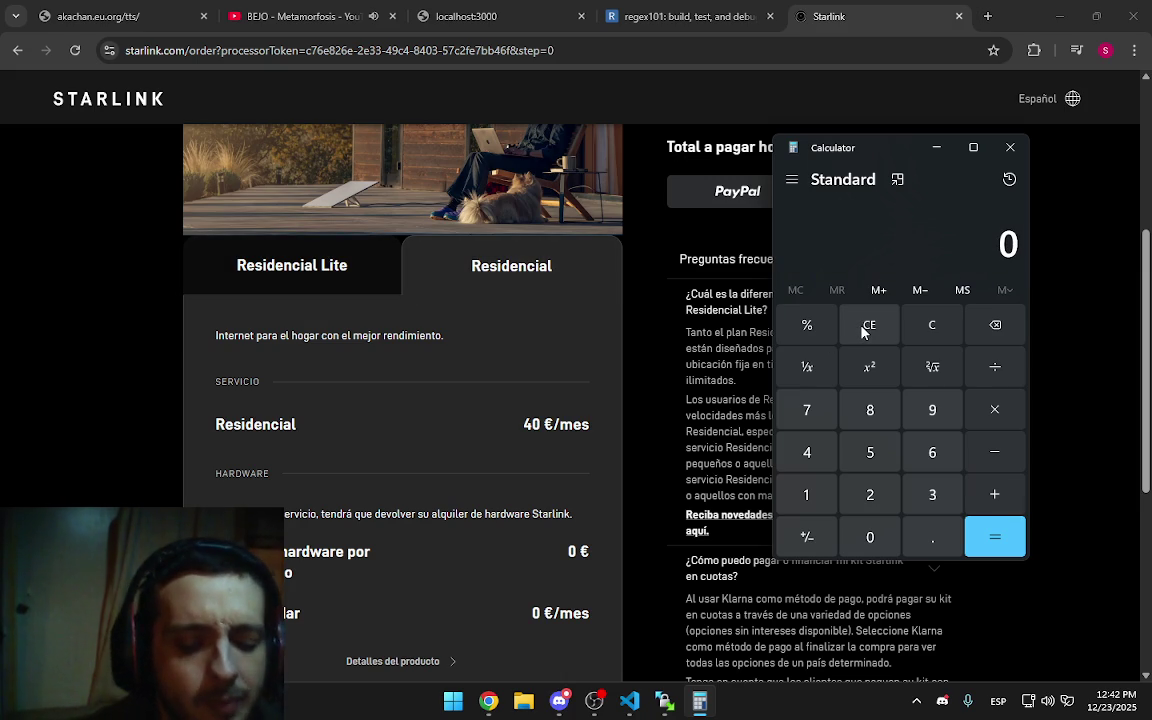
pyautogui.click(245, 258)
pyautogui.hotkey('alt', 'Tab')
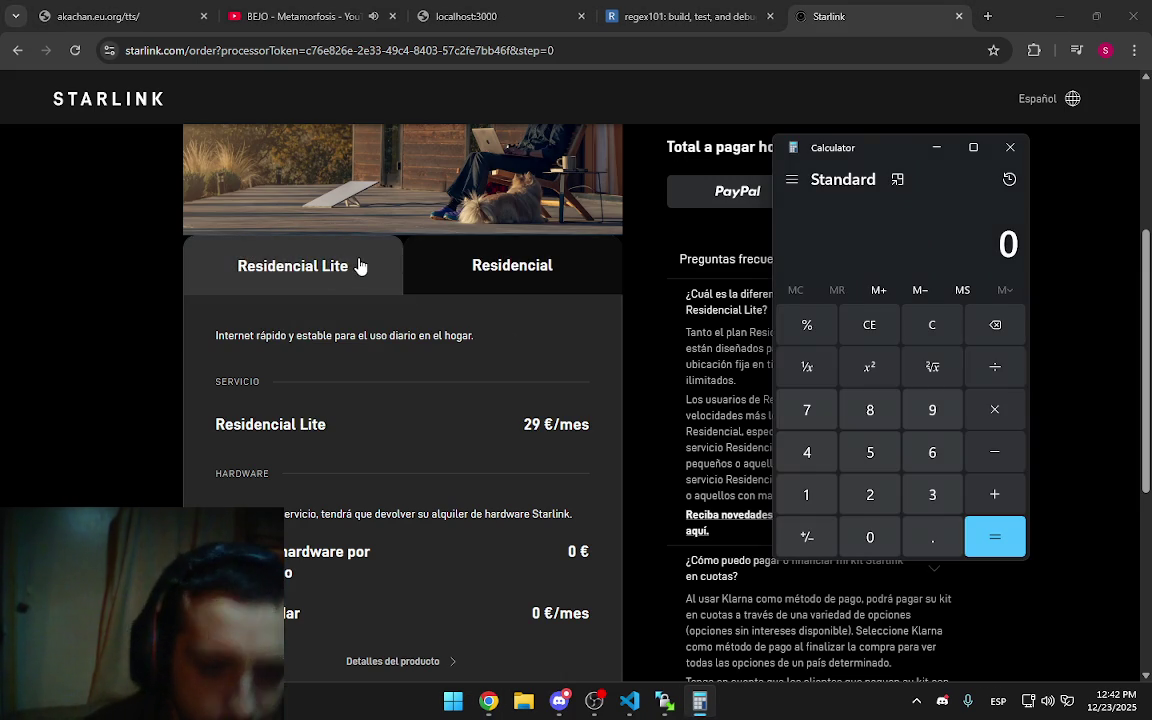
pyautogui.write('29 + 10')
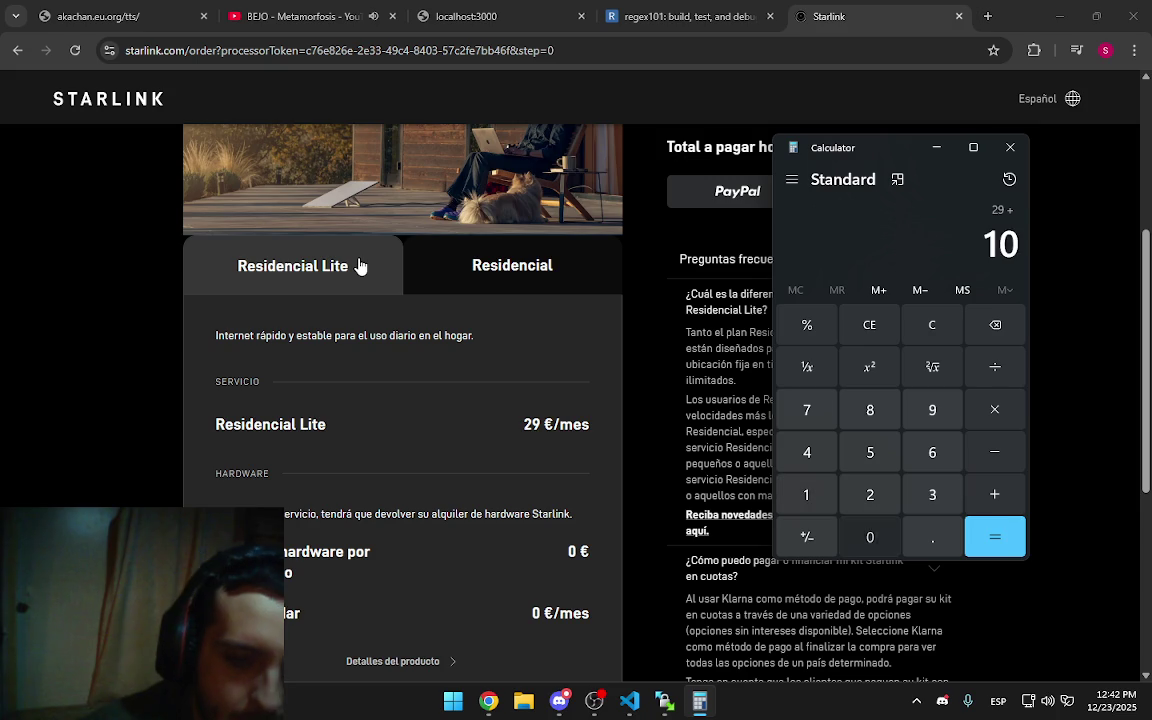
pyautogui.press('Return')
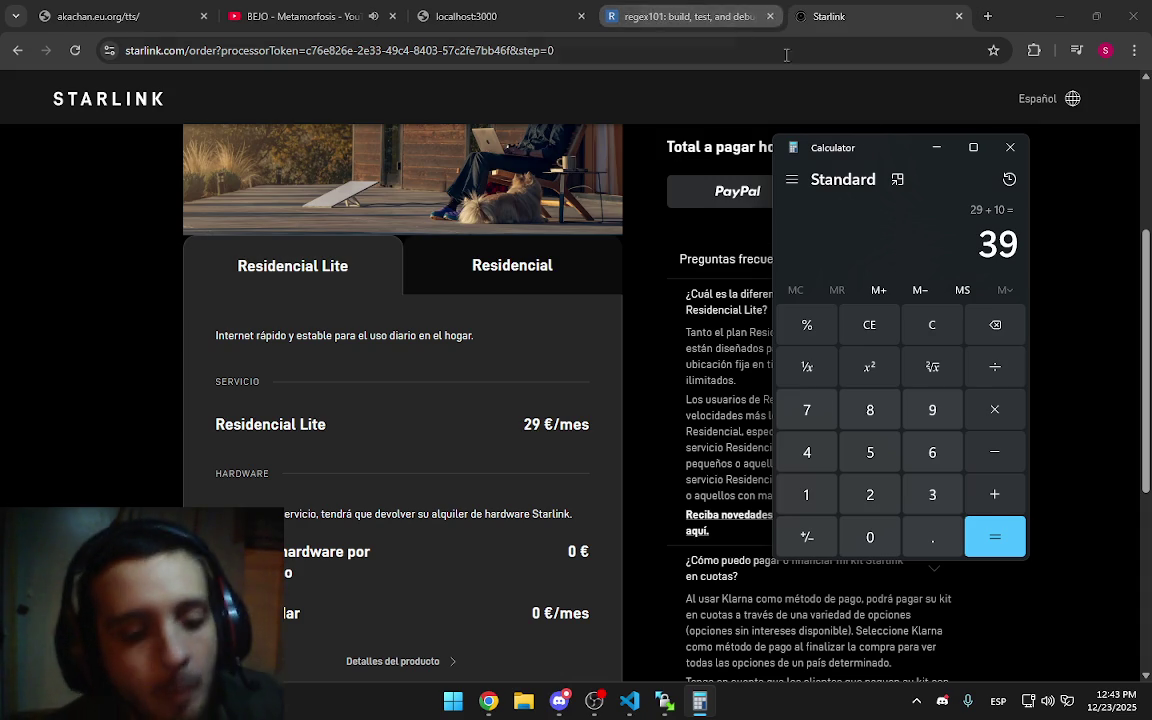
pyautogui.click(562, 705)
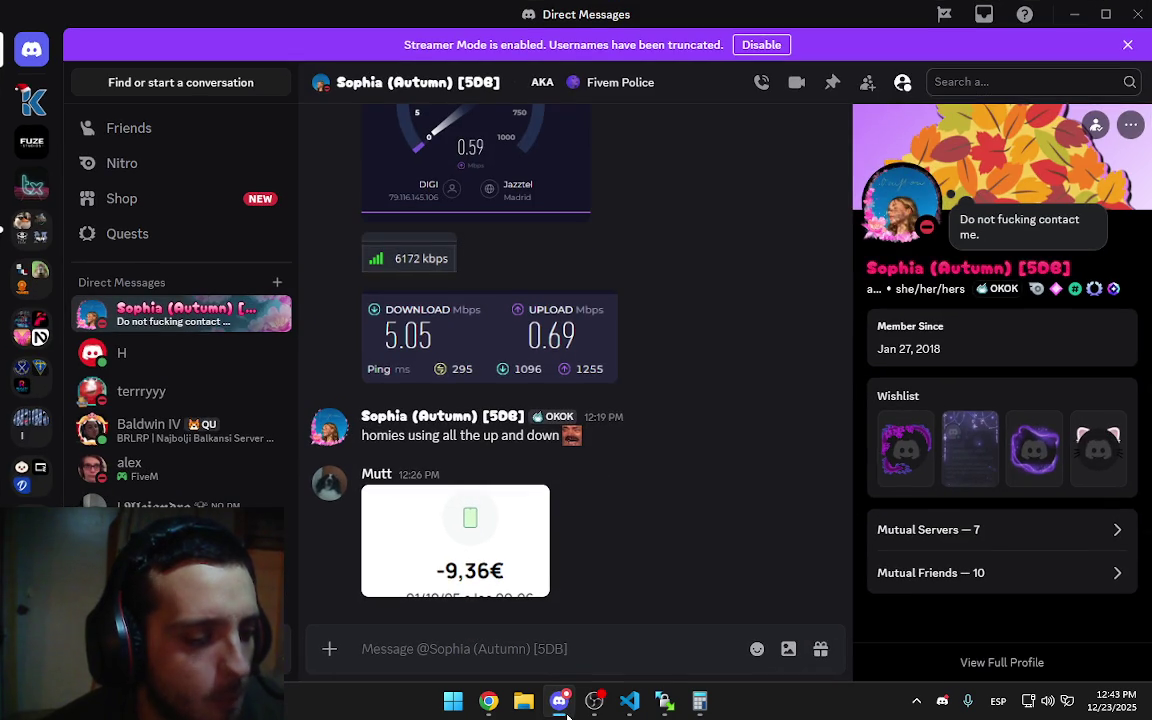
pyautogui.click(565, 710)
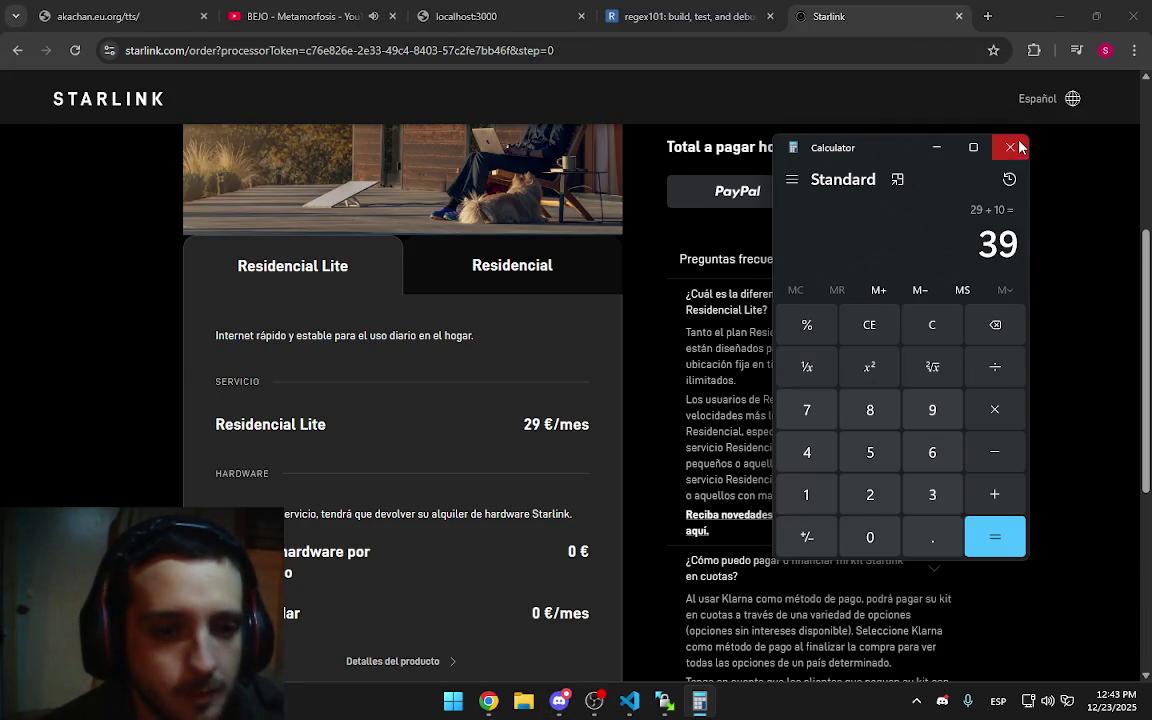
# Step: Close Calculator and bookmark the Starlink Residencial Lite order page
pyautogui.click(1010, 147)
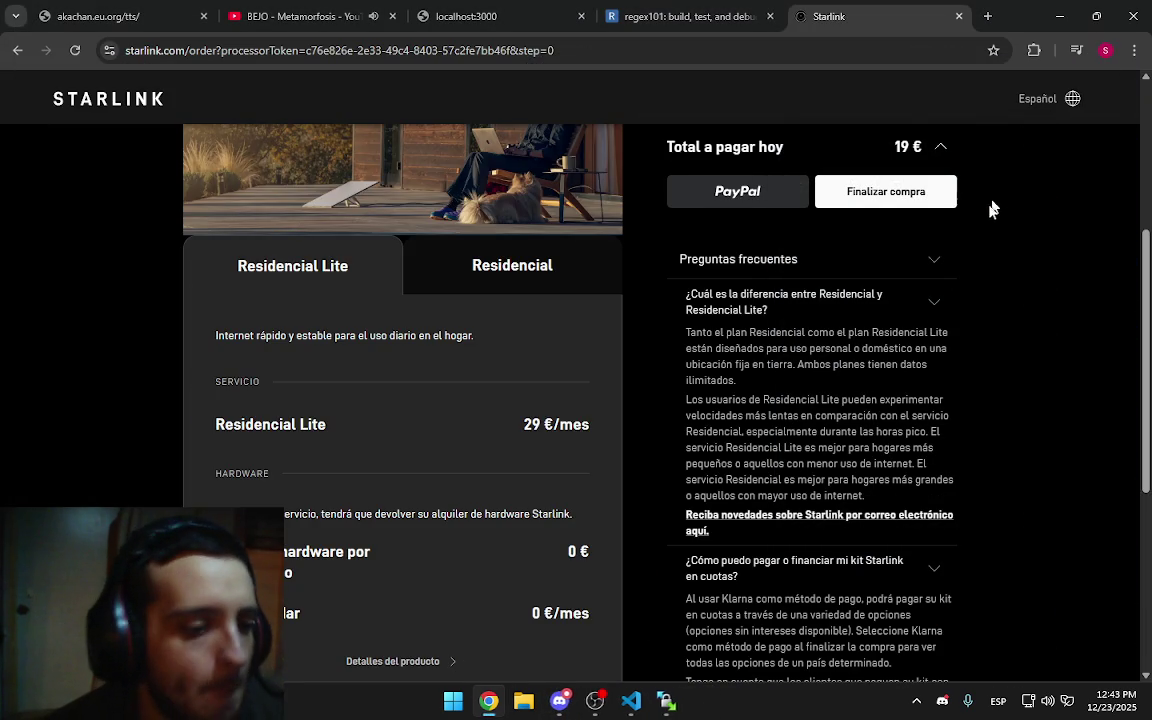
pyautogui.click(1005, 55)
pyautogui.click(1033, 236)
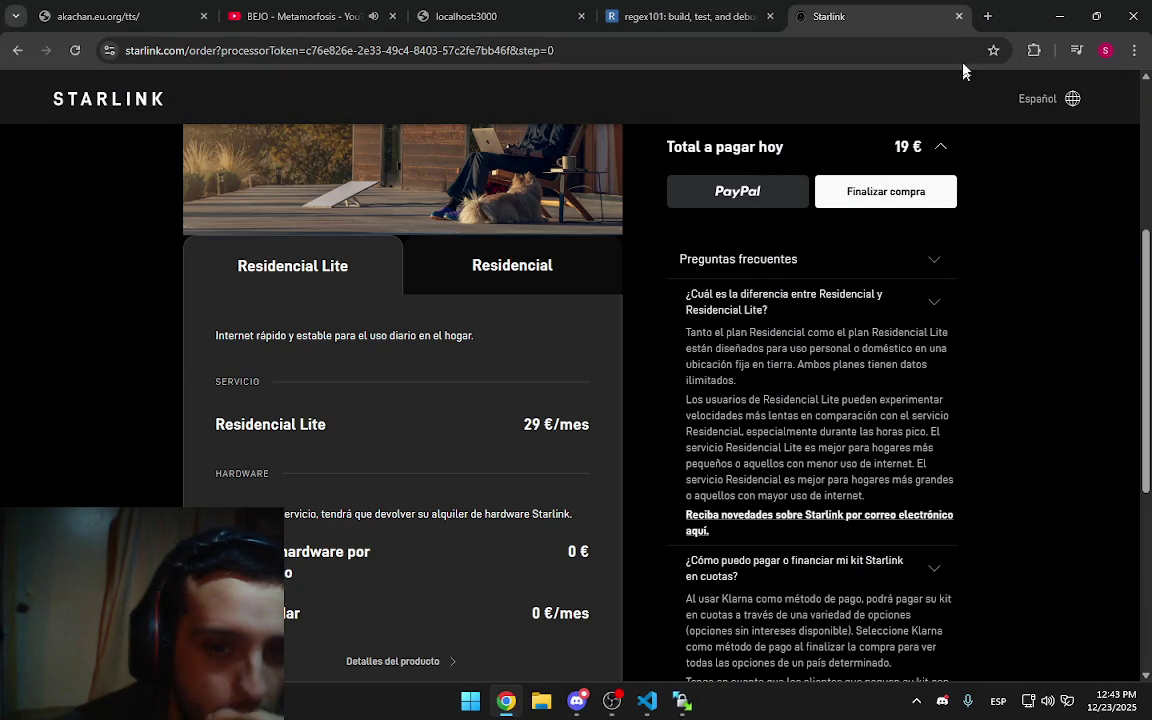
pyautogui.click(993, 51)
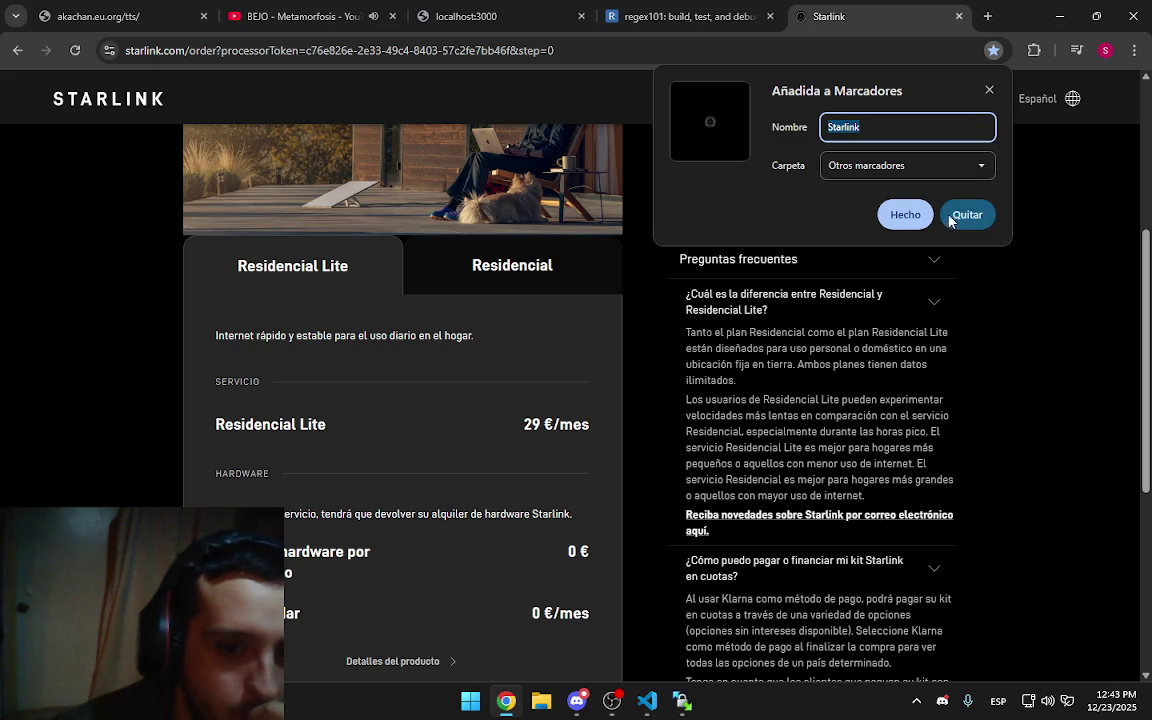
pyautogui.click(1003, 264)
pyautogui.scroll(3, 1003, 265)
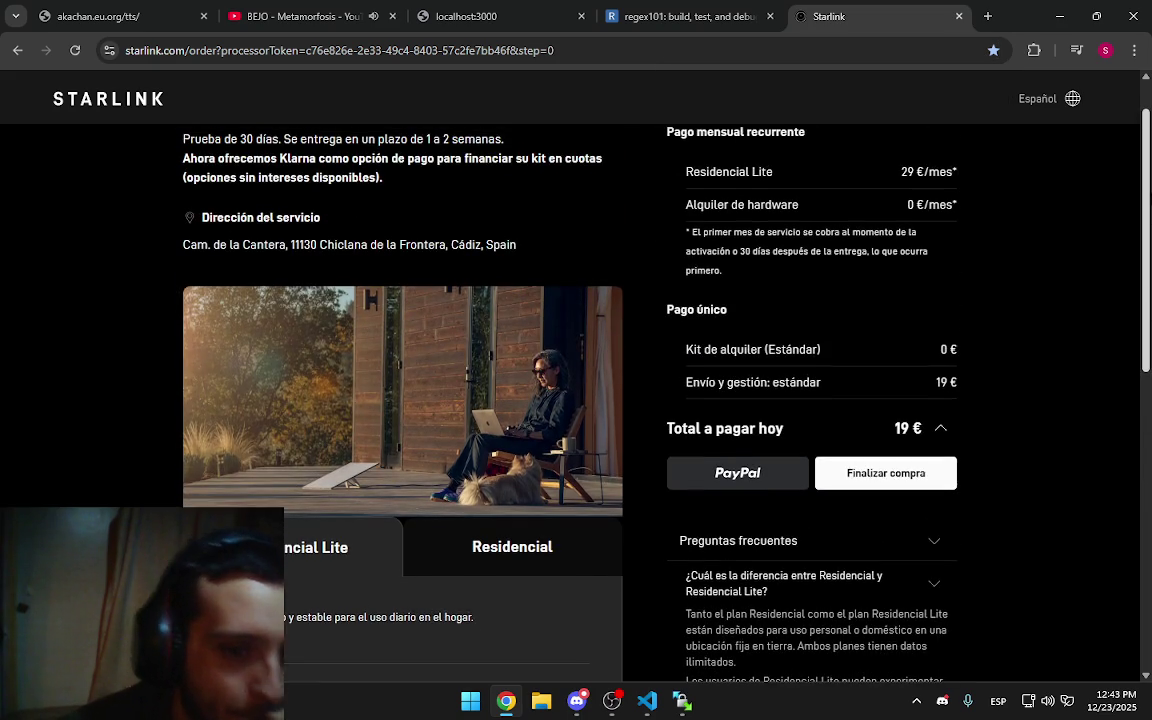
pyautogui.scroll(-5, 1007, 419)
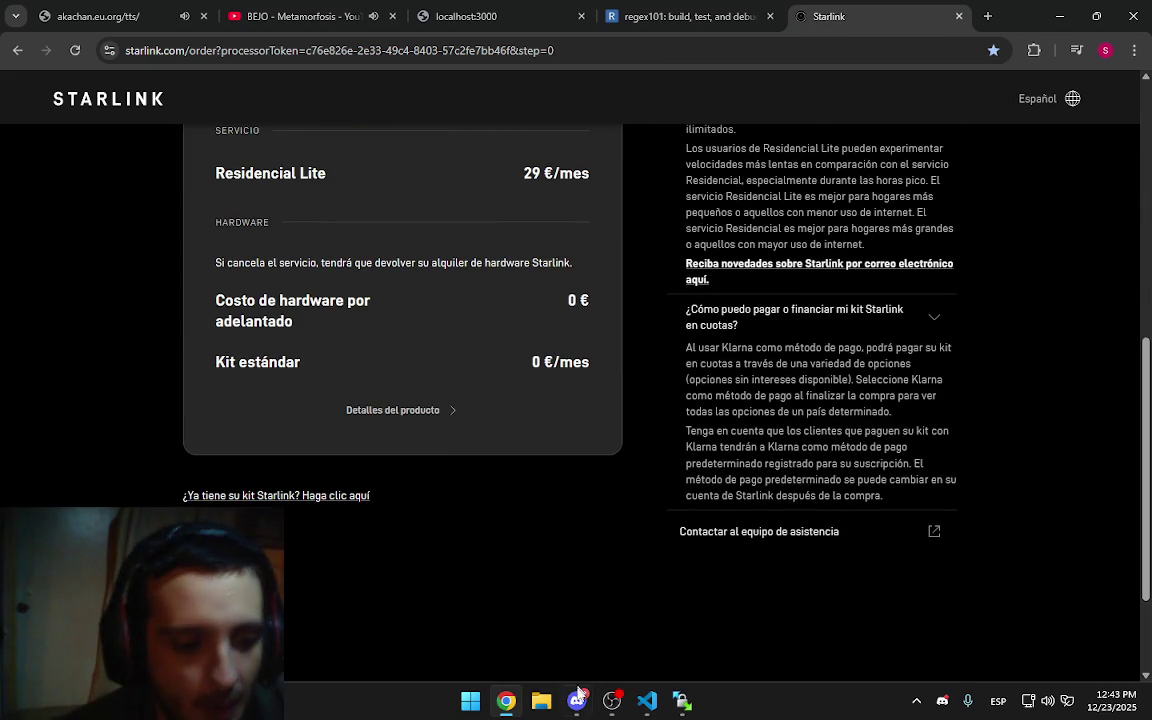
# Step: Close the Starlink tab and select the whole regex101 expression
pyautogui.click(611, 700)
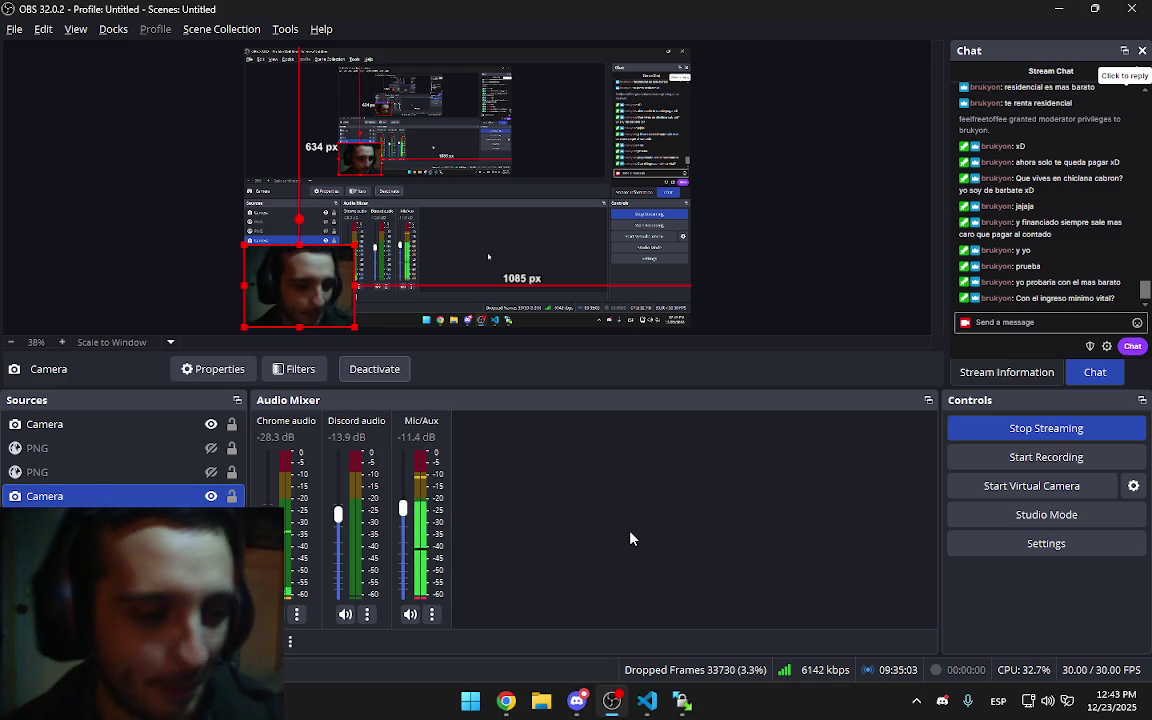
pyautogui.hotkey('alt', 'Tab')
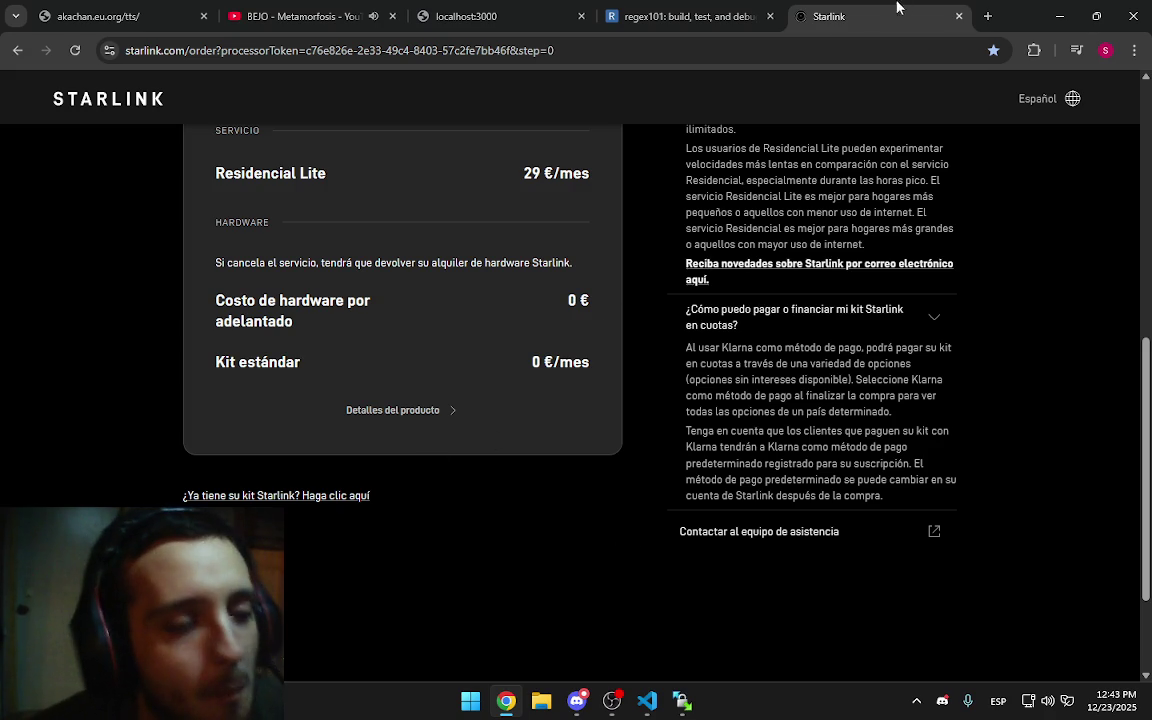
pyautogui.click(958, 17)
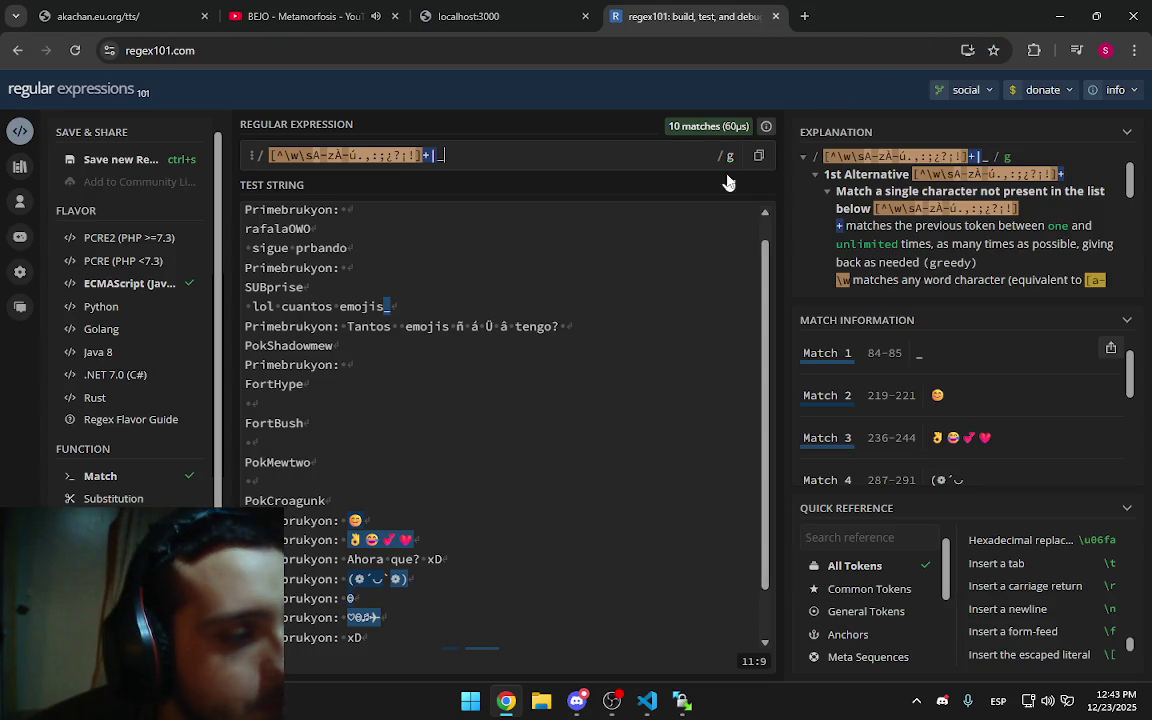
pyautogui.hotkey('ctrl', 'a')
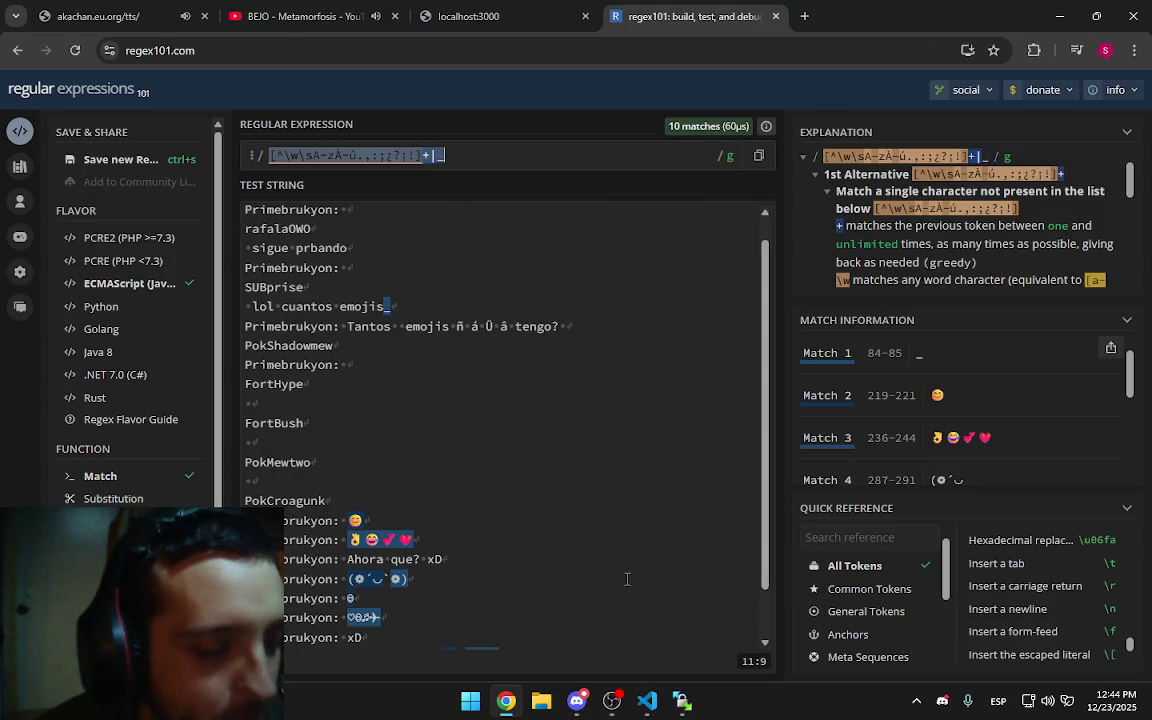